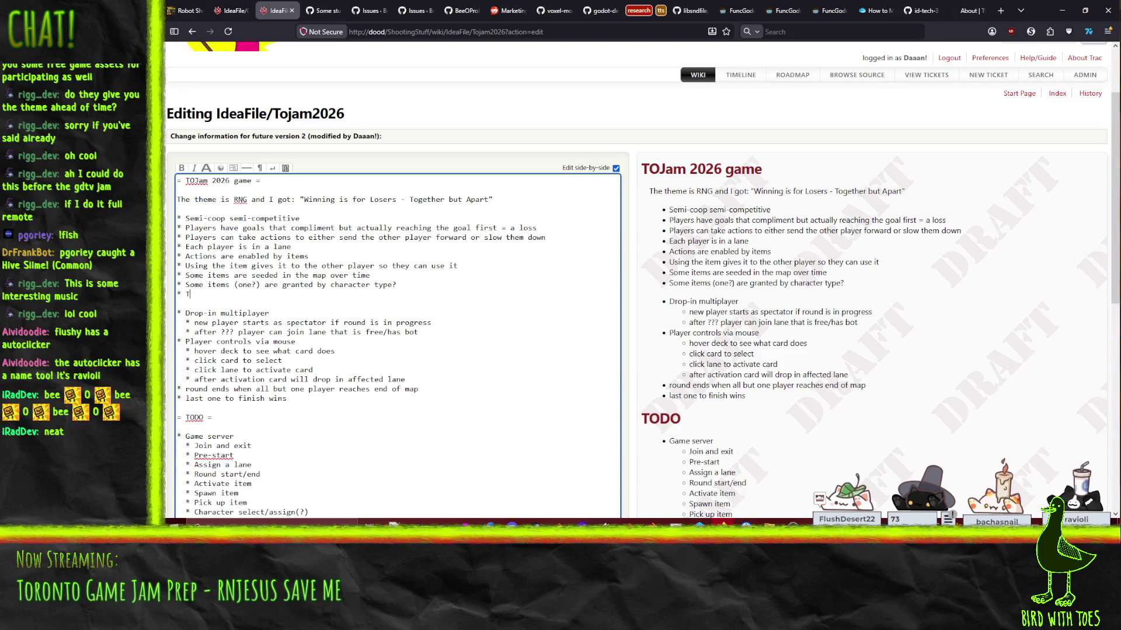
# Step: Type the bullet text 'Thing is chasing players what kills them if it catches them' into the idea list
pyautogui.write('hing is chasing players what')
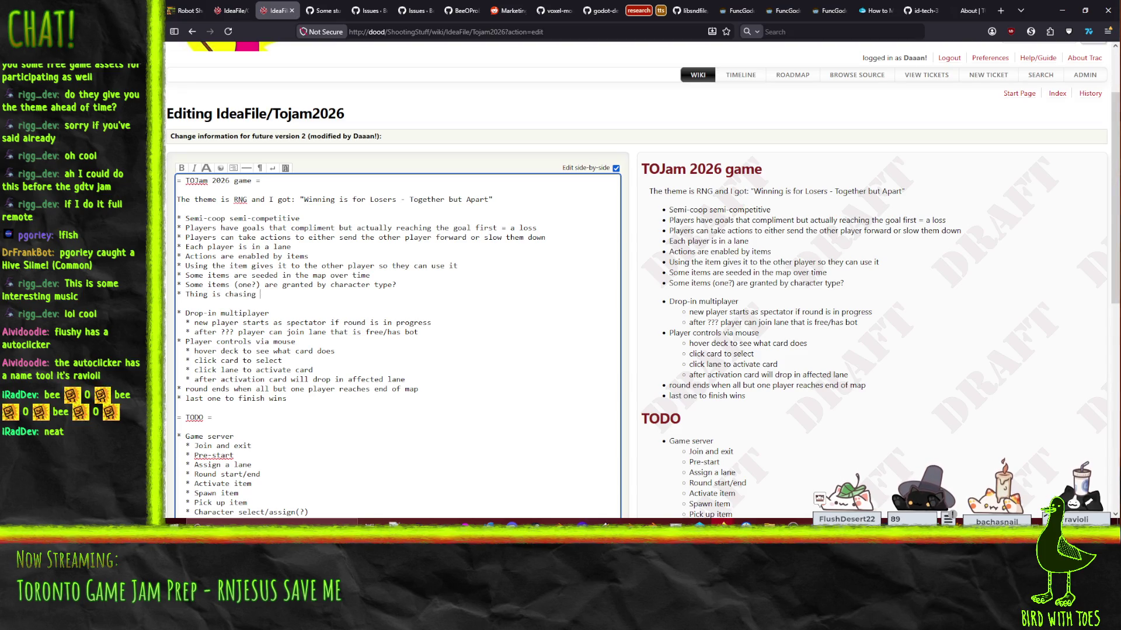
pyautogui.write(' ki')
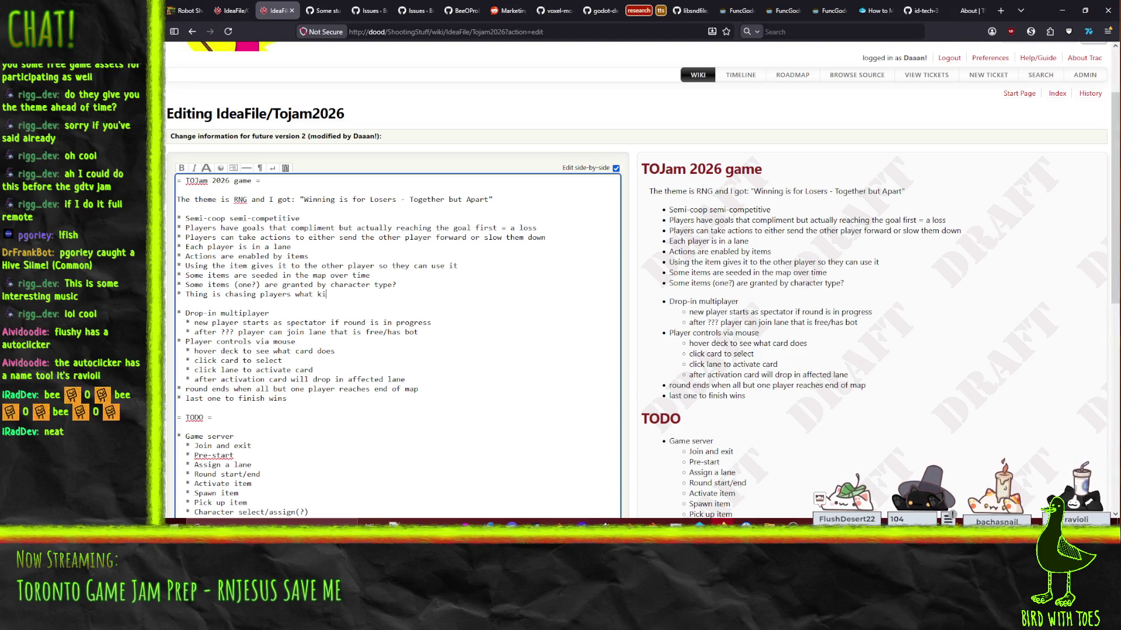
pyautogui.write('lls them if it catches ')
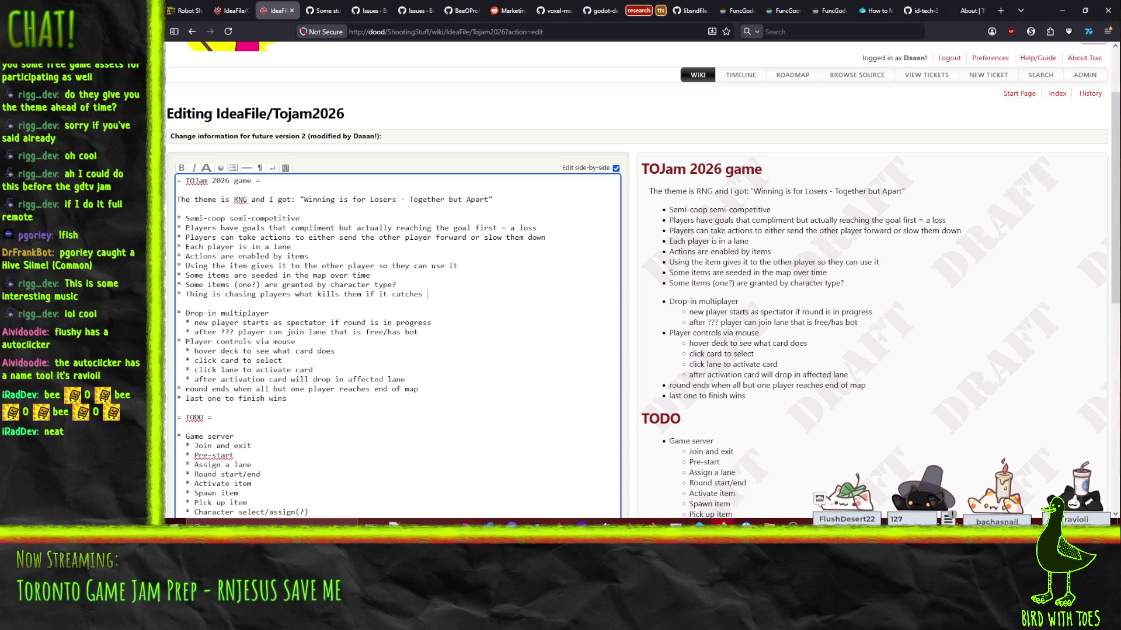
pyautogui.write('them')
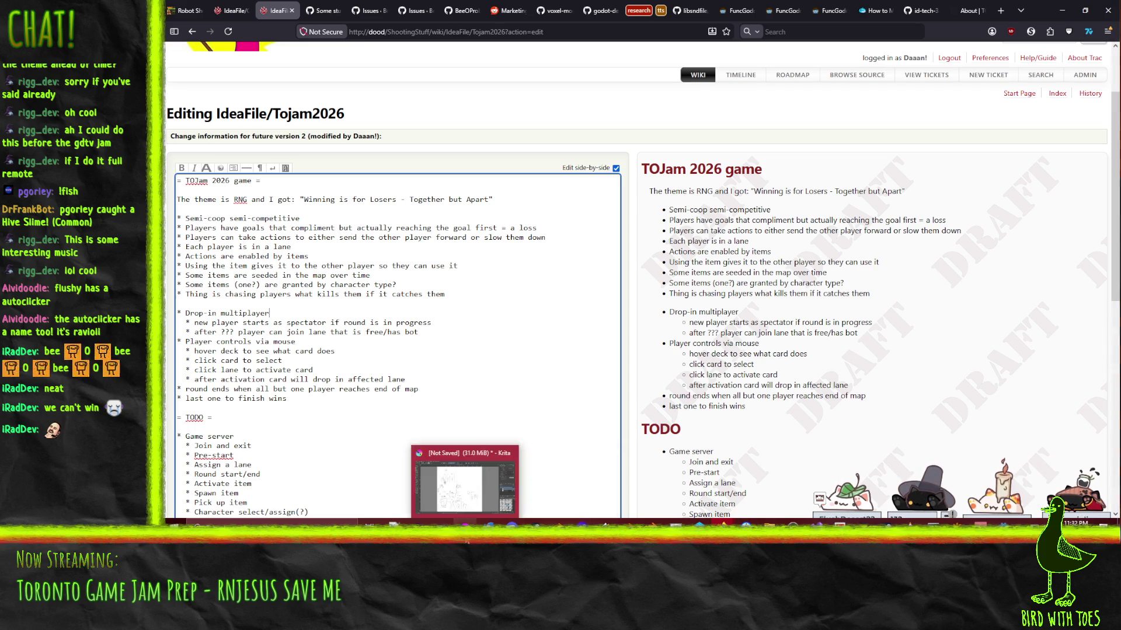
pyautogui.click(467, 541)
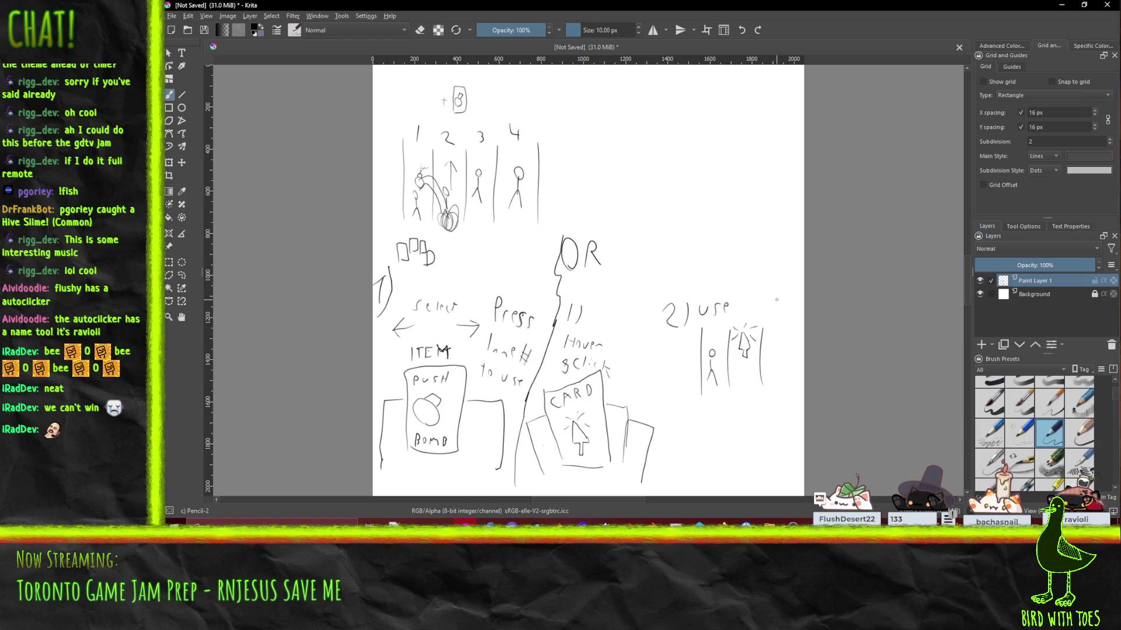
pyautogui.click(1061, 5)
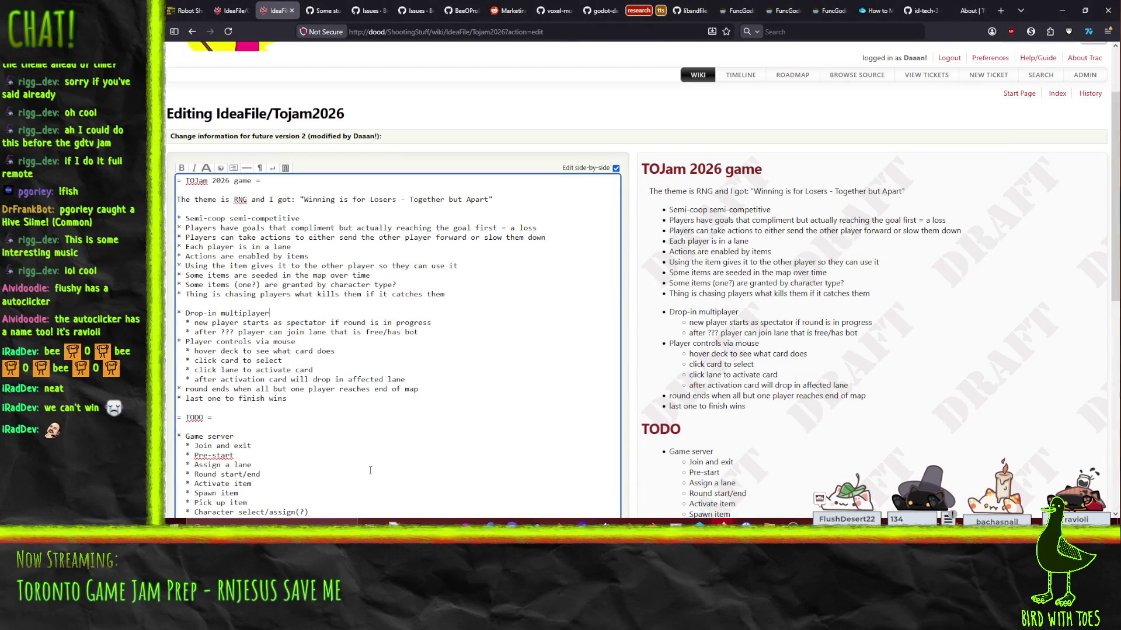
# Step: Start a new bullet after the last list item, then remove the stray empty bullet
pyautogui.scroll(-2, 313, 408)
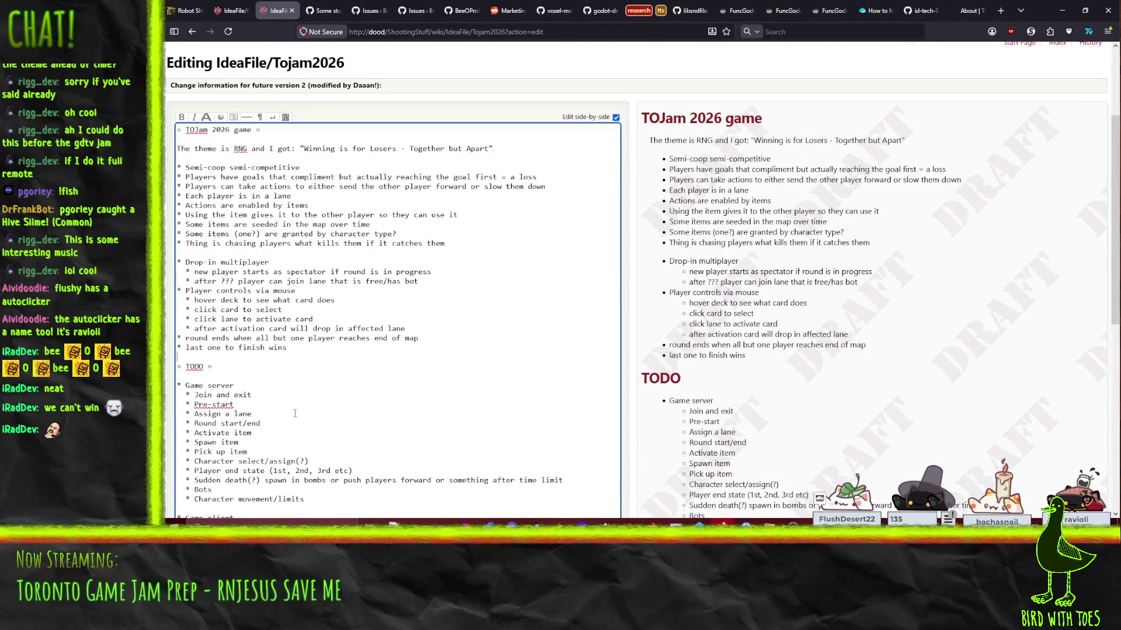
pyautogui.scroll(-3, 311, 363)
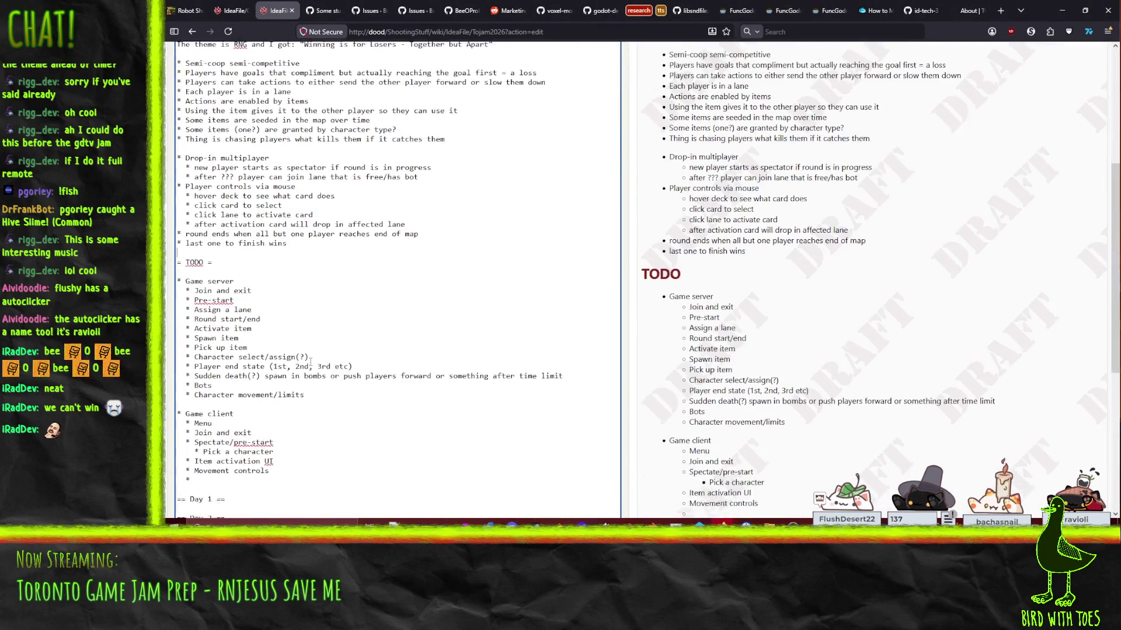
pyautogui.scroll(2, 474, 241)
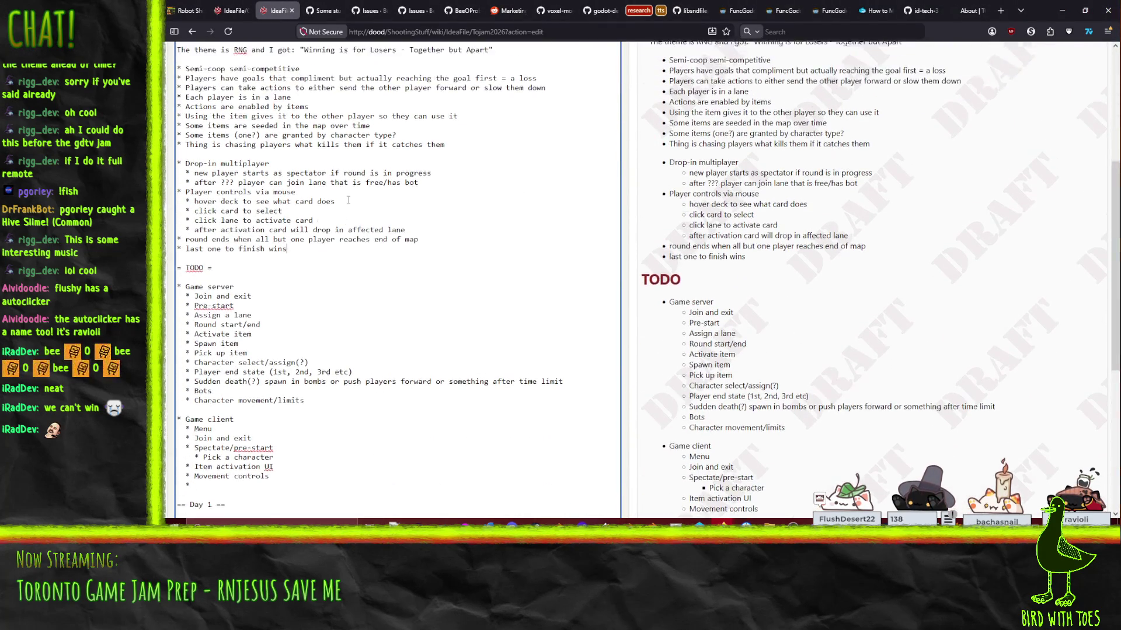
pyautogui.press('Return')
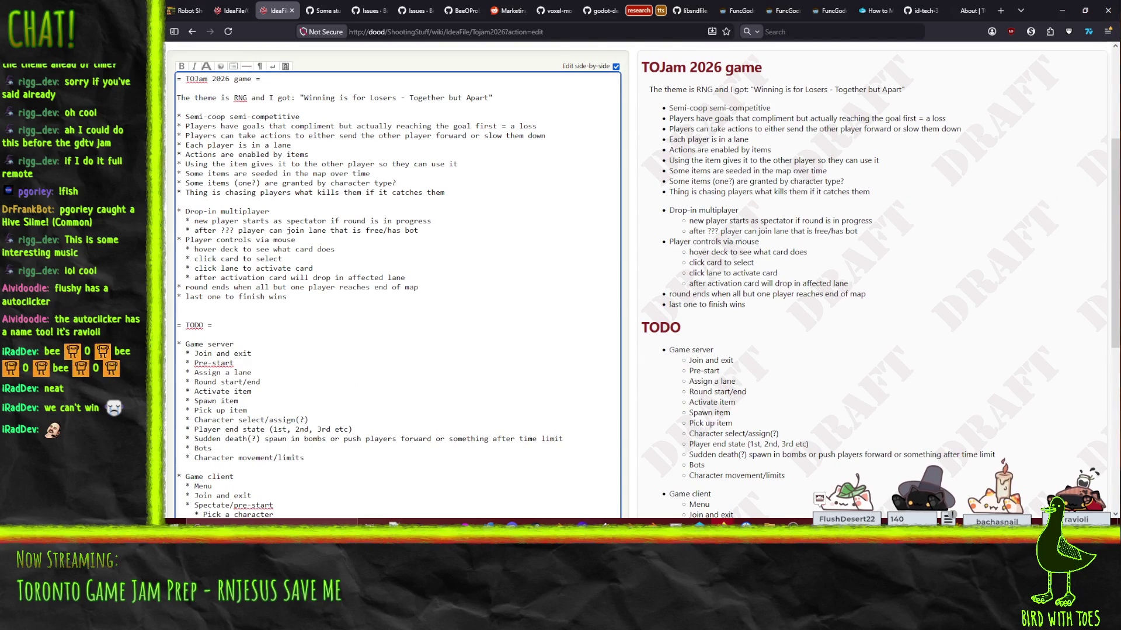
pyautogui.write('*')
pyautogui.press('BackSpace')
pyautogui.press('BackSpace')
pyautogui.press('BackSpace')
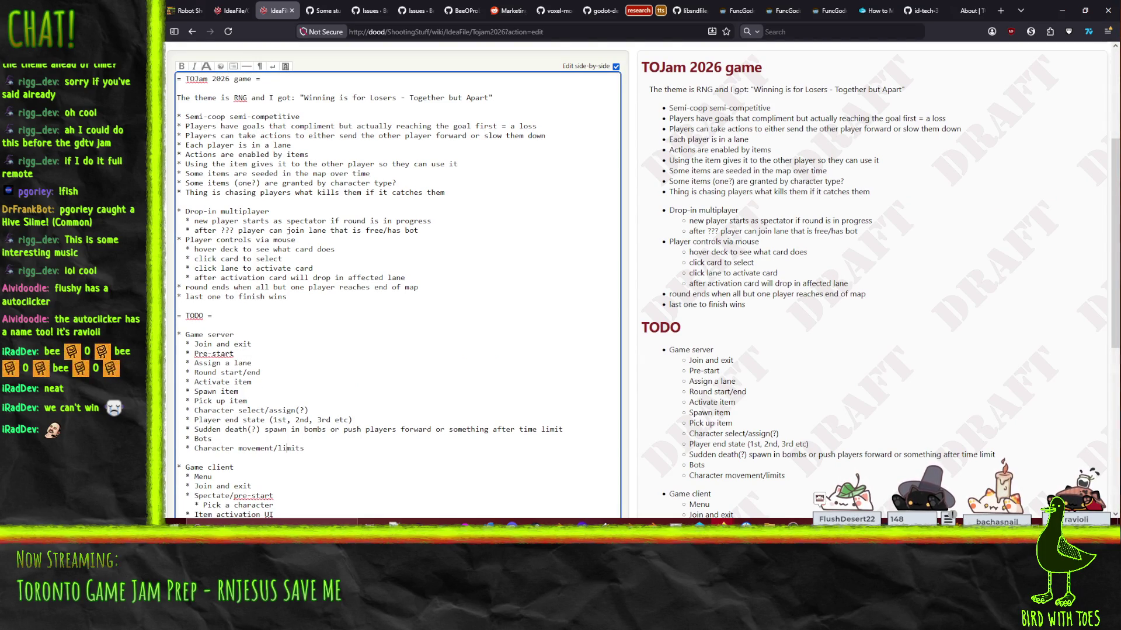
# Step: Add '* Thing what kills the players that fall behind' below Character movement/limits in the Game server list
pyautogui.scroll(-2, 397, 280)
pyautogui.click(304, 398)
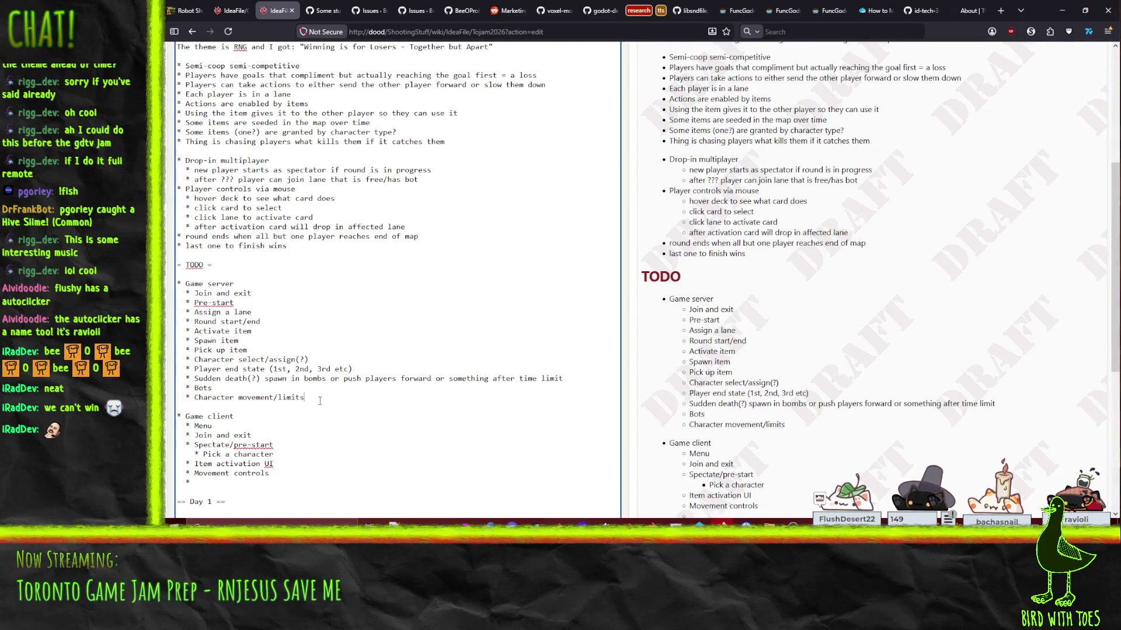
pyautogui.press('Return')
pyautogui.write('* ')
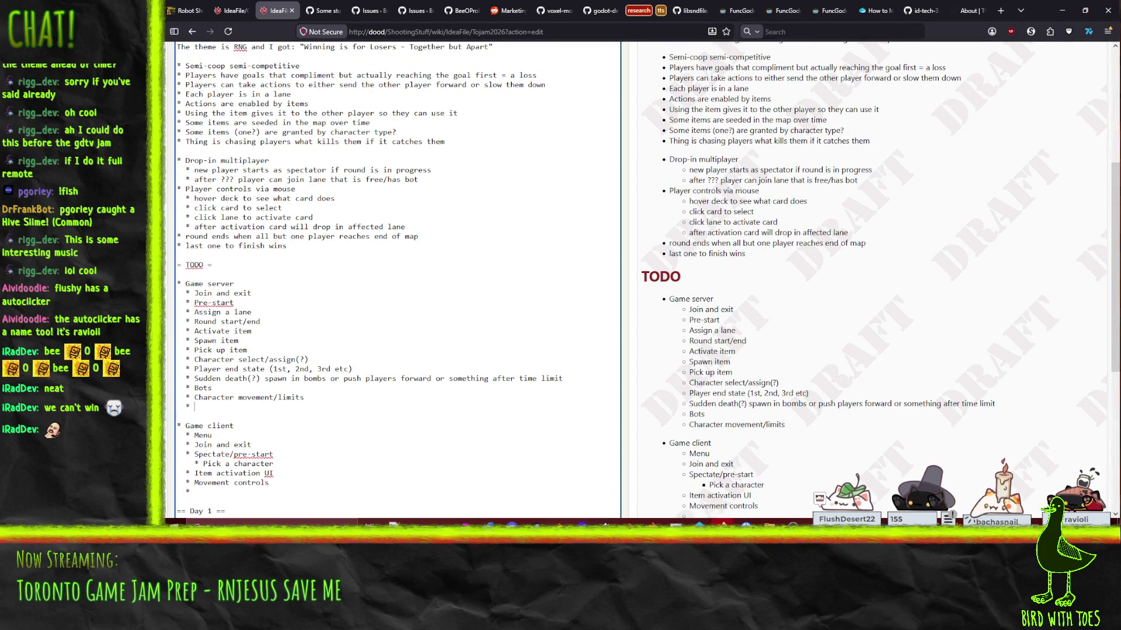
pyautogui.write('Thing wh')
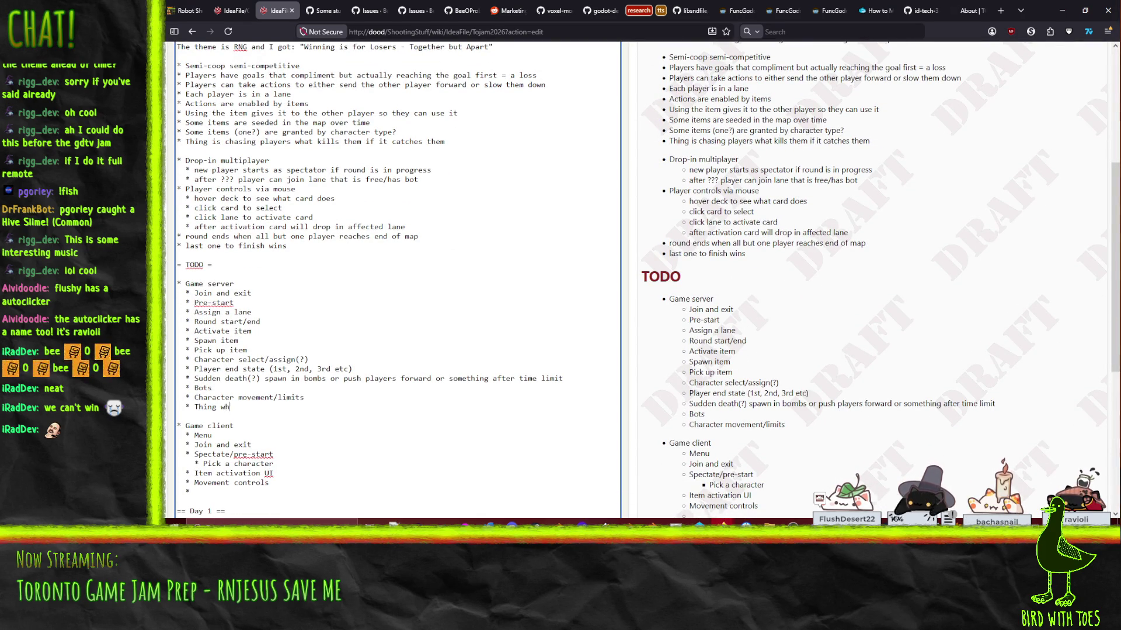
pyautogui.write('at kills the ')
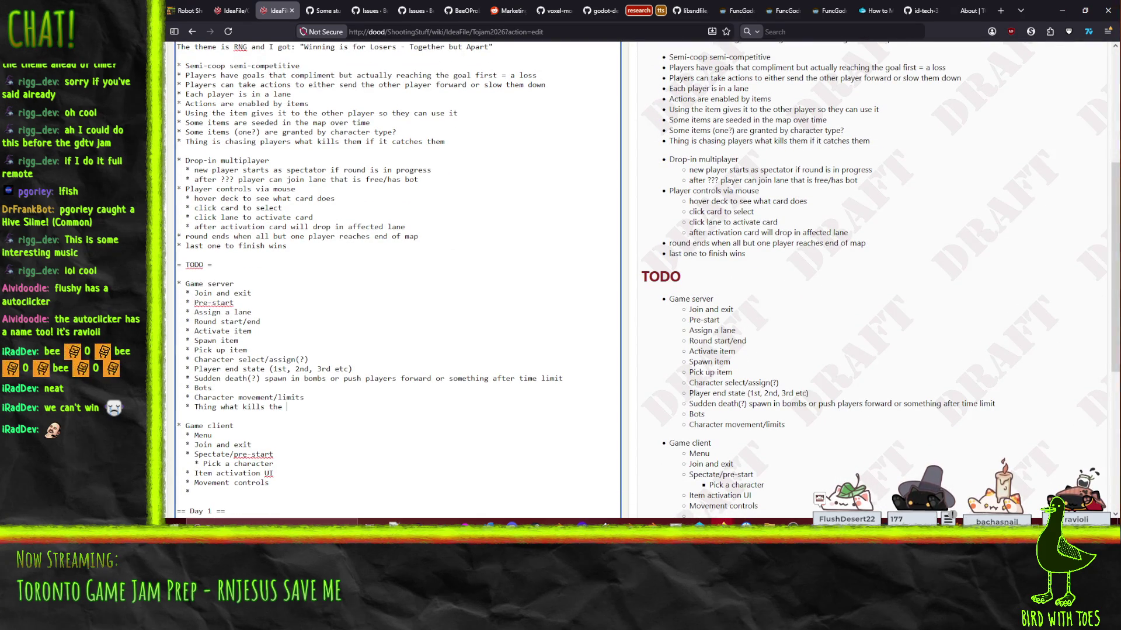
pyautogui.write('players that f')
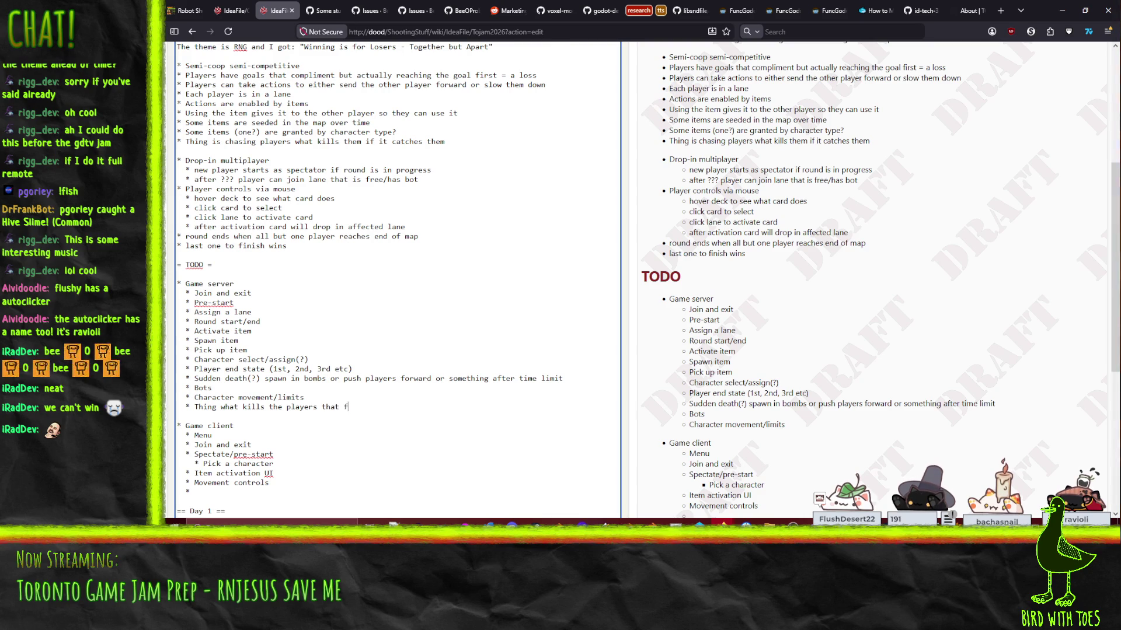
pyautogui.write('all behind')
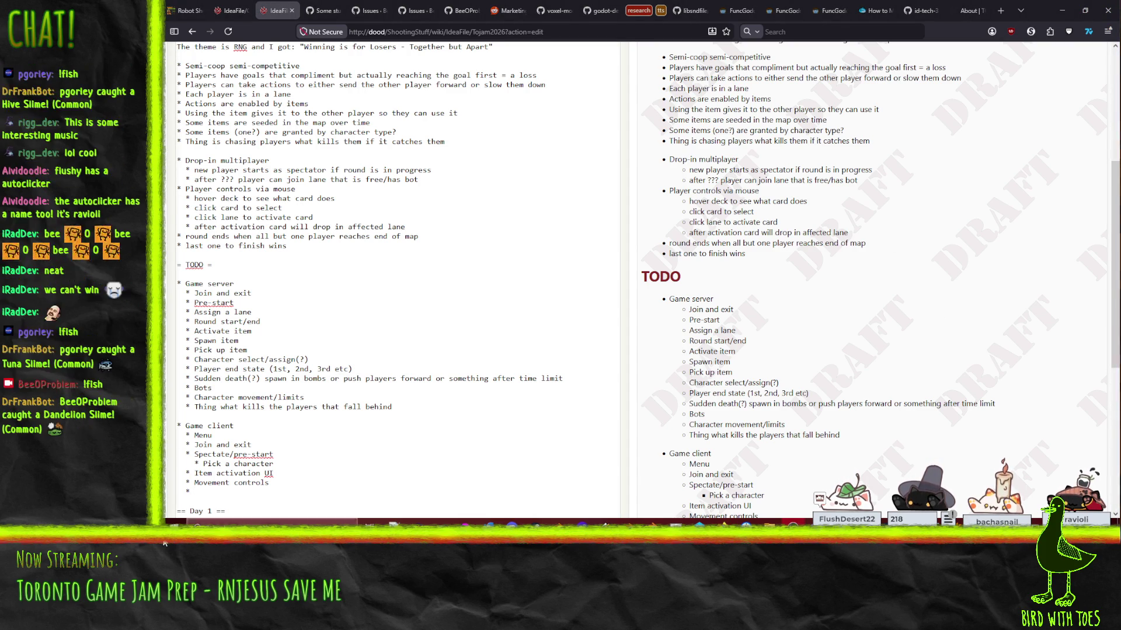
pyautogui.scroll(-1, 210, 478)
pyautogui.click(216, 440)
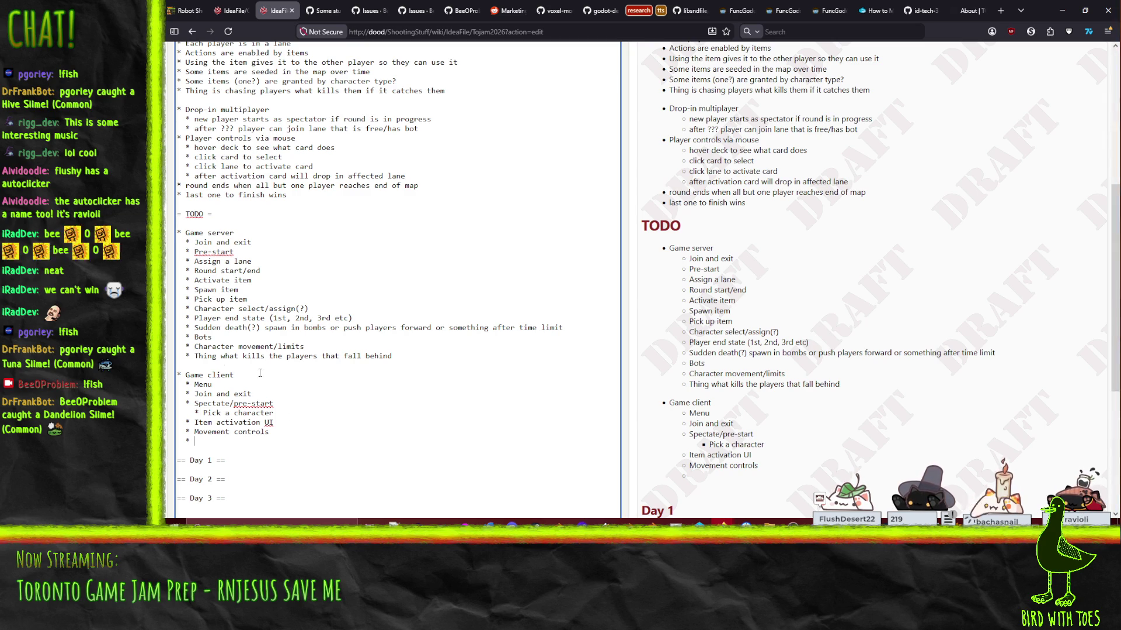
# Step: Insert the bullet '* Item effect response' below Item activation UI in the Game client list
pyautogui.click(278, 413)
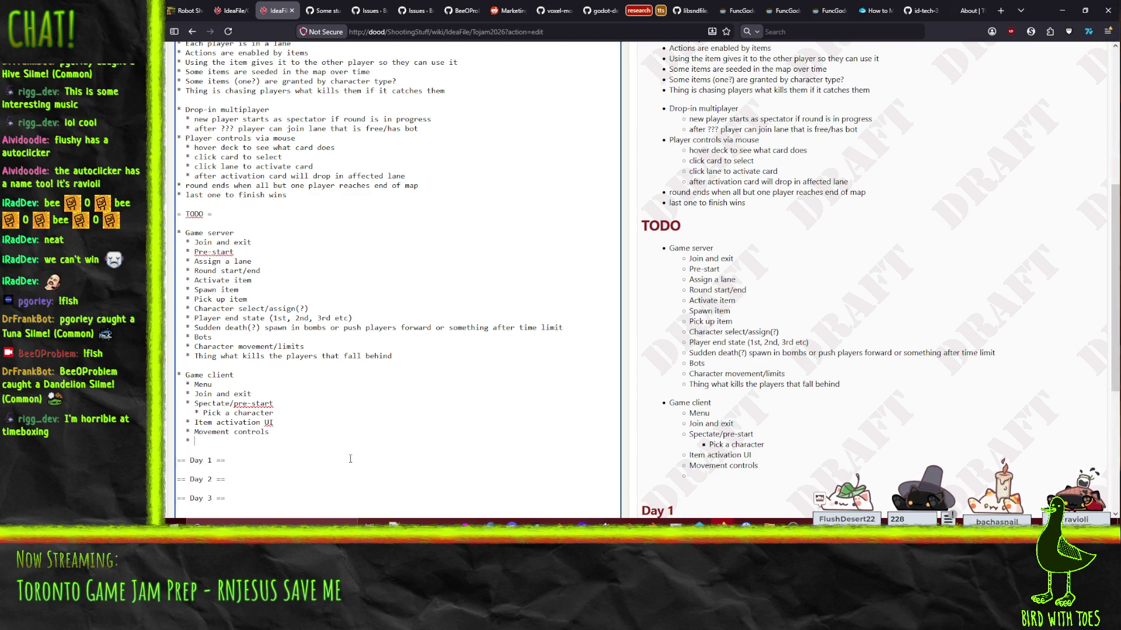
pyautogui.click(350, 422)
pyautogui.press('Return')
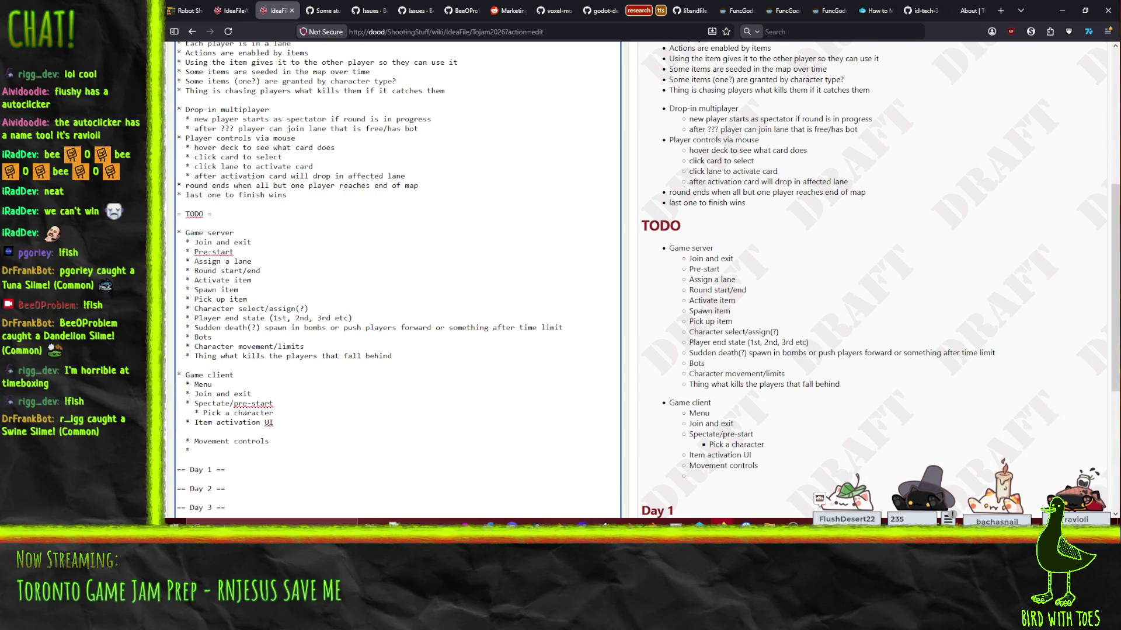
pyautogui.write('* Item eff')
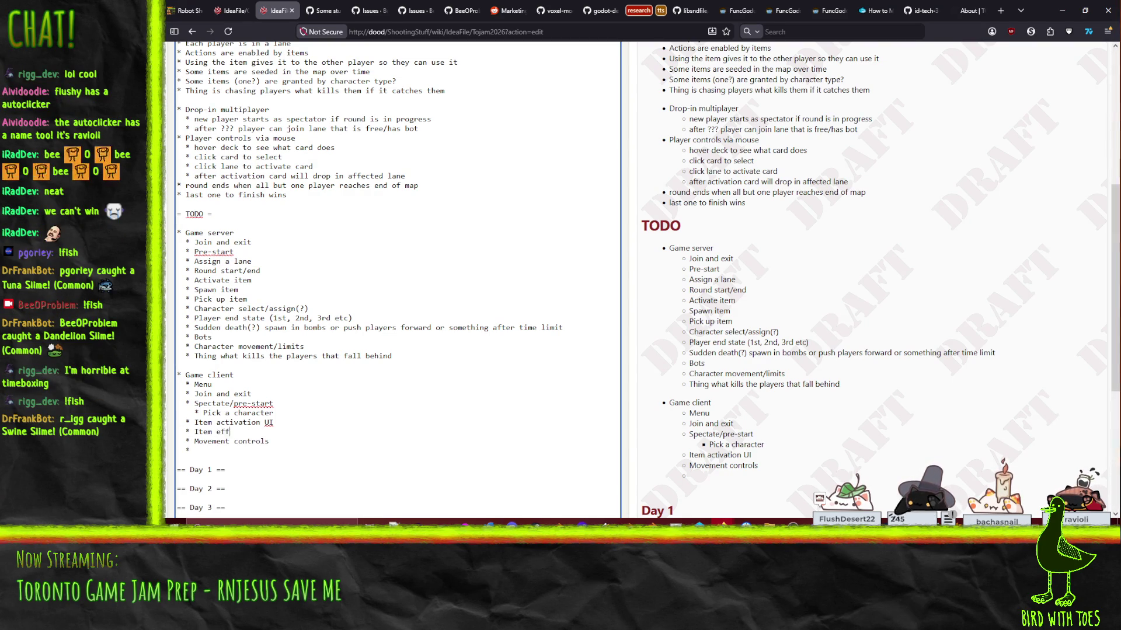
pyautogui.write('ect re')
pyautogui.write('sponse')
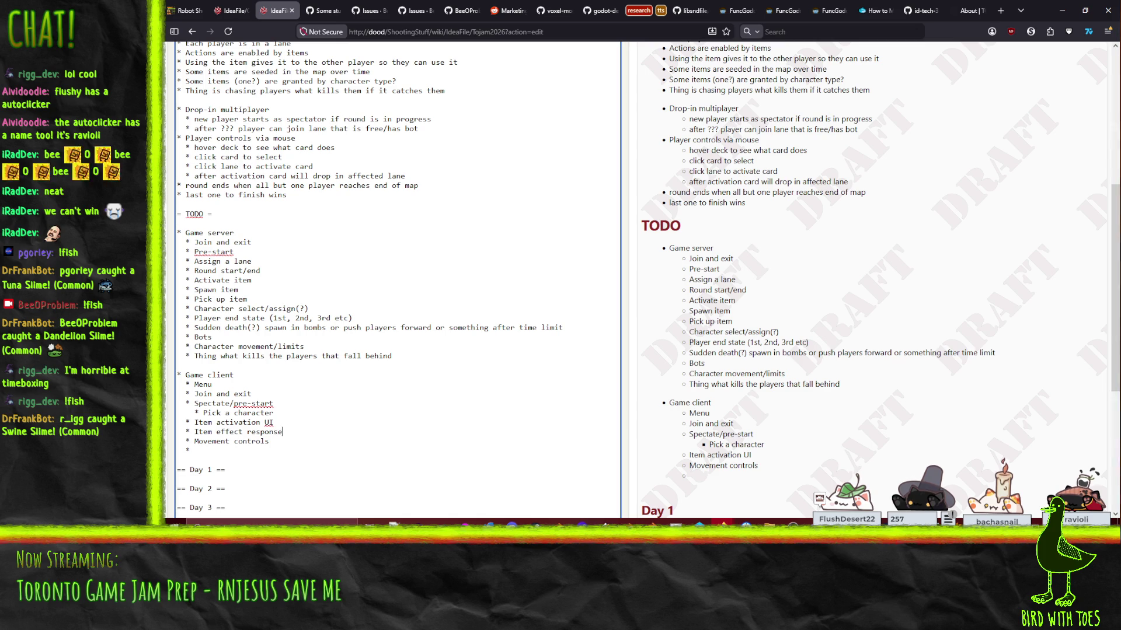
pyautogui.press('Down')
pyautogui.press('Down')
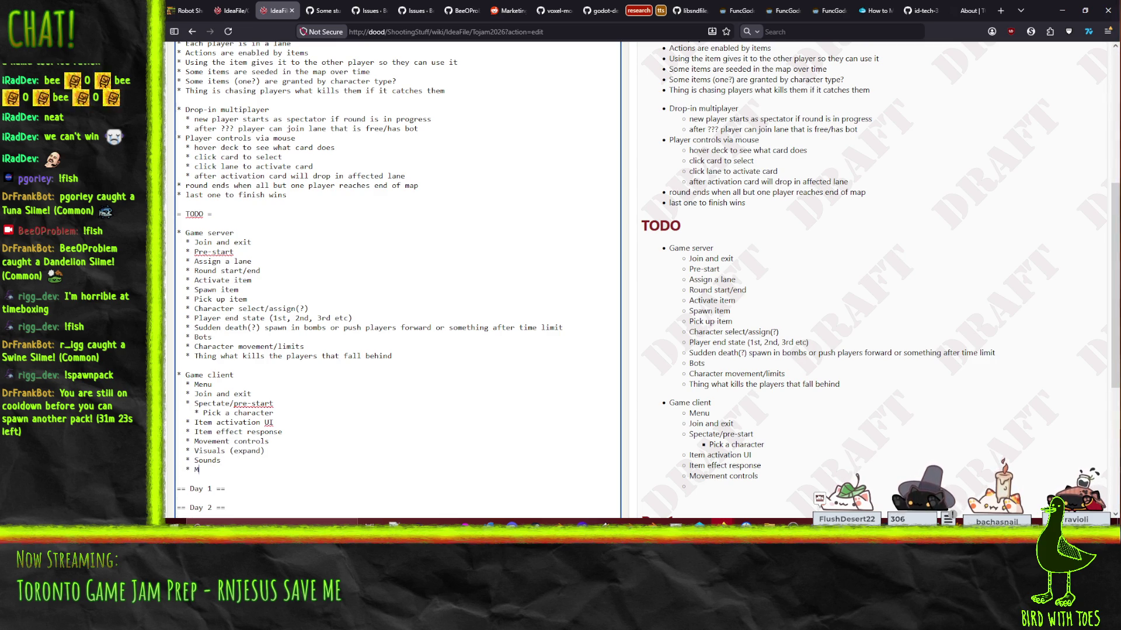
pyautogui.scroll(-5, 263, 360)
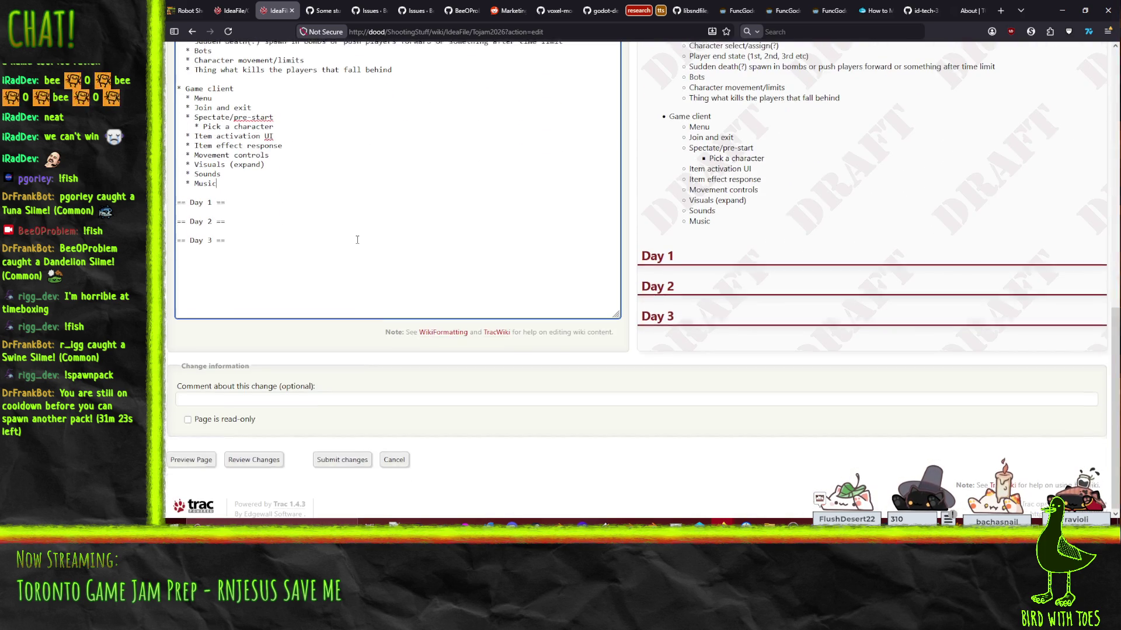
pyautogui.scroll(2, 358, 244)
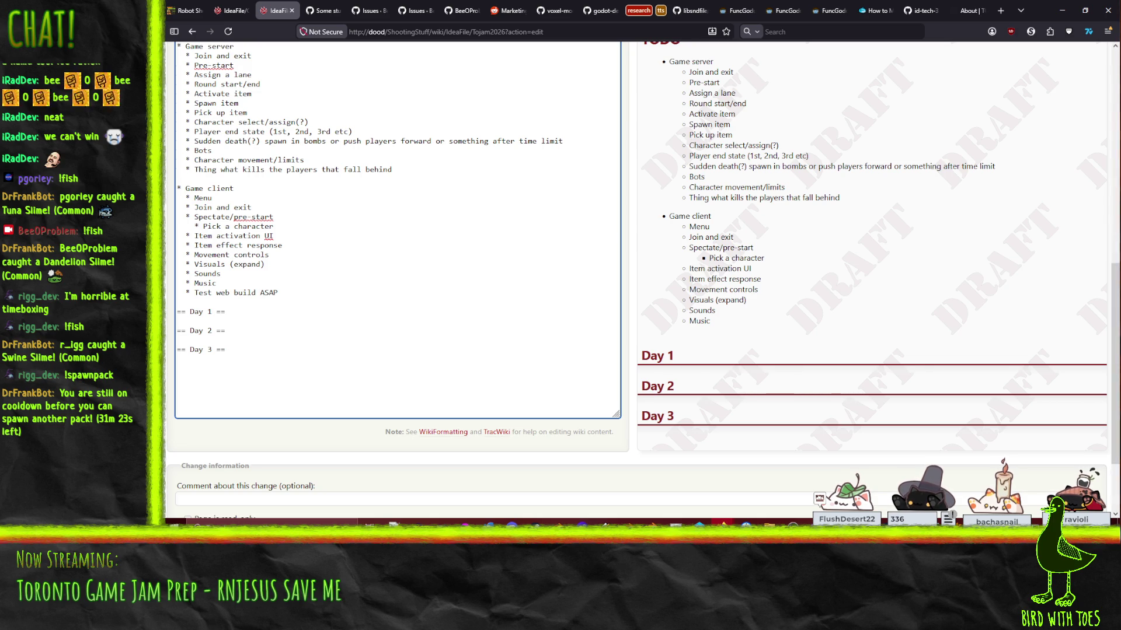
pyautogui.scroll(-2, 350, 379)
# Step: Submit the wiki edits and scroll through the saved Game server and Game client TODO lists
pyautogui.click(343, 465)
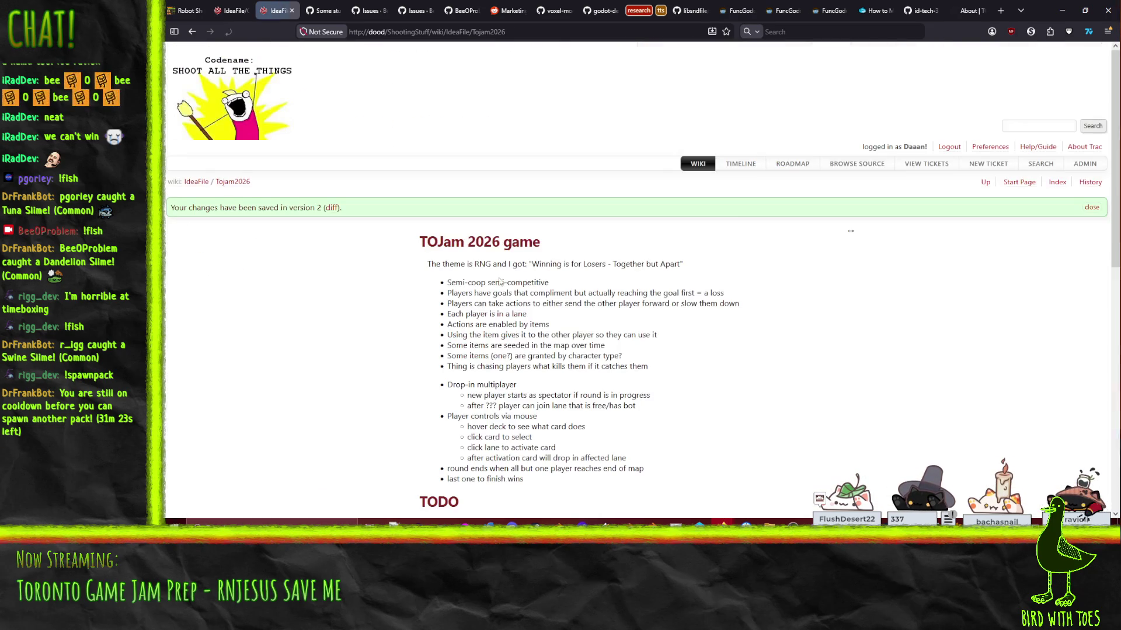
pyautogui.scroll(-7, 233, 306)
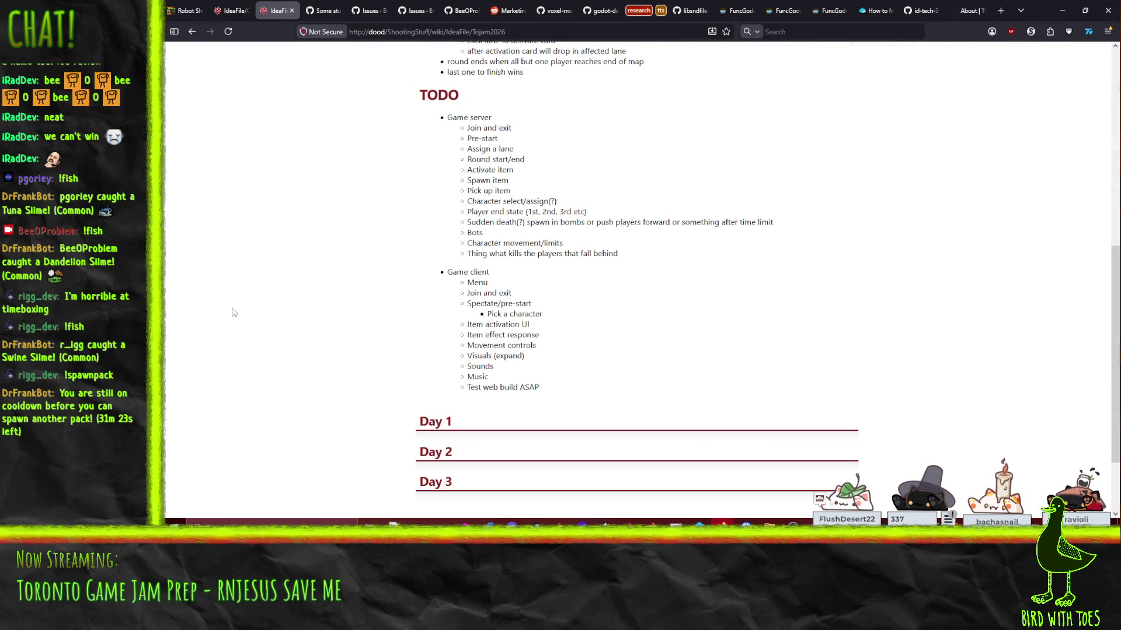
pyautogui.scroll(7, 233, 314)
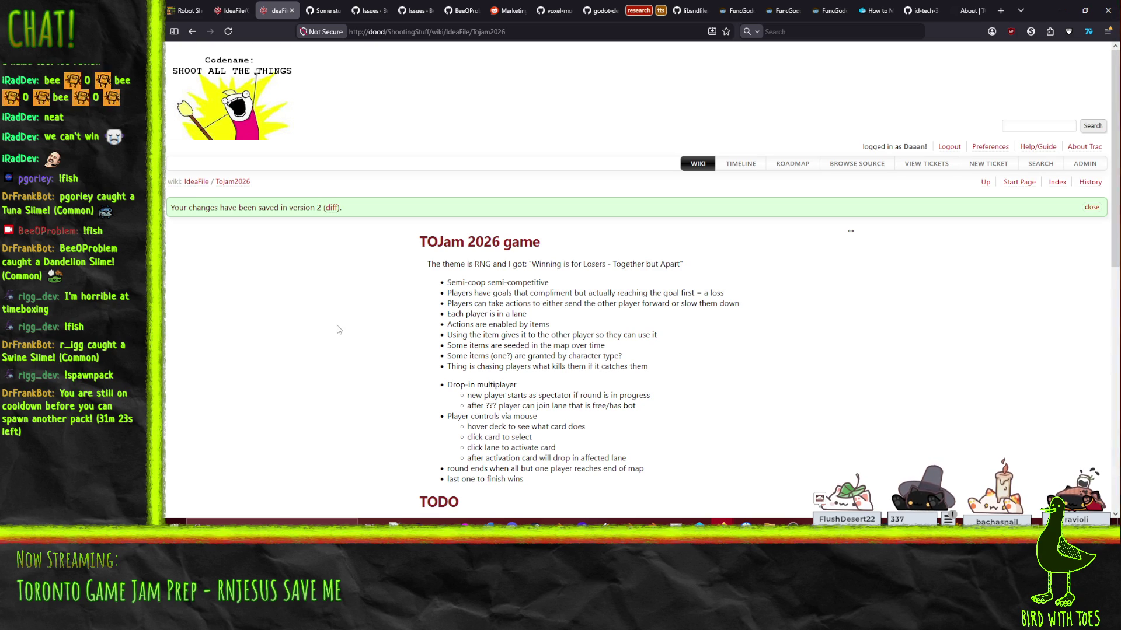
pyautogui.scroll(-1, 337, 330)
pyautogui.scroll(-6, 338, 330)
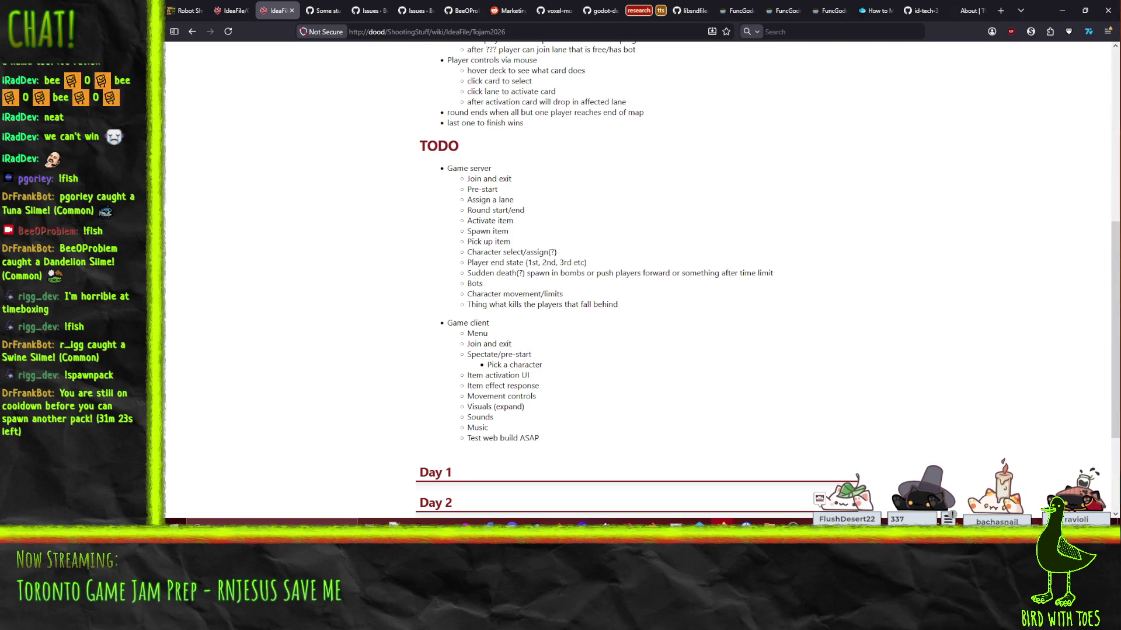
# Step: In the Godot editor, leave the current project and return to the project list
pyautogui.click(903, 517)
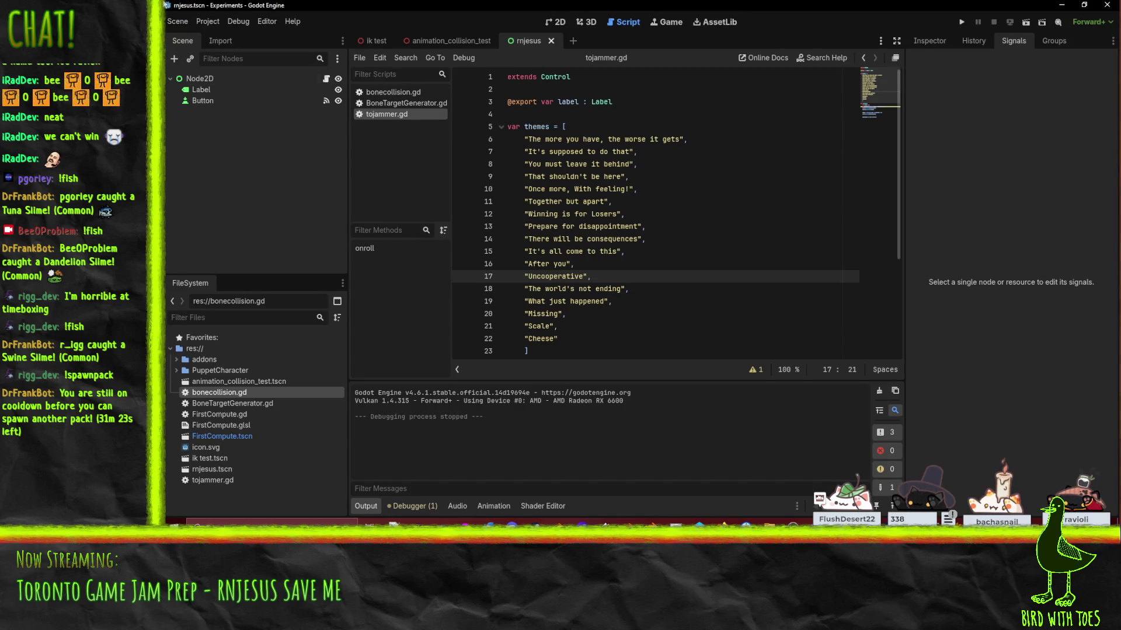
pyautogui.click(199, 23)
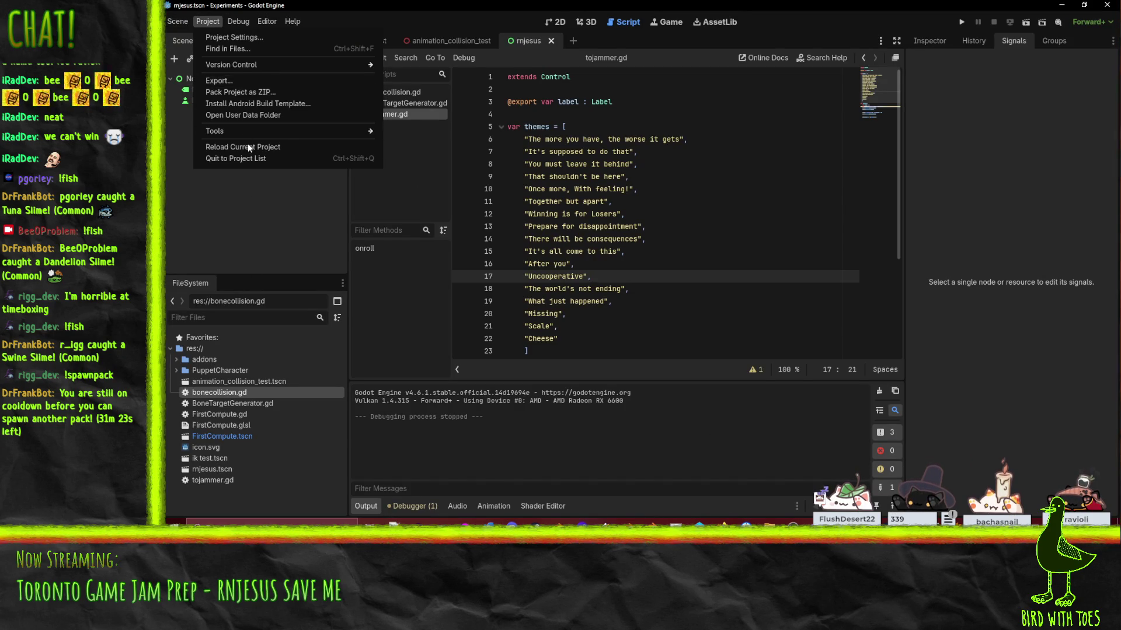
pyautogui.click(256, 159)
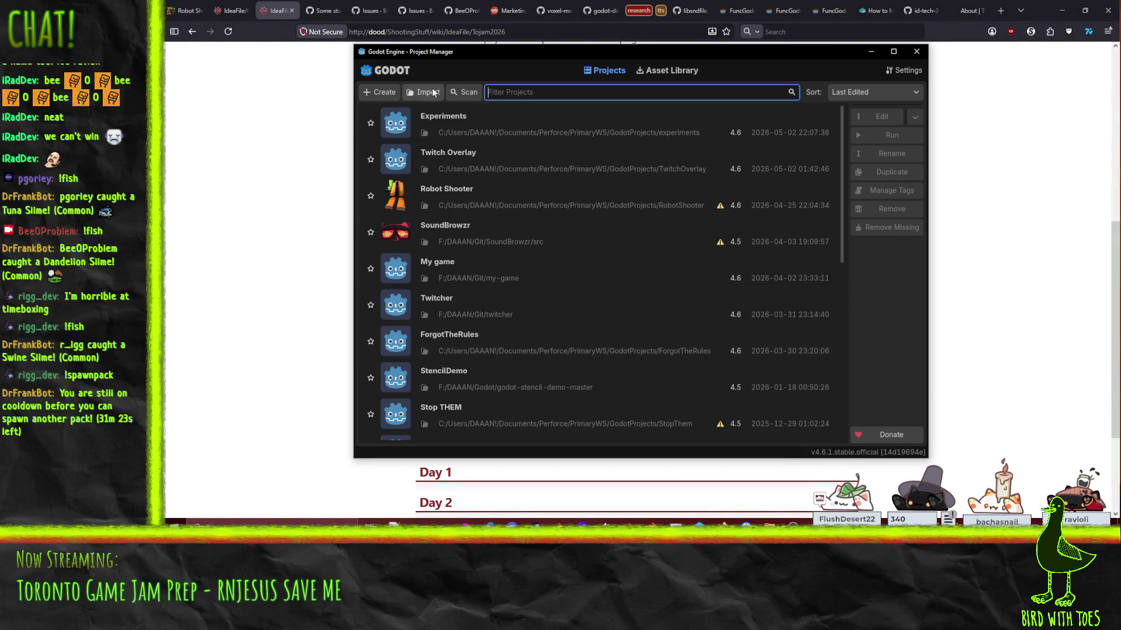
# Step: Try opening Robot Shooter, cancel the Mono warning, and close the Project Manager
pyautogui.doubleClick(465, 205)
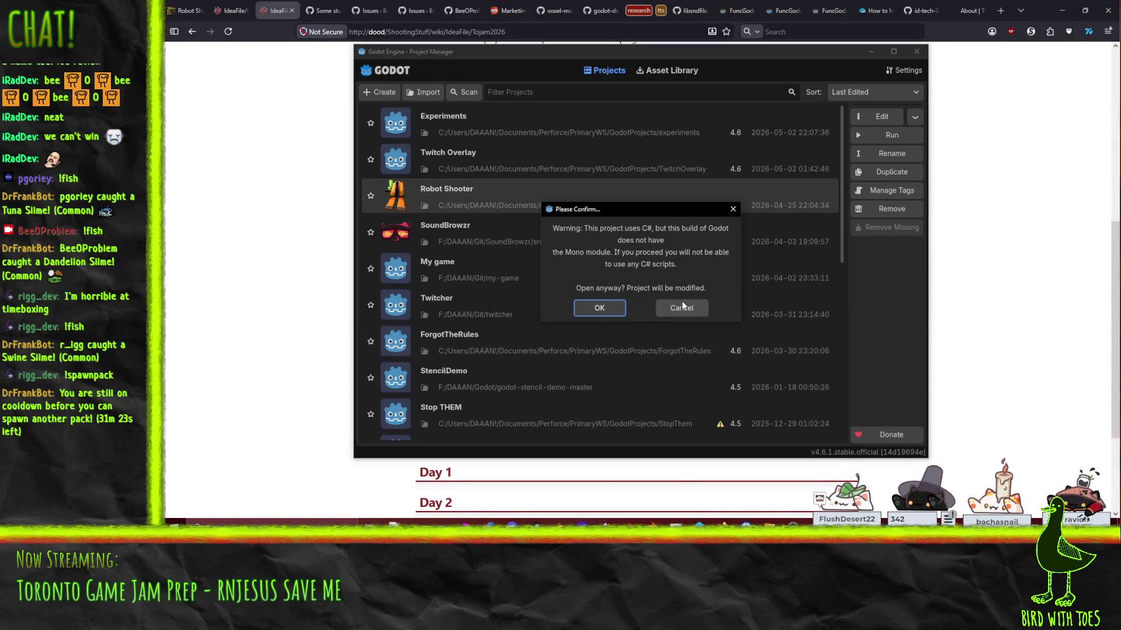
pyautogui.click(682, 306)
pyautogui.click(916, 52)
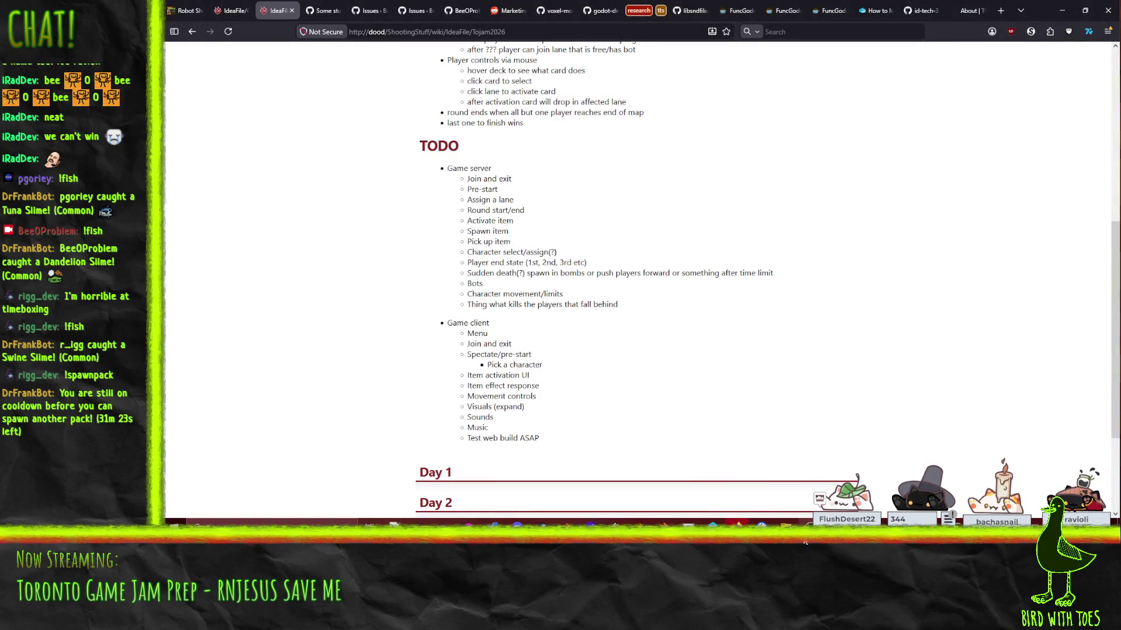
pyautogui.click(779, 522)
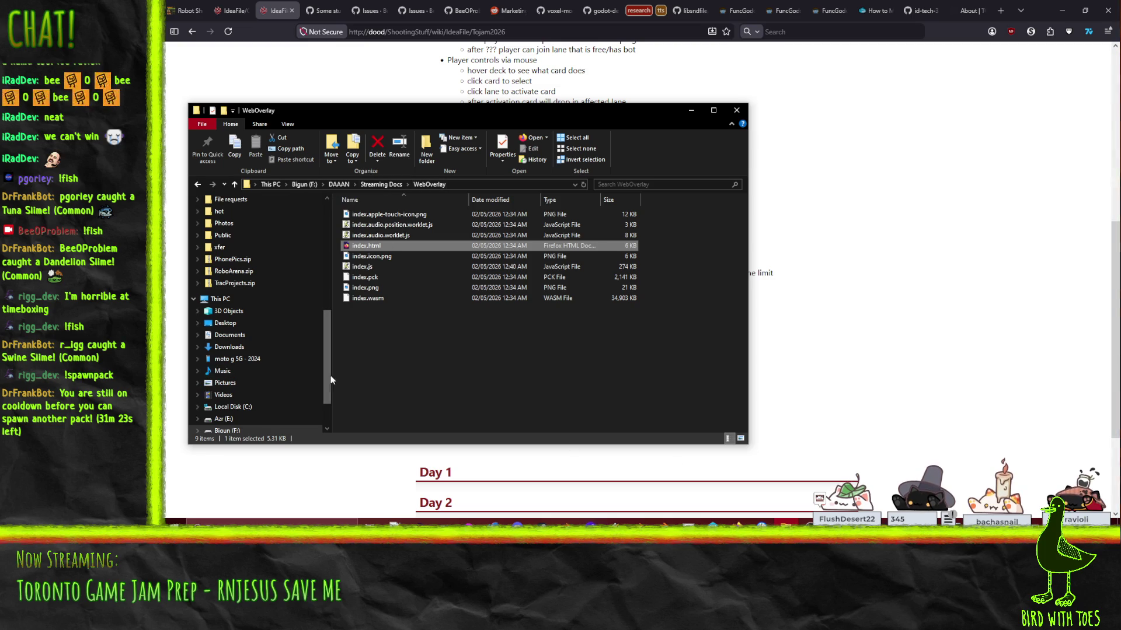
# Step: Launch the Godot 4.6.1 mono exe from DAAAN\Godot\Godot_v4.6.1-stable_mono_win64
pyautogui.click(338, 184)
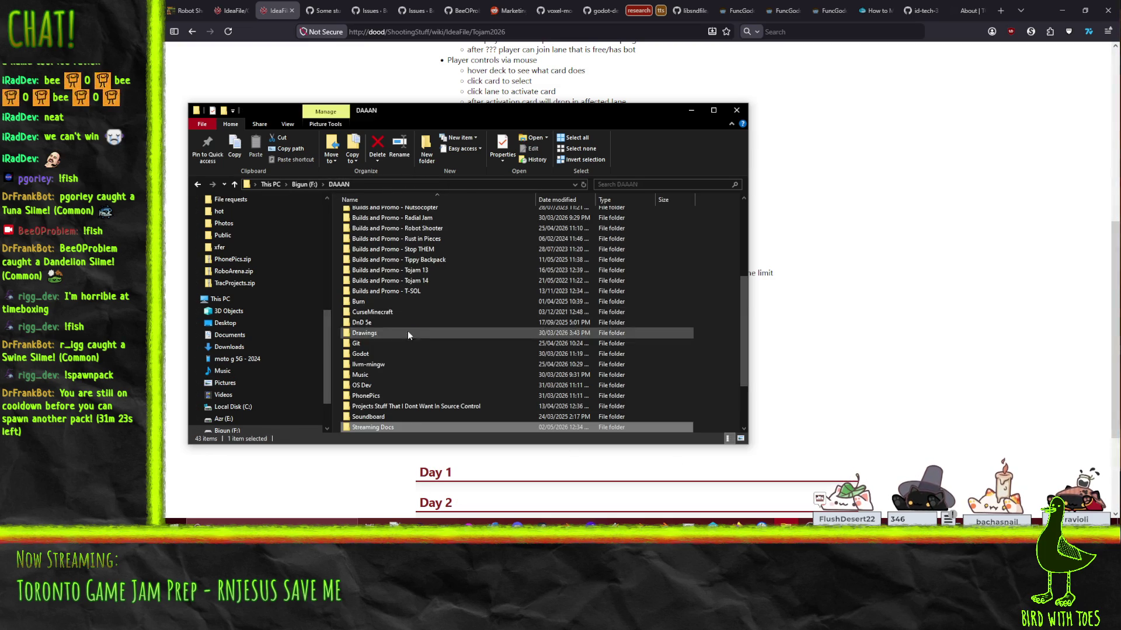
pyautogui.click(420, 301)
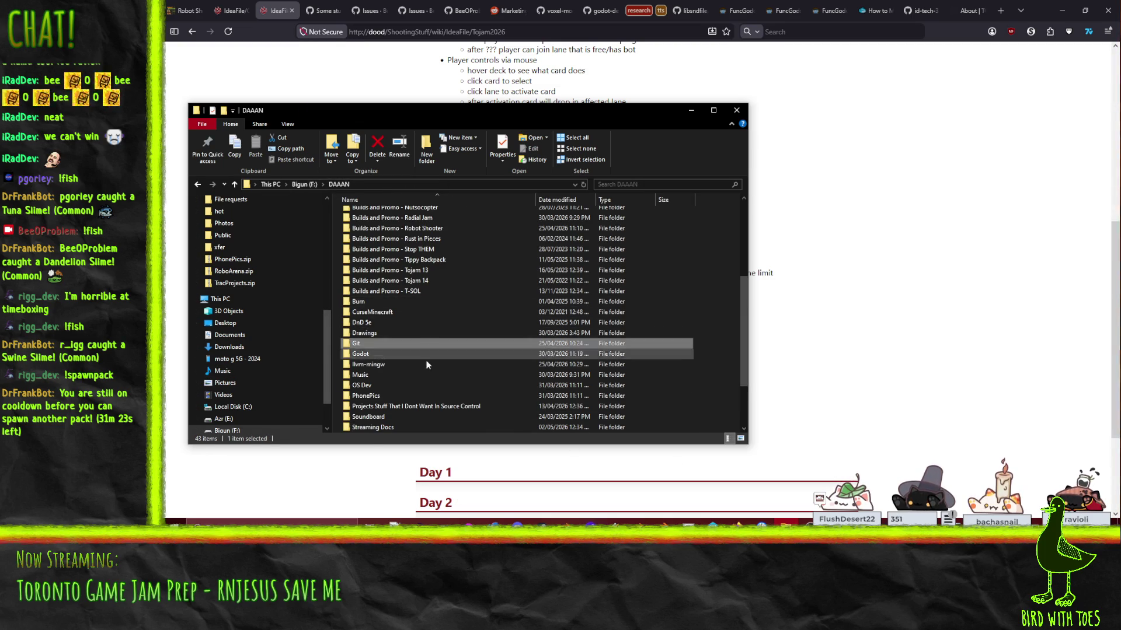
pyautogui.scroll(5, 404, 307)
pyautogui.click(408, 226)
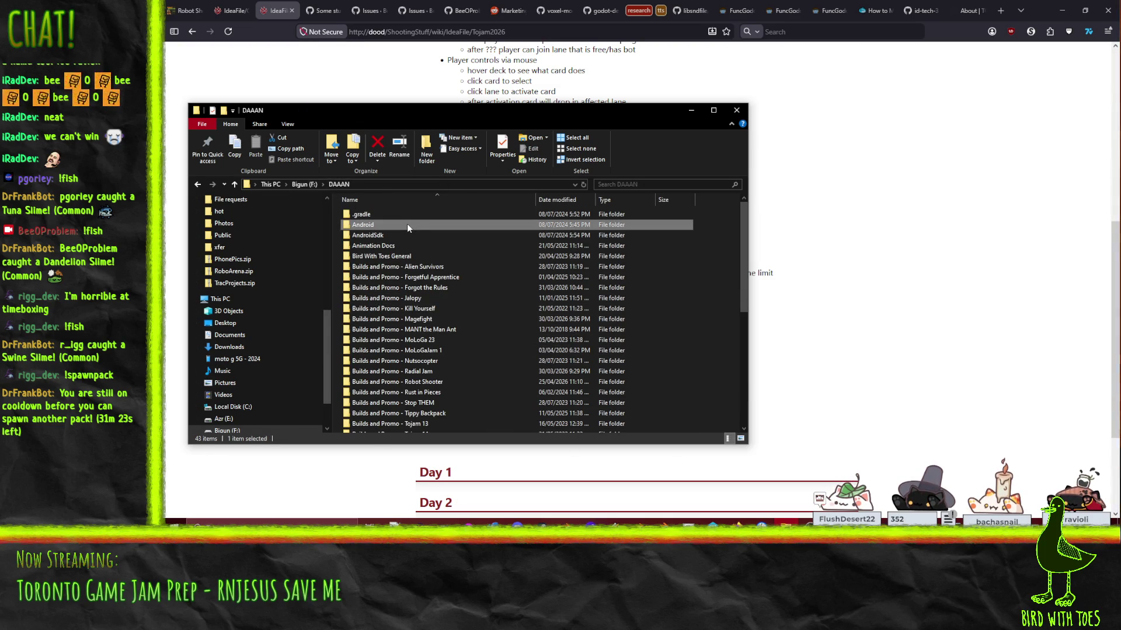
pyautogui.scroll(-7, 408, 251)
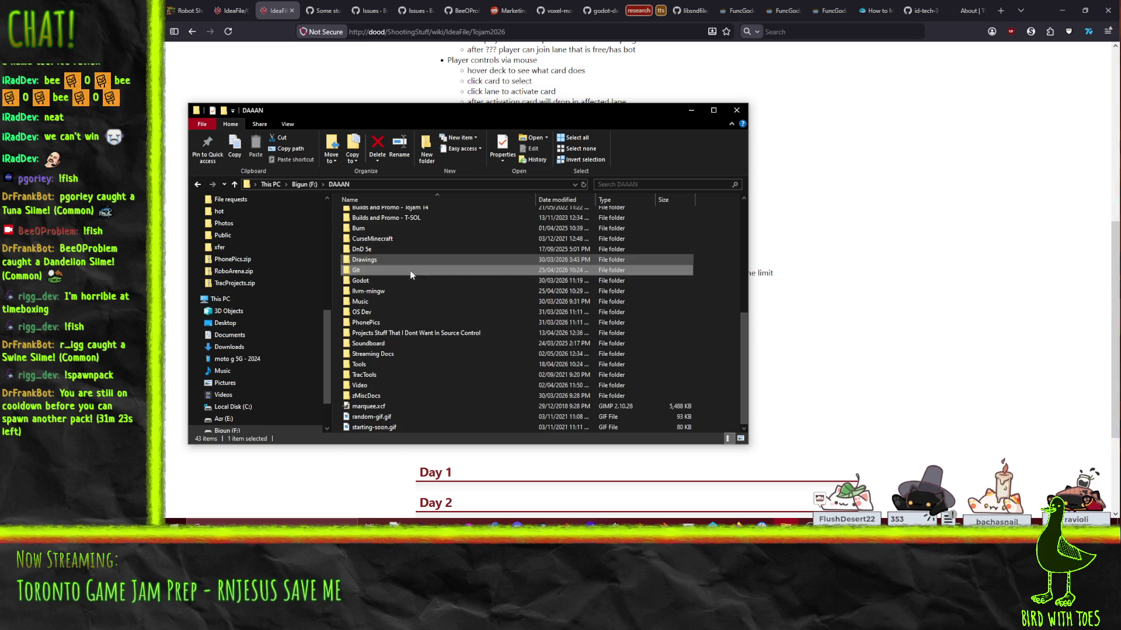
pyautogui.click(369, 270)
pyautogui.doubleClick(368, 282)
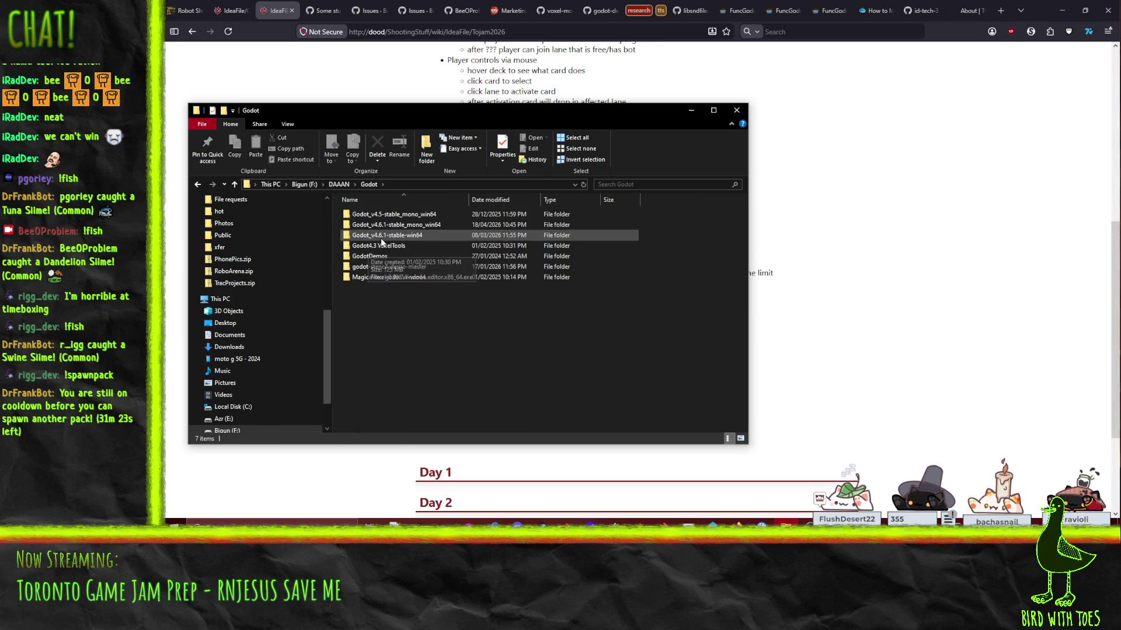
pyautogui.click(381, 239)
pyautogui.doubleClick(385, 225)
pyautogui.doubleClick(402, 235)
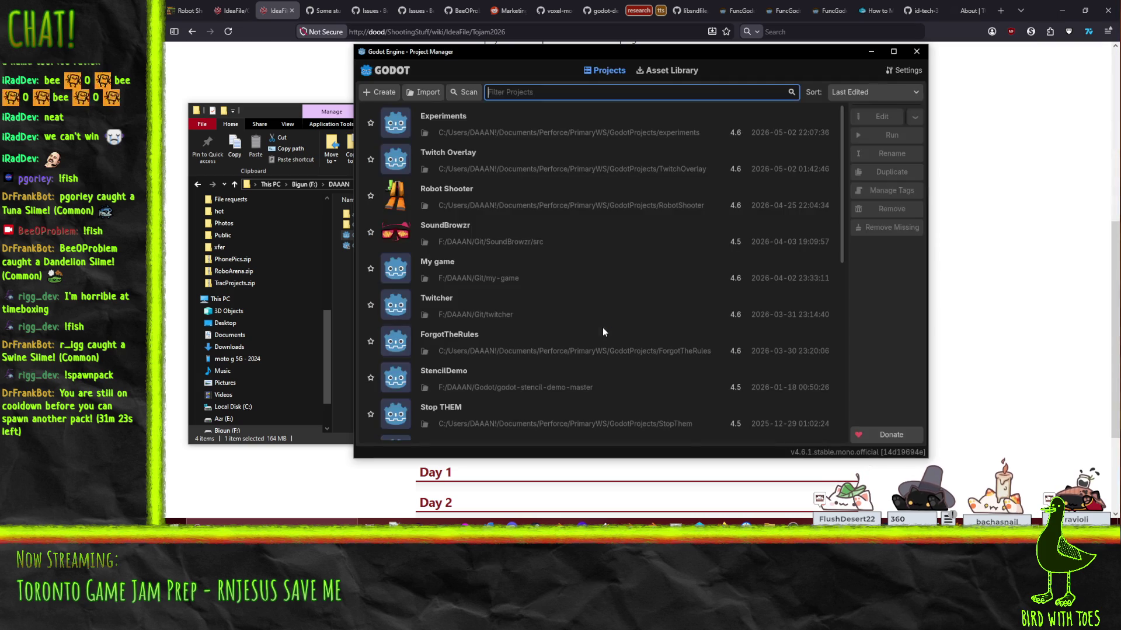
# Step: Open the Robot Shooter project in the mono Project Manager, then return to the browser
pyautogui.doubleClick(502, 193)
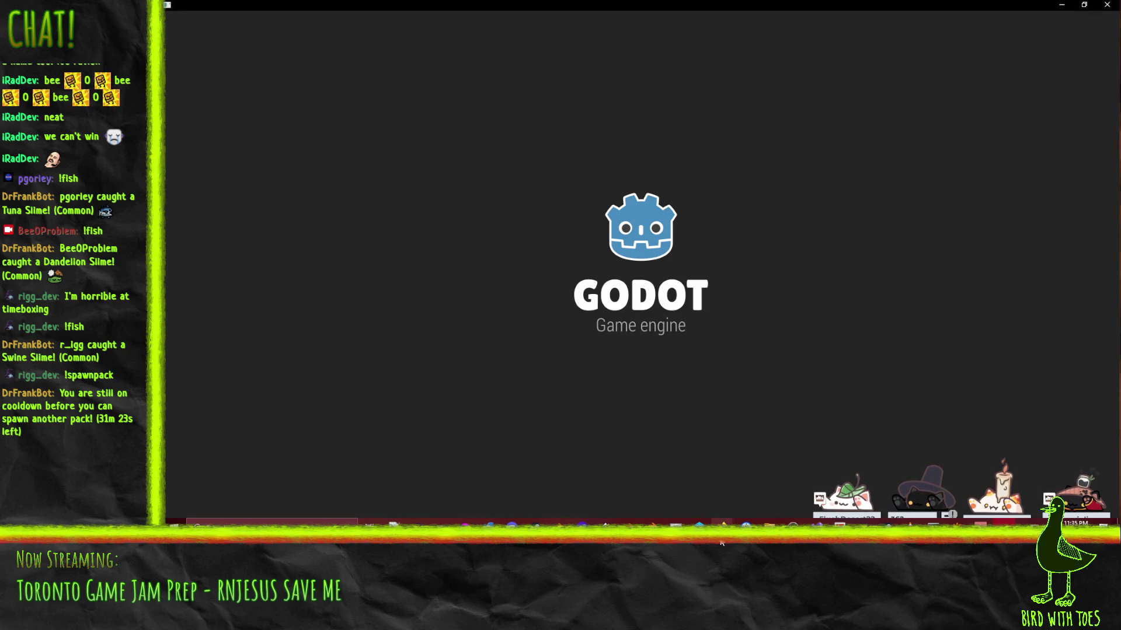
pyautogui.moveTo(721, 528)
pyautogui.click(640, 496)
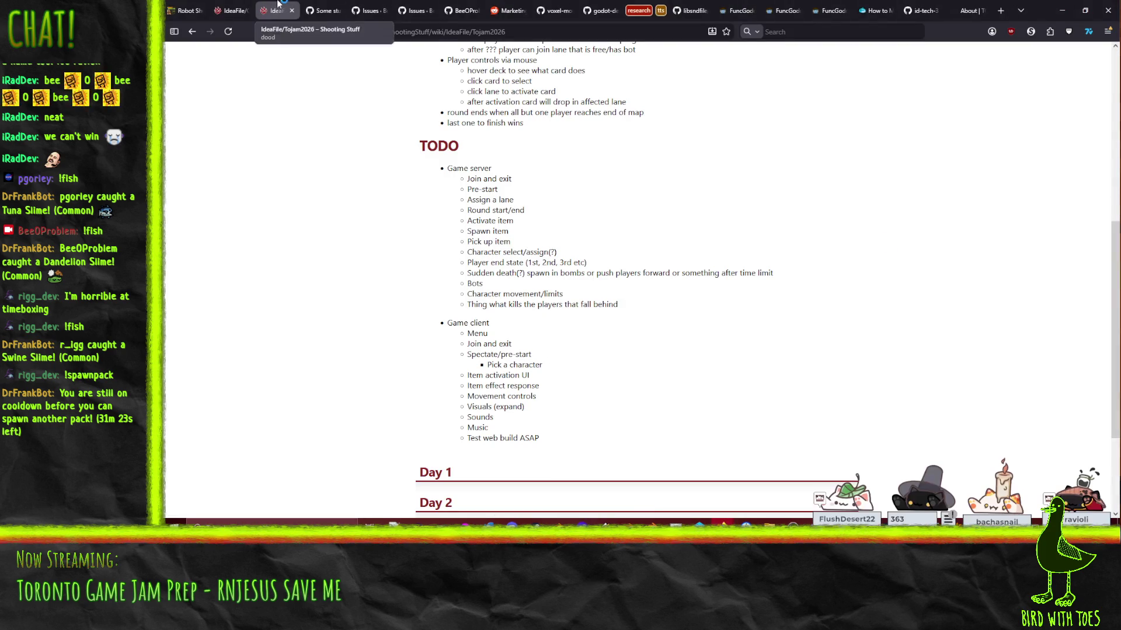
# Step: Open the IdeaFile breadcrumb page in a new browser tab
pyautogui.scroll(10, 229, 187)
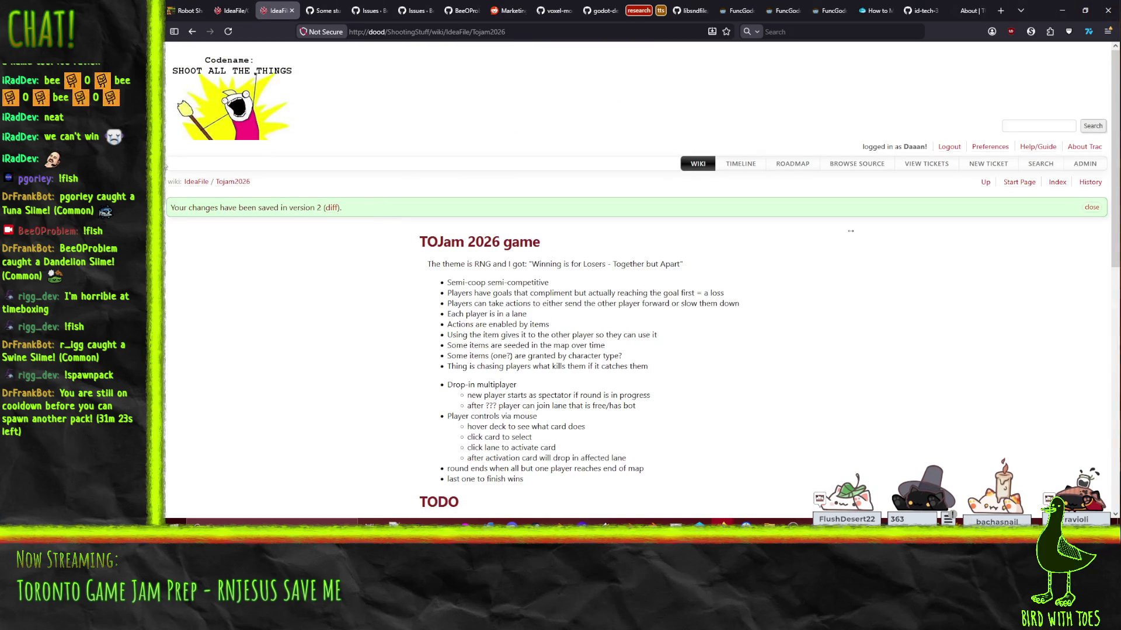
pyautogui.rightClick(206, 183)
pyautogui.click(233, 190)
pyautogui.click(313, 10)
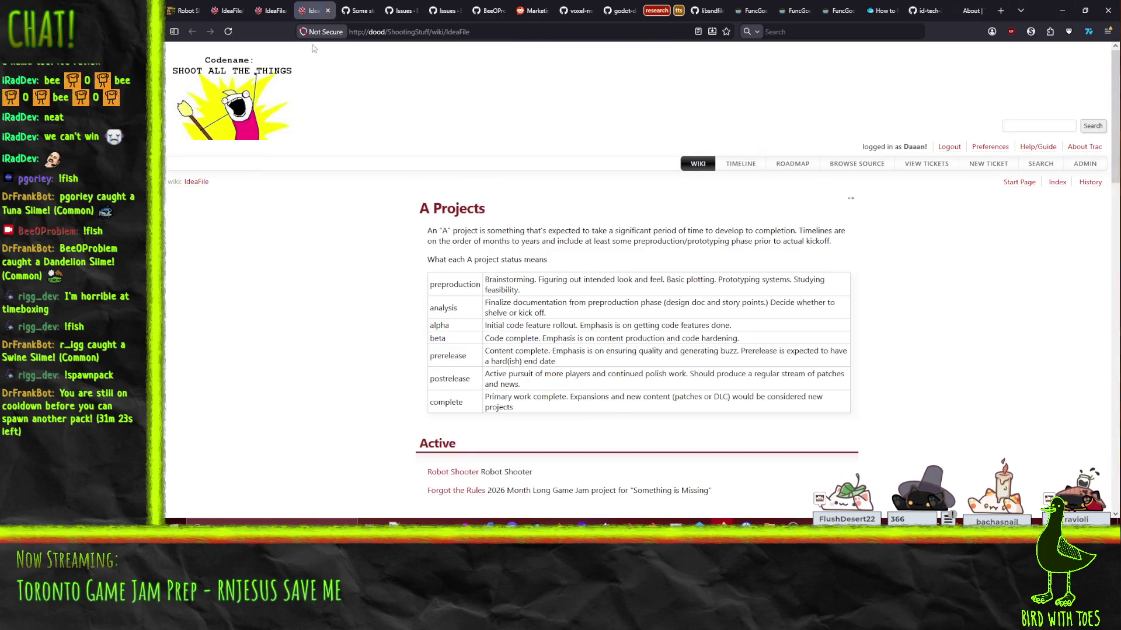
# Step: Go to the Robot Shooter wiki page and scroll to its Todo ticket board
pyautogui.scroll(-7, 436, 416)
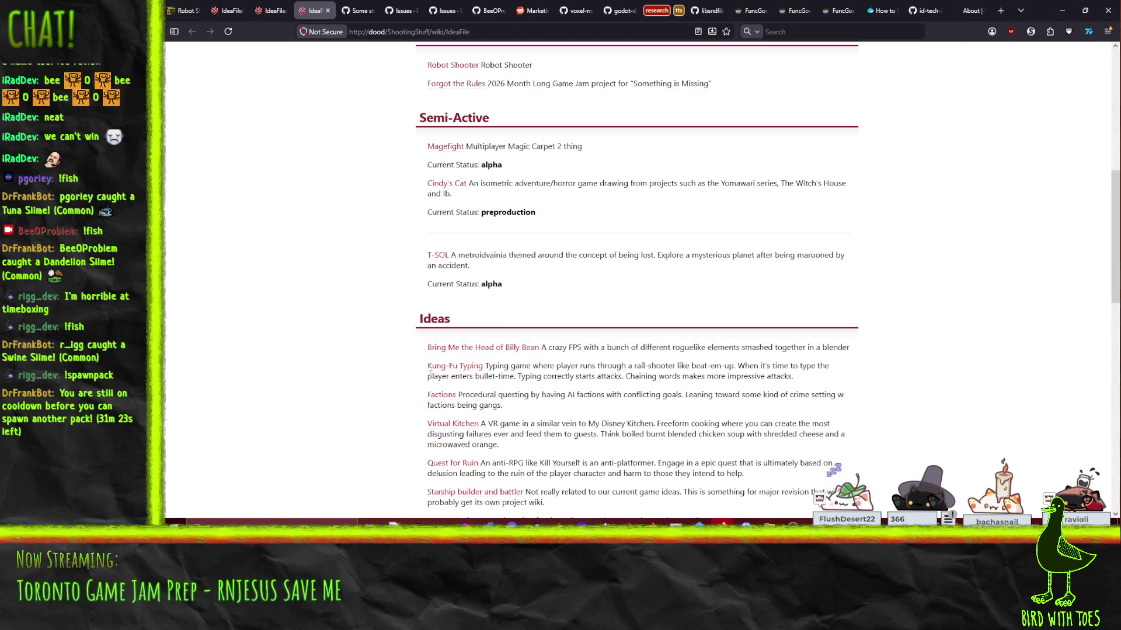
pyautogui.click(445, 65)
pyautogui.scroll(-10, 330, 310)
pyautogui.scroll(-8, 325, 259)
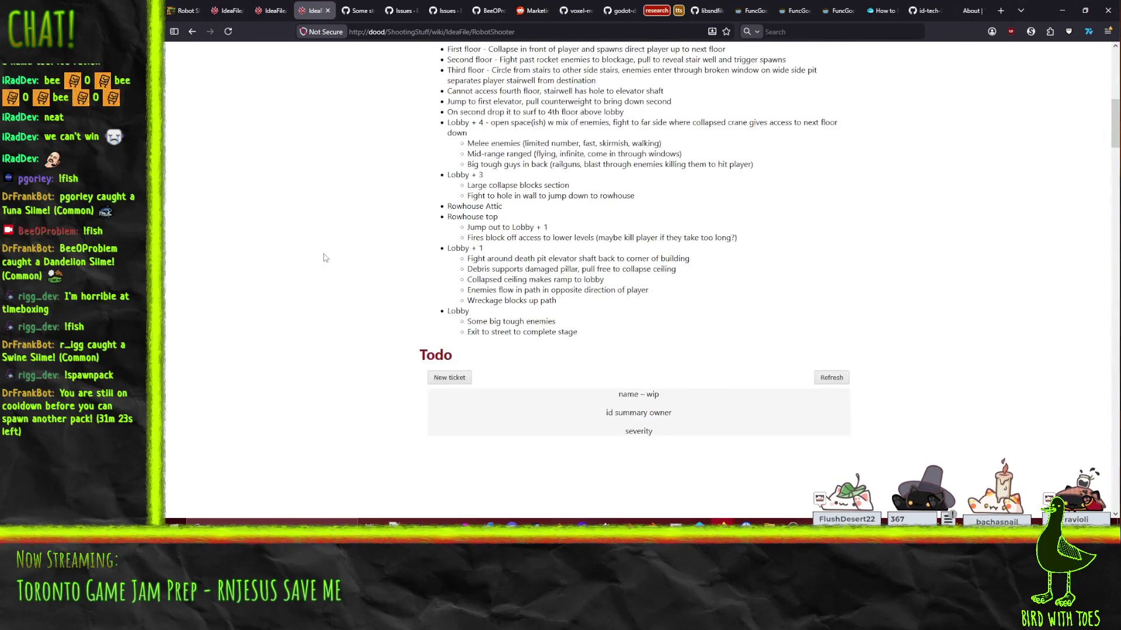
pyautogui.scroll(-8, 327, 251)
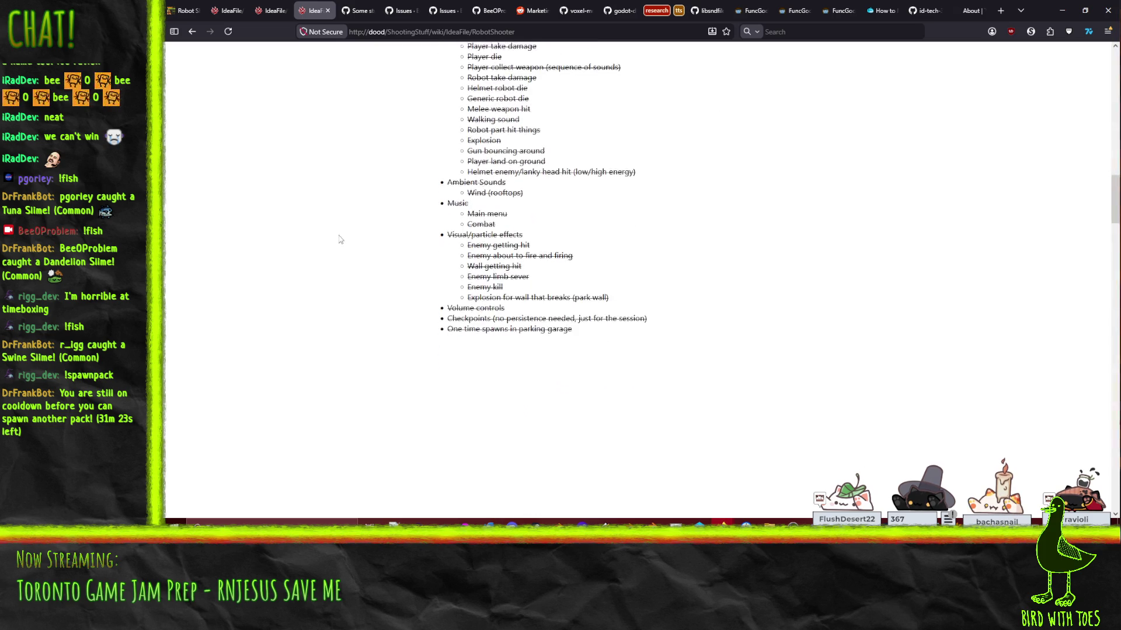
pyautogui.scroll(9, 345, 224)
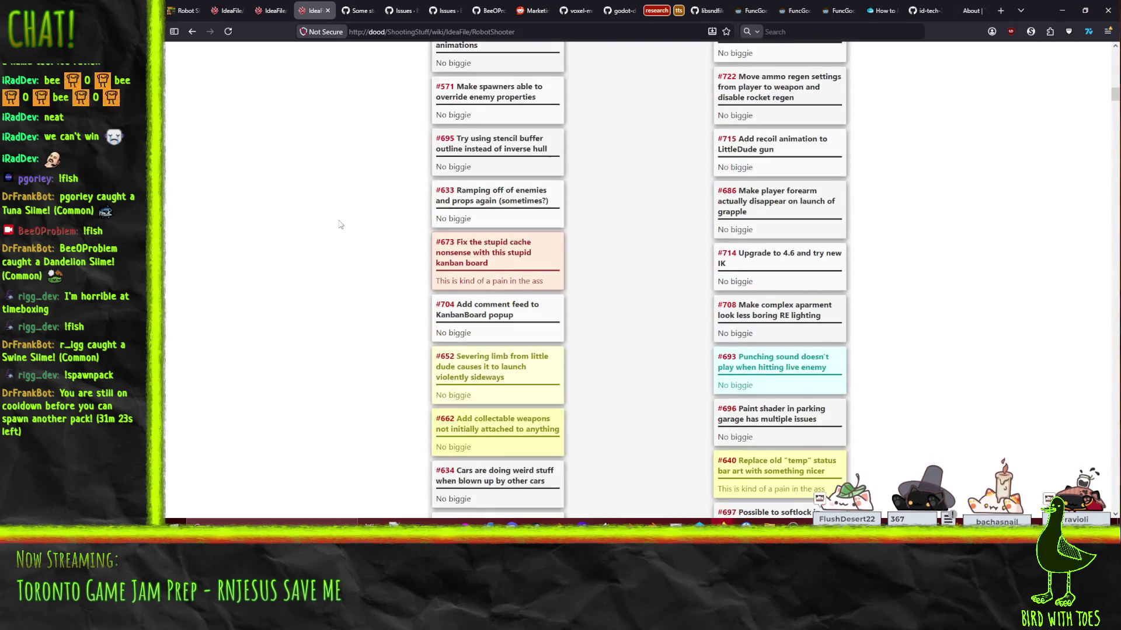
pyautogui.scroll(5, 338, 228)
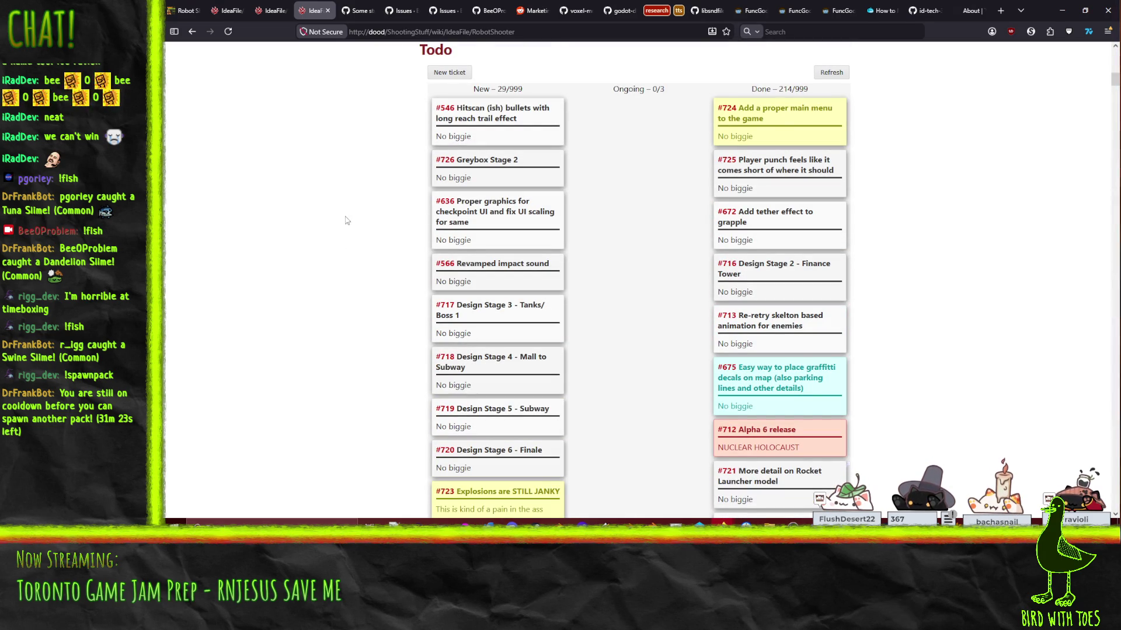
# Step: Move ticket #726 Greybox Stage 2 from New to Ongoing, leaving 28 new and 1 ongoing
pyautogui.moveTo(496, 166)
pyautogui.mouseDown()
pyautogui.moveTo(642, 129)
pyautogui.moveTo(666, 182)
pyautogui.mouseUp()
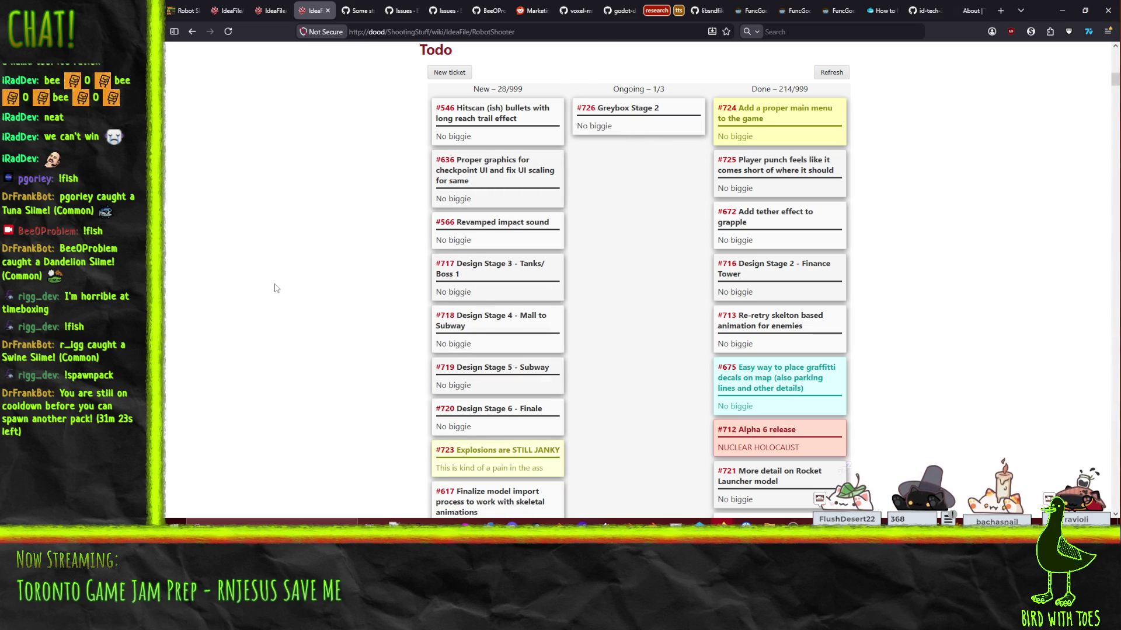
pyautogui.scroll(-2, 273, 292)
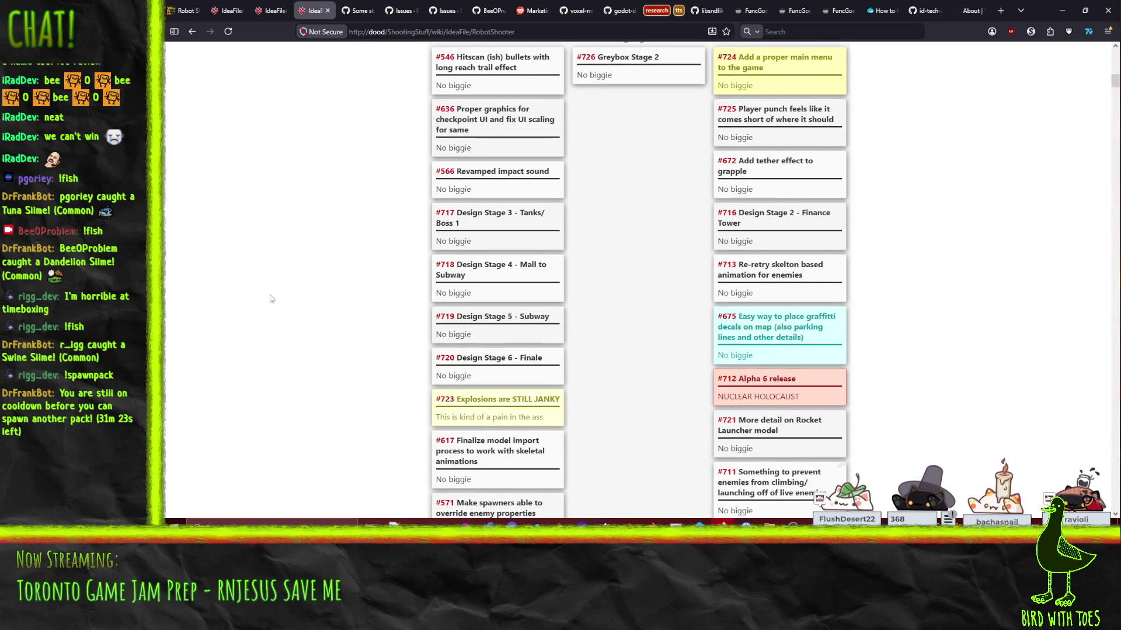
pyautogui.scroll(2, 271, 296)
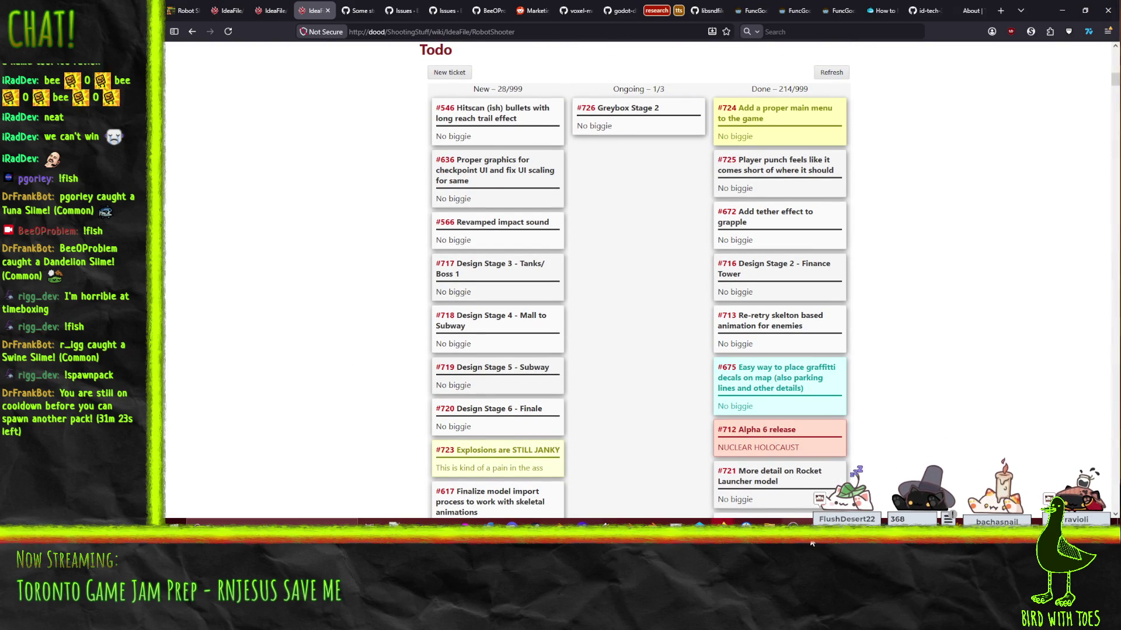
pyautogui.moveTo(999, 542)
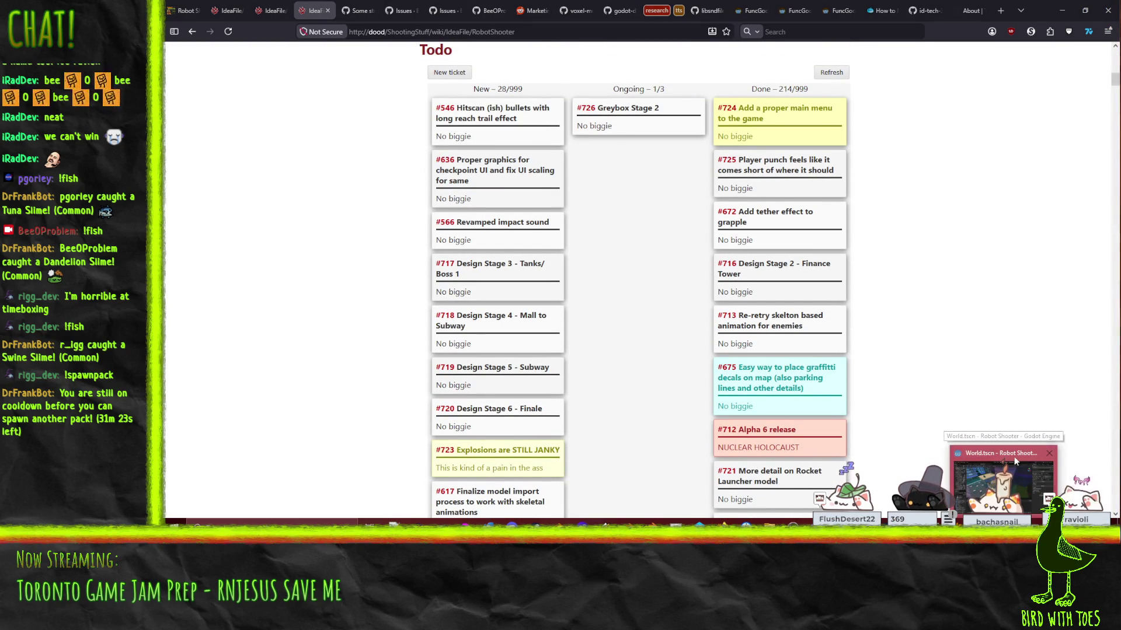
# Step: Bring Godot's World.tscn editor forward and orbit over the buildings to the rooftops
pyautogui.click(964, 458)
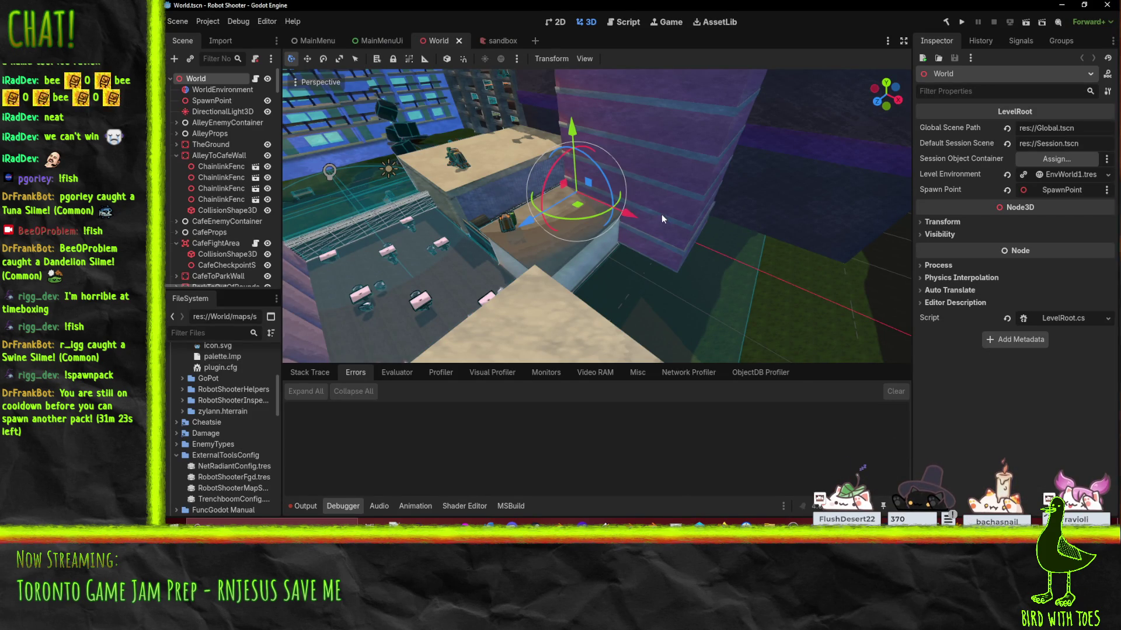
pyautogui.moveTo(661, 215); pyautogui.dragTo(409, 192)
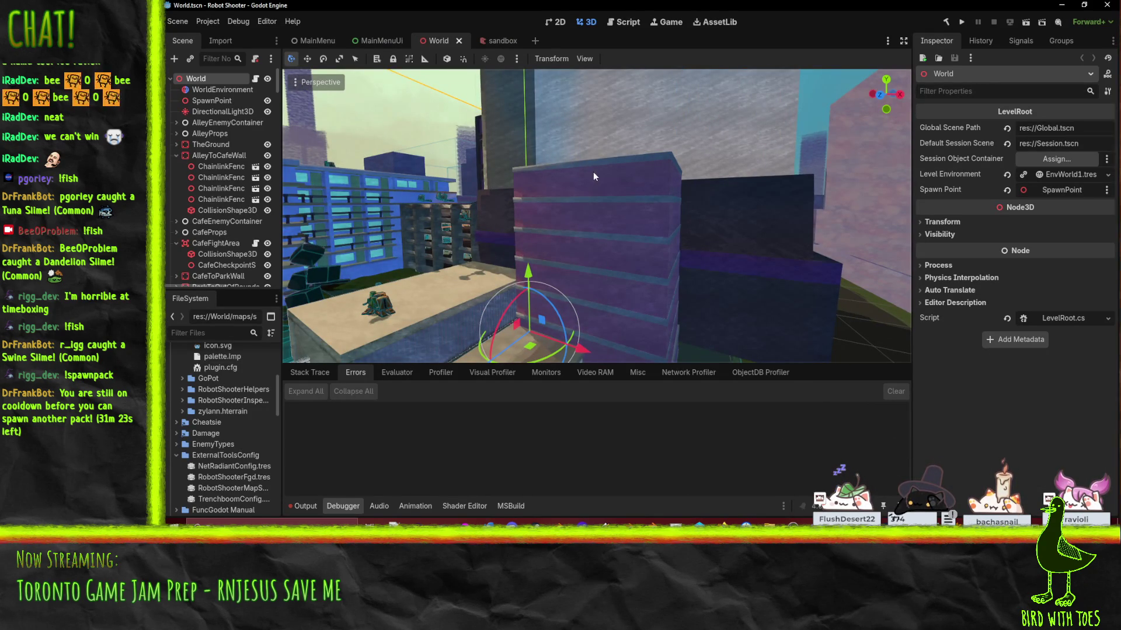
pyautogui.moveTo(593, 172)
pyautogui.mouseDown()
pyautogui.moveTo(716, 212)
pyautogui.moveTo(686, 219)
pyautogui.moveTo(800, 230)
pyautogui.moveTo(775, 225)
pyautogui.mouseUp()
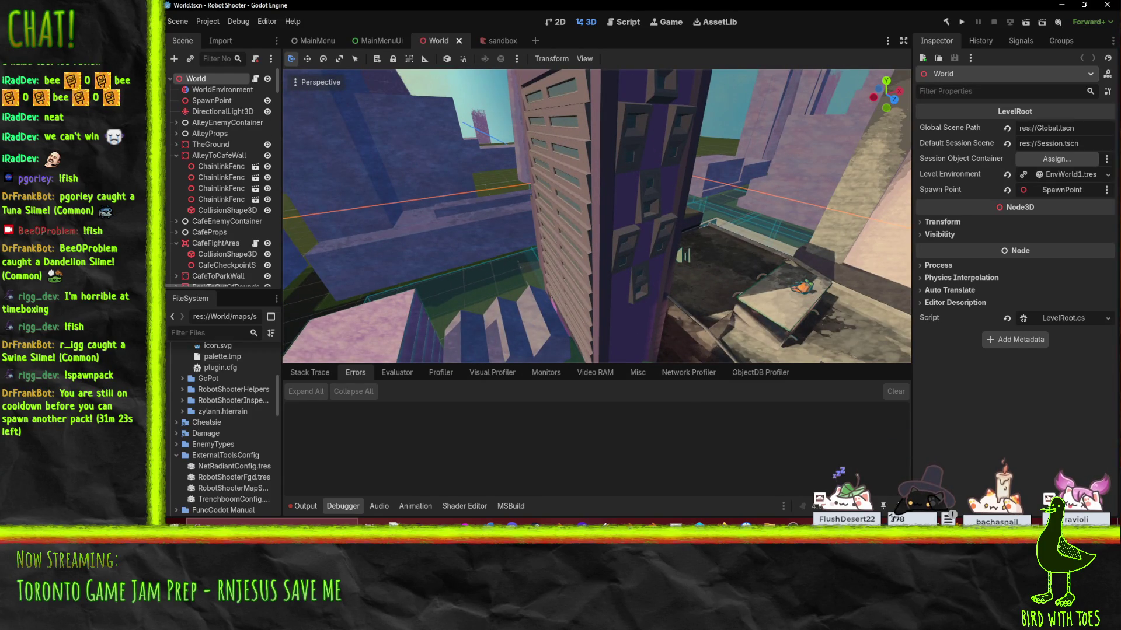
pyautogui.moveTo(684, 237); pyautogui.dragTo(684, 237)
pyautogui.moveTo(762, 217)
pyautogui.mouseDown()
pyautogui.moveTo(607, 226)
pyautogui.moveTo(668, 221)
pyautogui.moveTo(629, 246)
pyautogui.moveTo(660, 208)
pyautogui.moveTo(769, 384)
pyautogui.mouseUp()
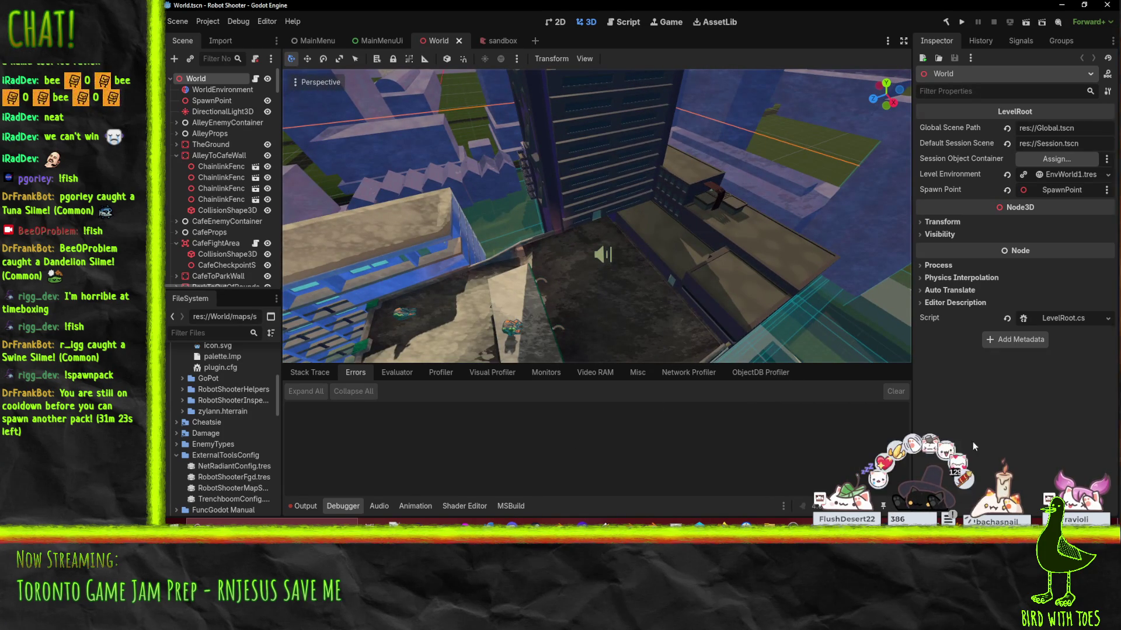
pyautogui.hotkey('alt', 'Tab')
pyautogui.hotkey('shift', 'space')
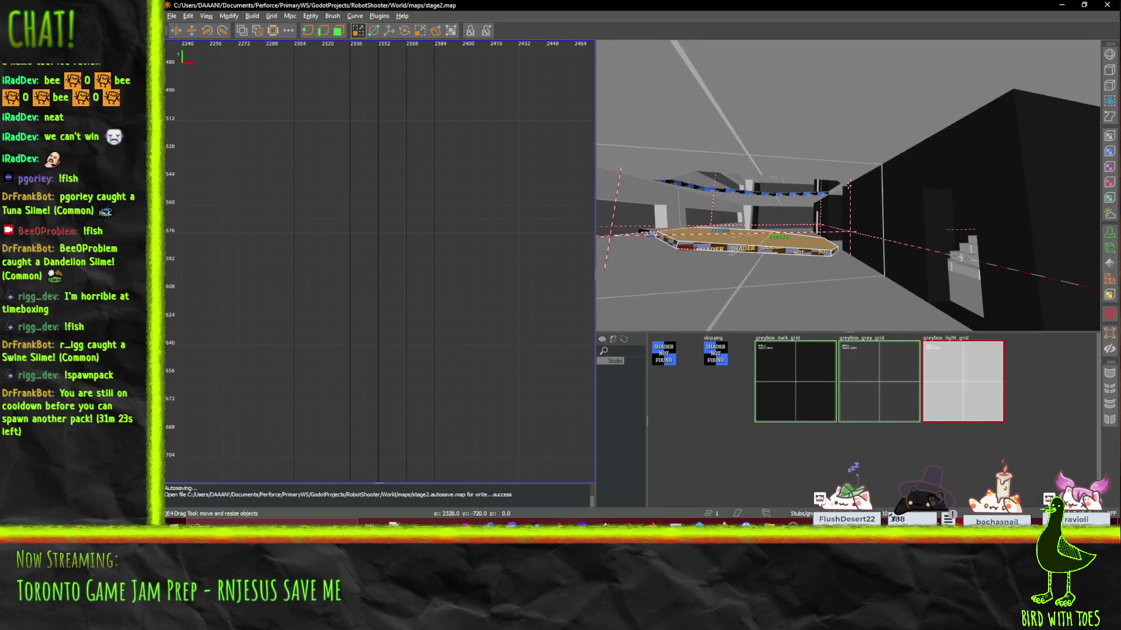
pyautogui.press('w')
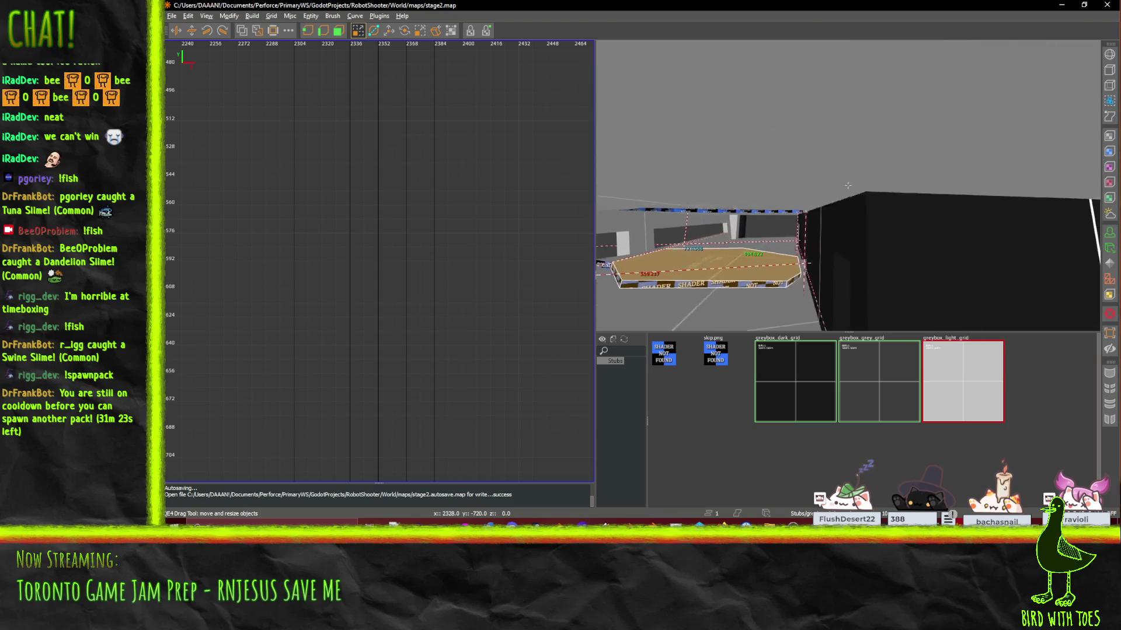
pyautogui.press('w')
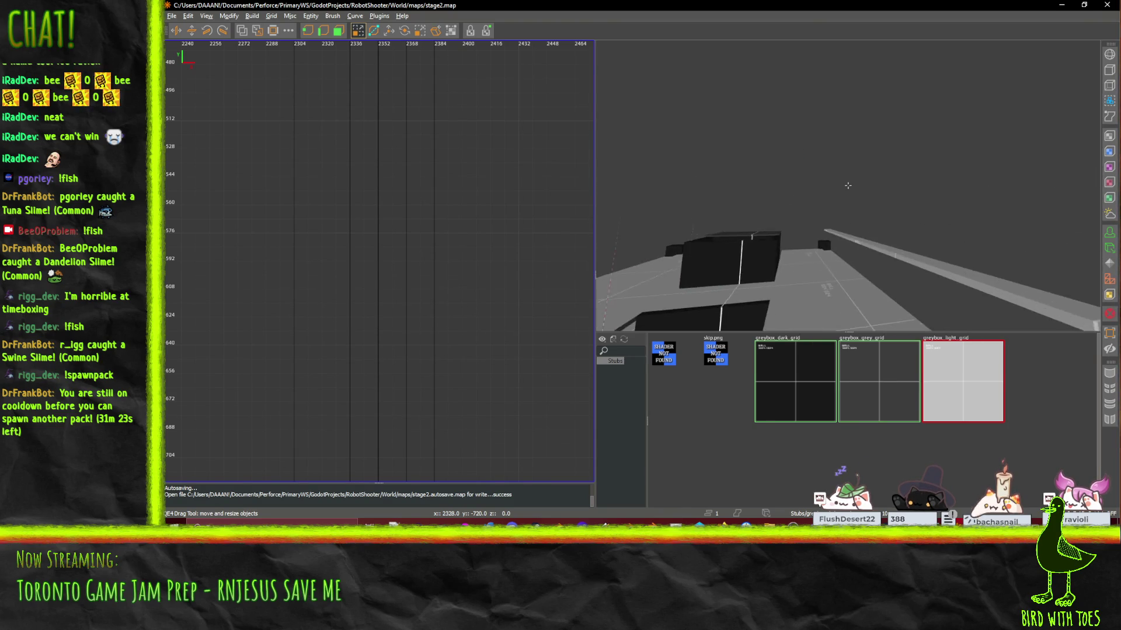
pyautogui.press('w')
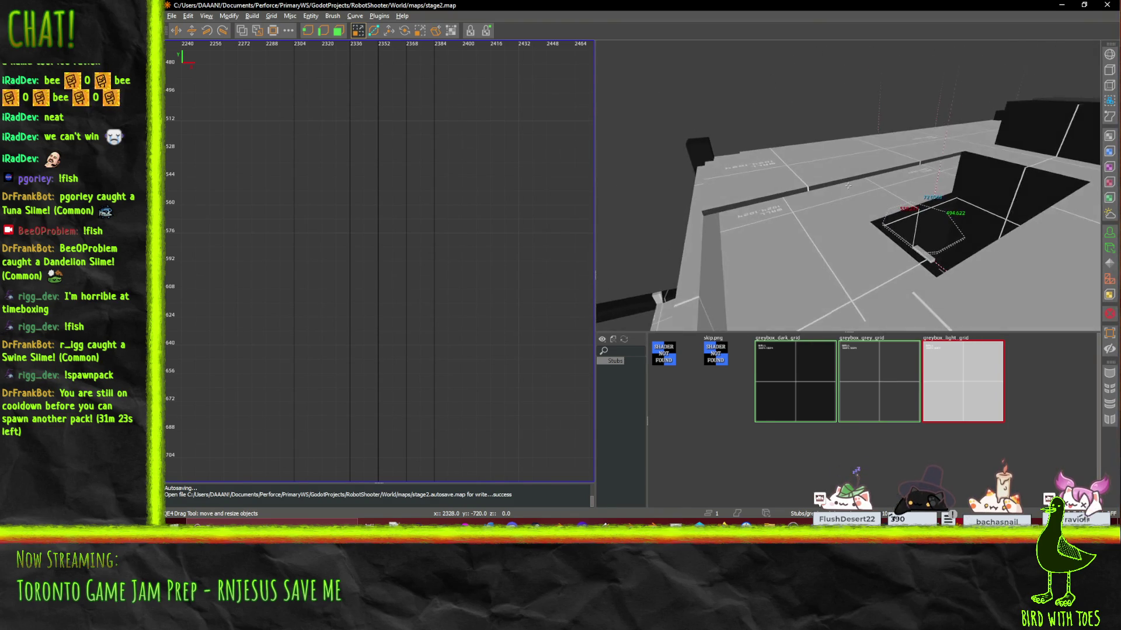
pyautogui.press('w')
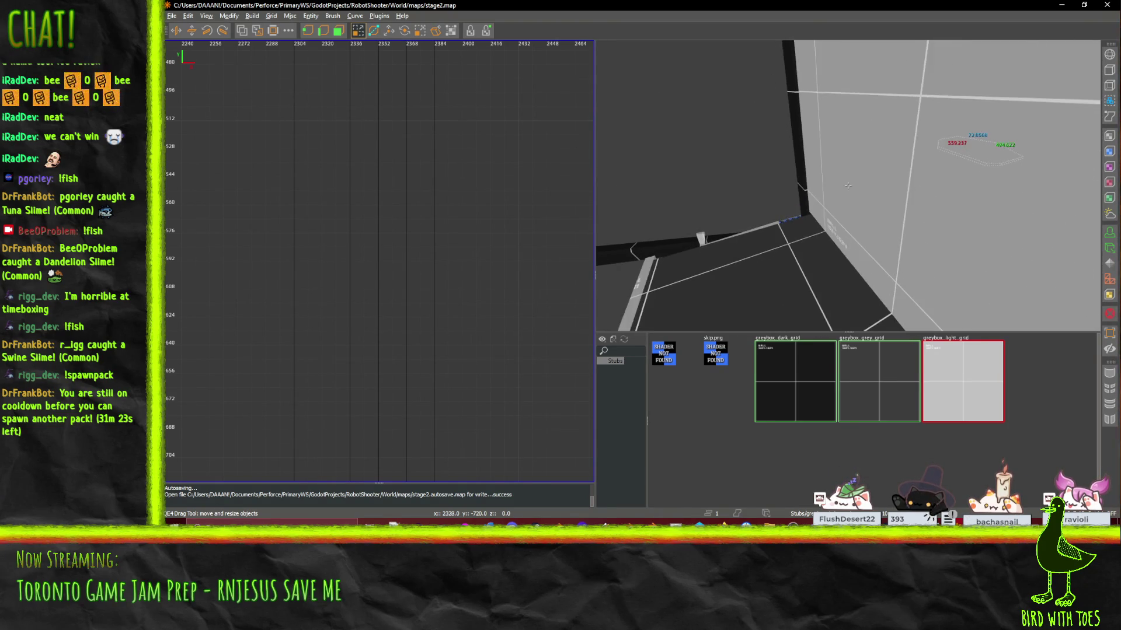
pyautogui.rightClick(849, 154)
pyautogui.press('Escape')
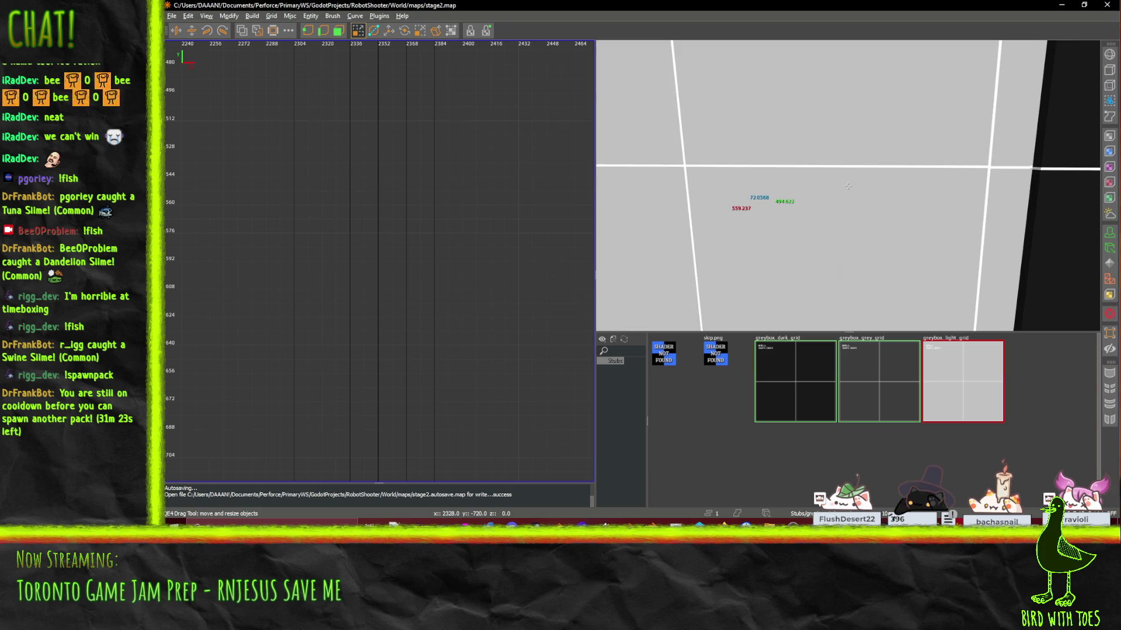
pyautogui.press('s')
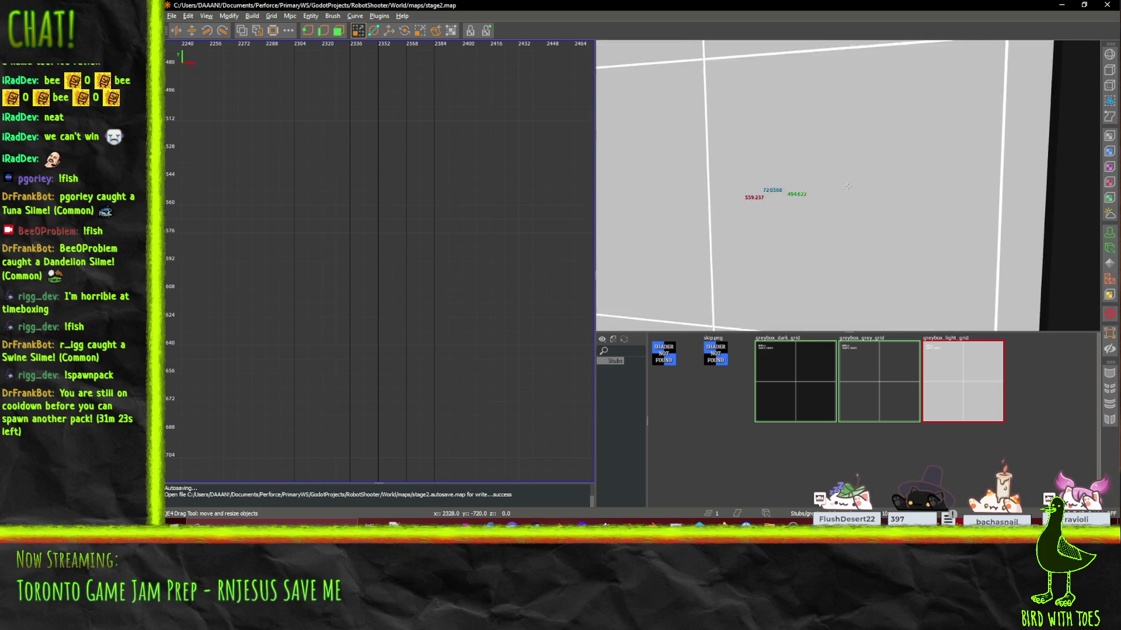
pyautogui.press('w')
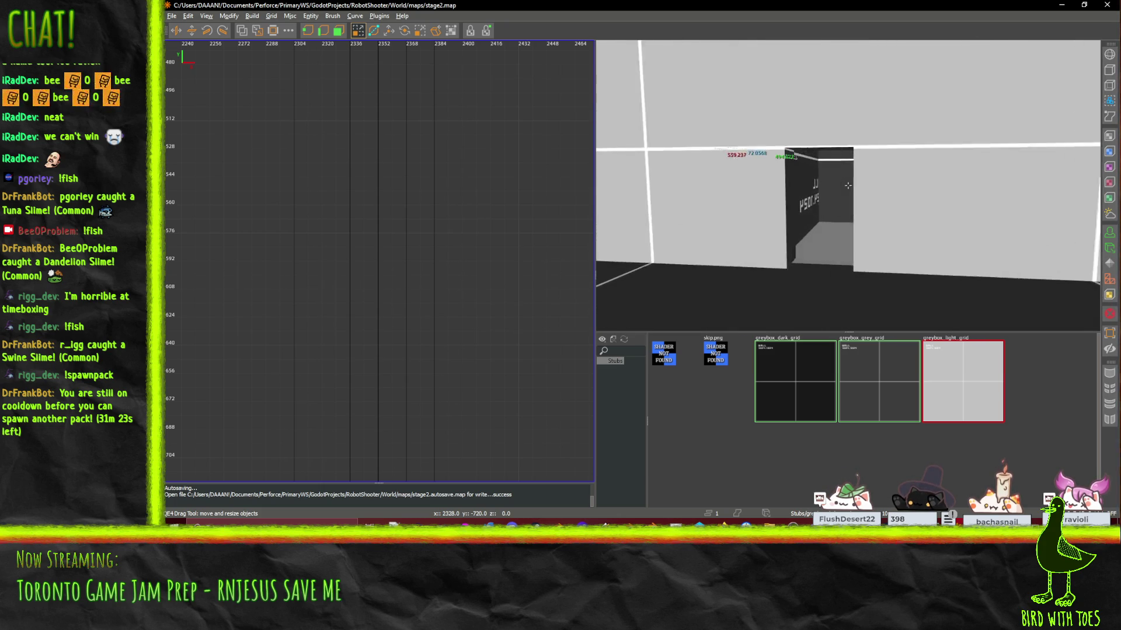
pyautogui.press('s')
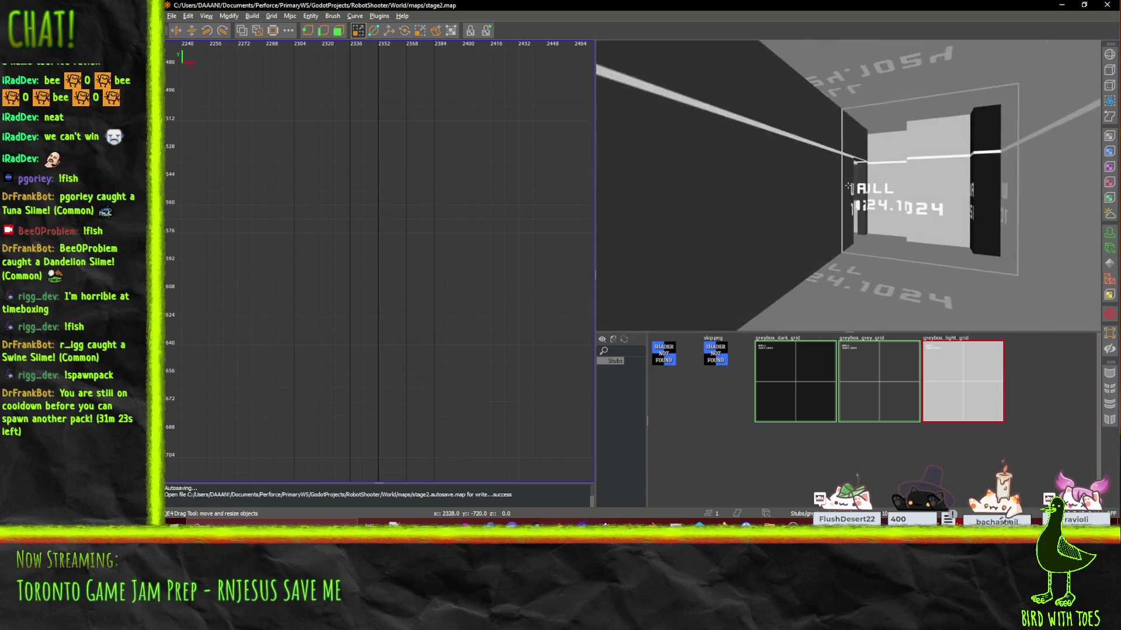
pyautogui.press('w')
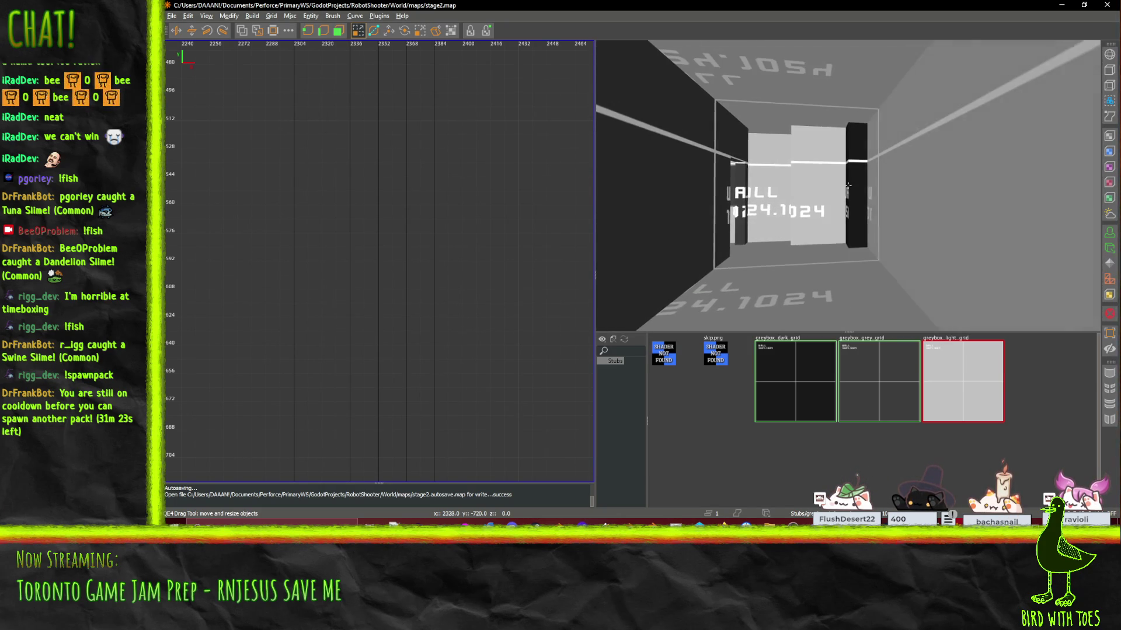
pyautogui.press('w')
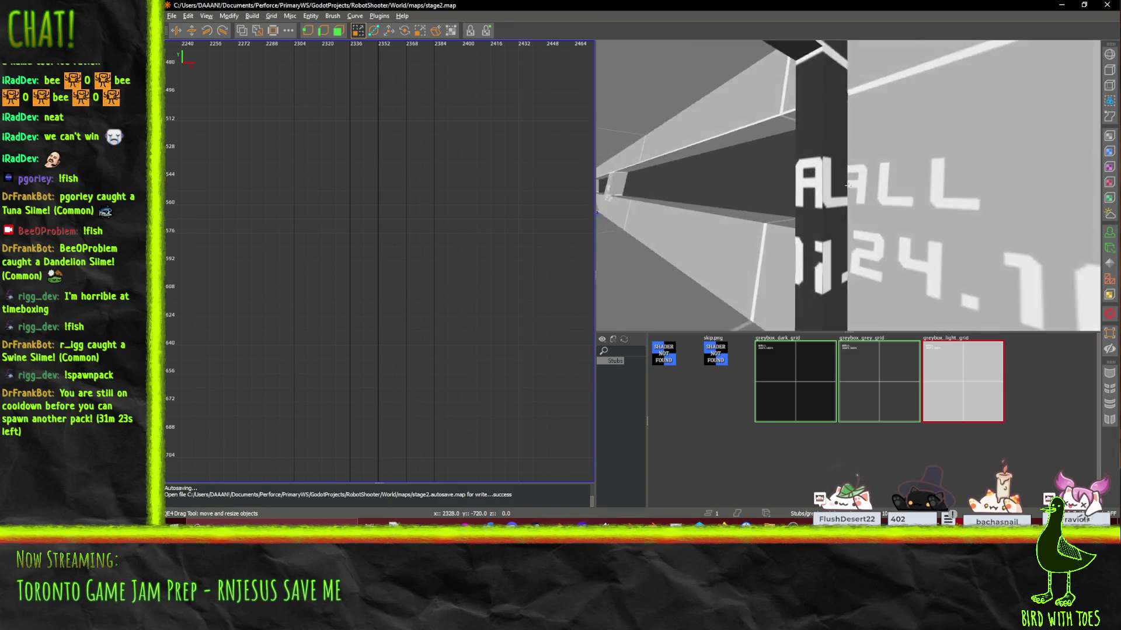
pyautogui.press('w')
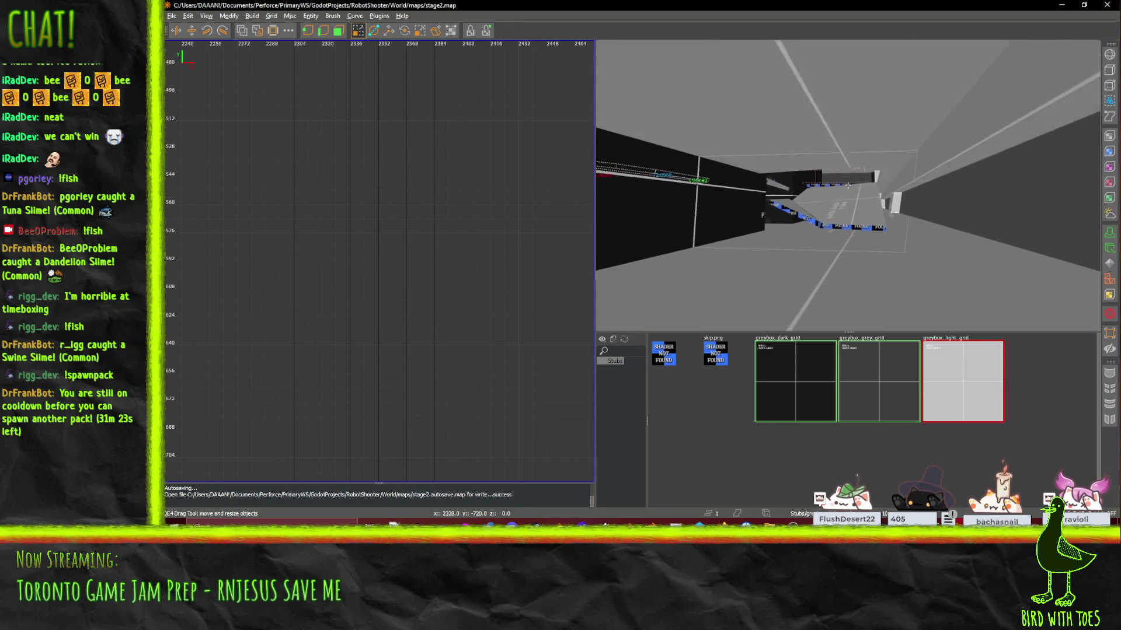
pyautogui.press('w')
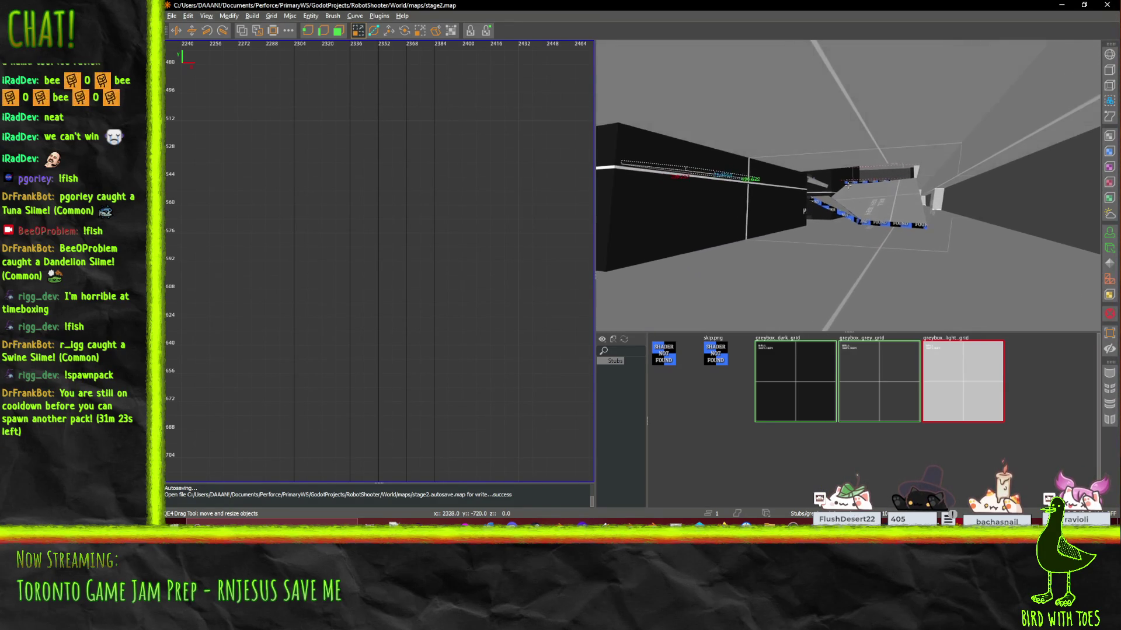
pyautogui.press('d')
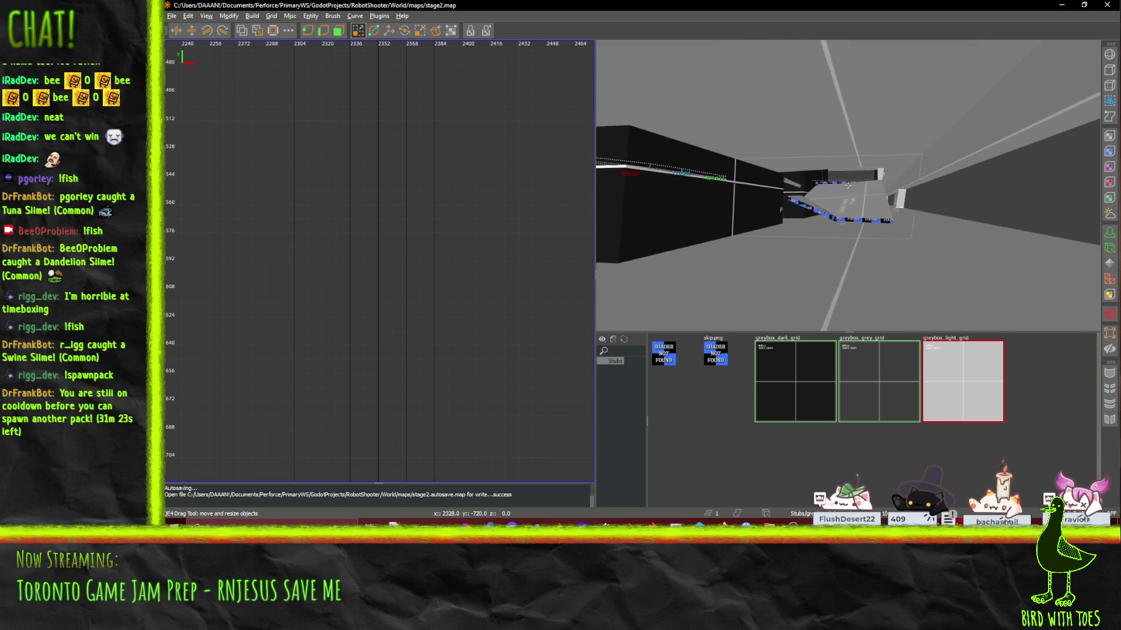
pyautogui.moveTo(847, 185)
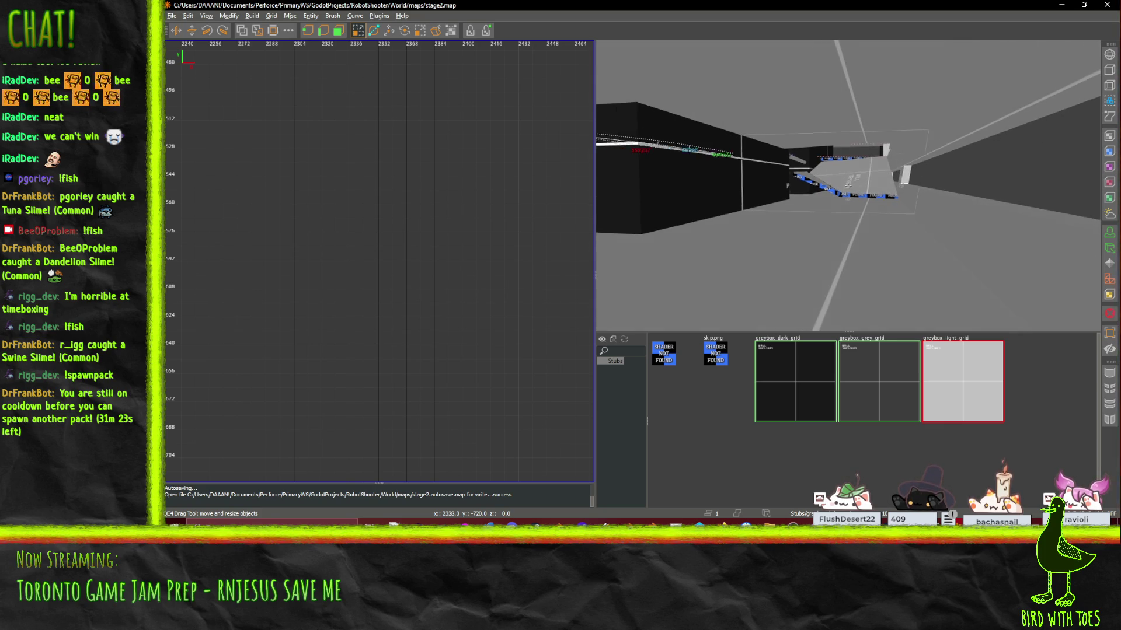
pyautogui.press('w')
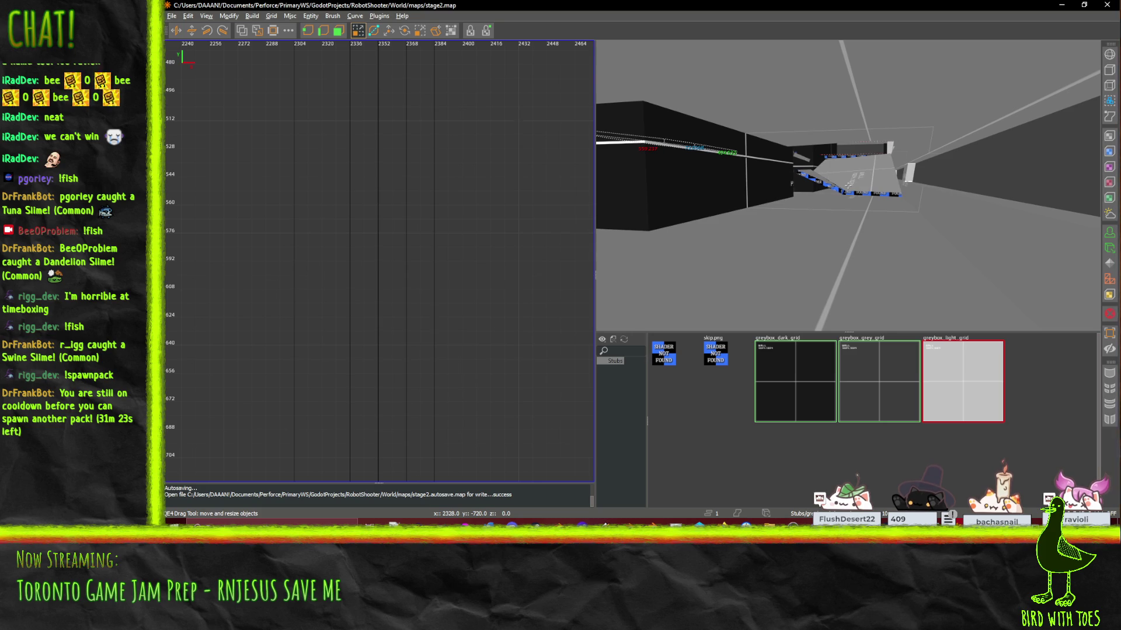
pyautogui.press('w')
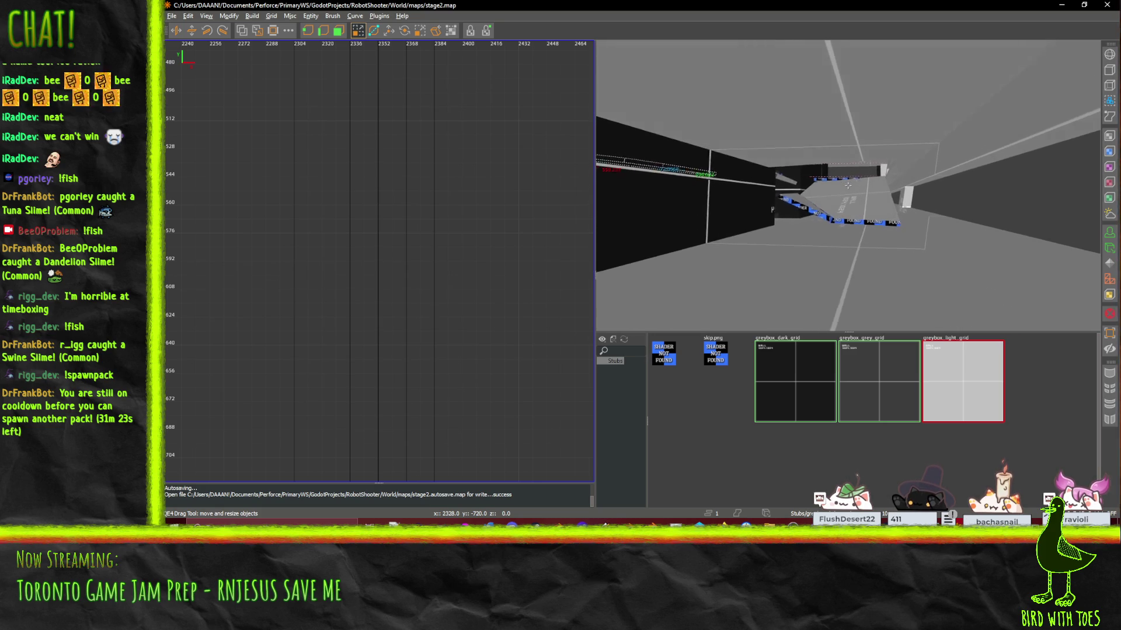
pyautogui.press('w')
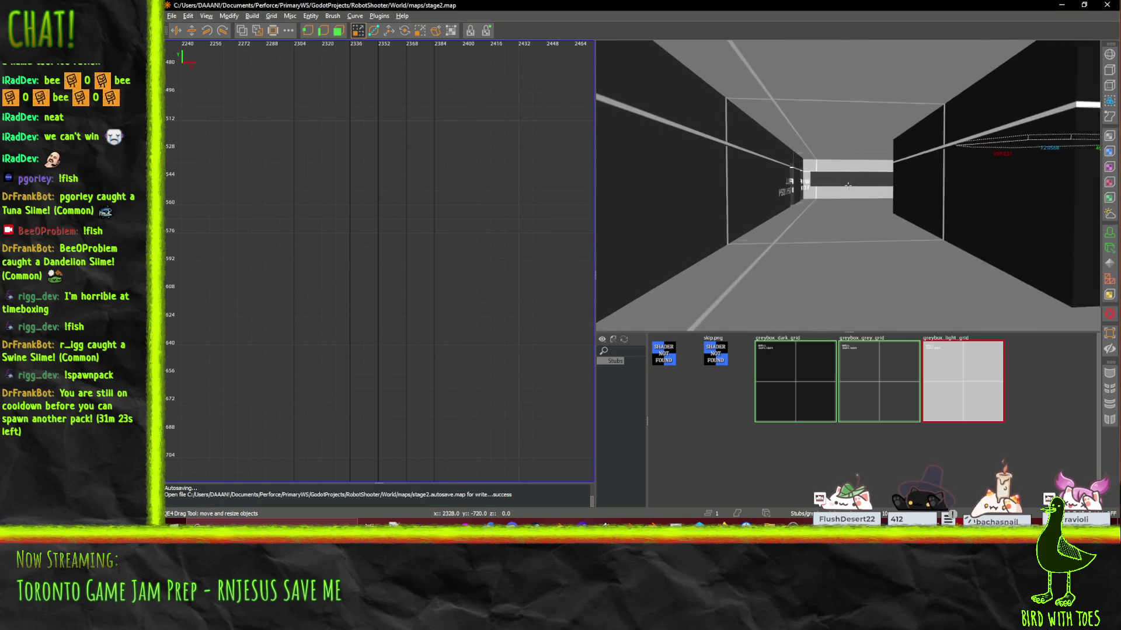
pyautogui.press('w')
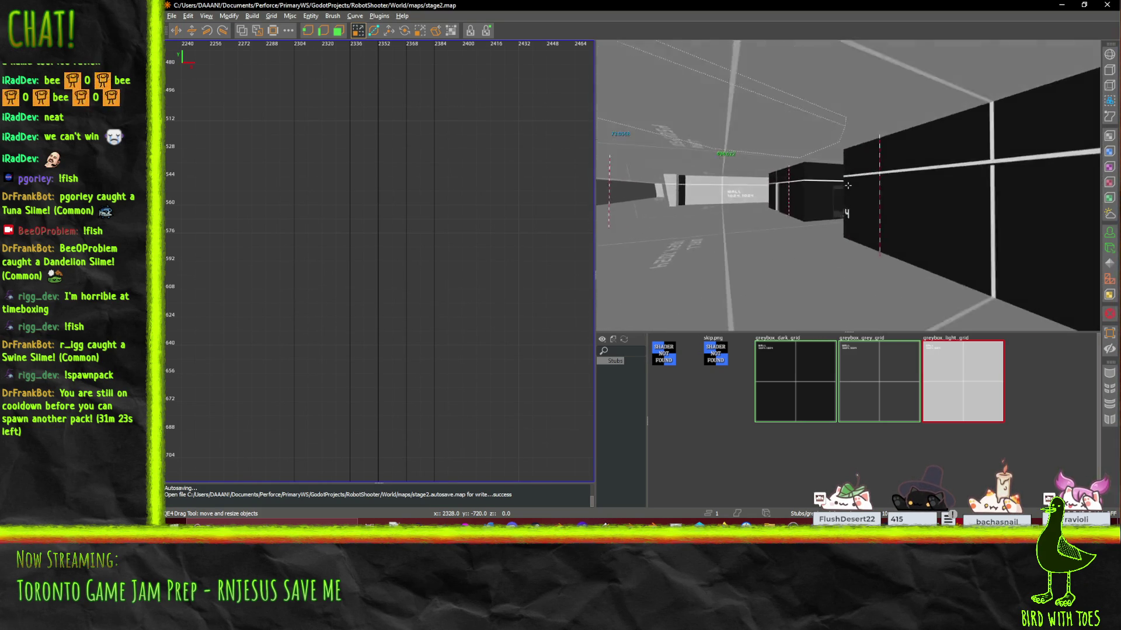
pyautogui.press('w')
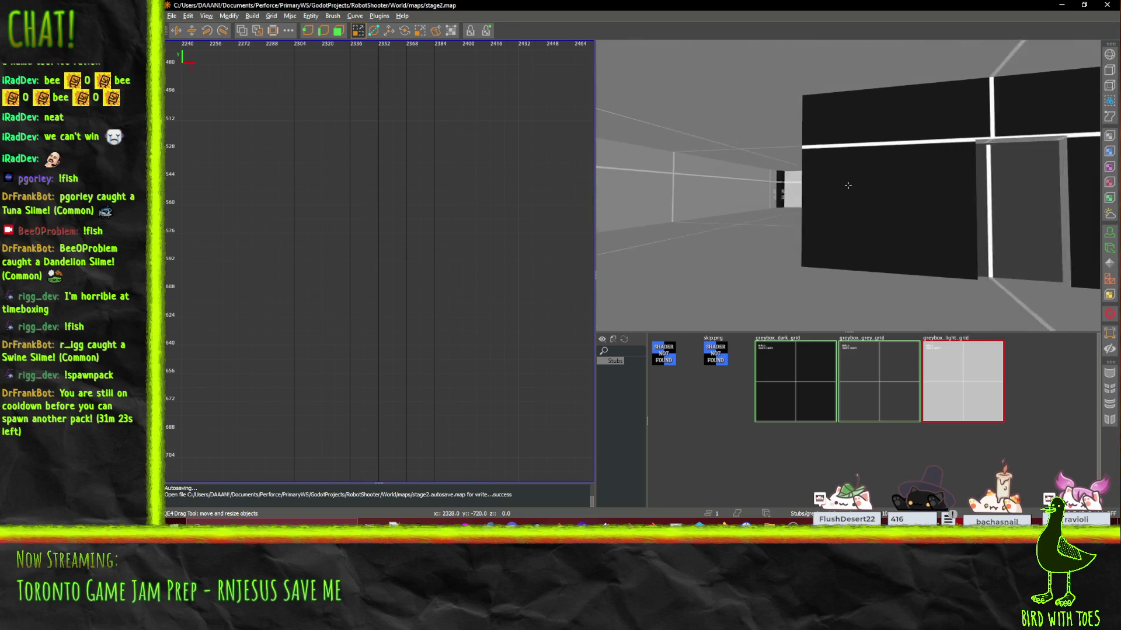
pyautogui.press('w')
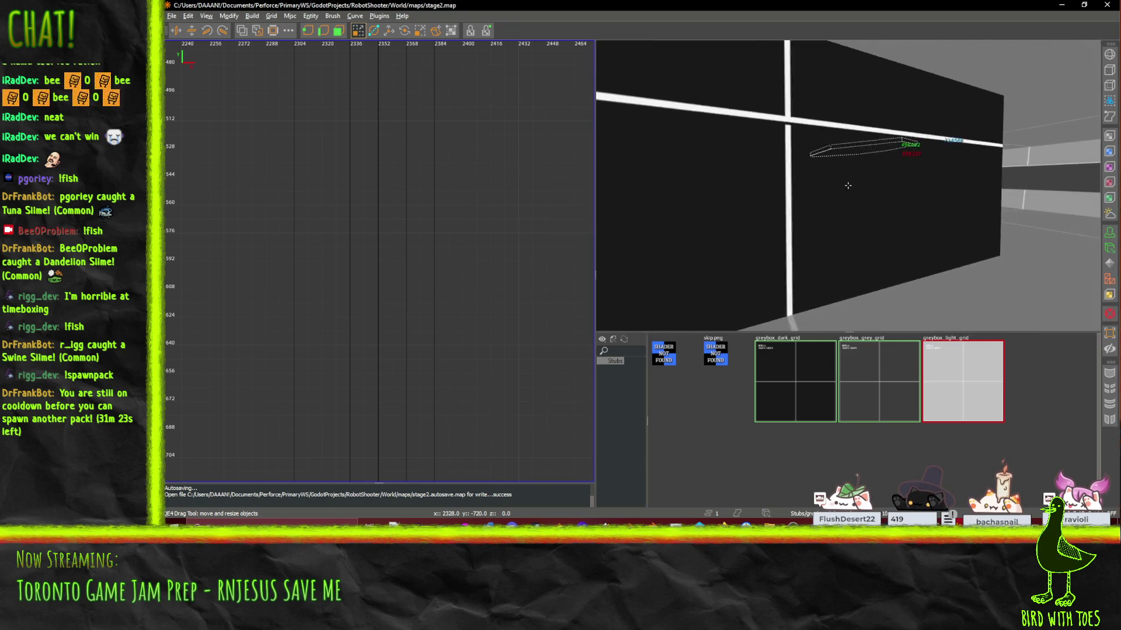
pyautogui.press('w')
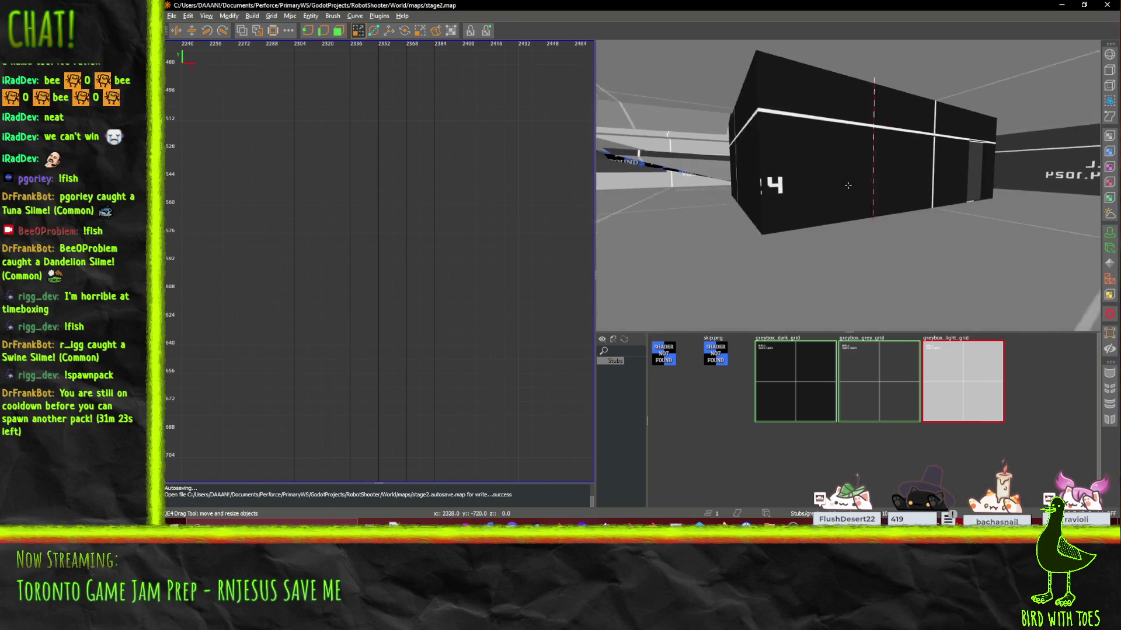
pyautogui.press('w')
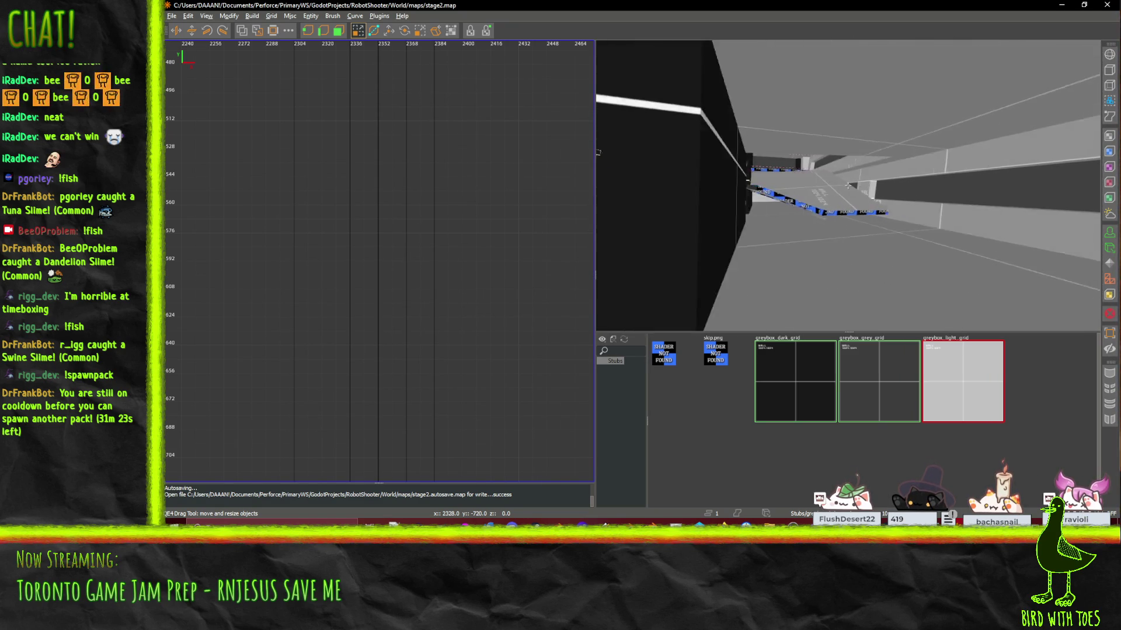
pyautogui.press('w')
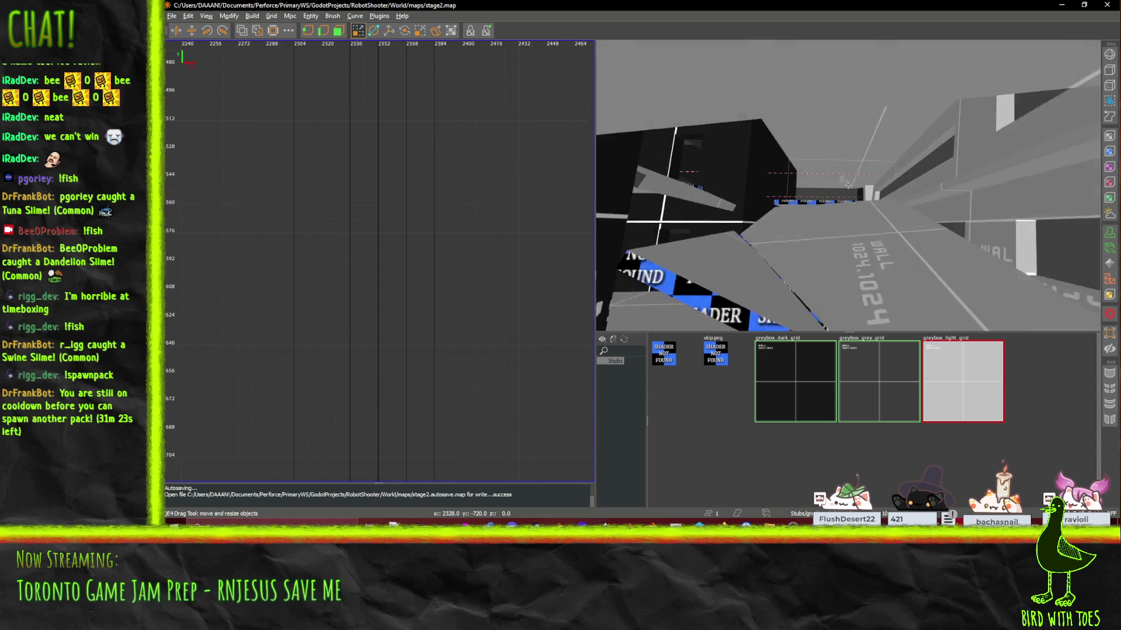
pyautogui.press('w')
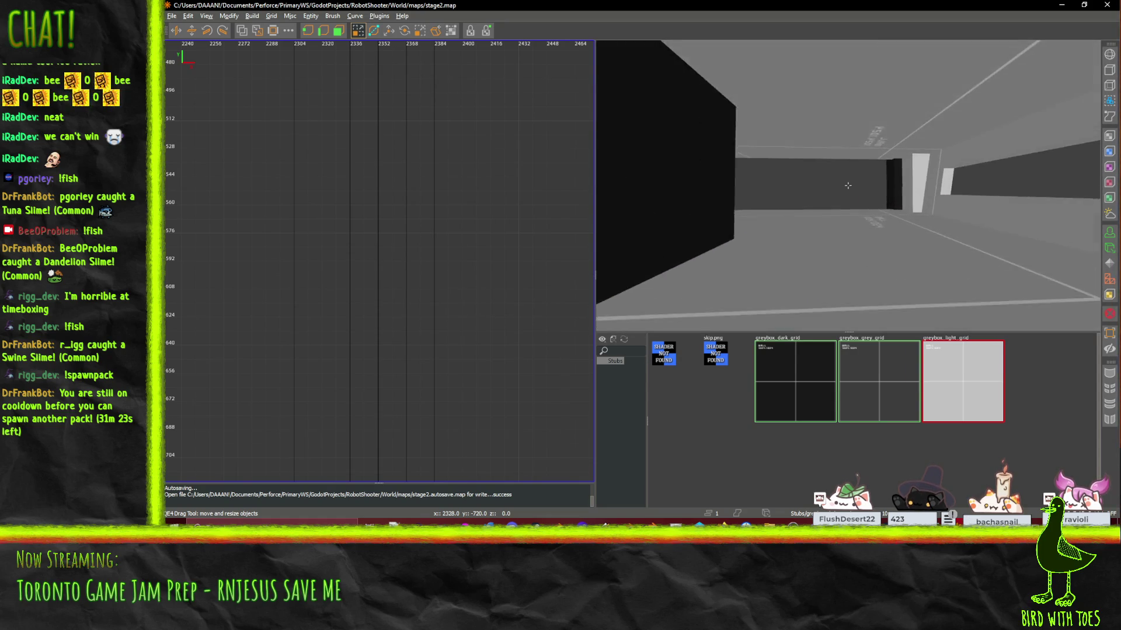
pyautogui.press('s')
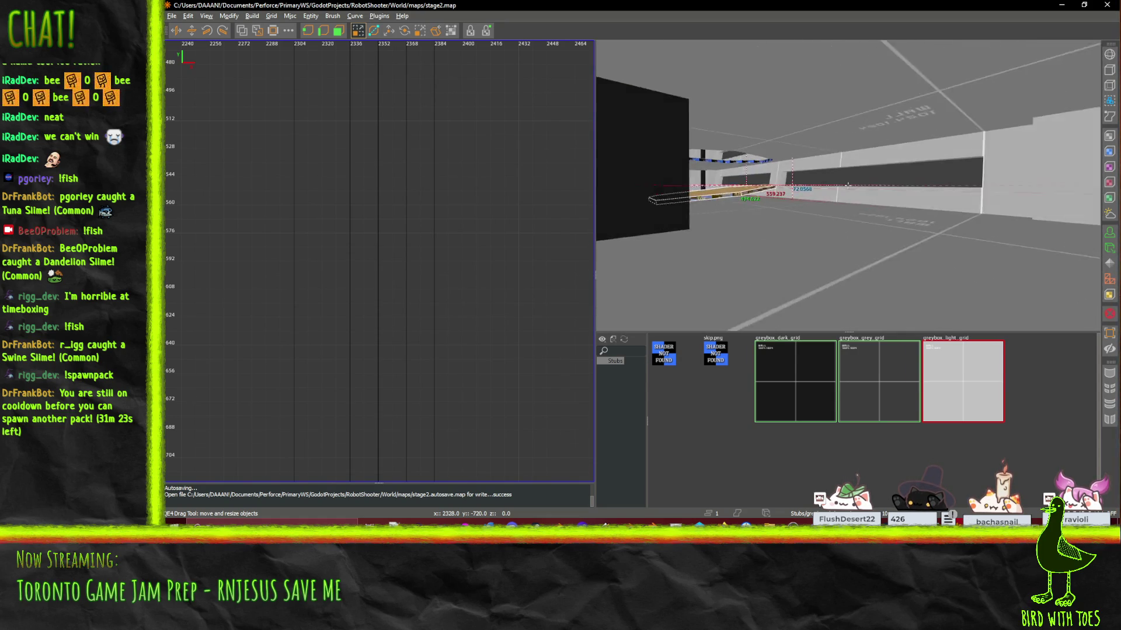
pyautogui.press('w')
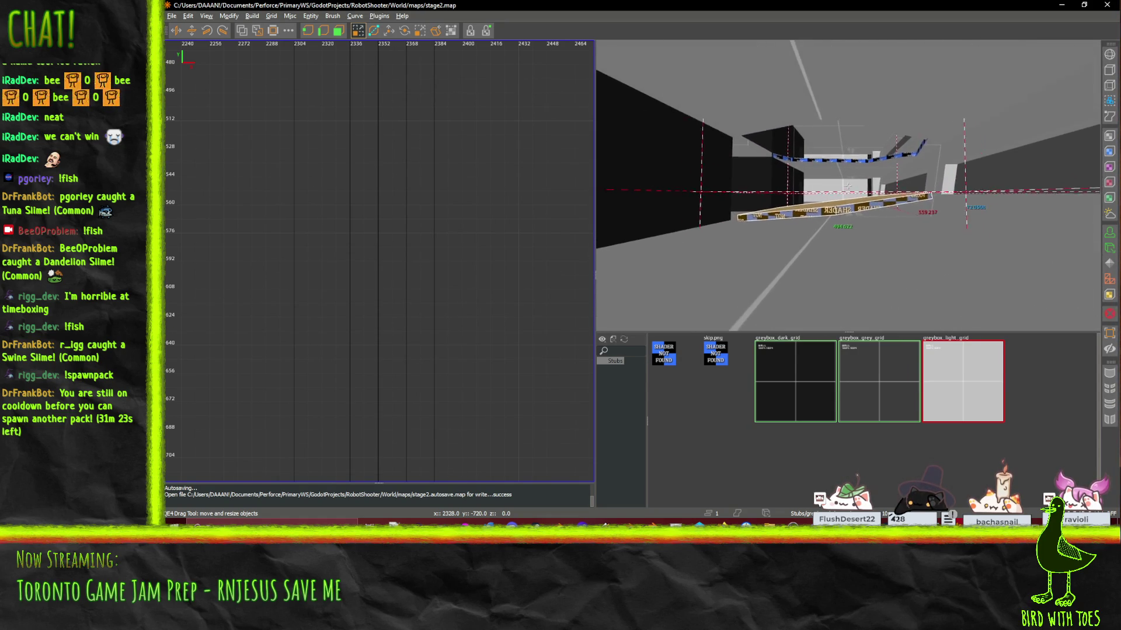
pyautogui.press('d')
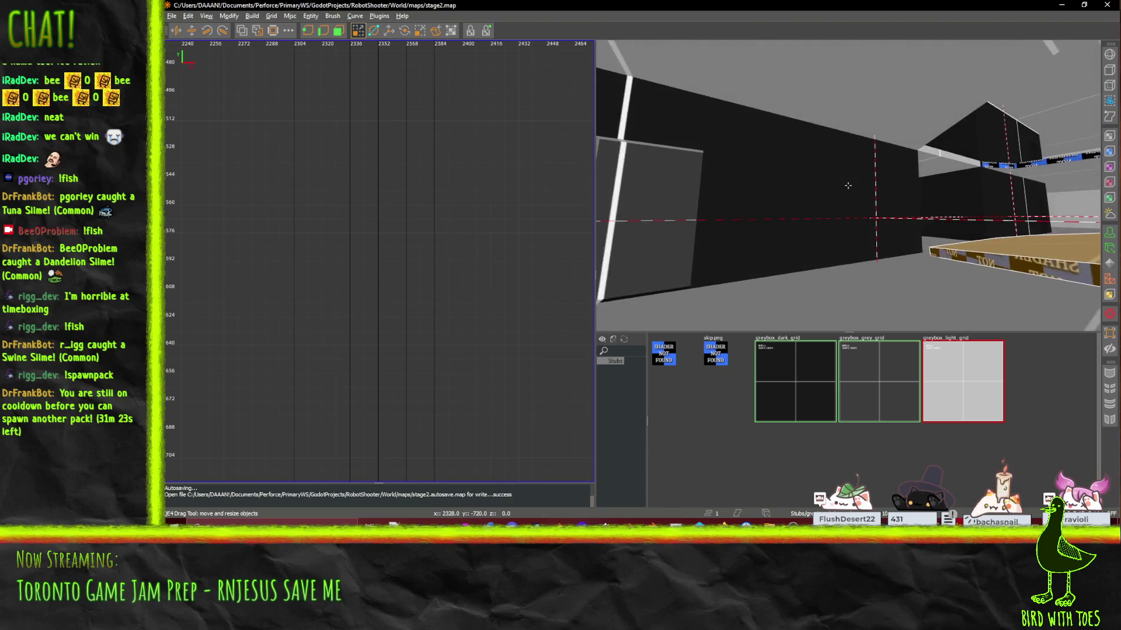
pyautogui.press('w')
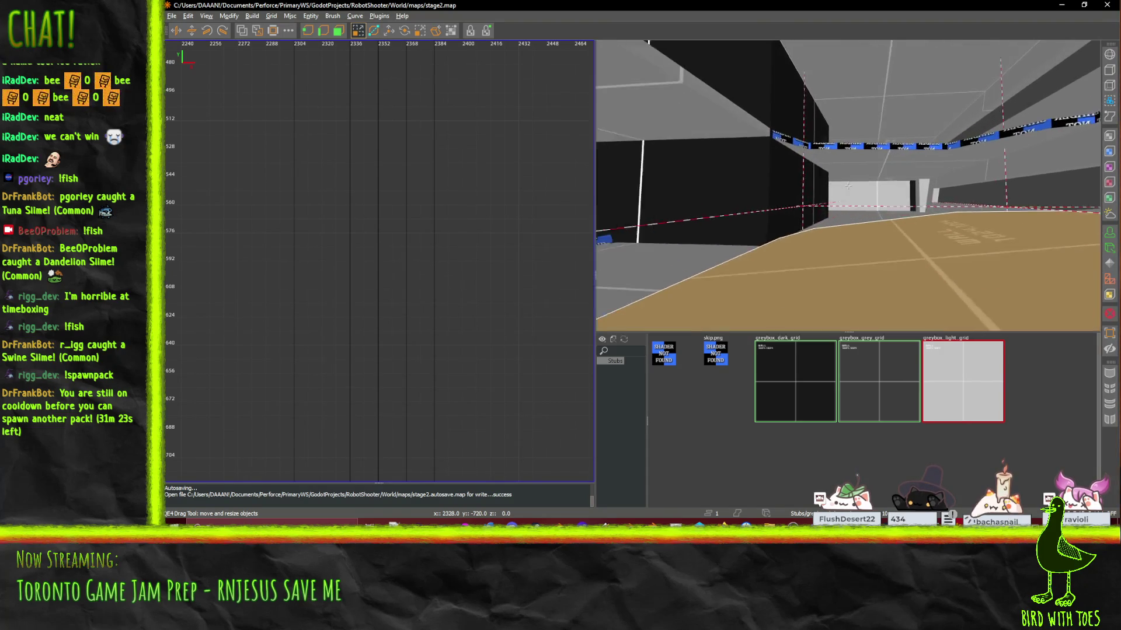
pyautogui.press('s')
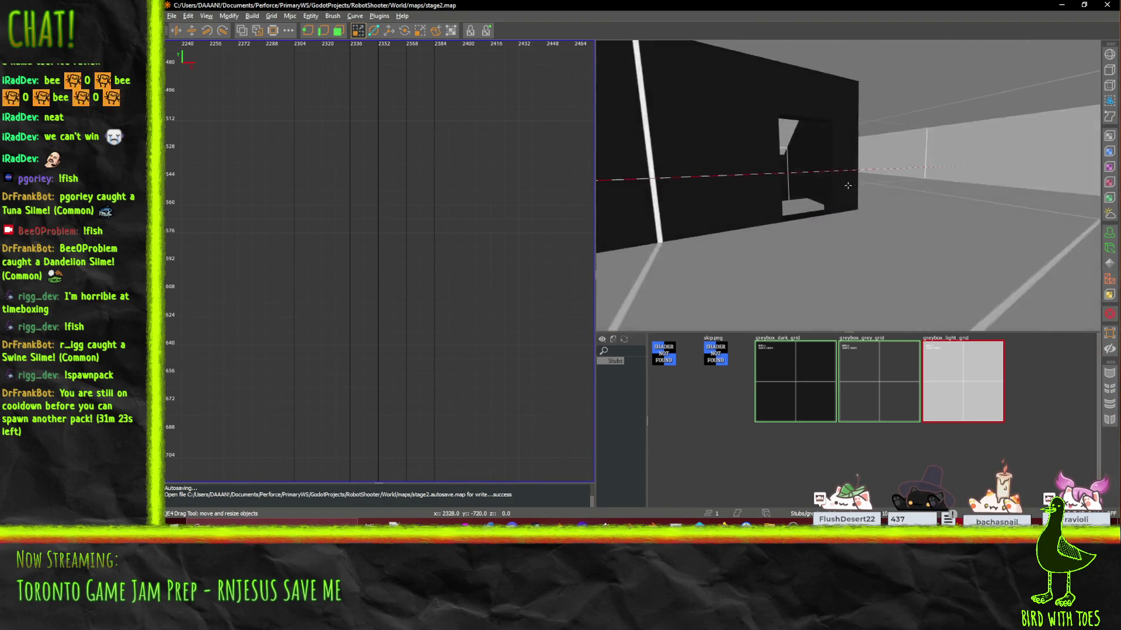
pyautogui.press('w')
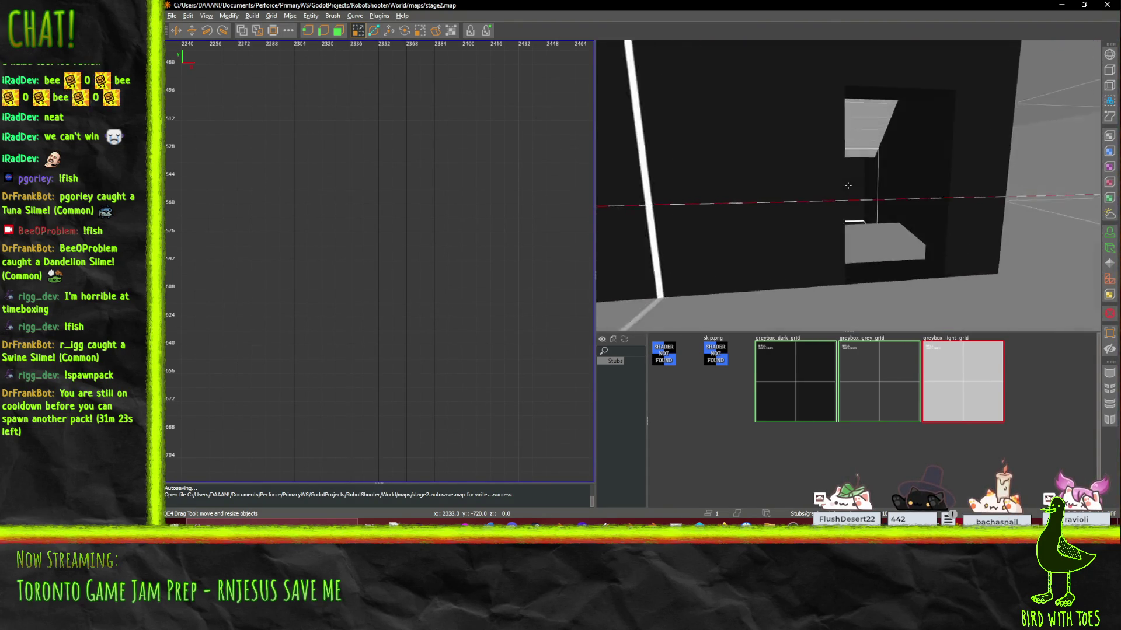
pyautogui.press('s')
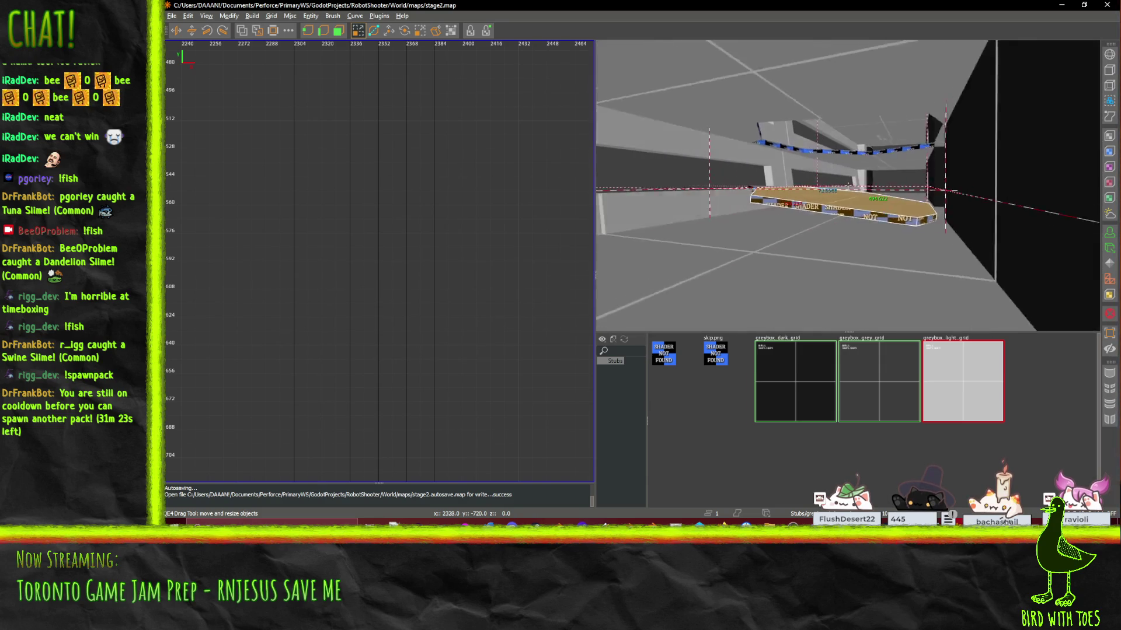
pyautogui.press('w')
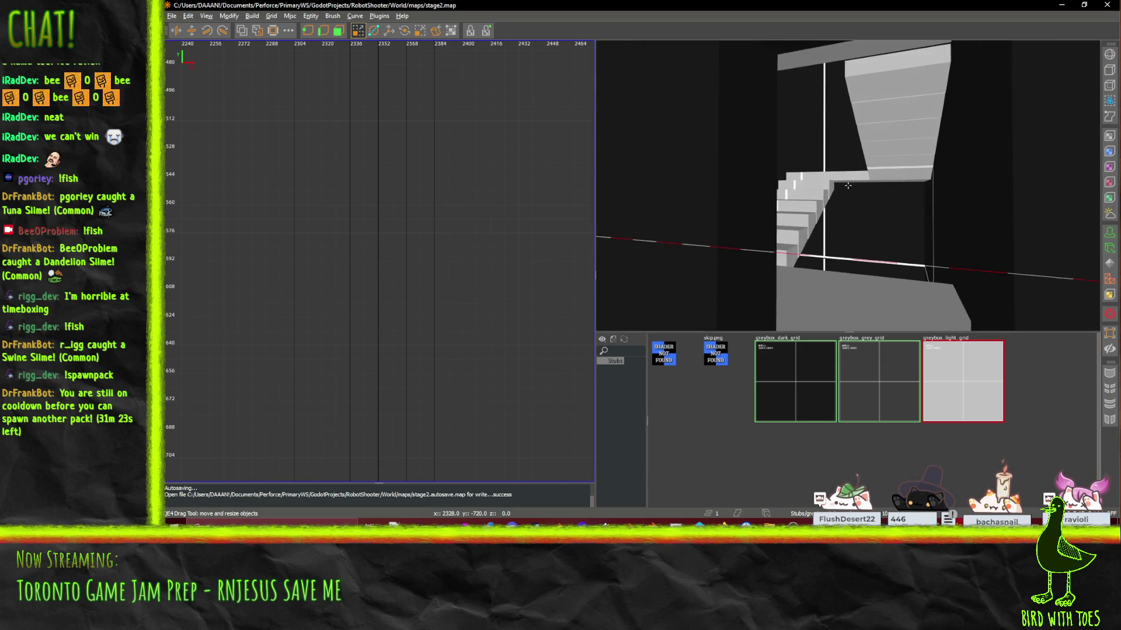
pyautogui.press('w')
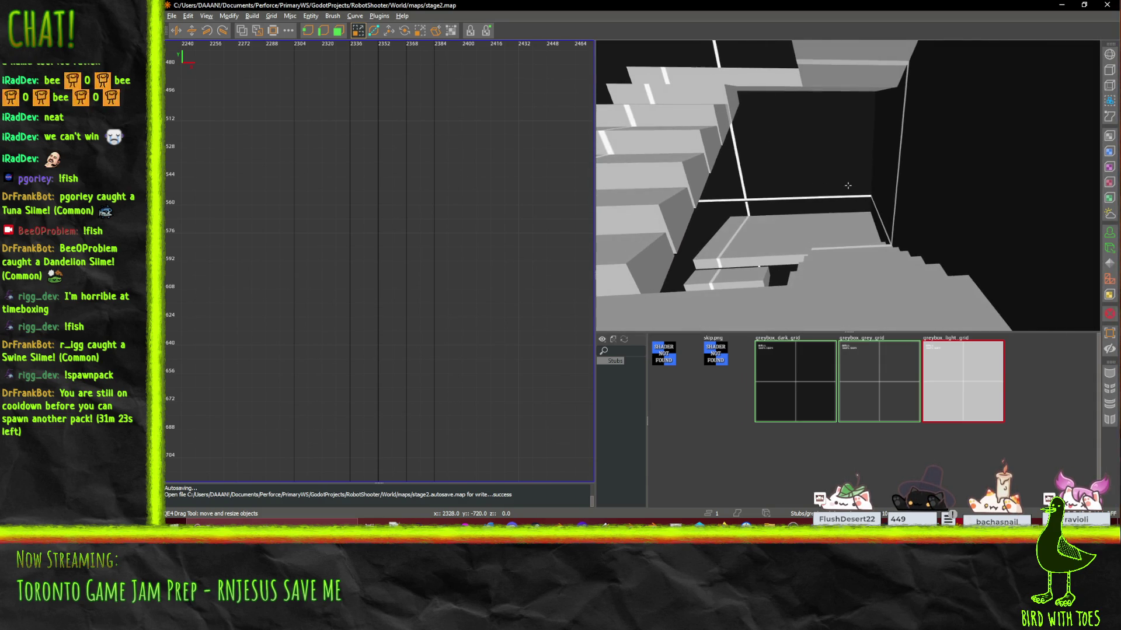
pyautogui.press('w')
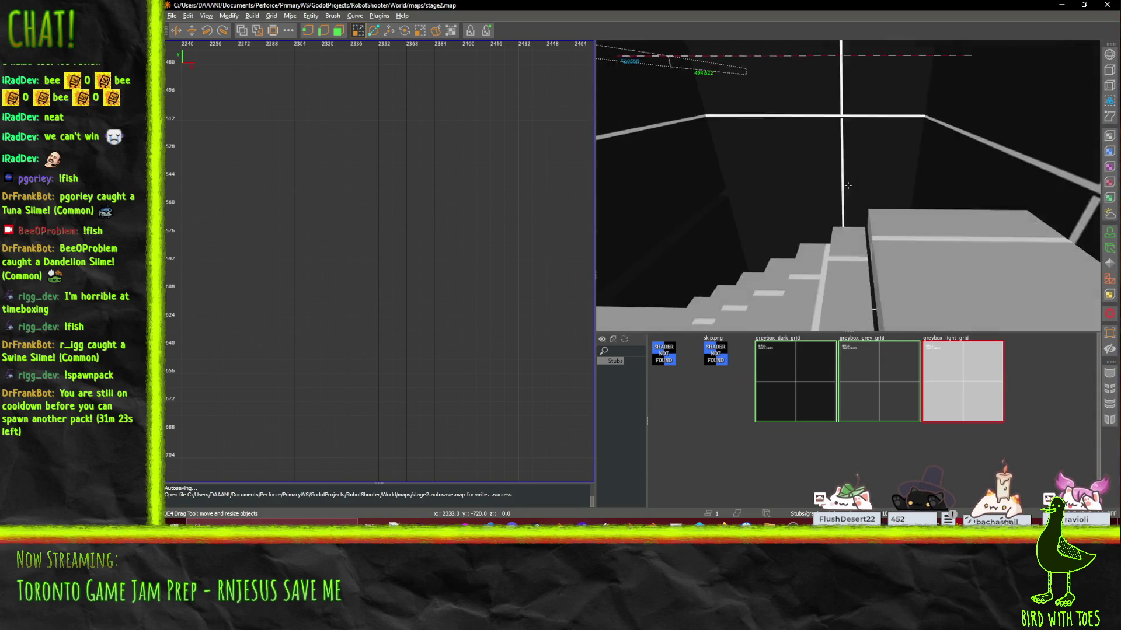
pyautogui.press('w')
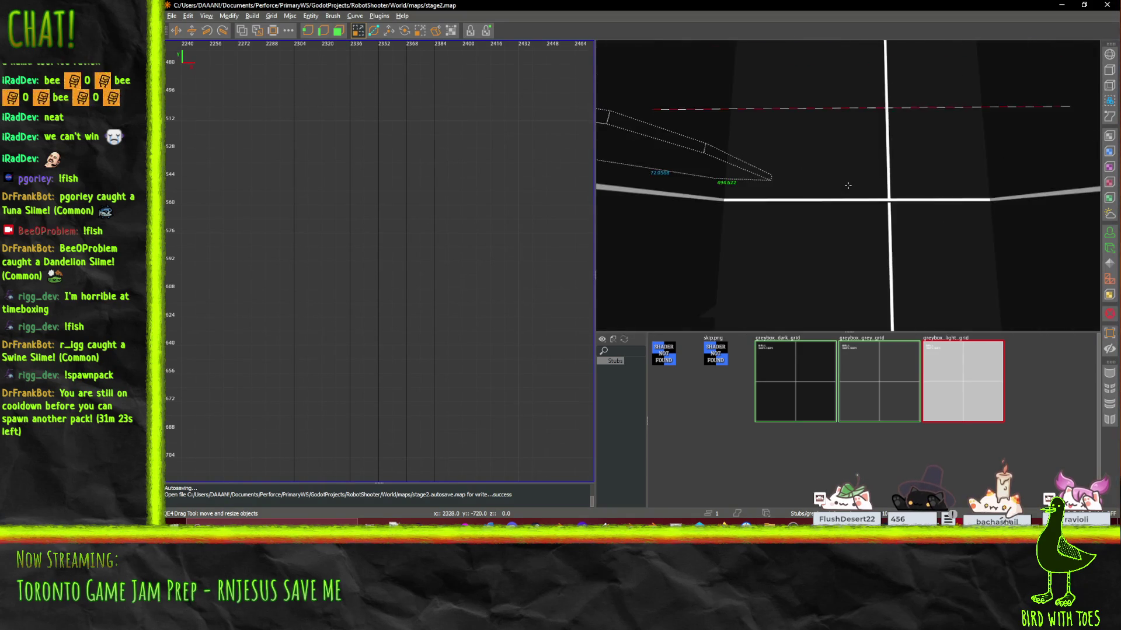
pyautogui.press('s')
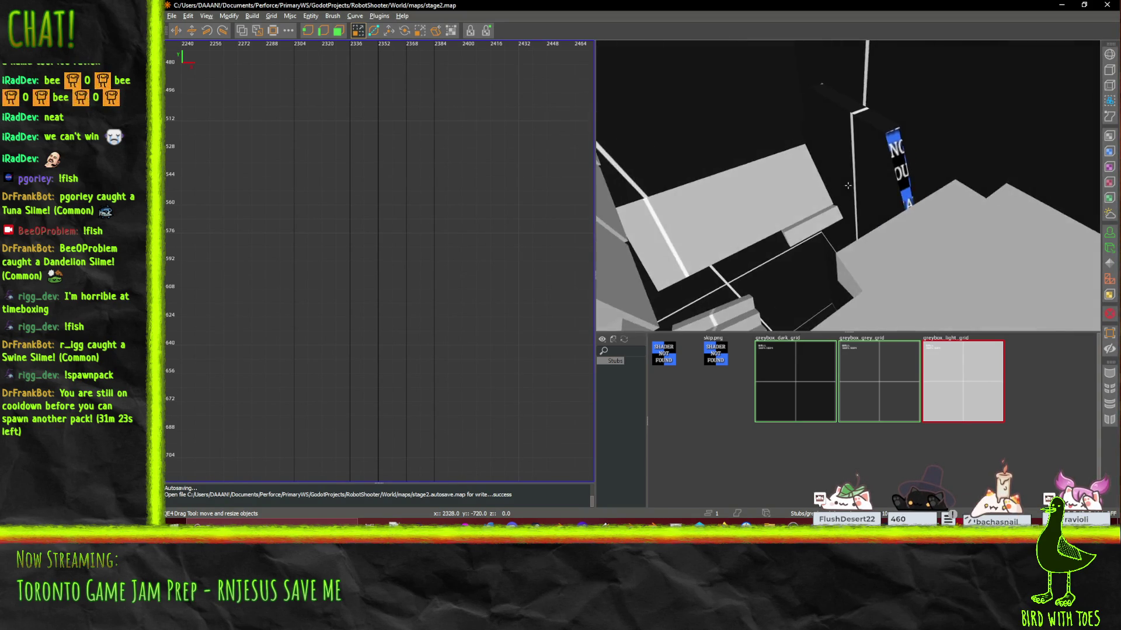
pyautogui.press('s')
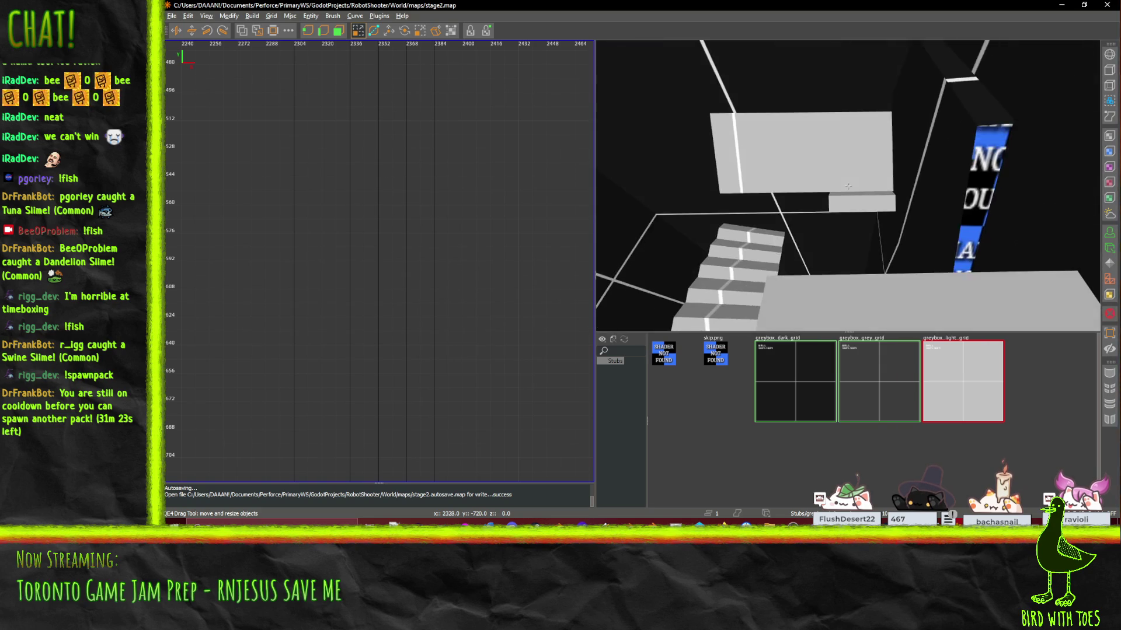
pyautogui.press('s')
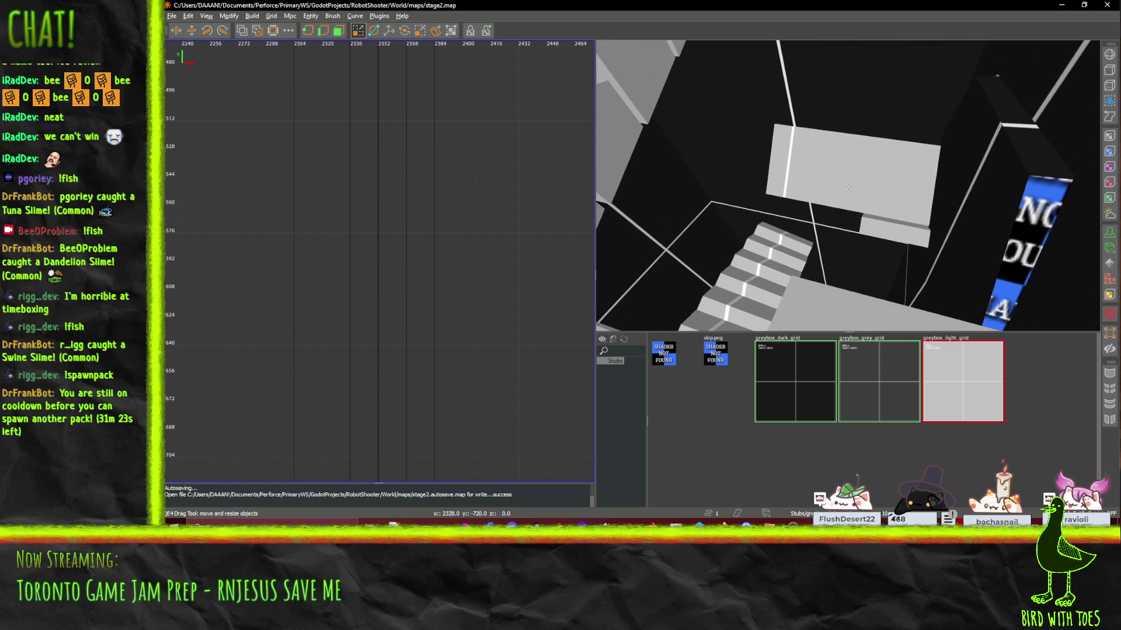
pyautogui.press('s')
pyautogui.press('s')
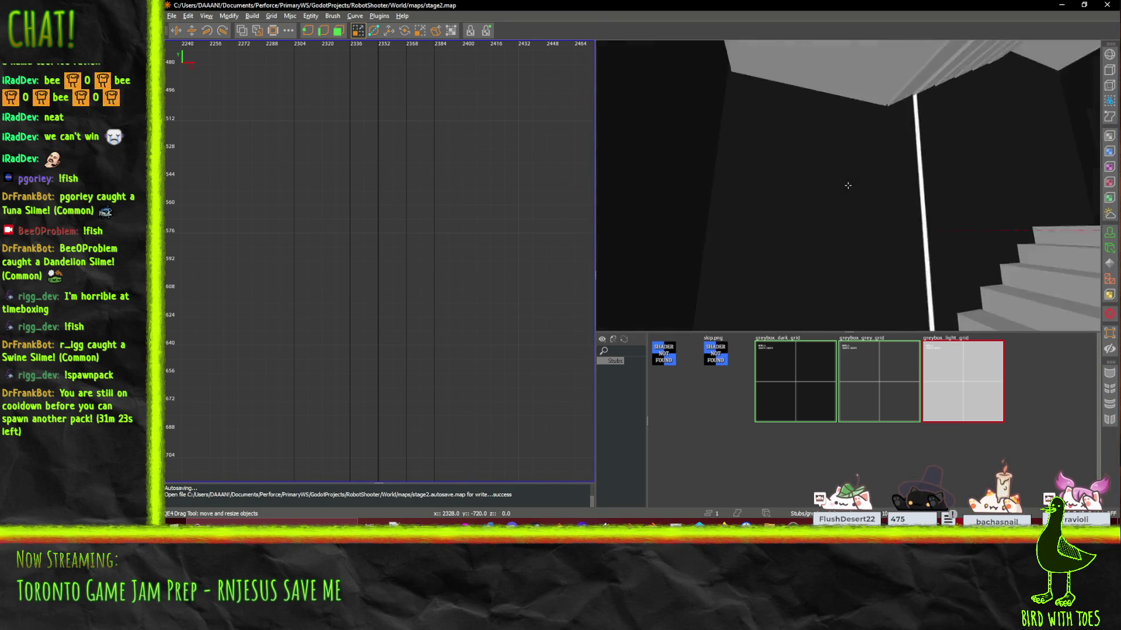
pyautogui.scroll(2, 848, 185)
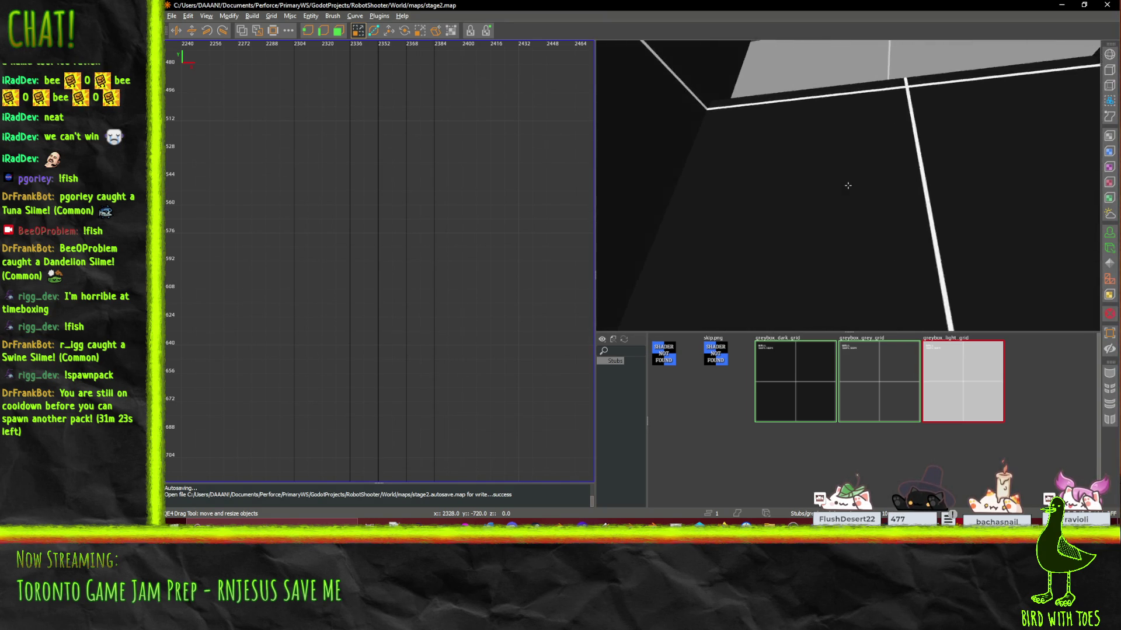
pyautogui.moveTo(848, 185); pyautogui.dragTo(848, 185)
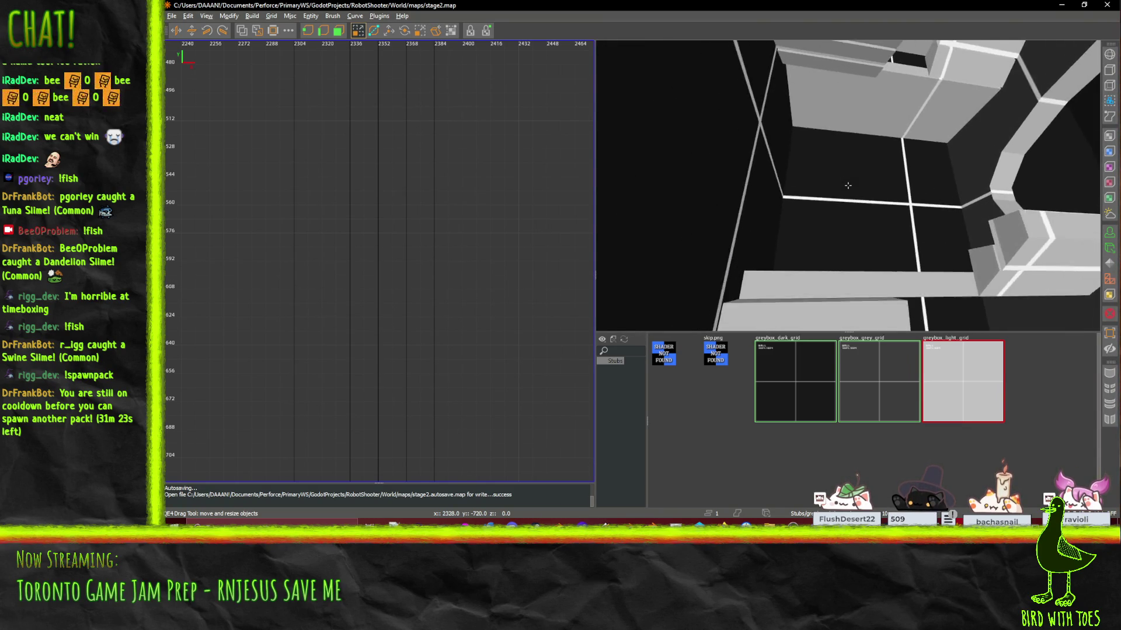
pyautogui.scroll(3, 848, 185)
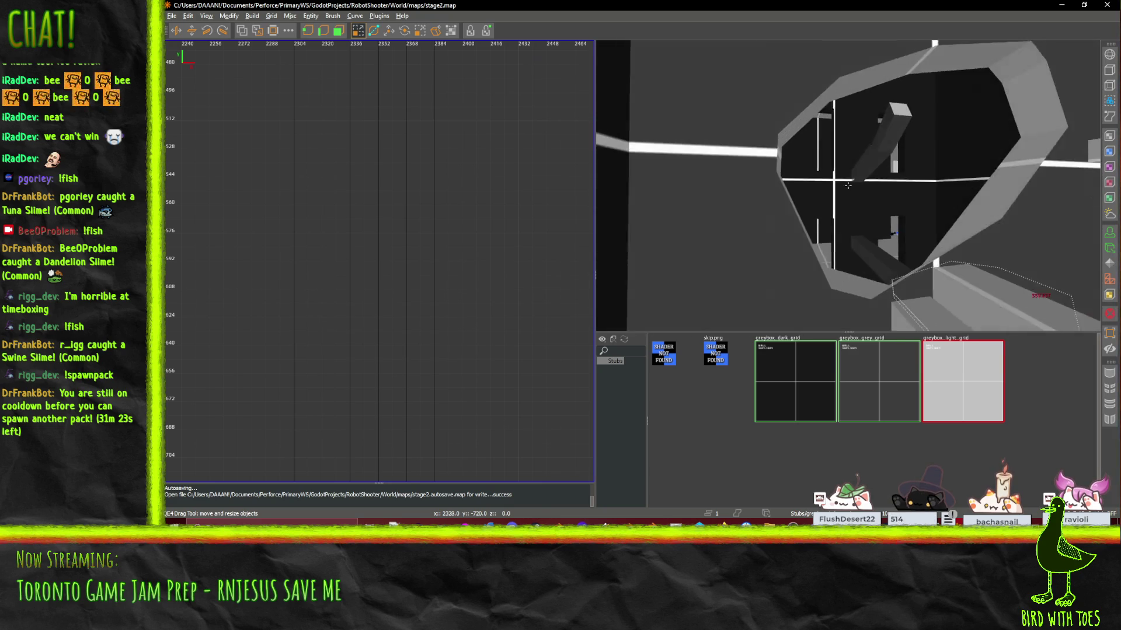
pyautogui.scroll(10, 848, 185)
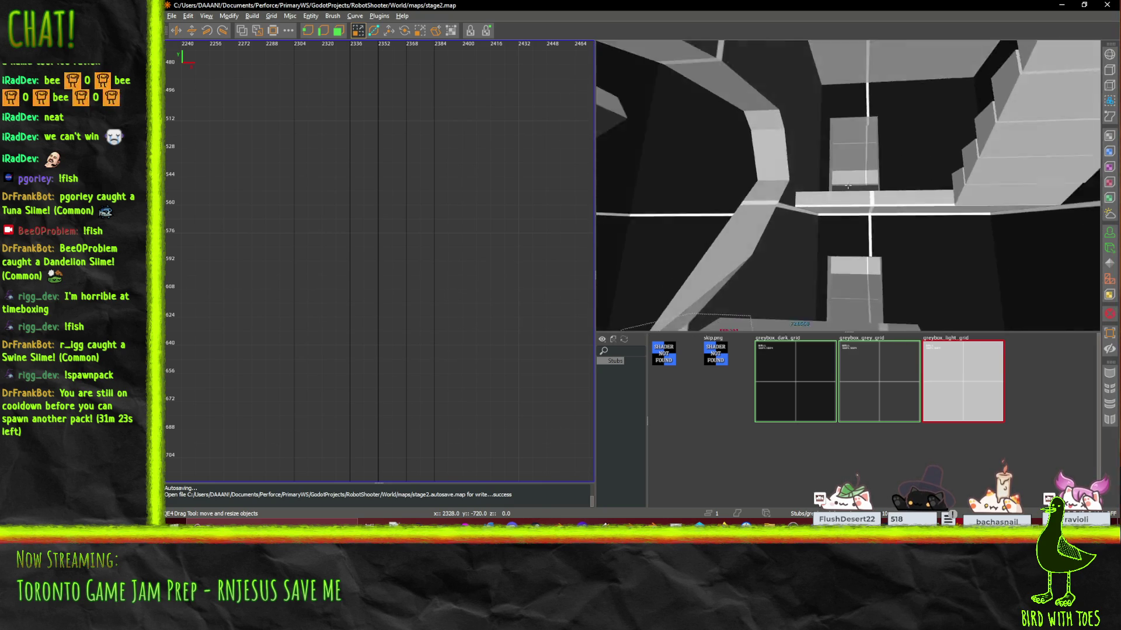
pyautogui.scroll(-10, 848, 185)
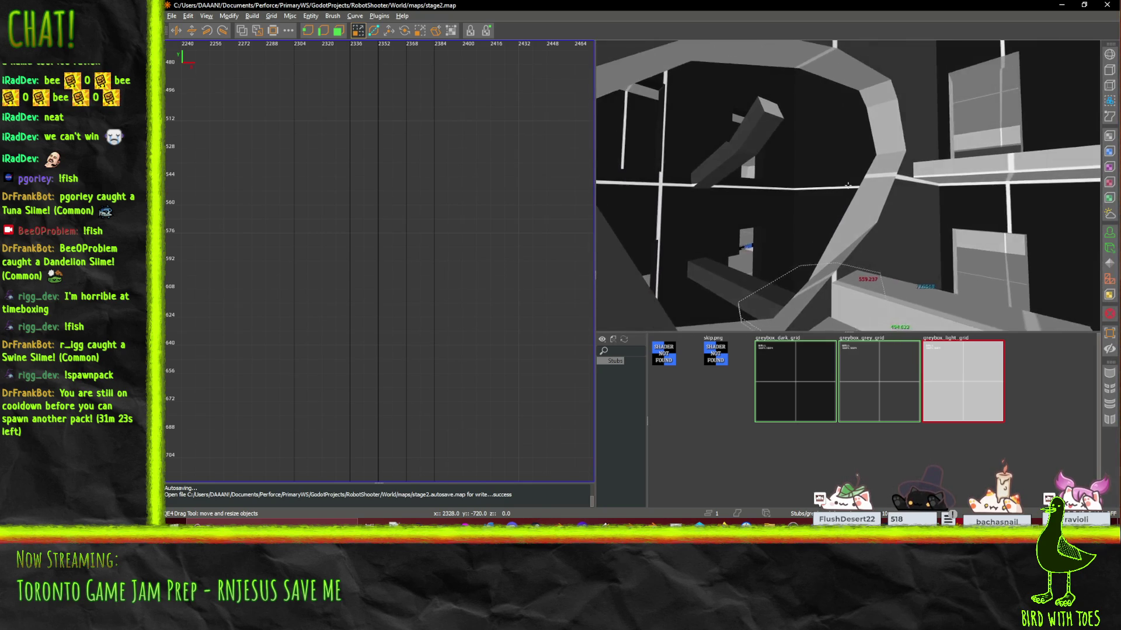
pyautogui.scroll(3, 848, 185)
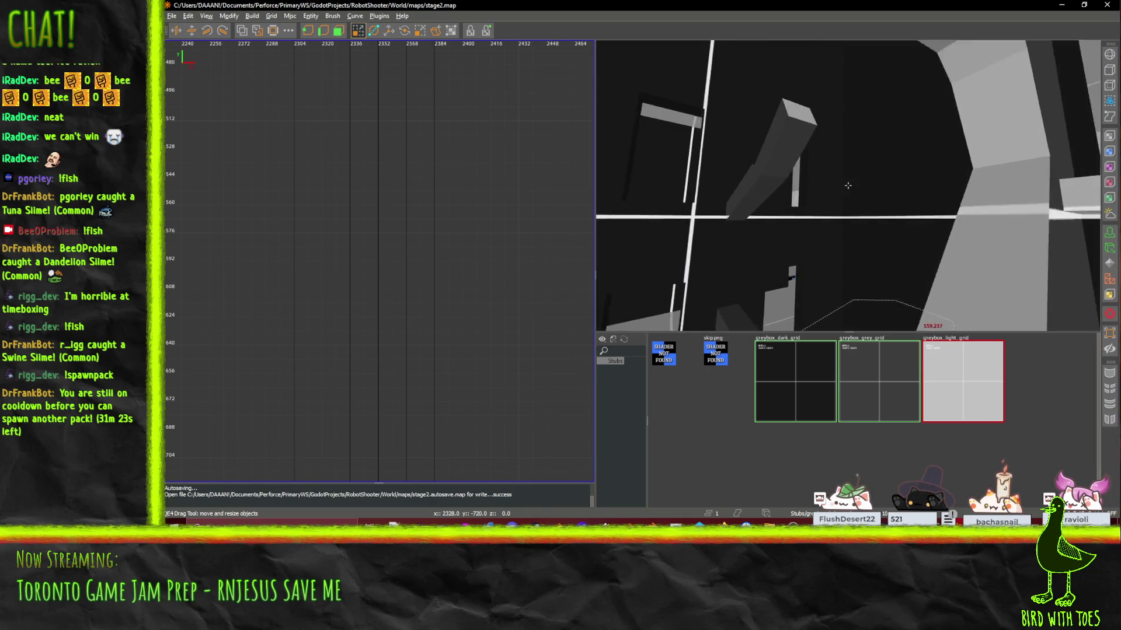
pyautogui.scroll(3, 847, 185)
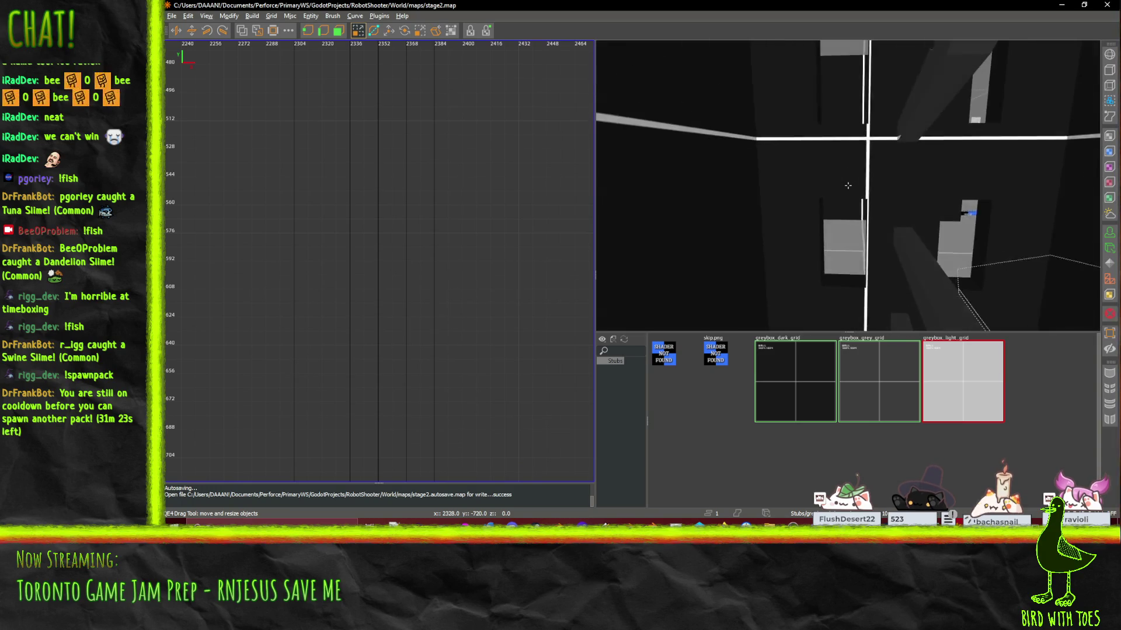
pyautogui.scroll(2, 848, 185)
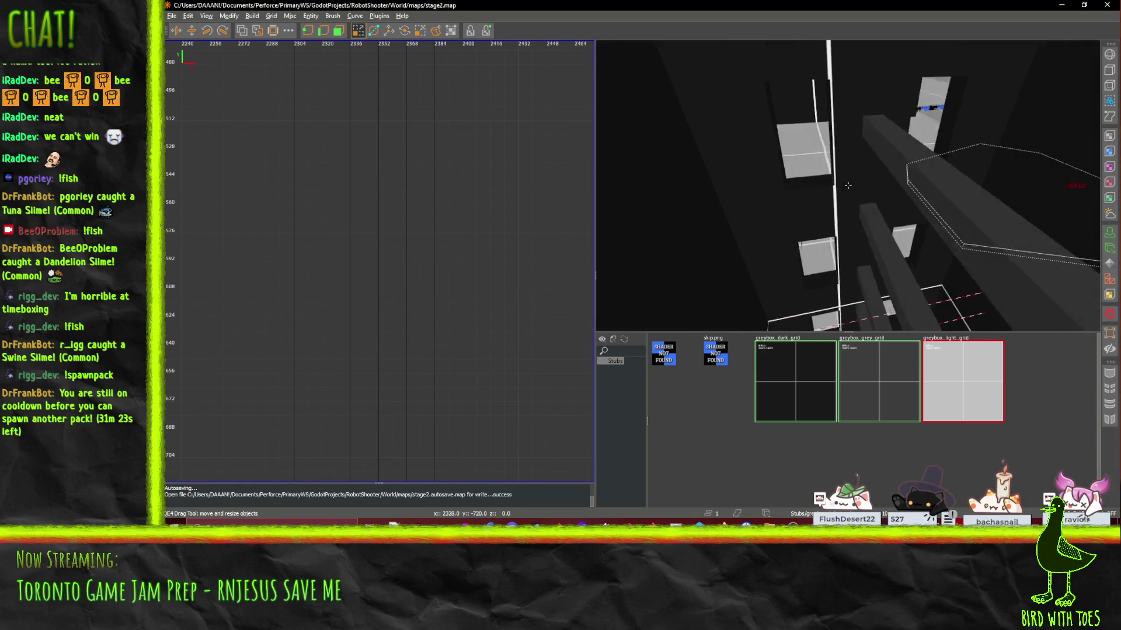
pyautogui.scroll(5, 848, 185)
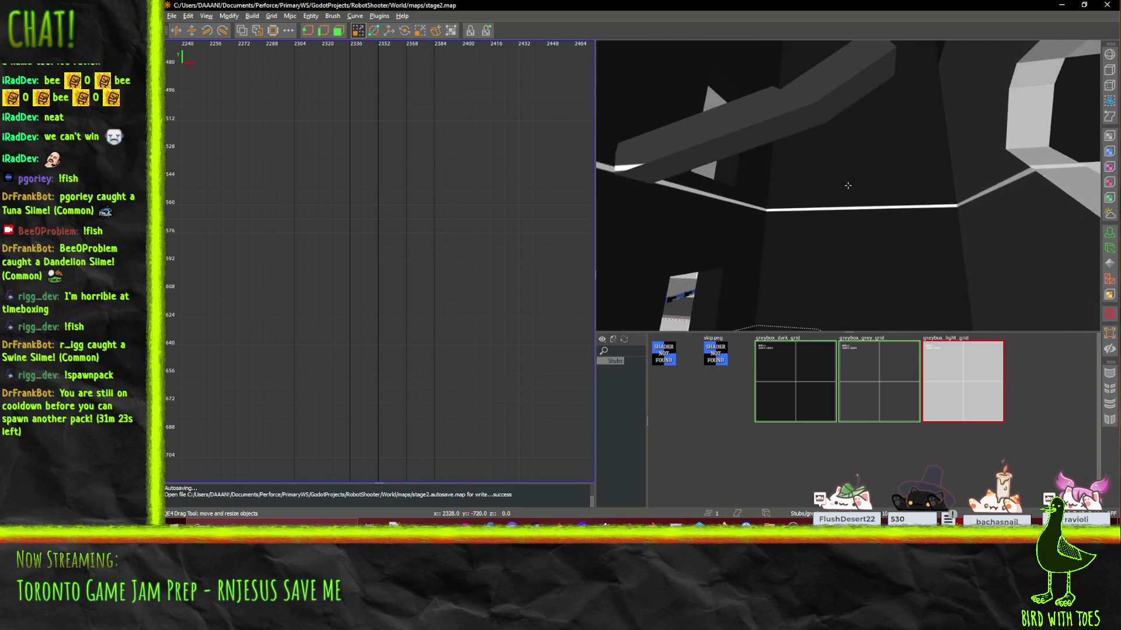
pyautogui.scroll(5, 847, 185)
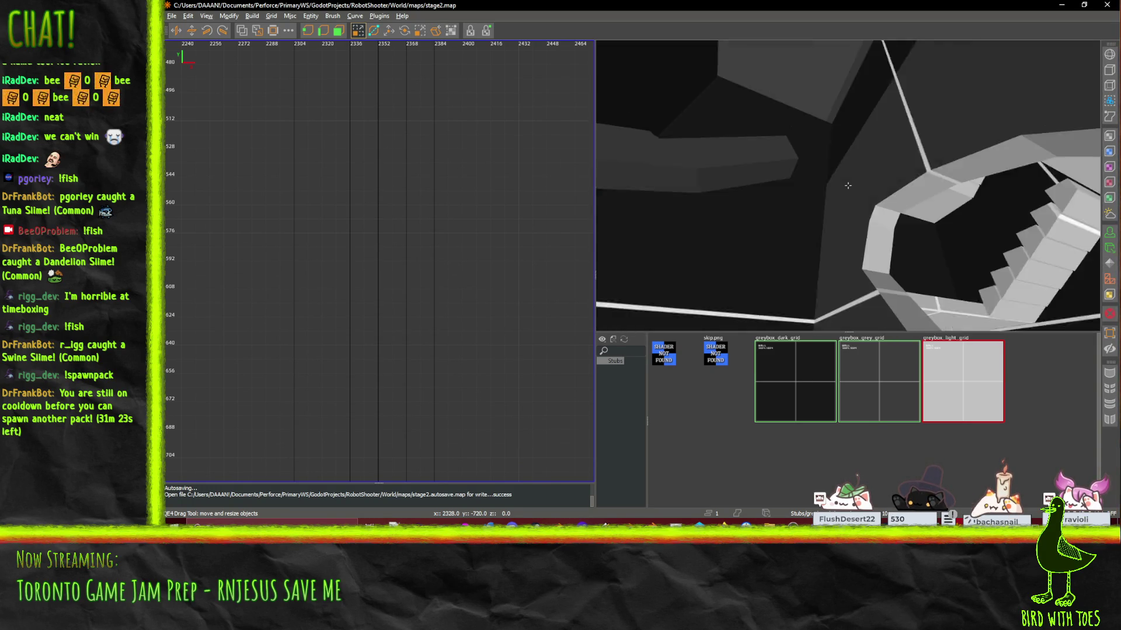
pyautogui.scroll(3, 847, 185)
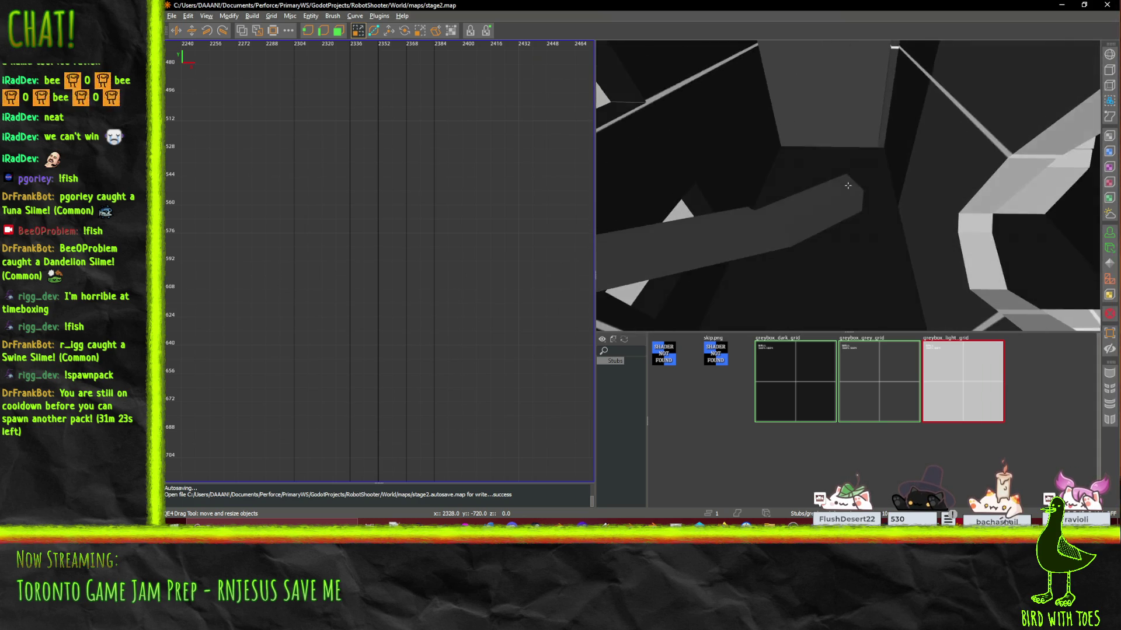
pyautogui.scroll(5, 847, 185)
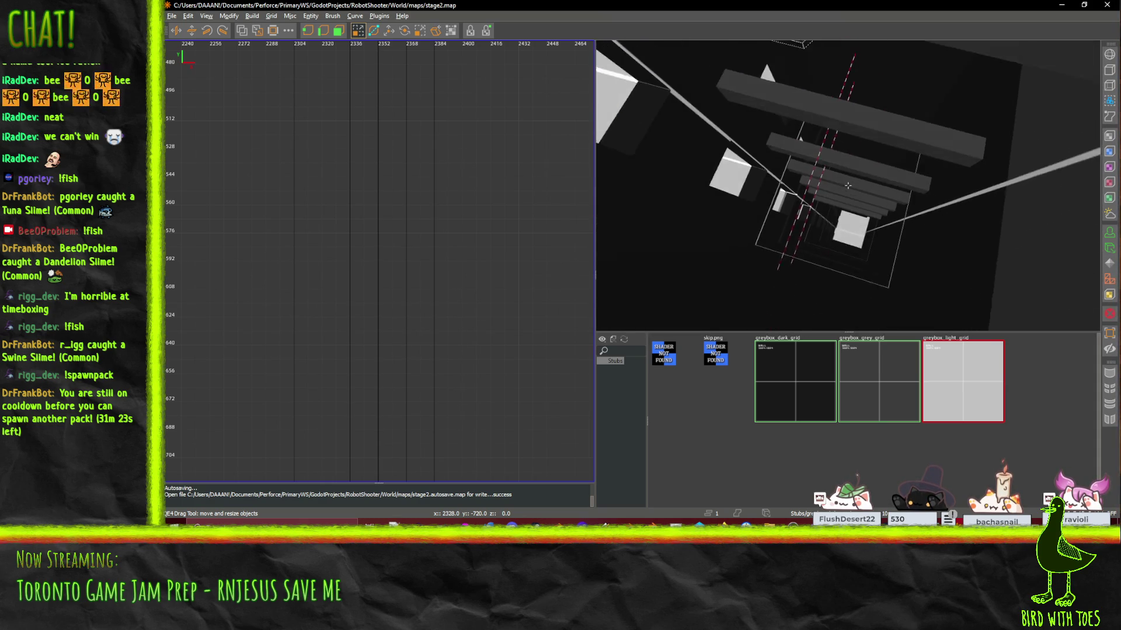
pyautogui.scroll(5, 847, 185)
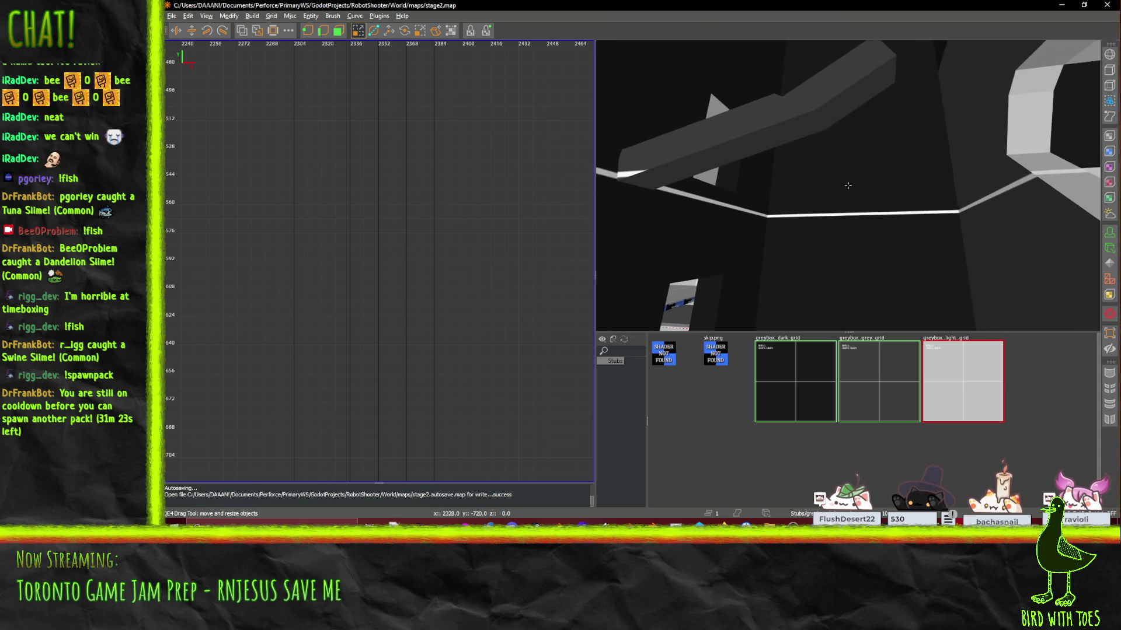
pyautogui.scroll(5, 847, 185)
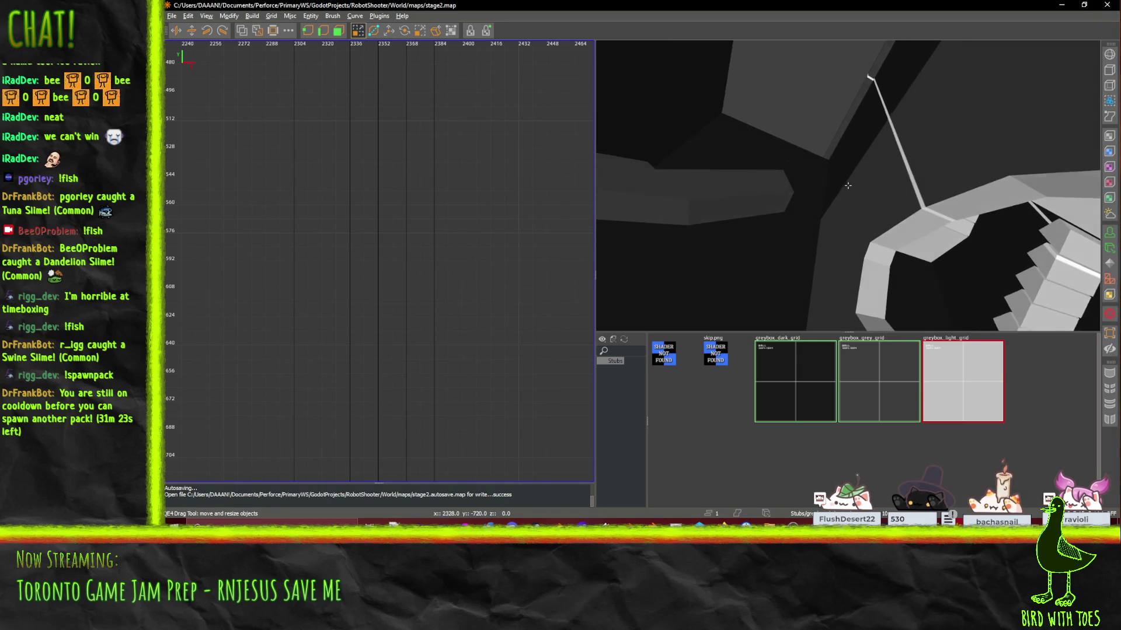
pyautogui.scroll(5, 847, 185)
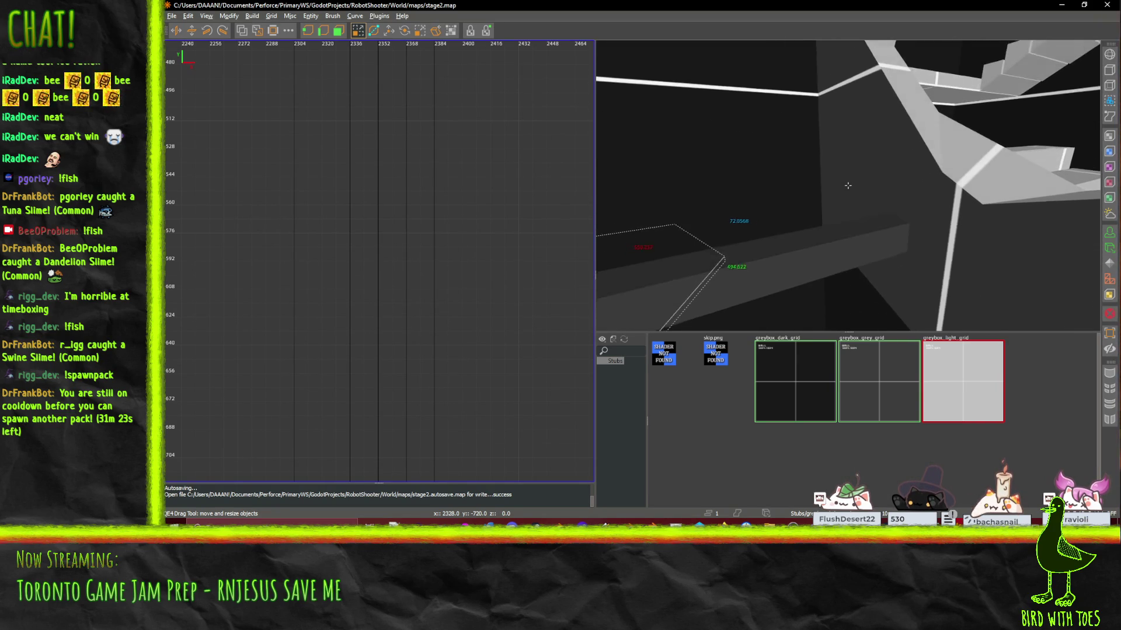
pyautogui.scroll(5, 848, 185)
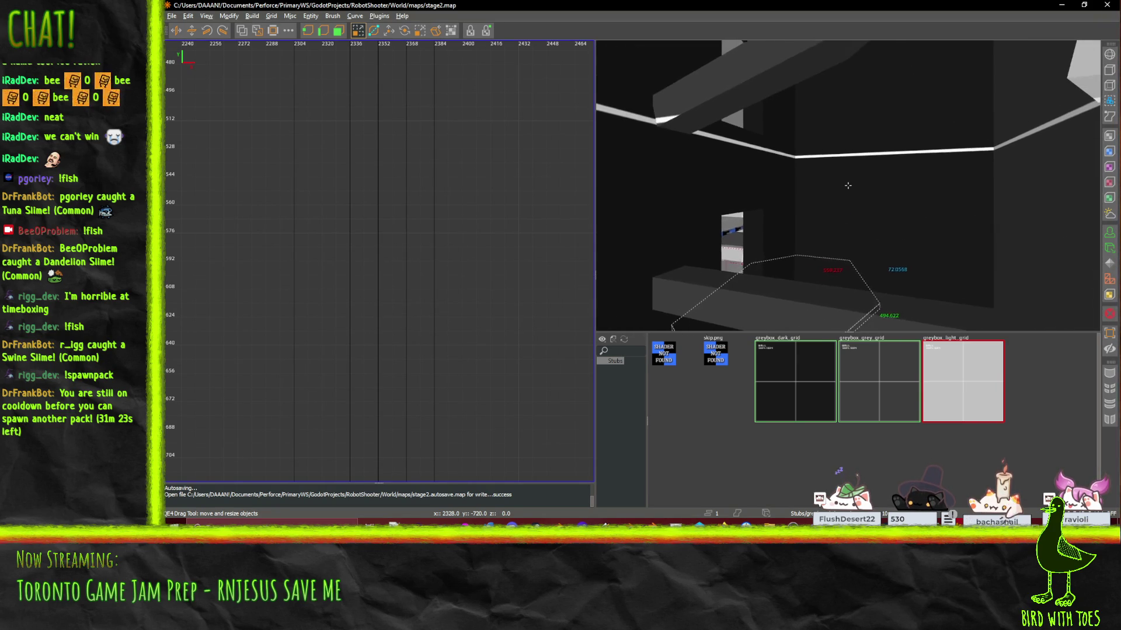
pyautogui.scroll(5, 848, 185)
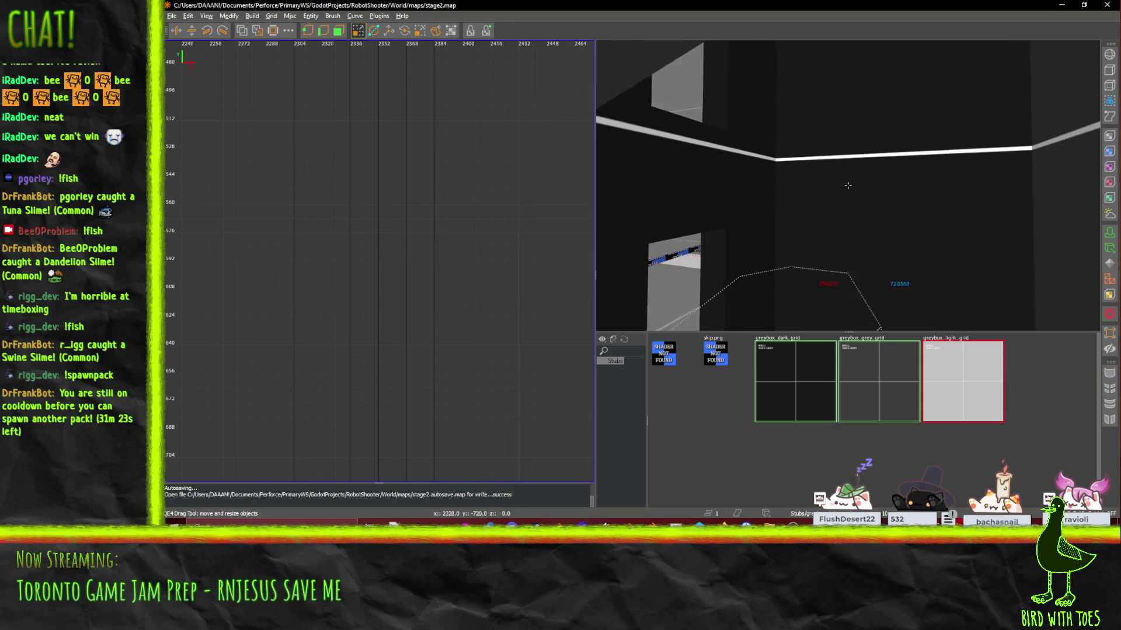
pyautogui.scroll(5, 847, 185)
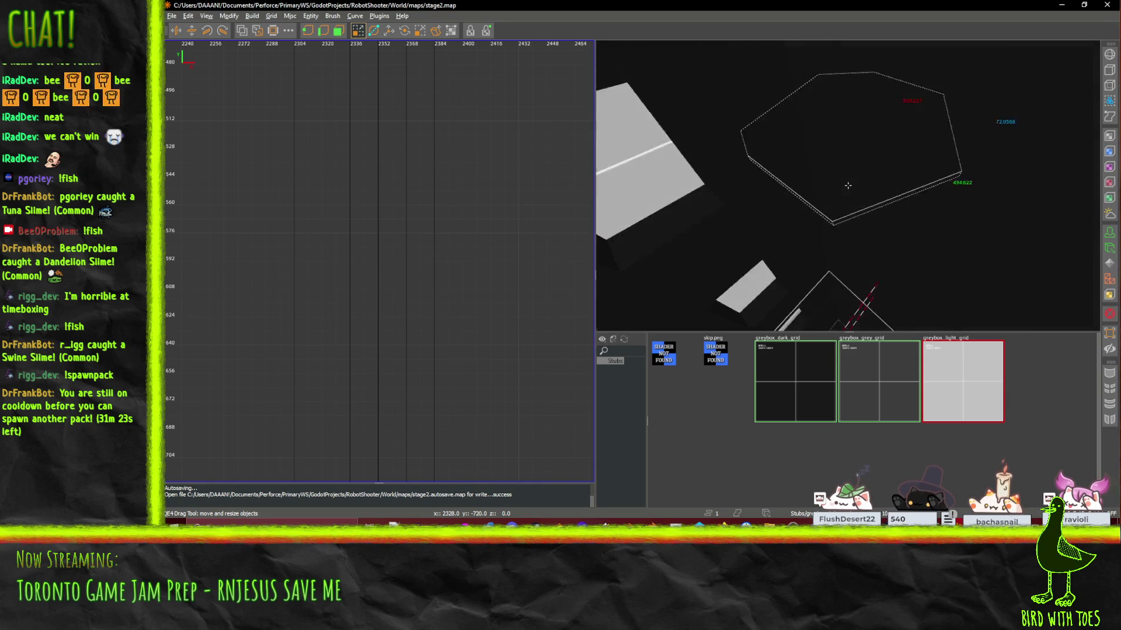
pyautogui.scroll(5, 848, 185)
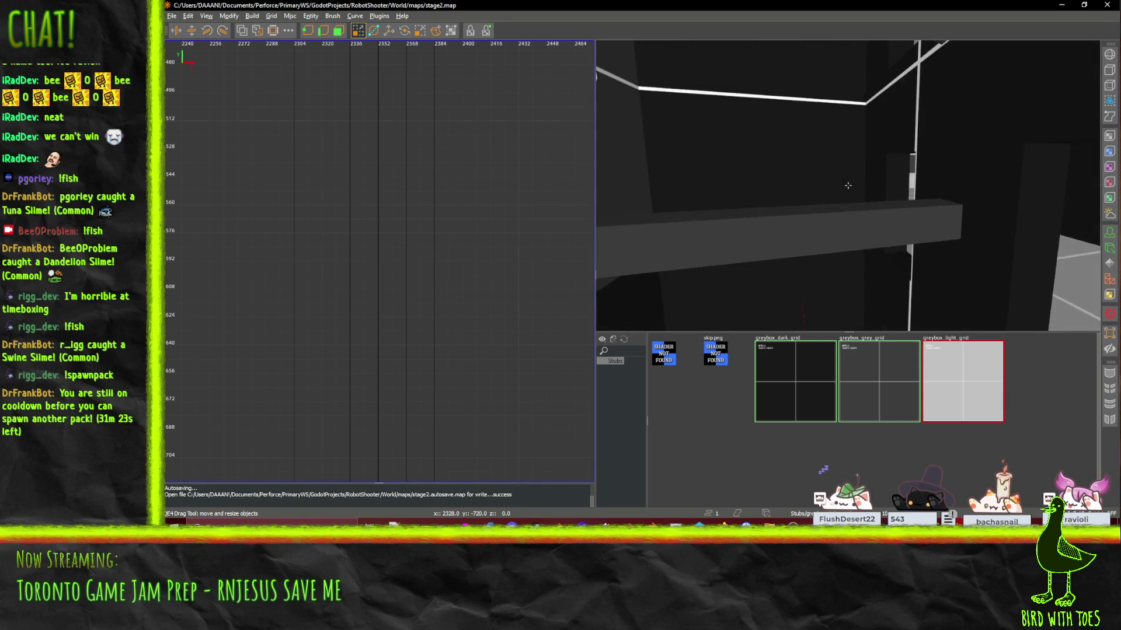
pyautogui.scroll(5, 847, 185)
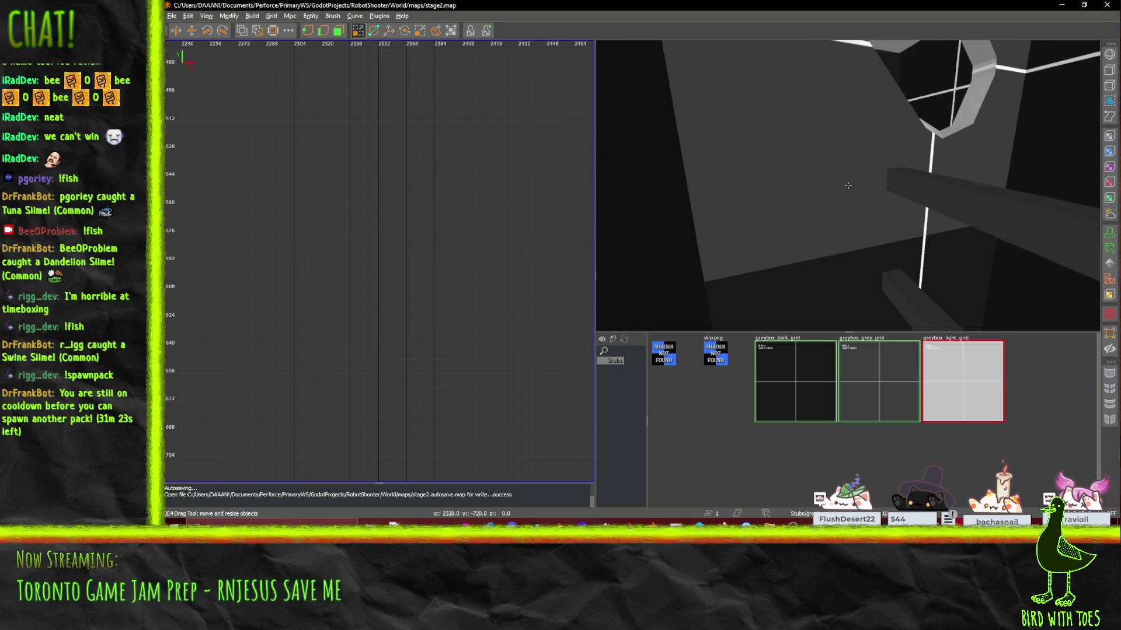
pyautogui.scroll(-5, 847, 185)
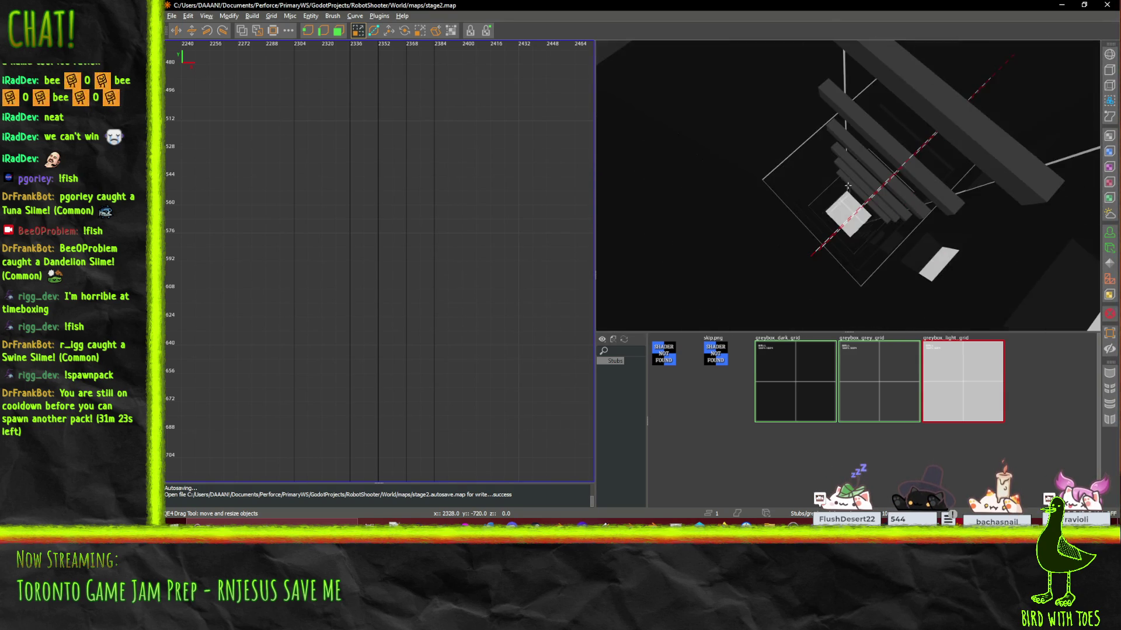
pyautogui.scroll(5, 847, 185)
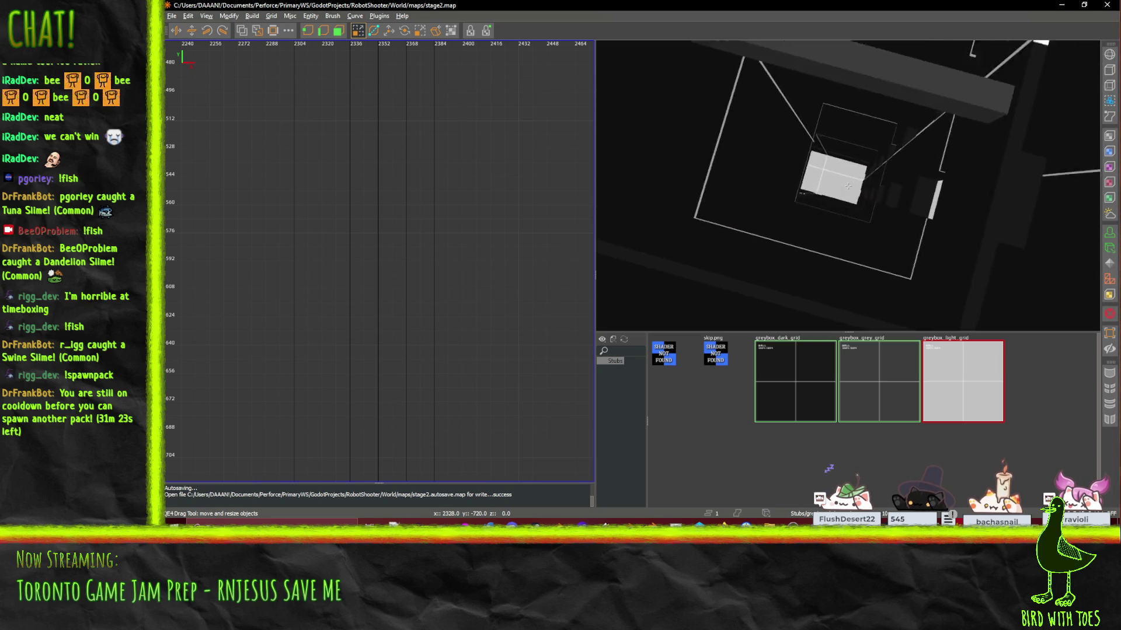
pyautogui.scroll(5, 848, 185)
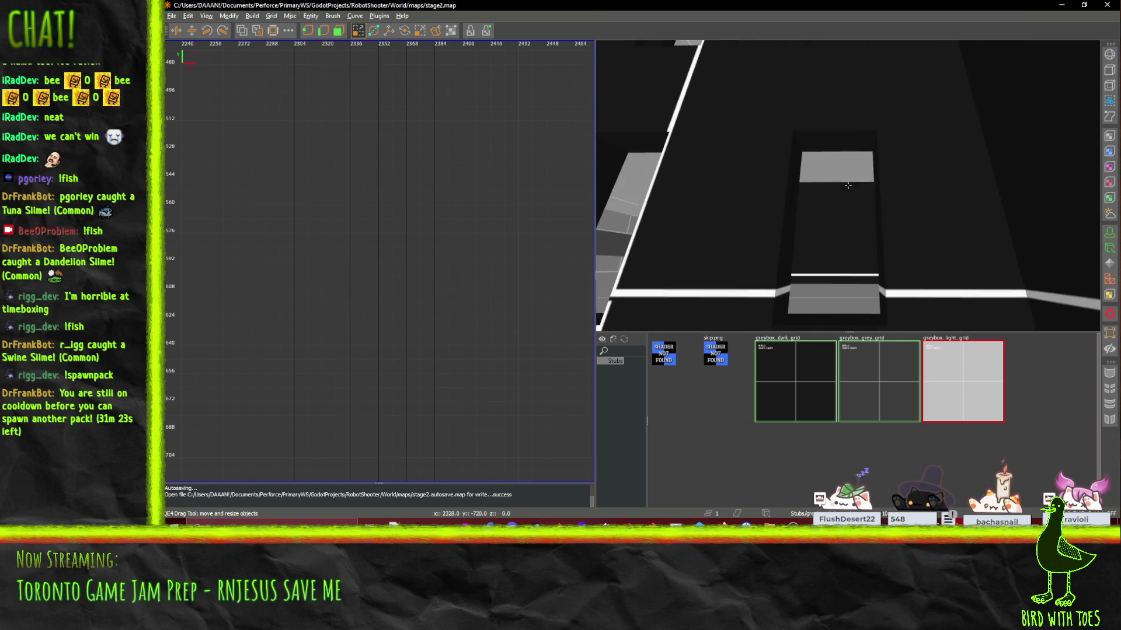
pyautogui.scroll(5, 847, 185)
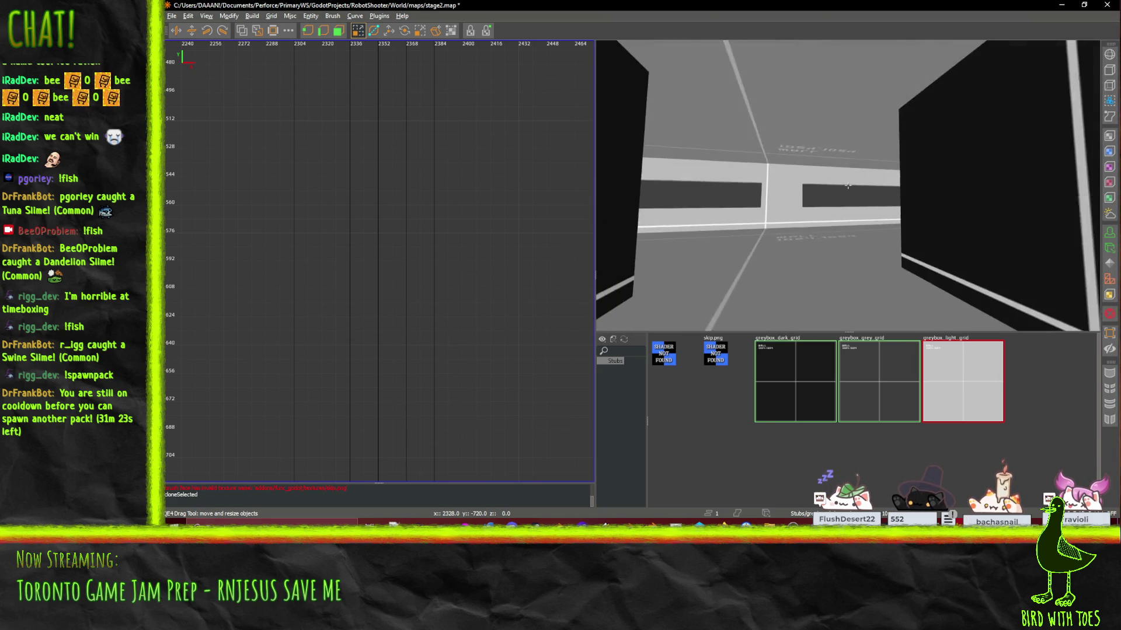
pyautogui.scroll(5, 847, 185)
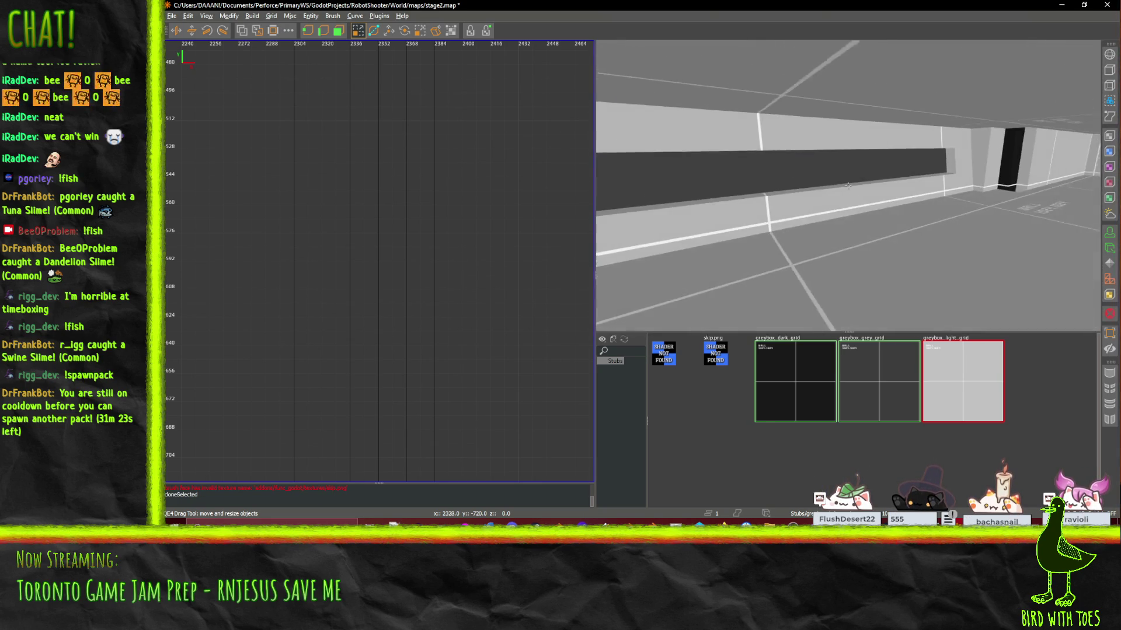
pyautogui.scroll(3, 847, 185)
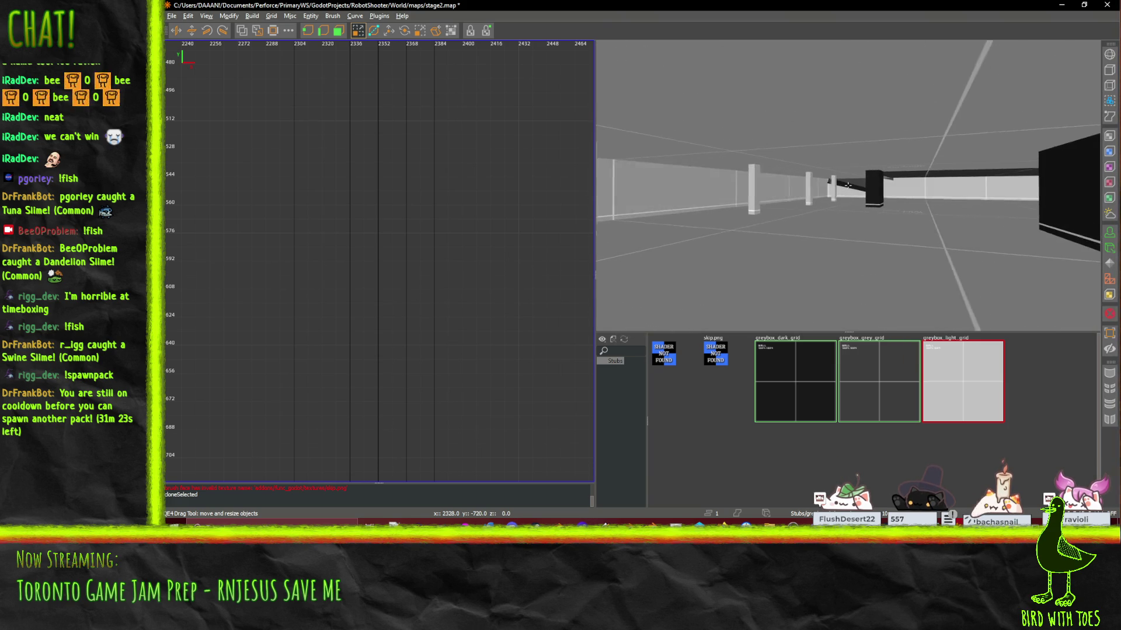
pyautogui.scroll(5, 847, 185)
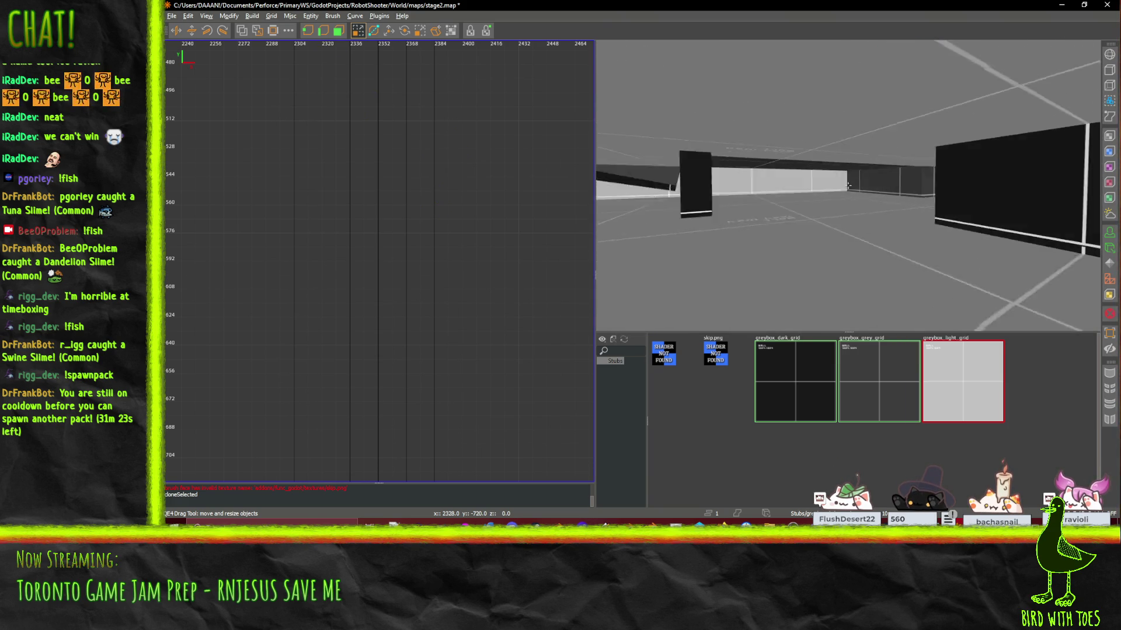
pyautogui.scroll(8, 847, 185)
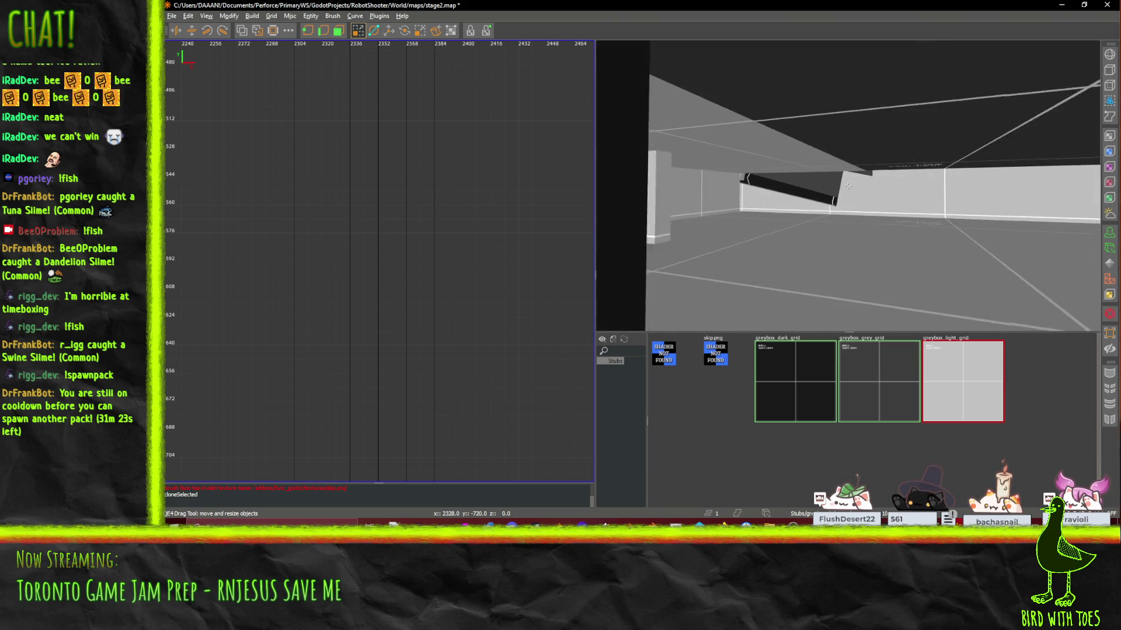
pyautogui.scroll(8, 848, 185)
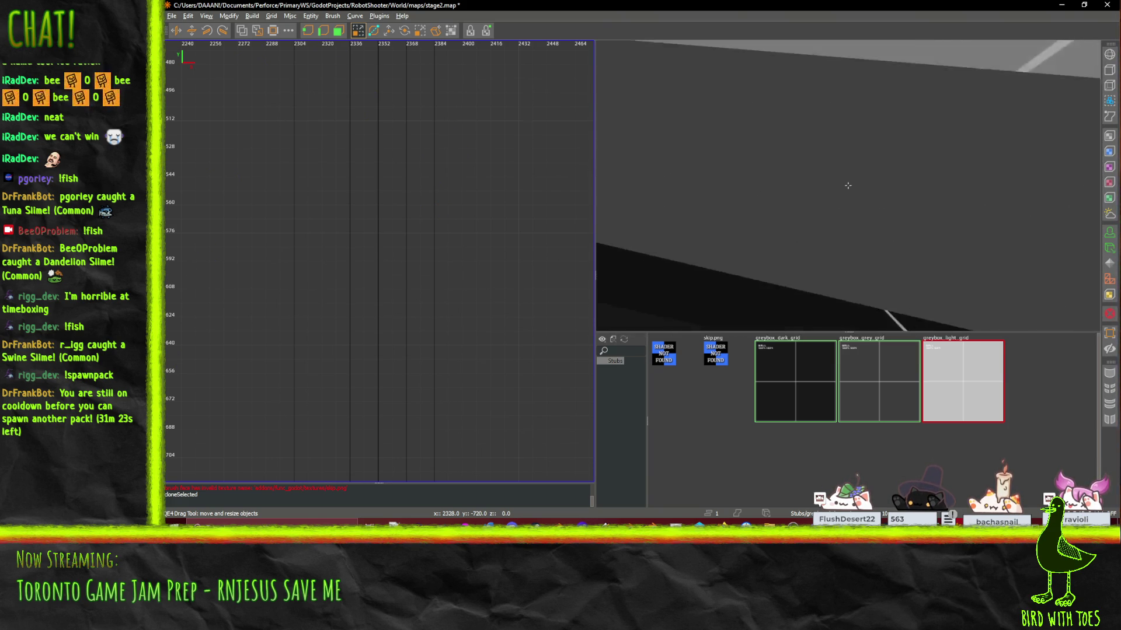
pyautogui.scroll(5, 847, 185)
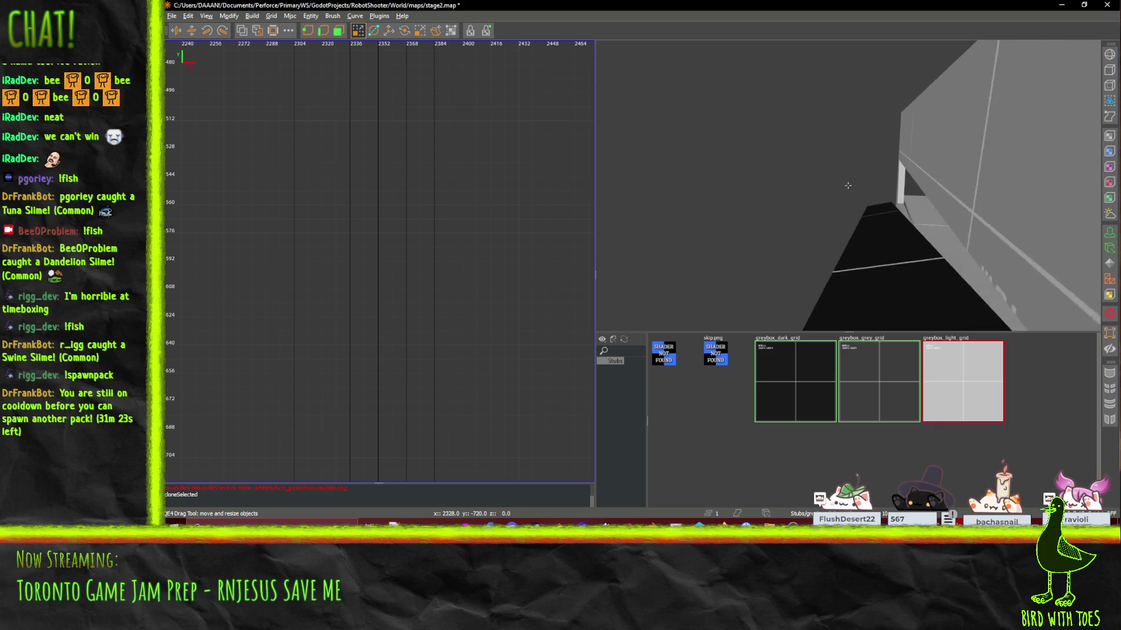
pyautogui.scroll(10, 847, 185)
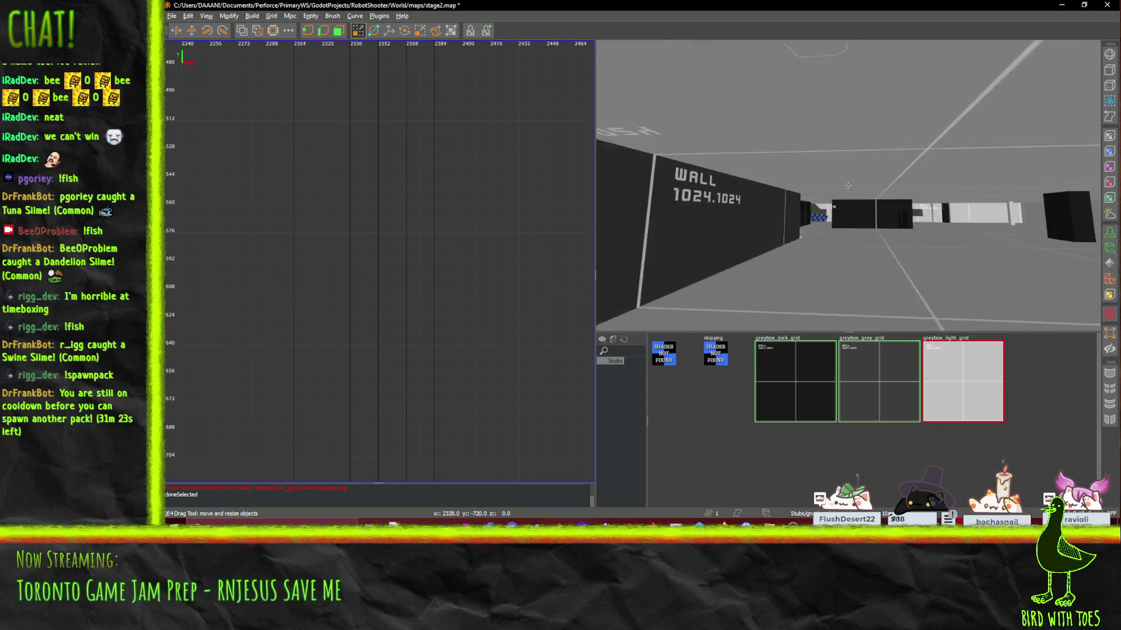
pyautogui.press('Right')
pyautogui.press('Right')
pyautogui.press('Right')
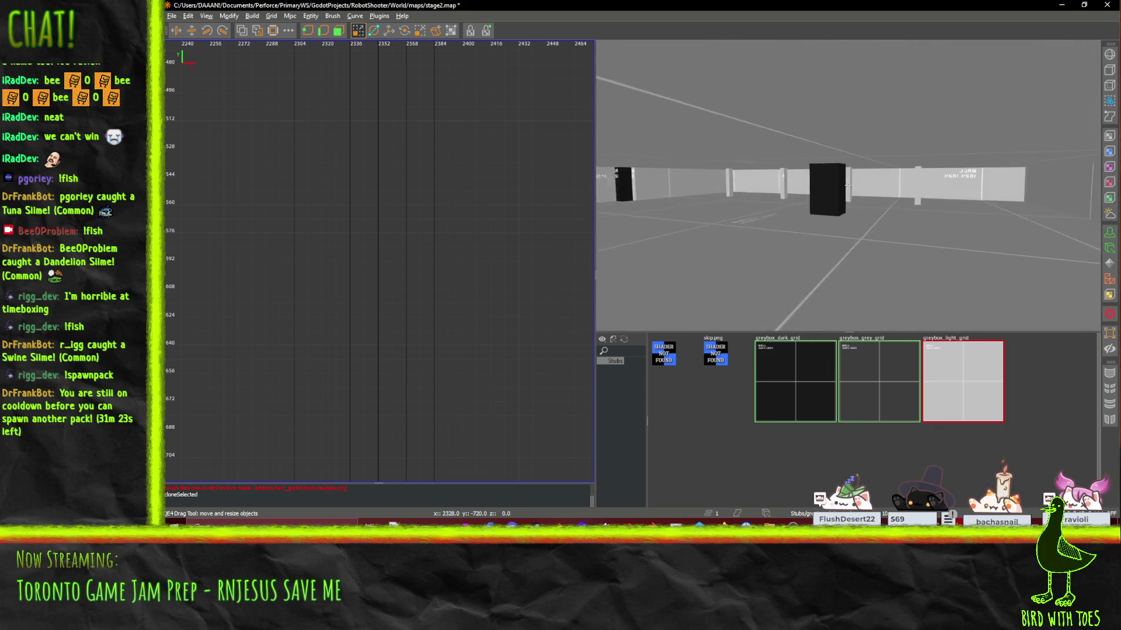
pyautogui.scroll(5, 847, 185)
pyautogui.scroll(10, 847, 185)
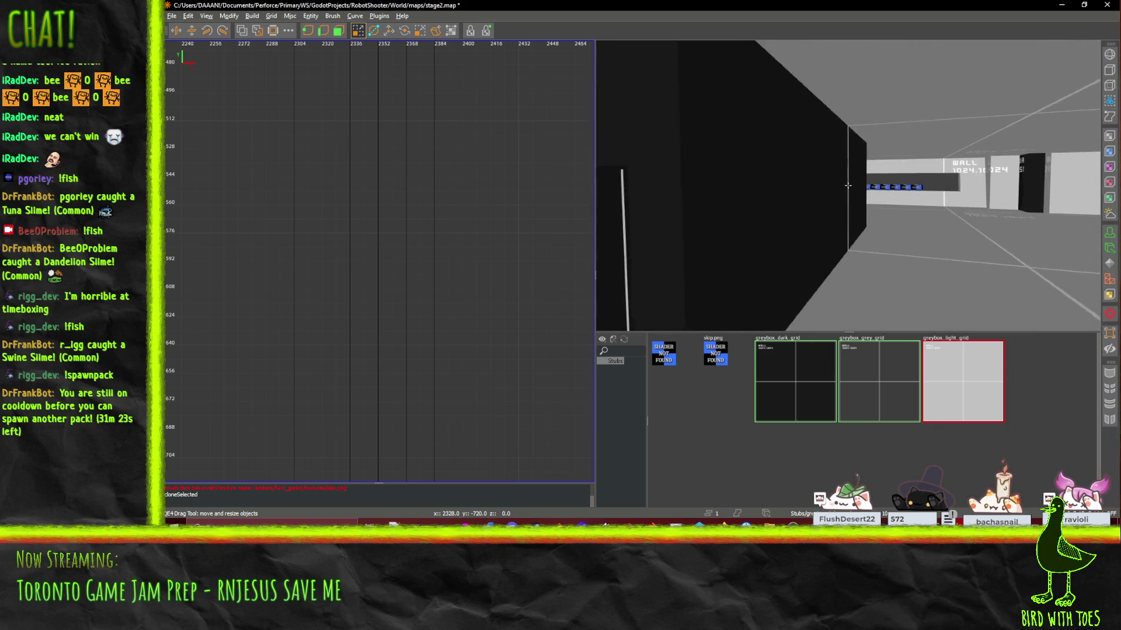
pyautogui.press('Right')
pyautogui.press('Right')
pyautogui.press('Right')
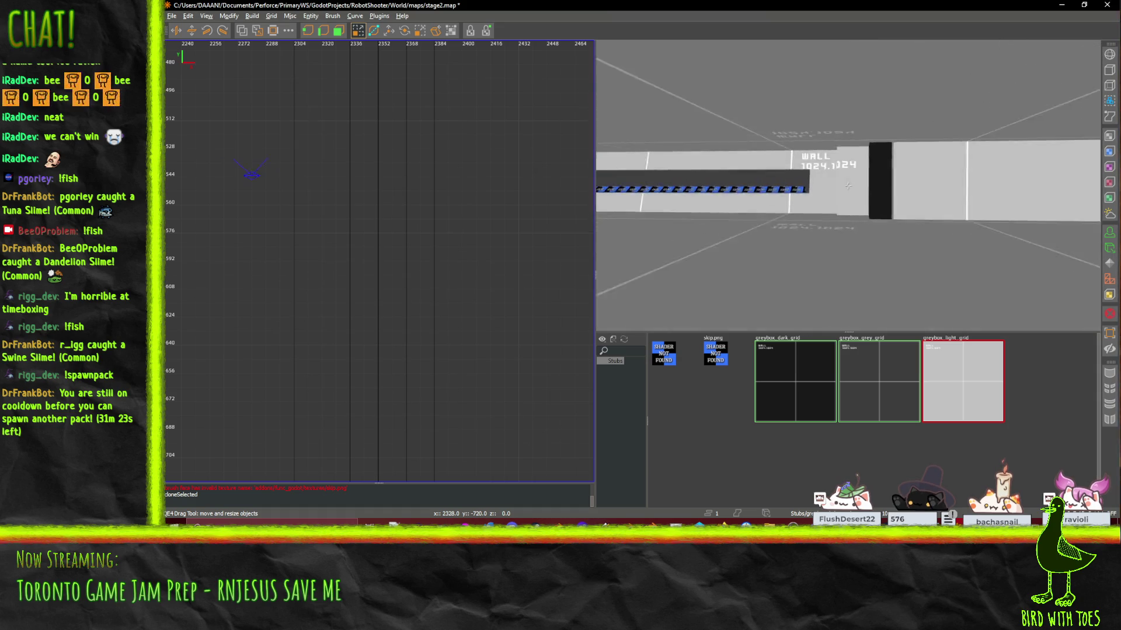
pyautogui.scroll(5, 848, 185)
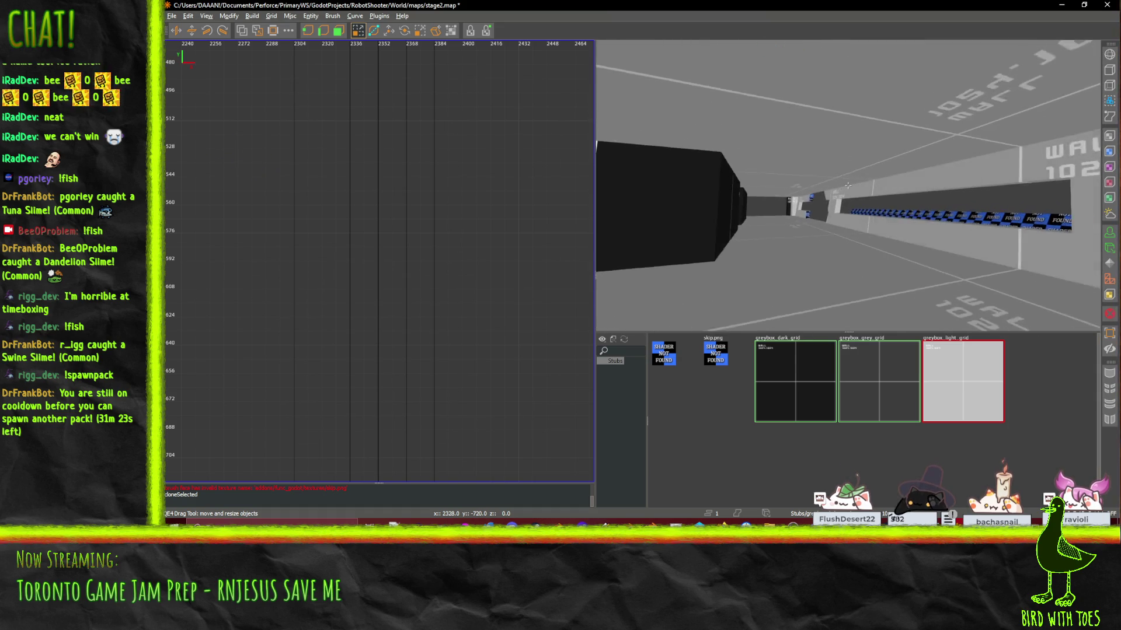
pyautogui.scroll(10, 848, 185)
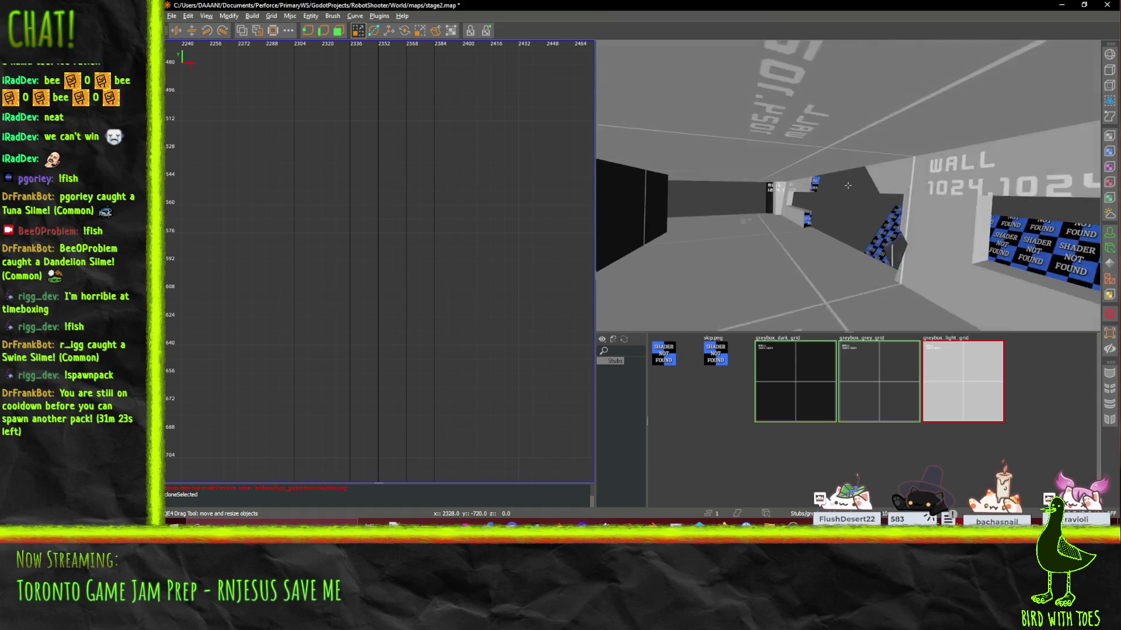
pyautogui.press('Left')
pyautogui.press('Left')
pyautogui.press('Left')
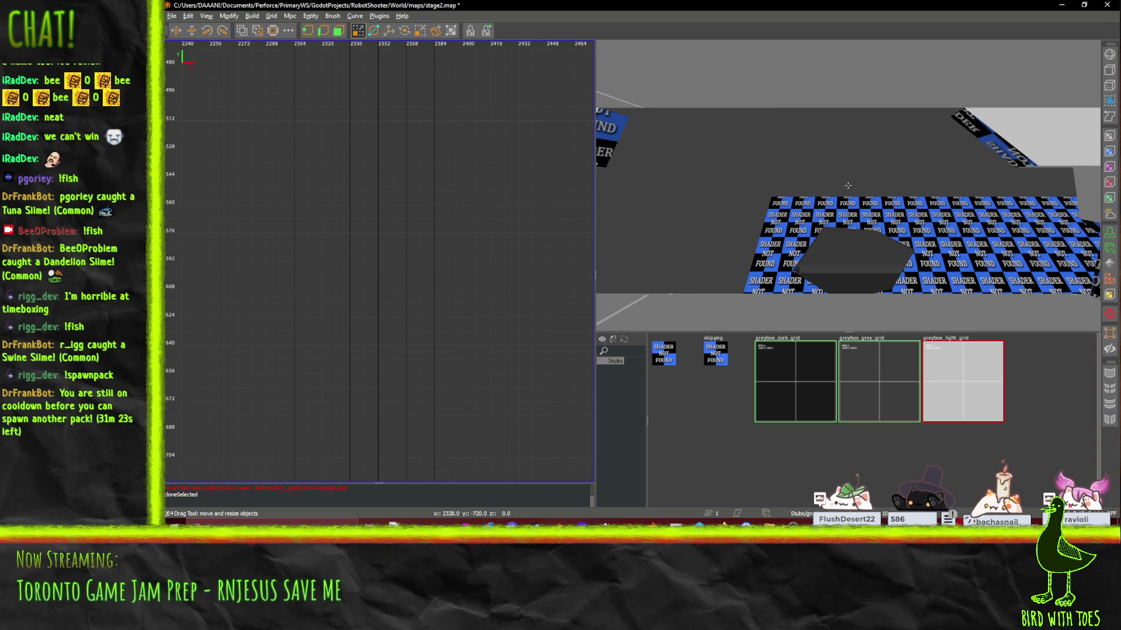
pyautogui.press('Left')
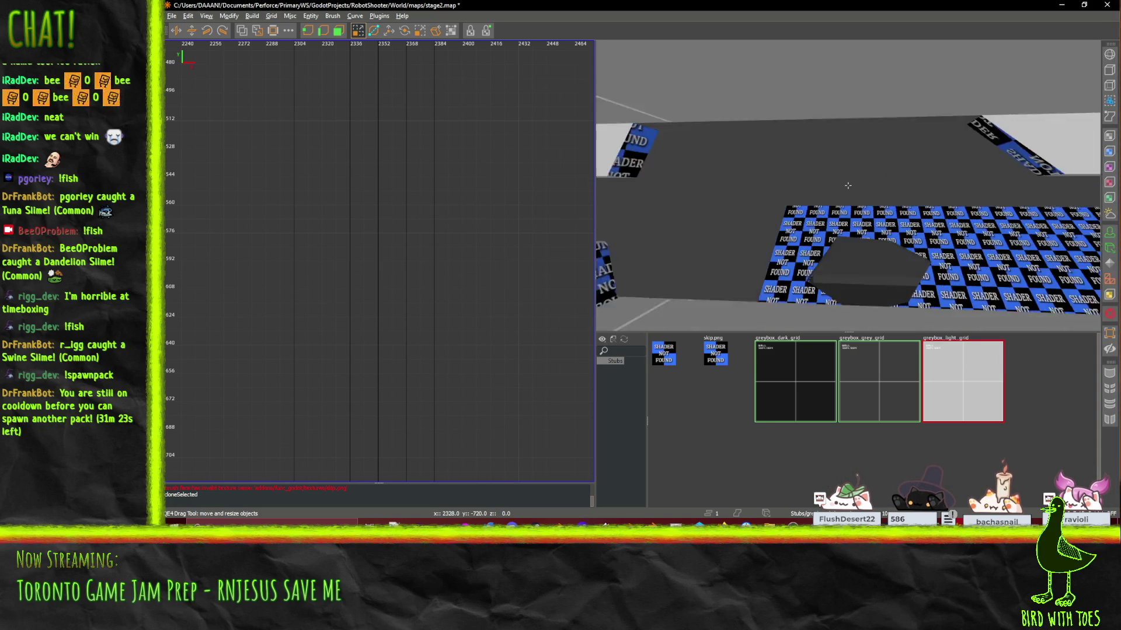
pyautogui.press('Up')
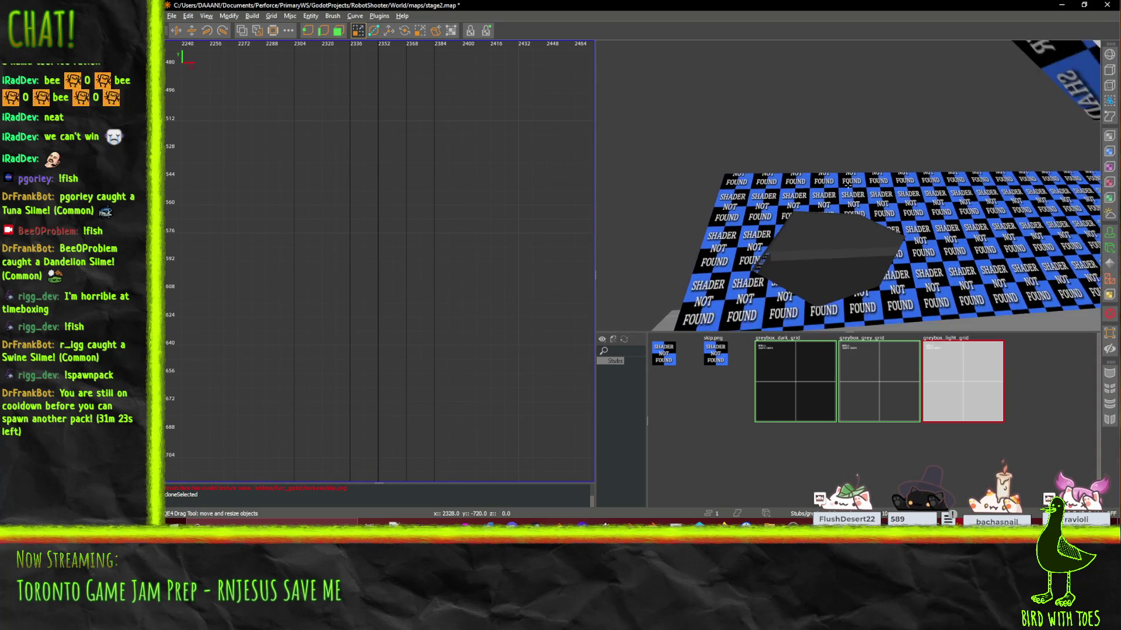
pyautogui.press('Up')
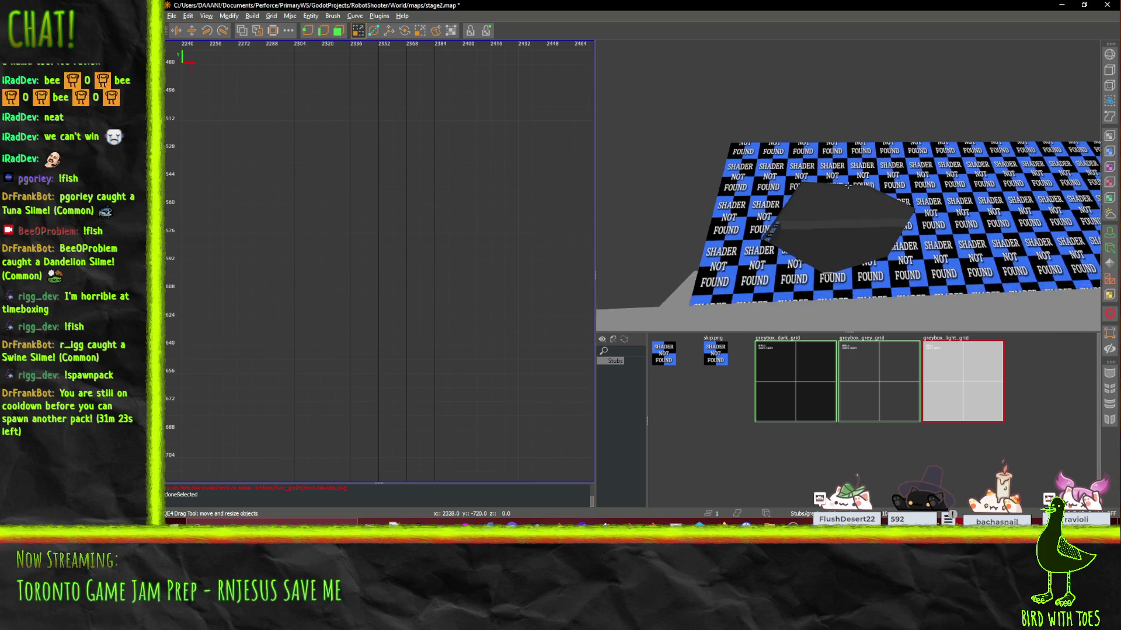
pyautogui.press('Up')
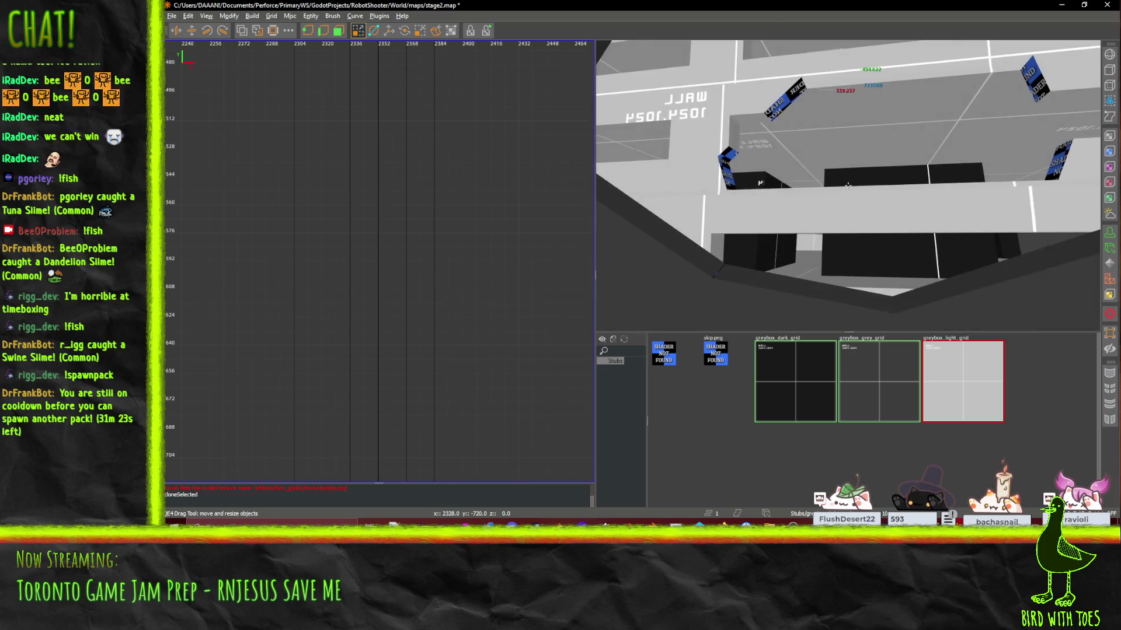
pyautogui.press('Up')
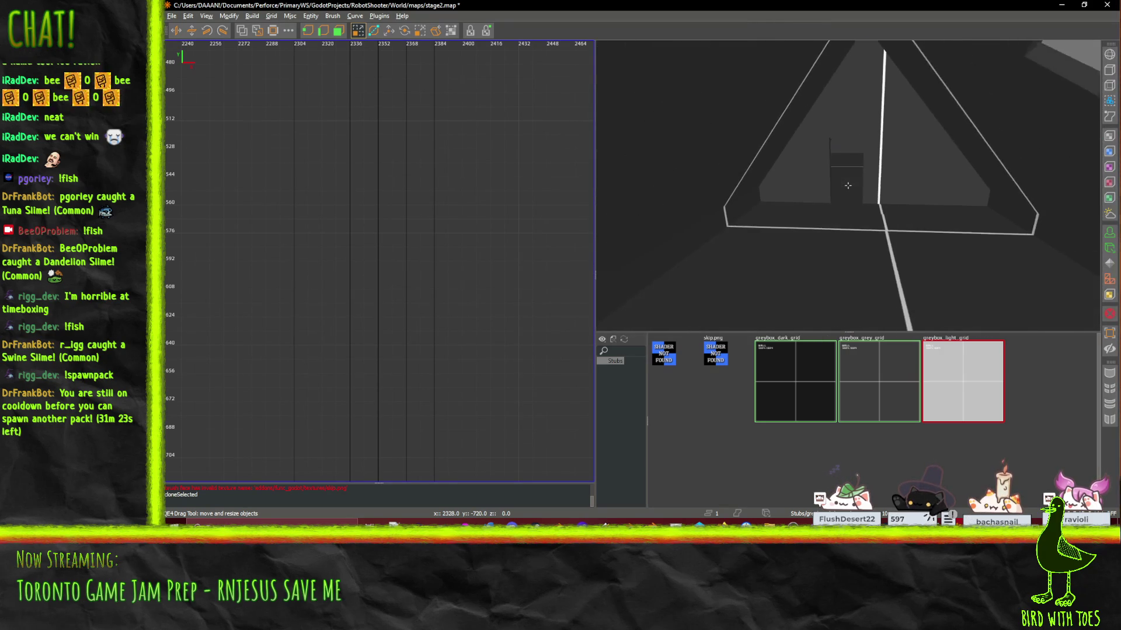
pyautogui.press('Up')
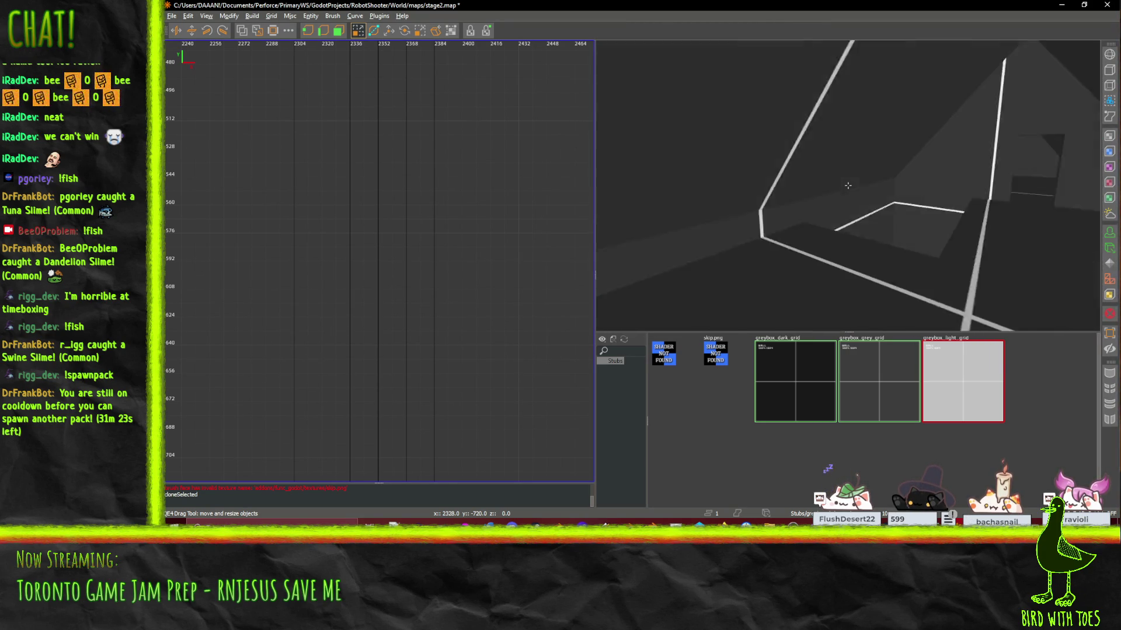
pyautogui.press('Up')
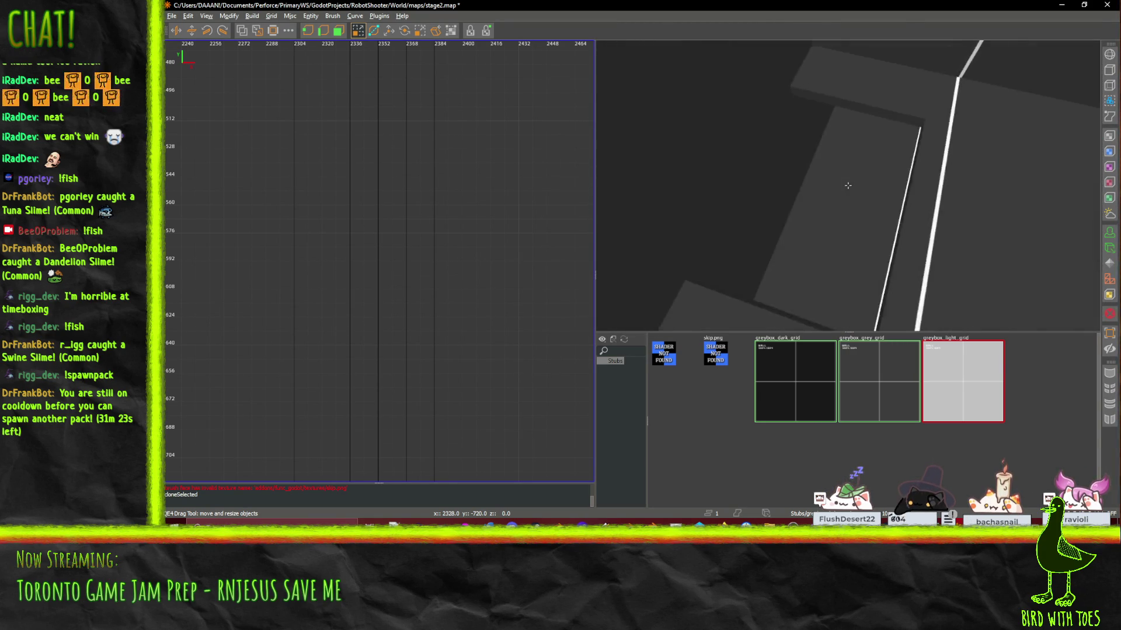
pyautogui.press('Down')
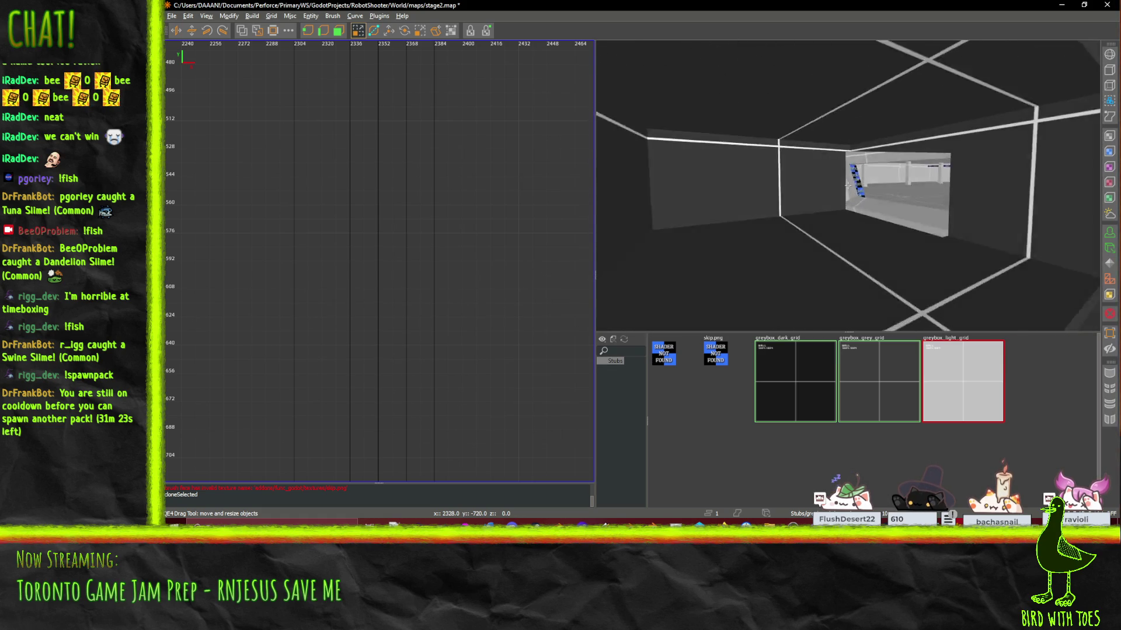
pyautogui.press('Up')
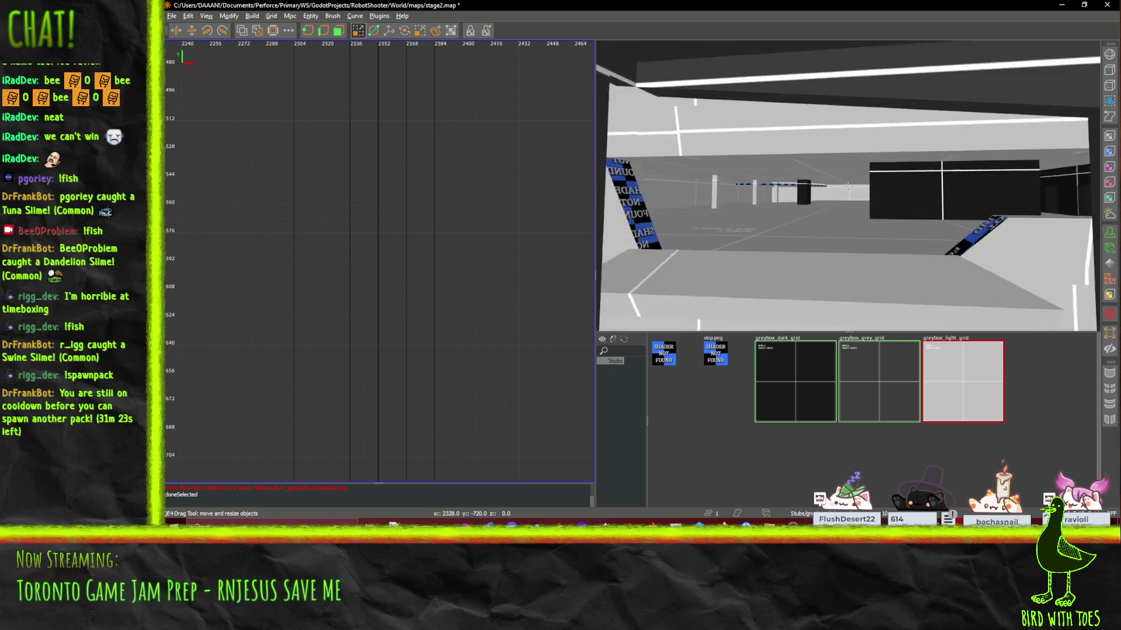
pyautogui.press('Up')
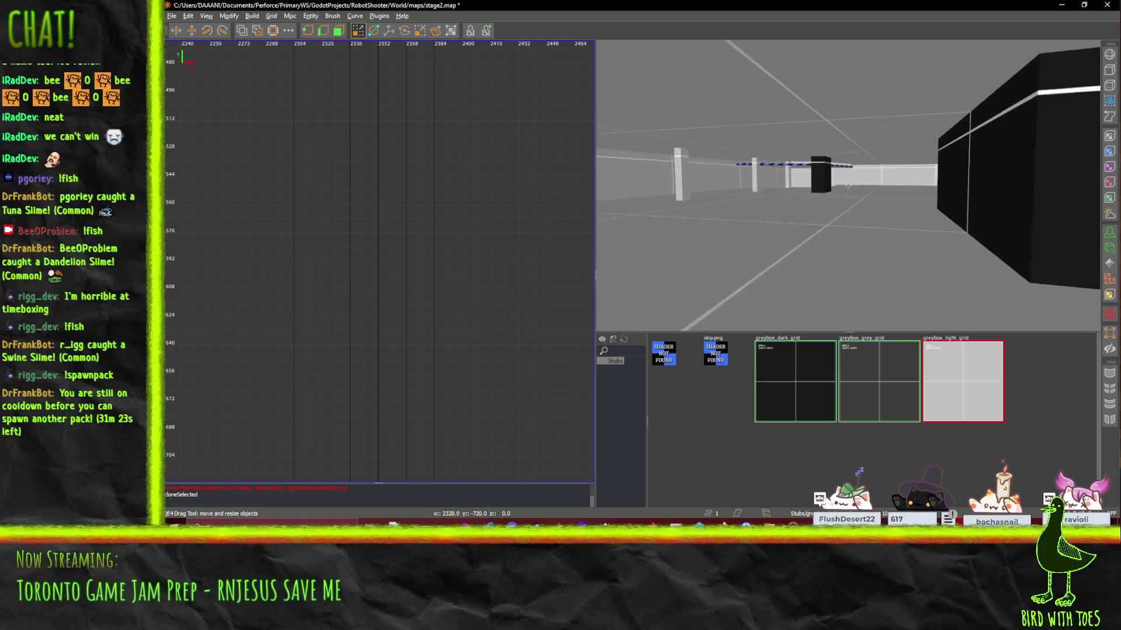
pyautogui.press('Up')
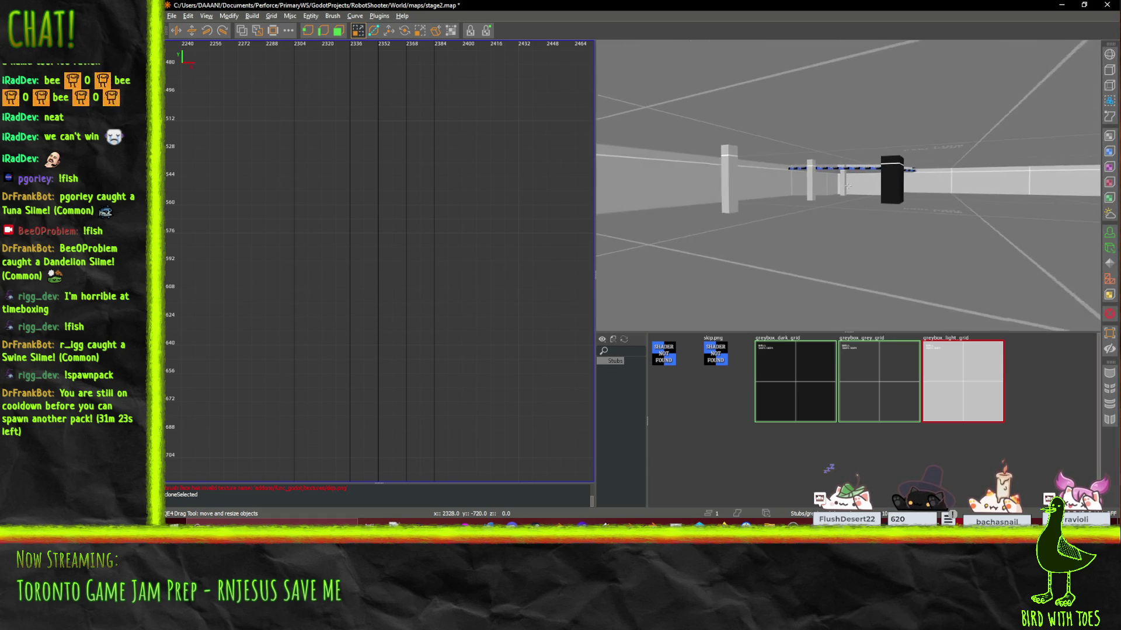
pyautogui.press('Up')
pyautogui.press('Up')
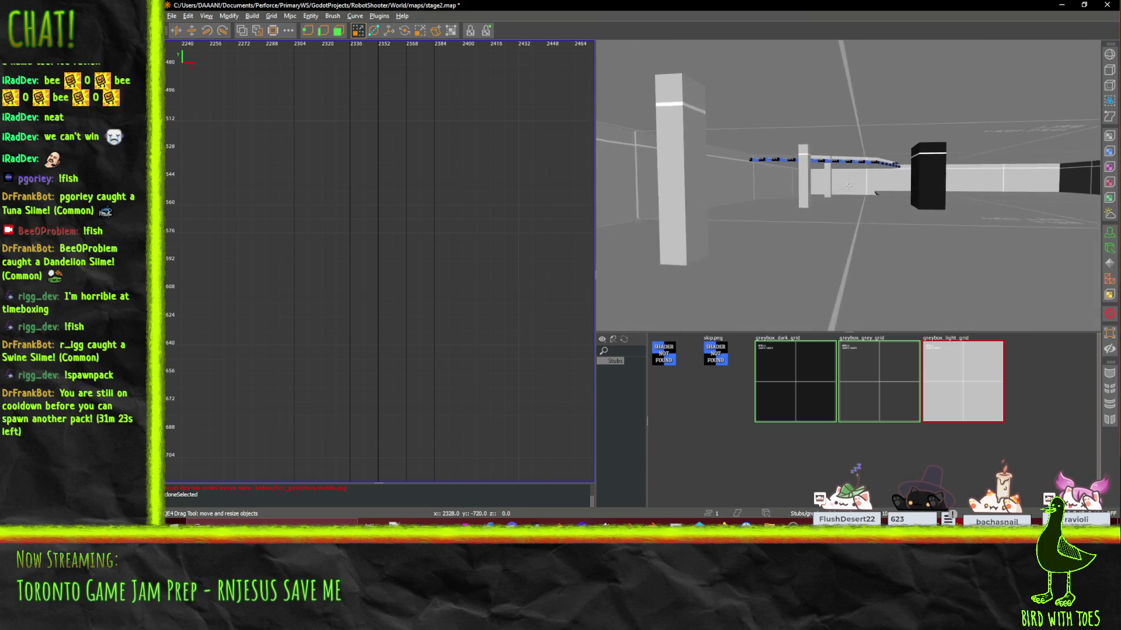
pyautogui.press('Up')
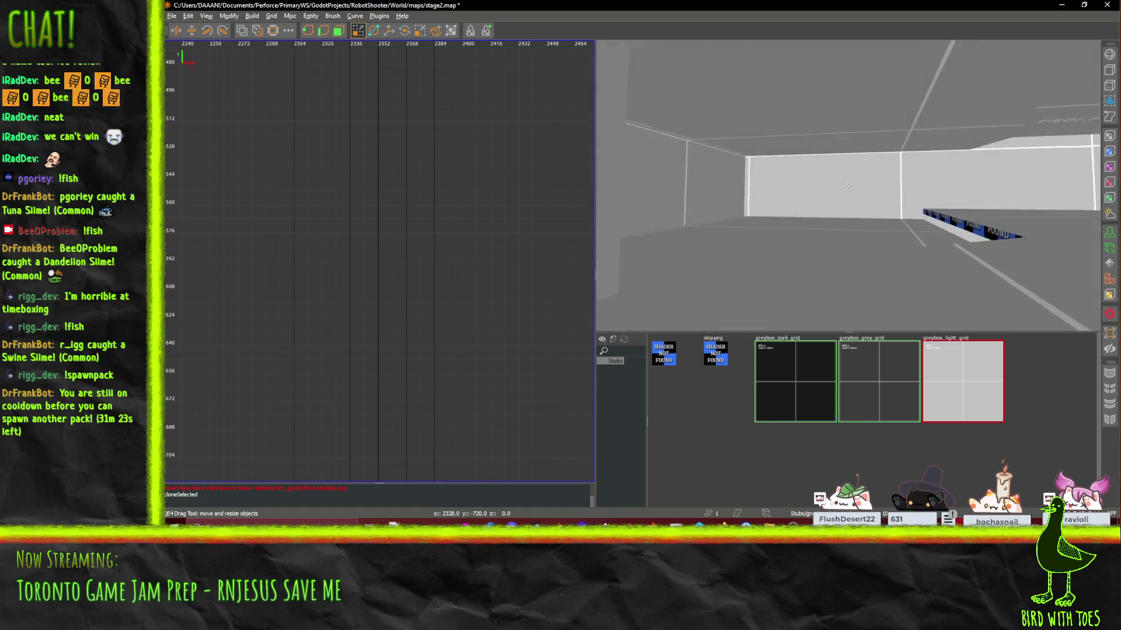
pyautogui.press('Left')
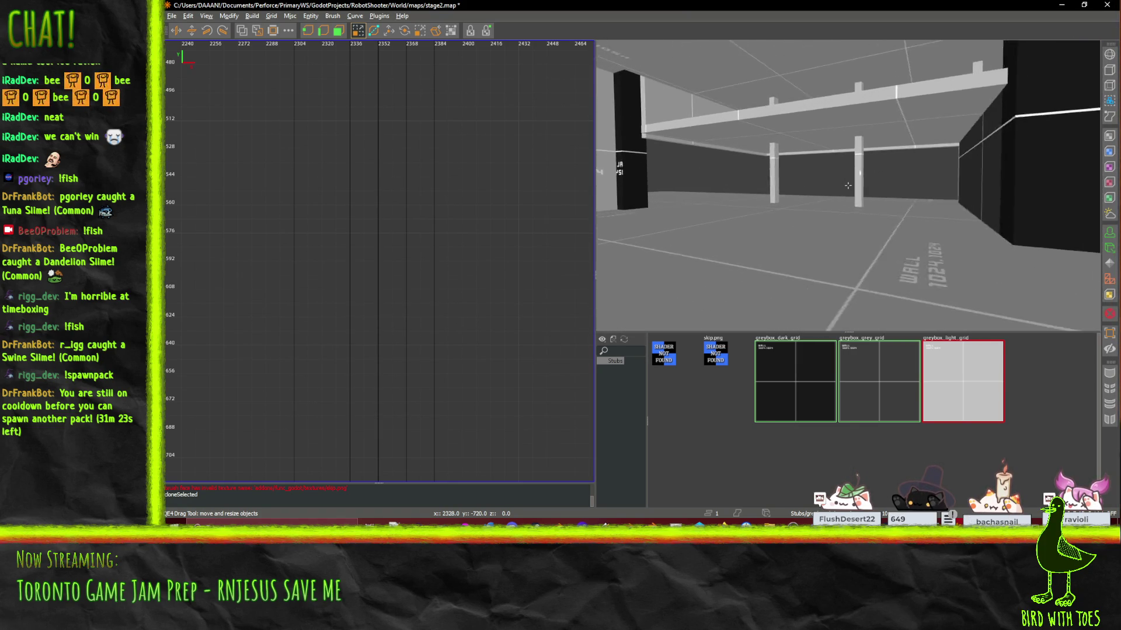
pyautogui.press('w')
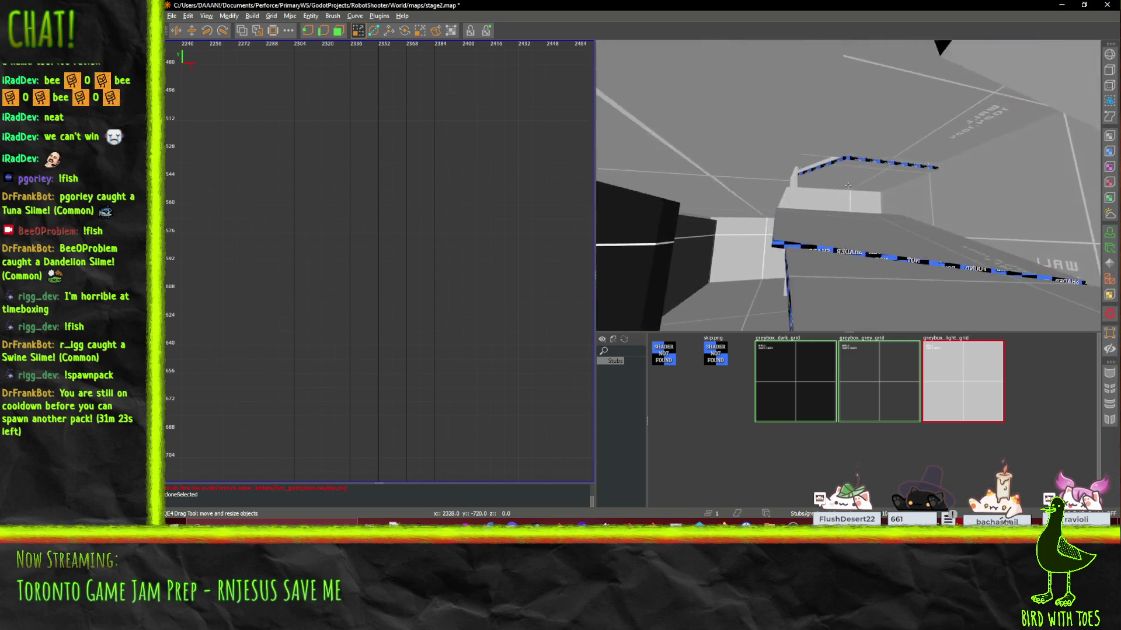
pyautogui.scroll(5, 847, 185)
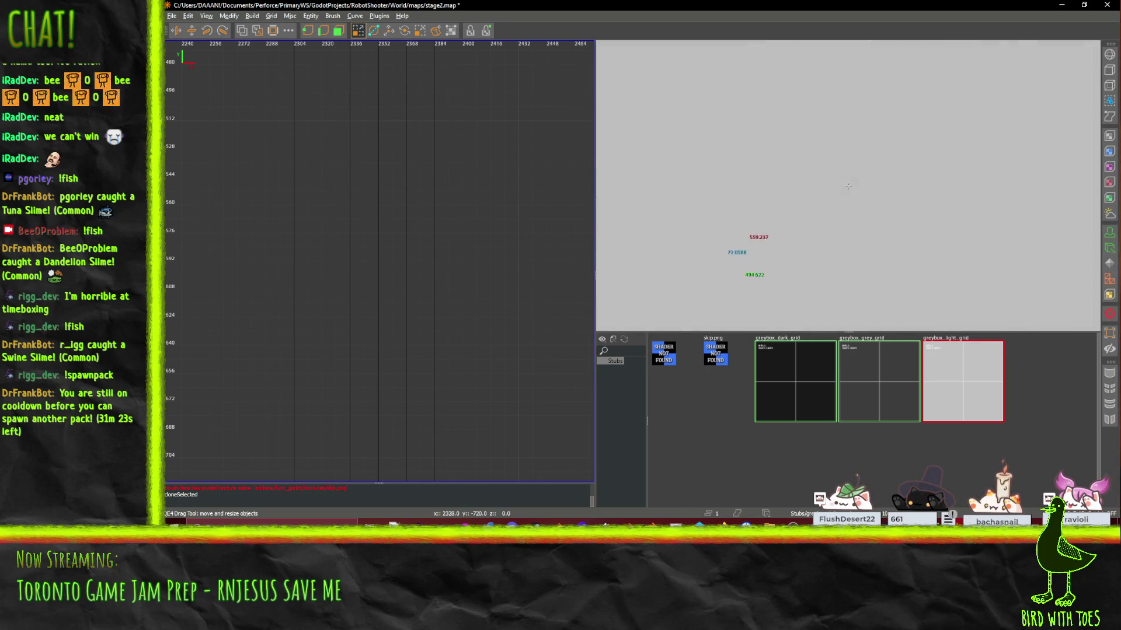
pyautogui.scroll(-3, 848, 186)
pyautogui.scroll(-3, 847, 186)
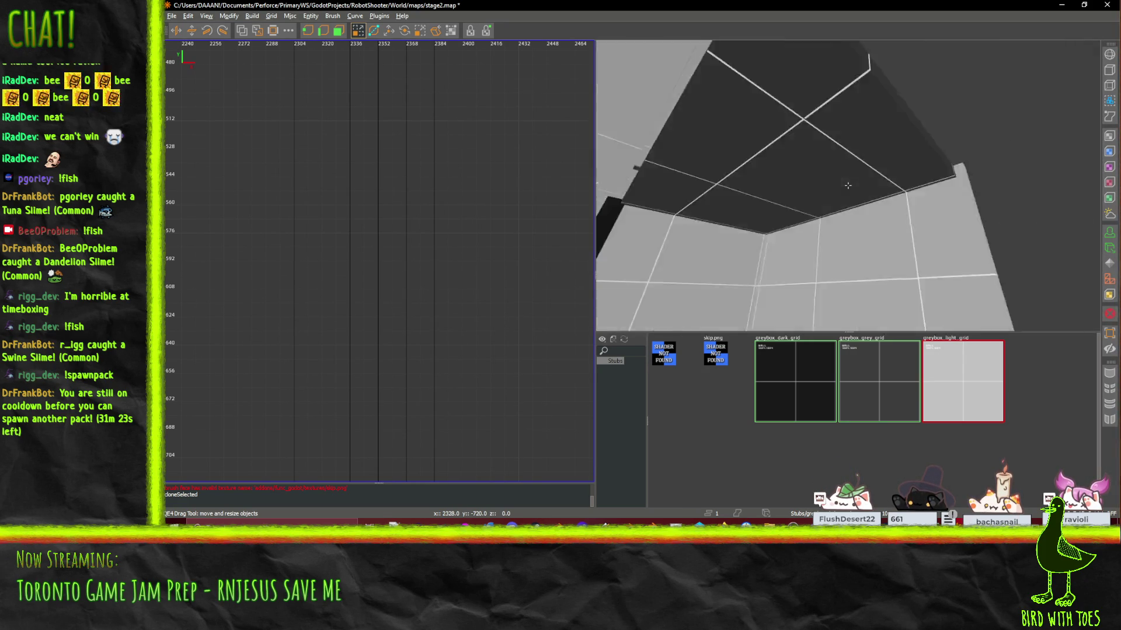
pyautogui.scroll(-3, 848, 185)
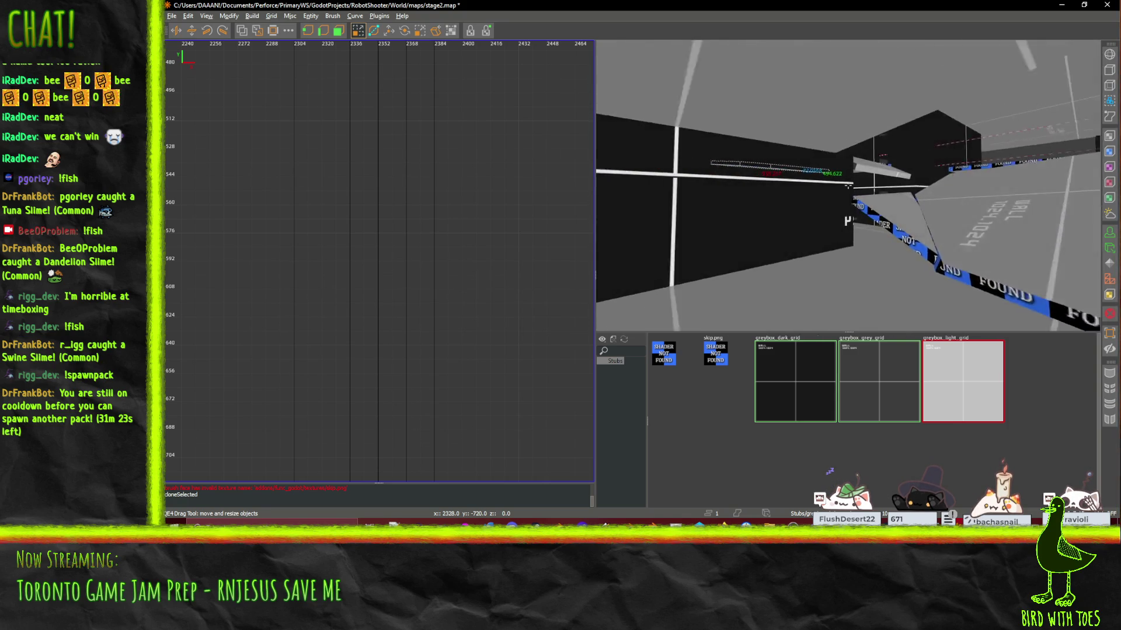
pyautogui.hotkey('ctrl', 'u')
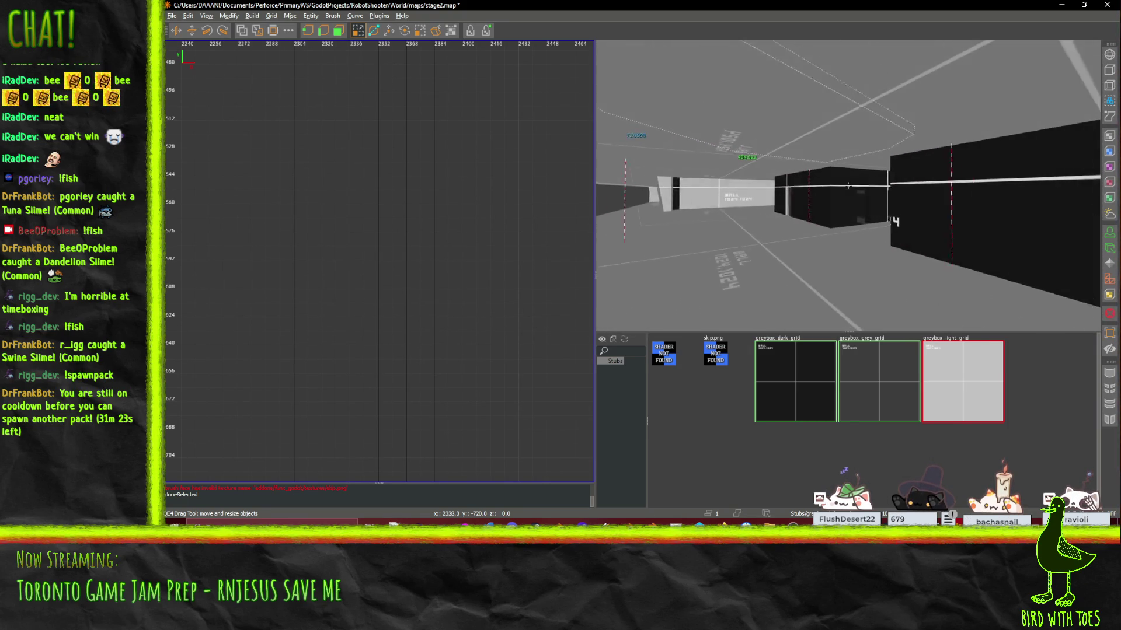
pyautogui.press('w')
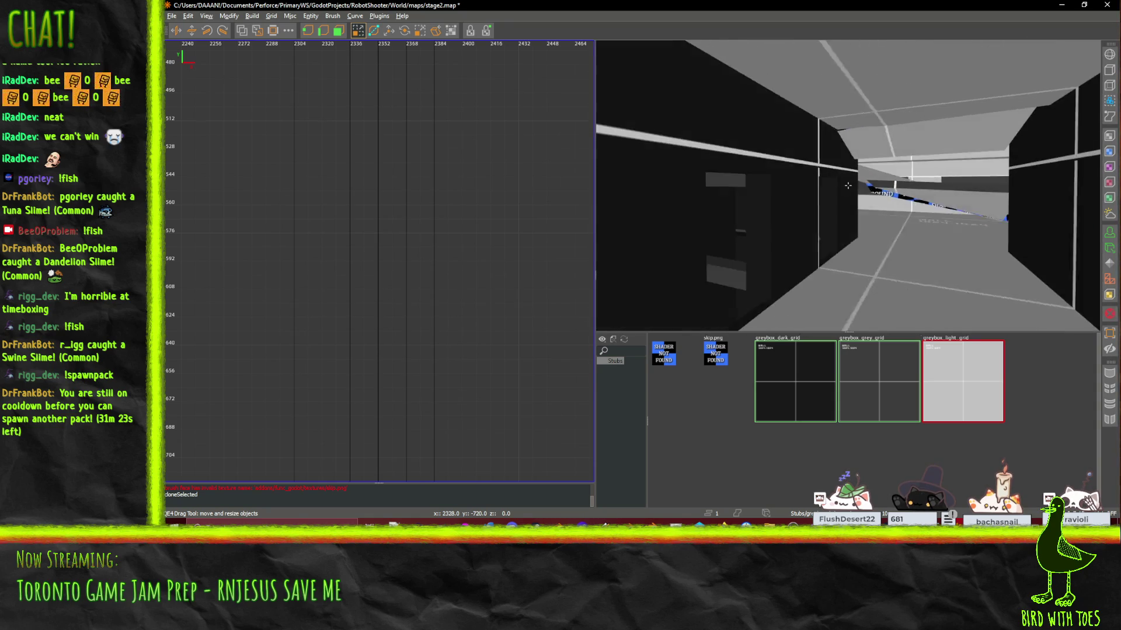
pyautogui.press('w')
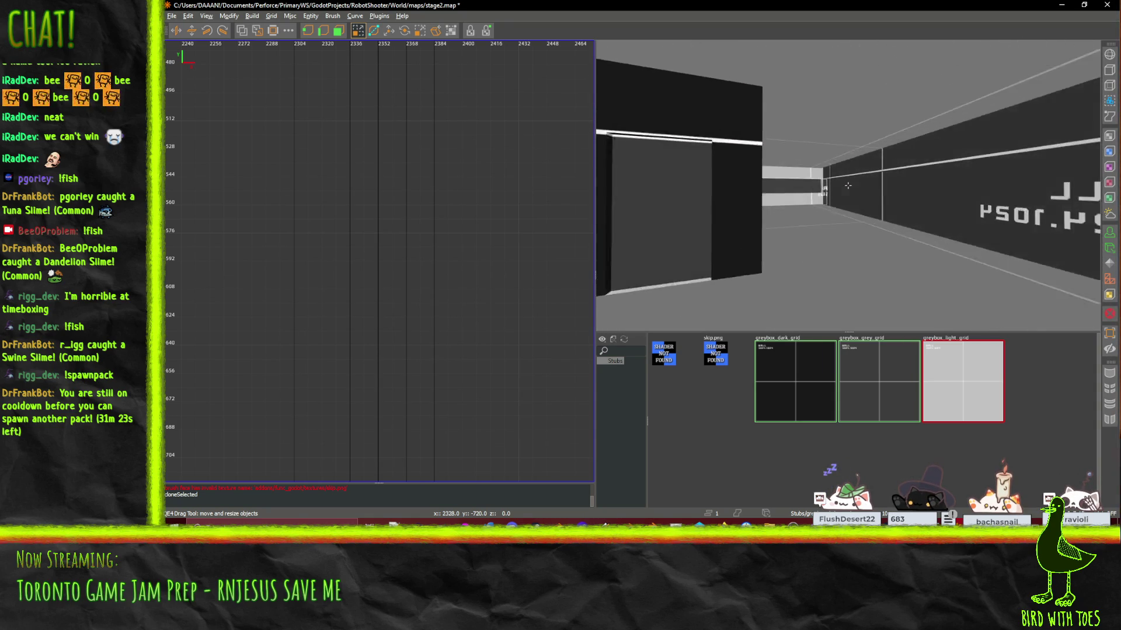
pyautogui.press('w')
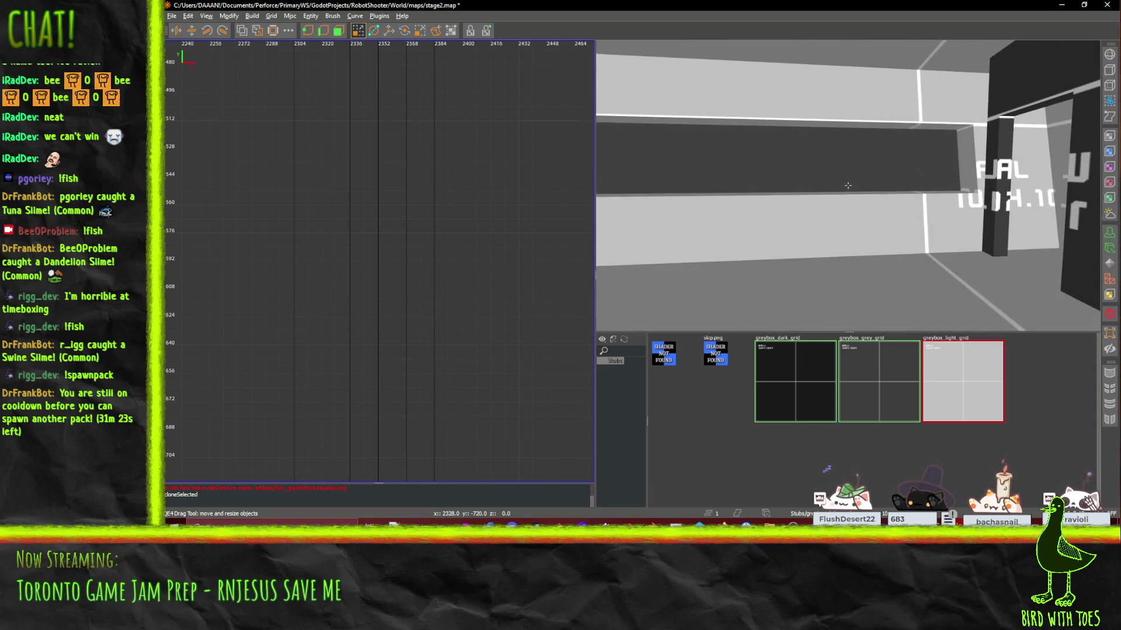
pyautogui.press('w')
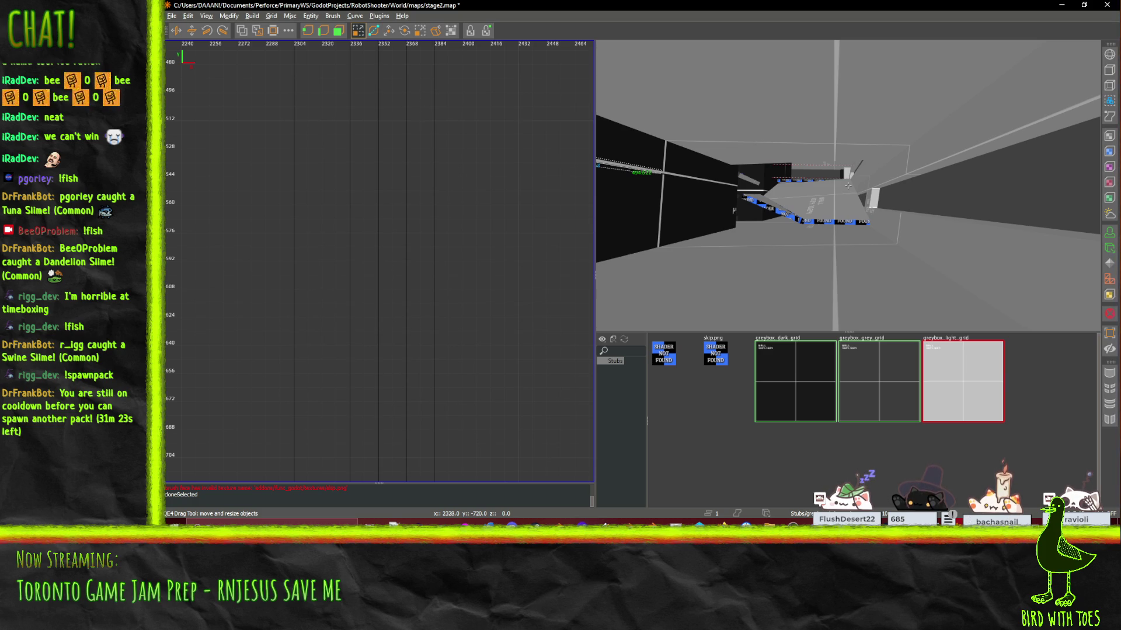
pyautogui.press('w')
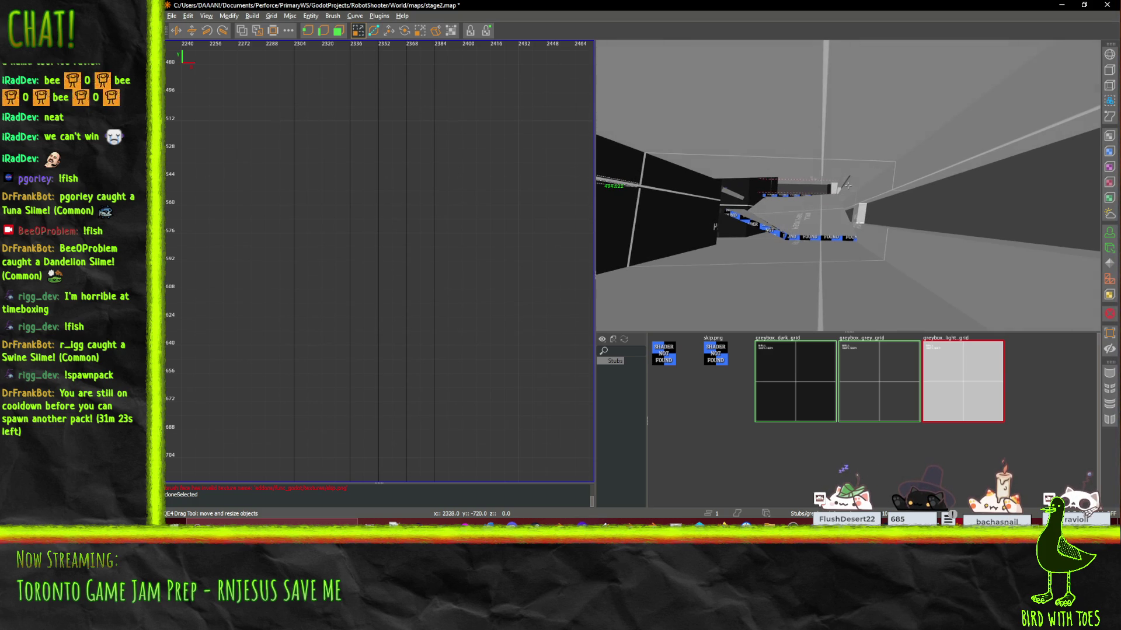
pyautogui.press('a')
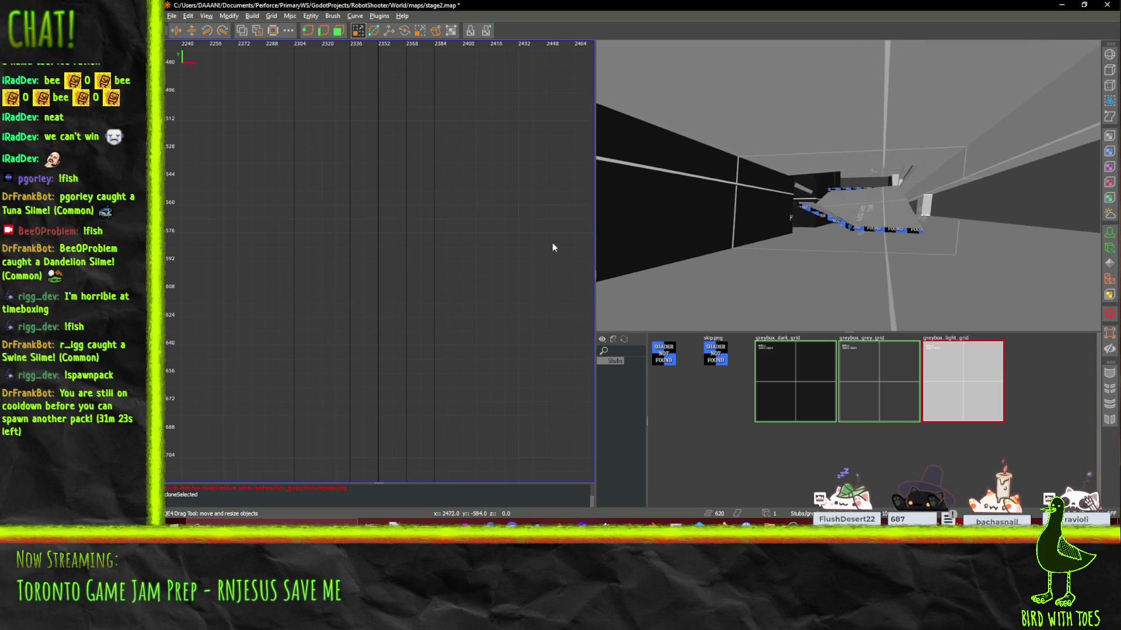
pyautogui.scroll(-8, 433, 234)
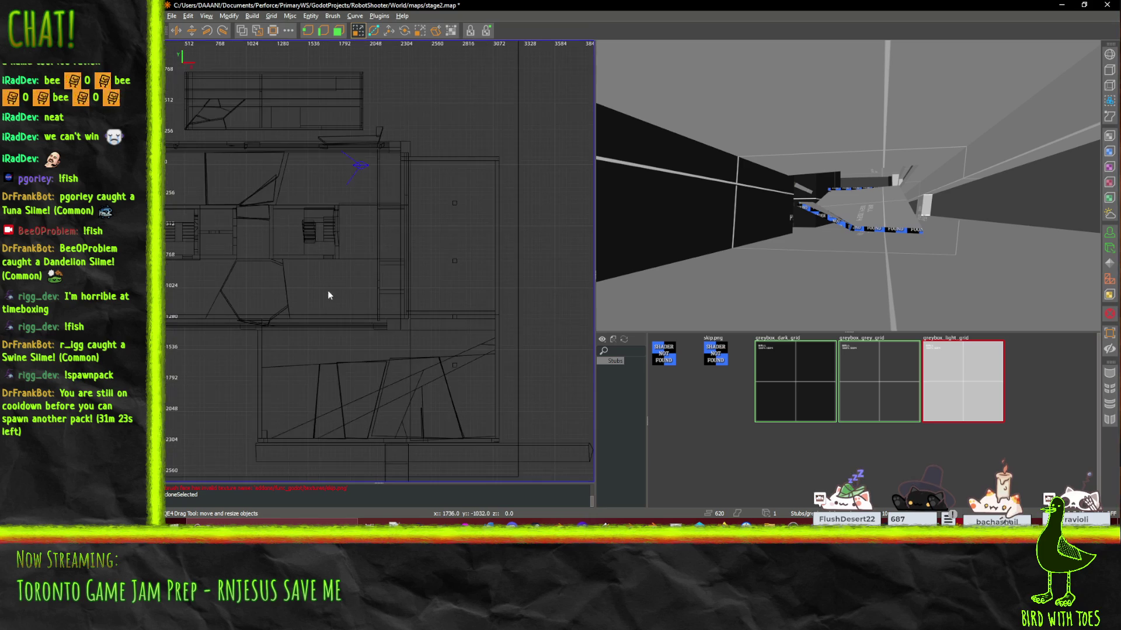
pyautogui.scroll(2, 315, 290)
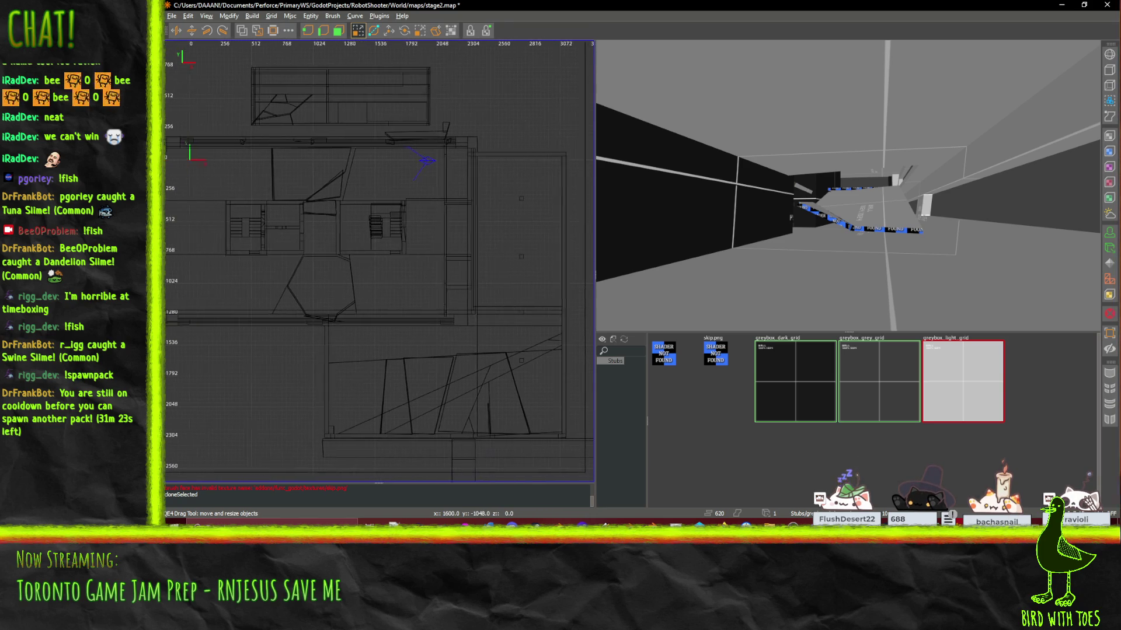
pyautogui.scroll(10, 446, 233)
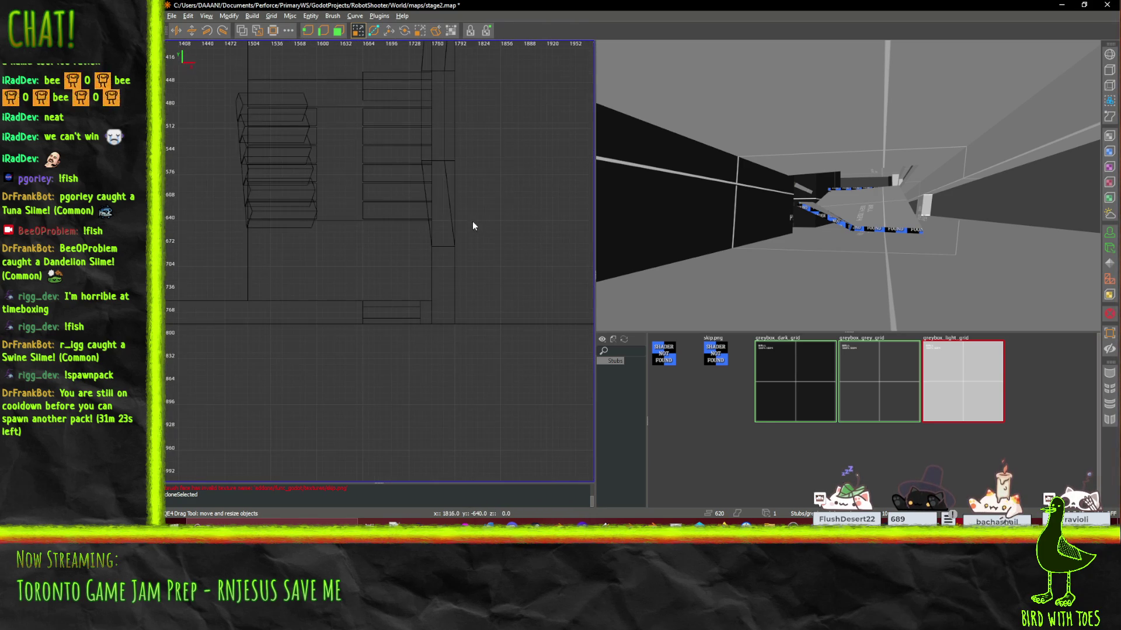
pyautogui.scroll(-10, 453, 228)
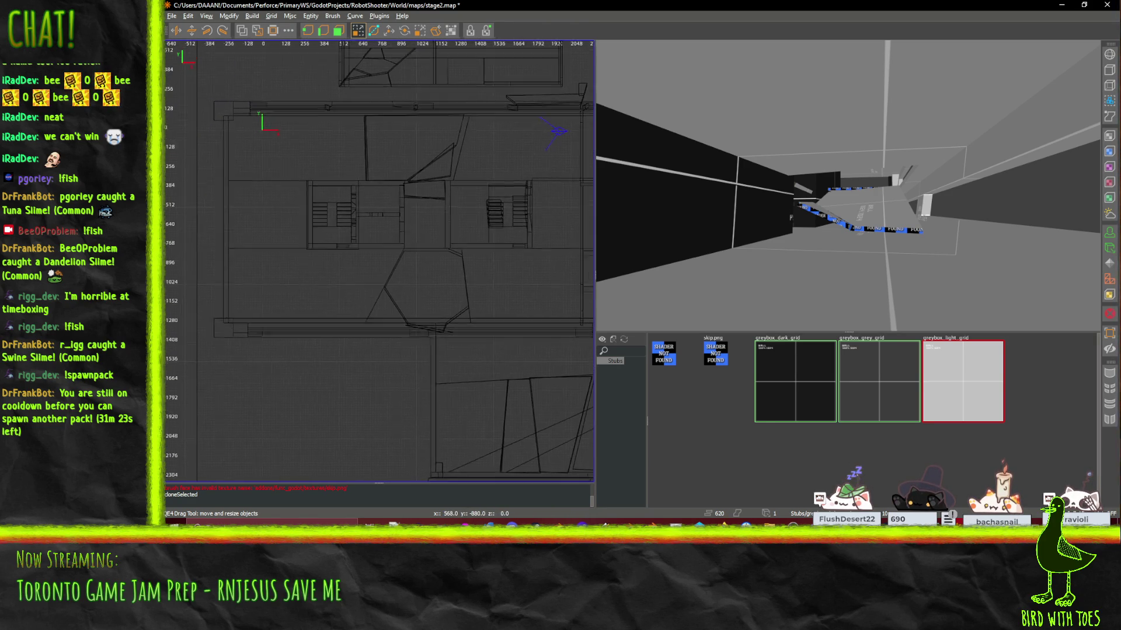
pyautogui.moveTo(321, 281); pyautogui.dragTo(269, 262)
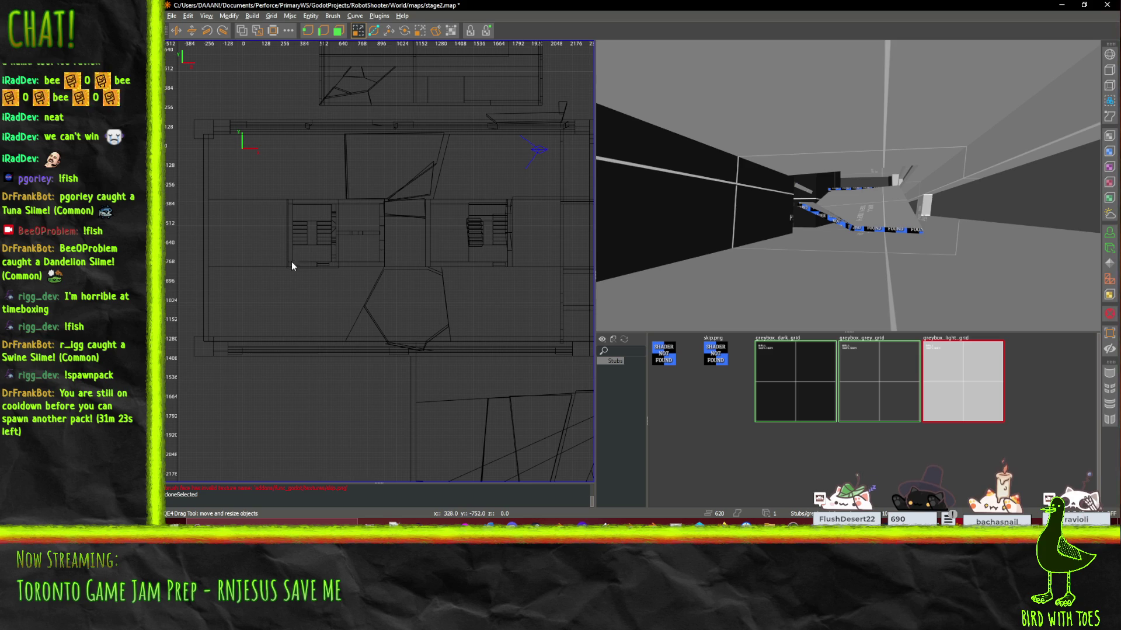
pyautogui.press('w')
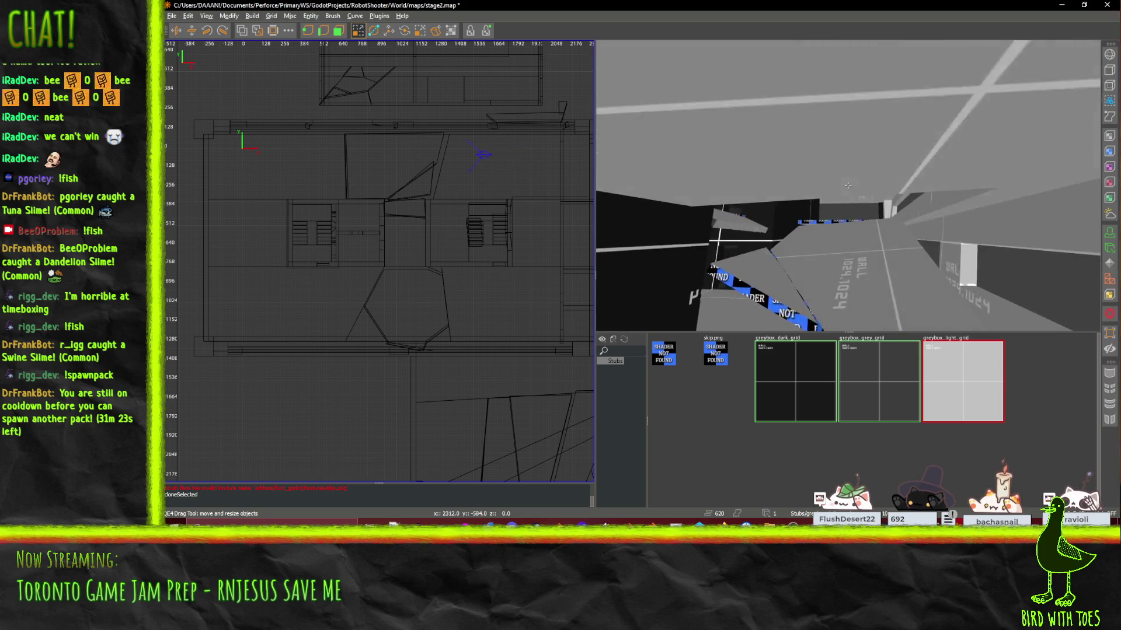
pyautogui.press('w')
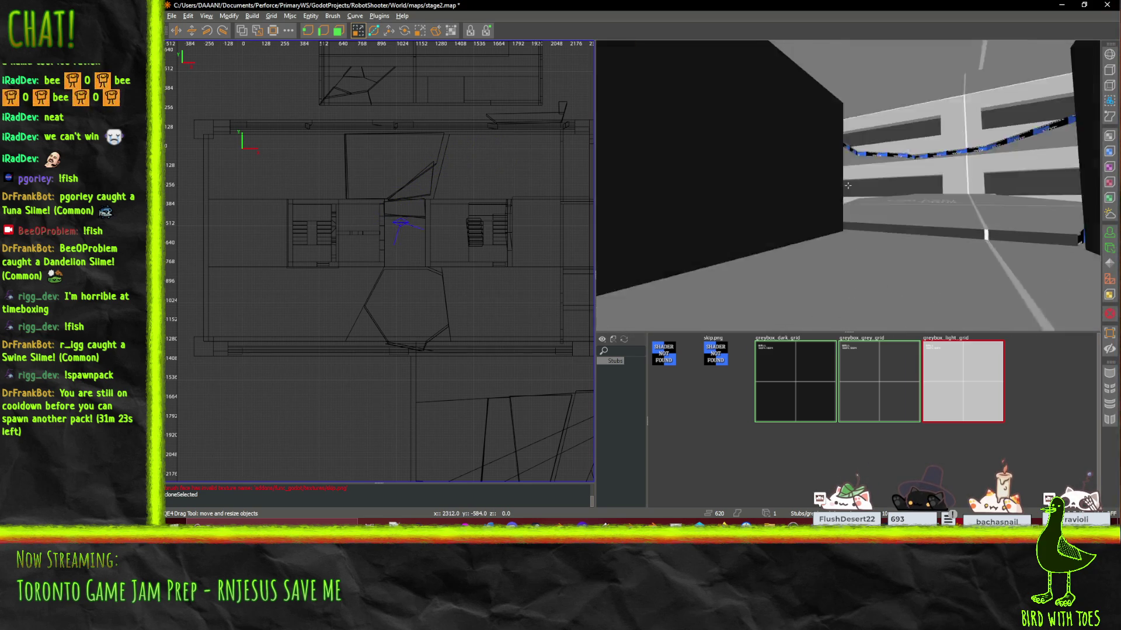
pyautogui.press('w')
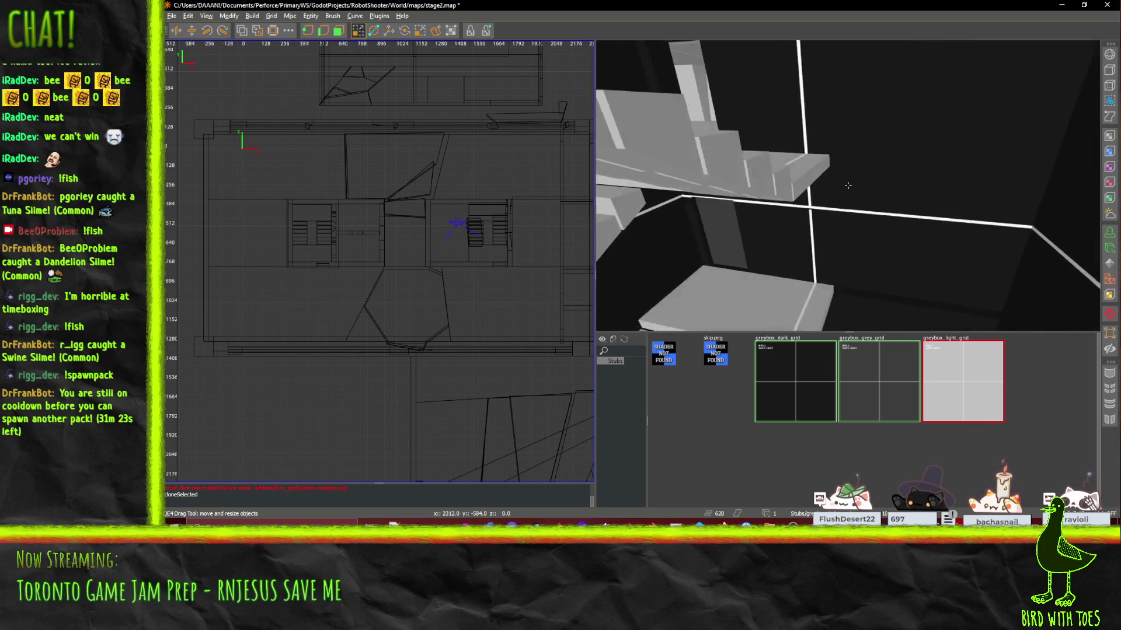
pyautogui.press('w')
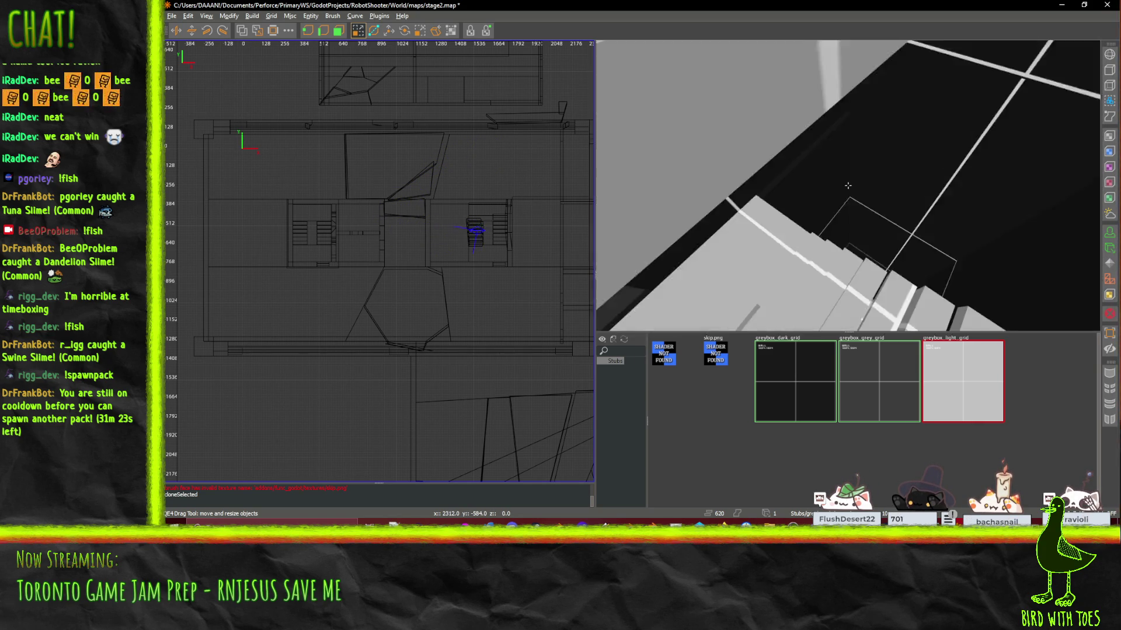
pyautogui.press('w')
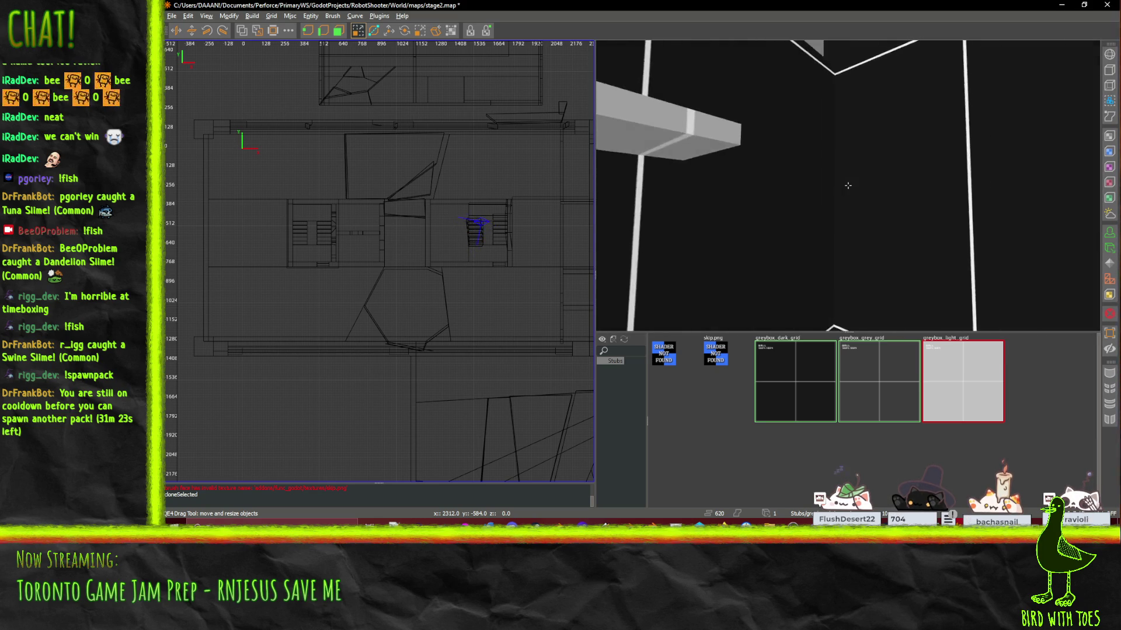
# Step: Draw a trial brush above the stairs, then deselect it
pyautogui.moveTo(890, 152)
pyautogui.mouseDown()
pyautogui.moveTo(783, 219)
pyautogui.moveTo(850, 259)
pyautogui.moveTo(898, 163)
pyautogui.moveTo(847, 185)
pyautogui.moveTo(843, 230)
pyautogui.moveTo(858, 173)
pyautogui.mouseUp()
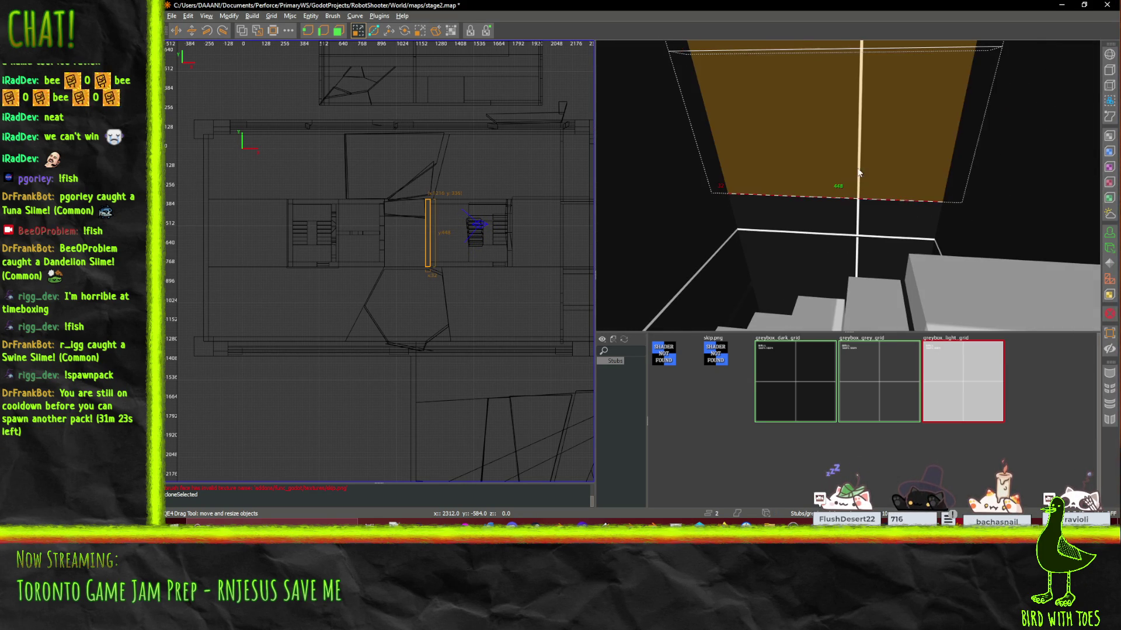
pyautogui.moveTo(840, 249)
pyautogui.mouseDown()
pyautogui.moveTo(847, 185)
pyautogui.moveTo(818, 175)
pyautogui.moveTo(749, 197)
pyautogui.mouseUp()
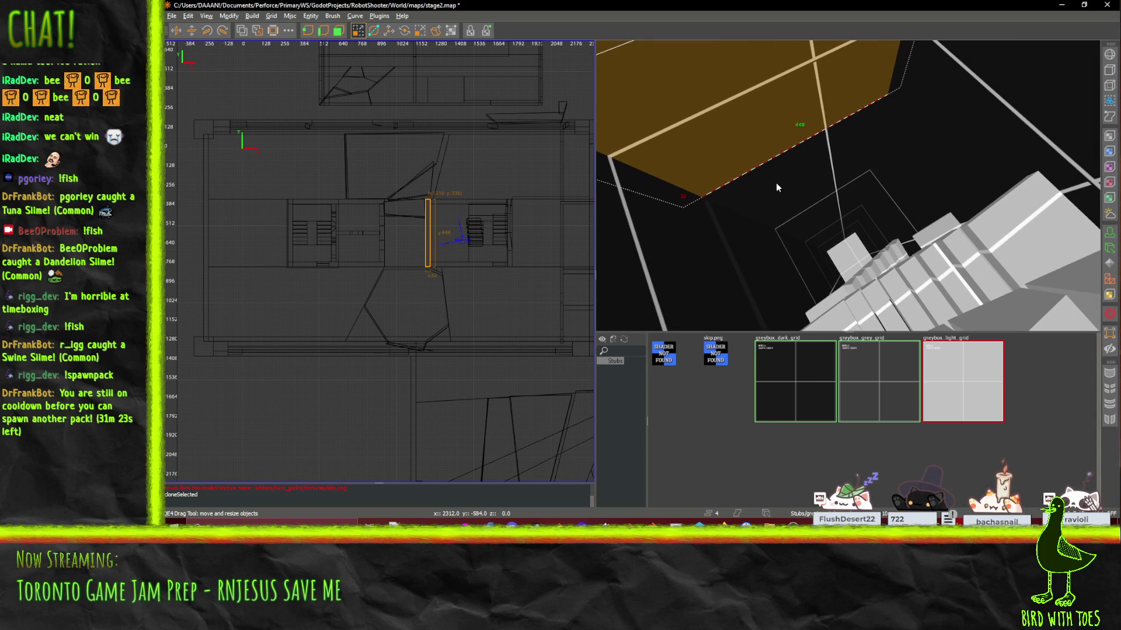
pyautogui.press('Escape')
pyautogui.scroll(6, 331, 221)
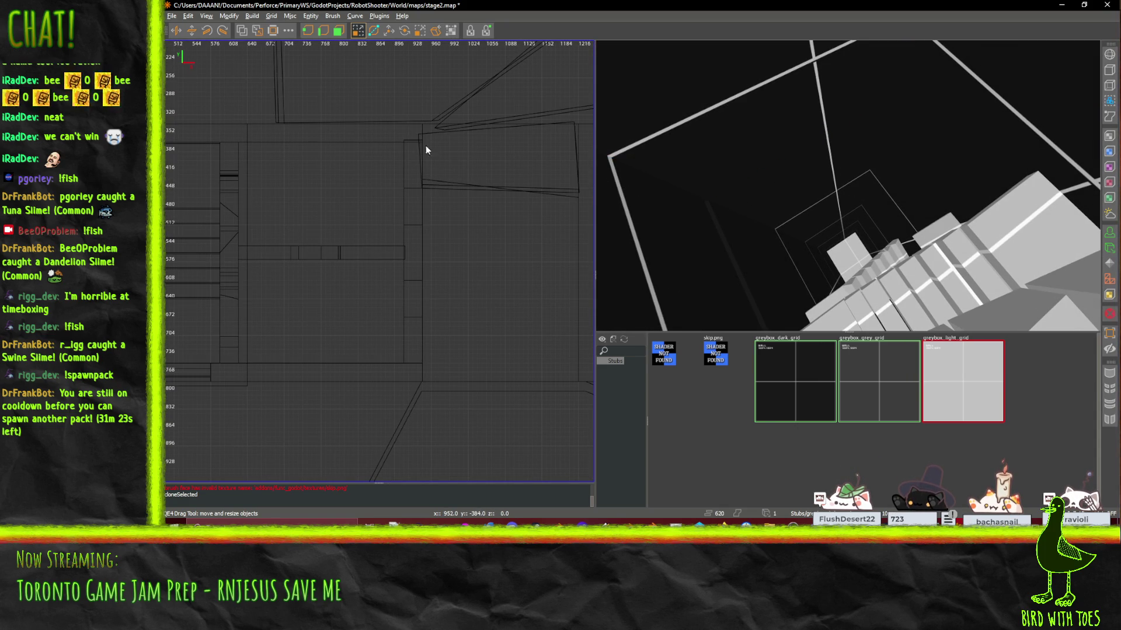
# Step: Draw a tall thin brush in the top view and move it beside the staircase
pyautogui.moveTo(423, 126); pyautogui.dragTo(443, 345)
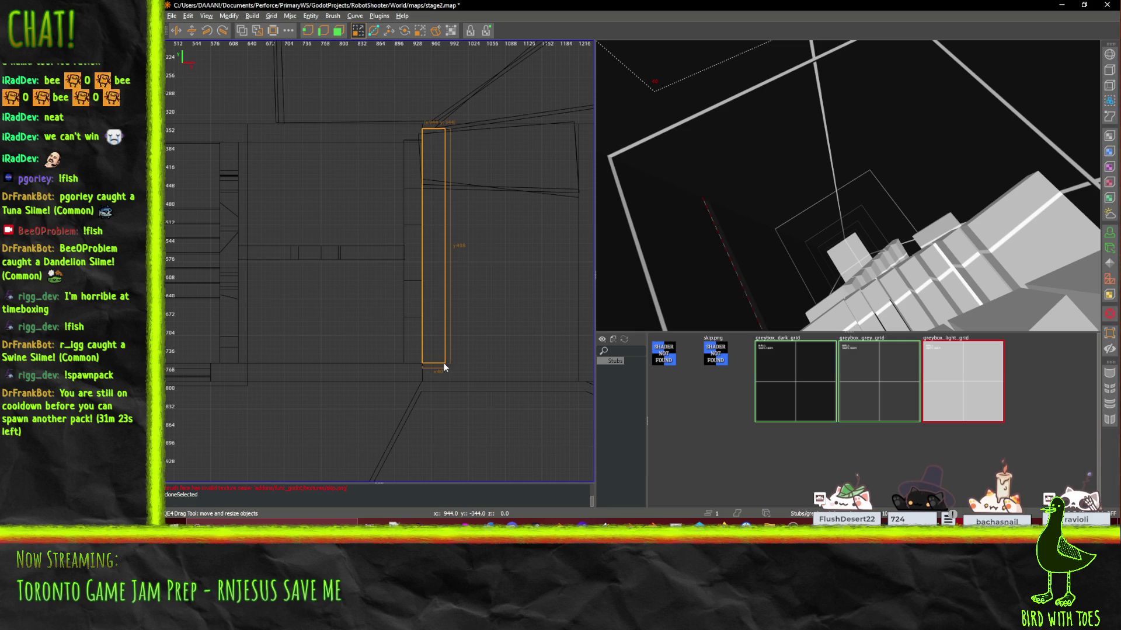
pyautogui.moveTo(443, 362); pyautogui.dragTo(443, 362)
pyautogui.scroll(-3, 476, 322)
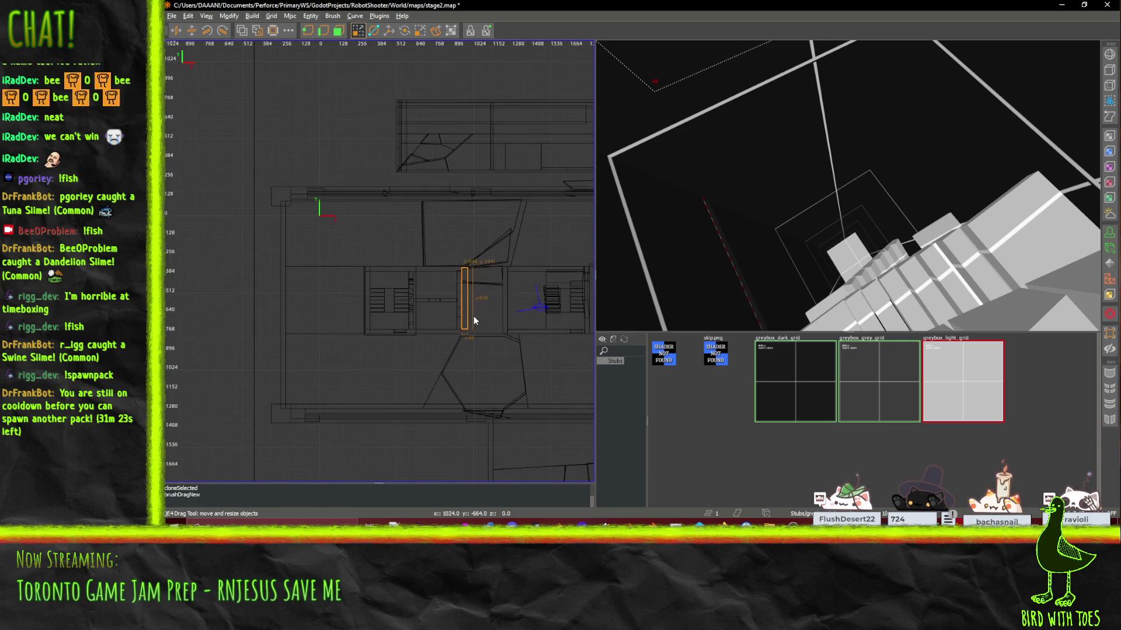
pyautogui.moveTo(466, 310); pyautogui.dragTo(555, 310)
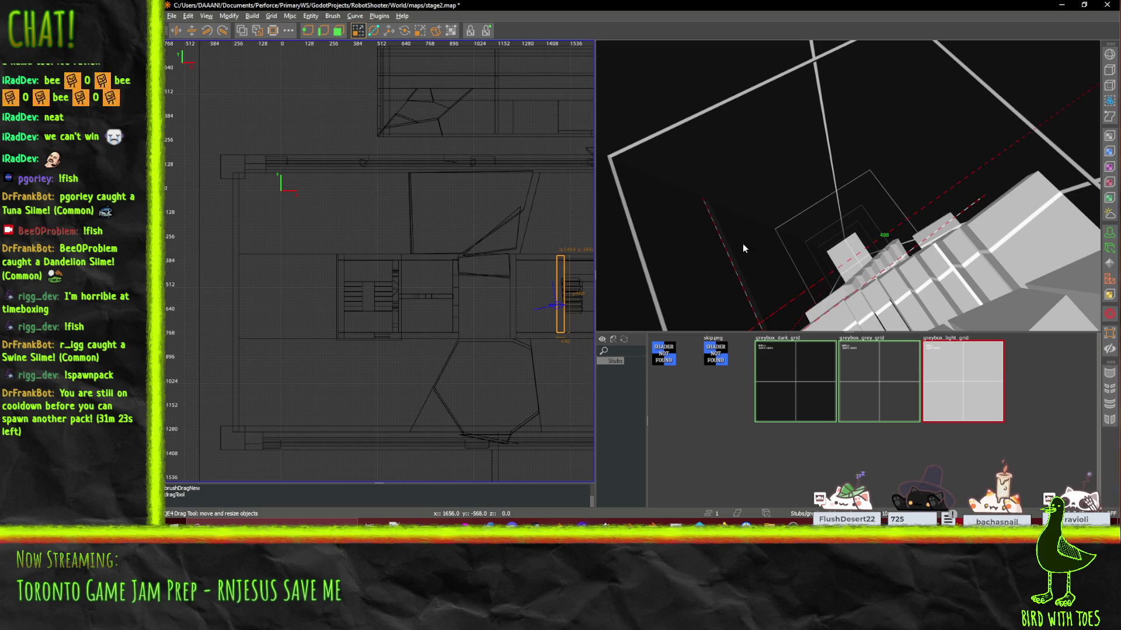
# Step: Bring the camera to face the new wall and texture it with greybox_dark_grid
pyautogui.hotkey('shift', 'z')
pyautogui.press('w')
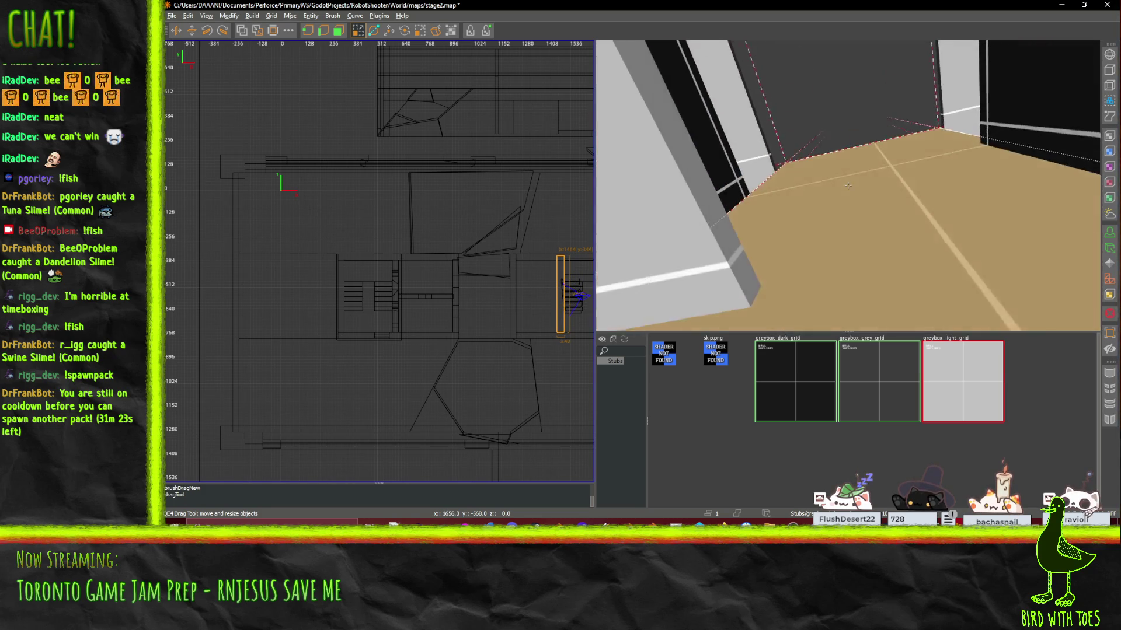
pyautogui.hotkey('shift', 'z')
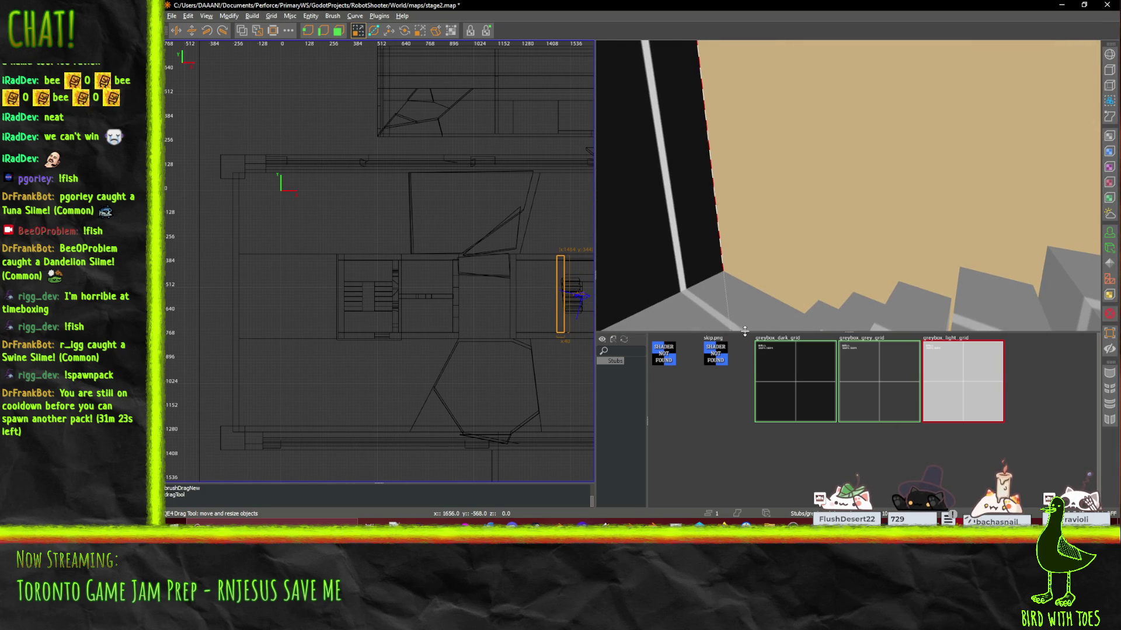
pyautogui.click(808, 381)
# Step: Stretch the dark-grid brush beside the stairs upward by dragging its top face
pyautogui.moveTo(523, 304); pyautogui.dragTo(378, 263)
pyautogui.press('Left')
pyautogui.press('Left')
pyautogui.press('Up')
pyautogui.press('Up')
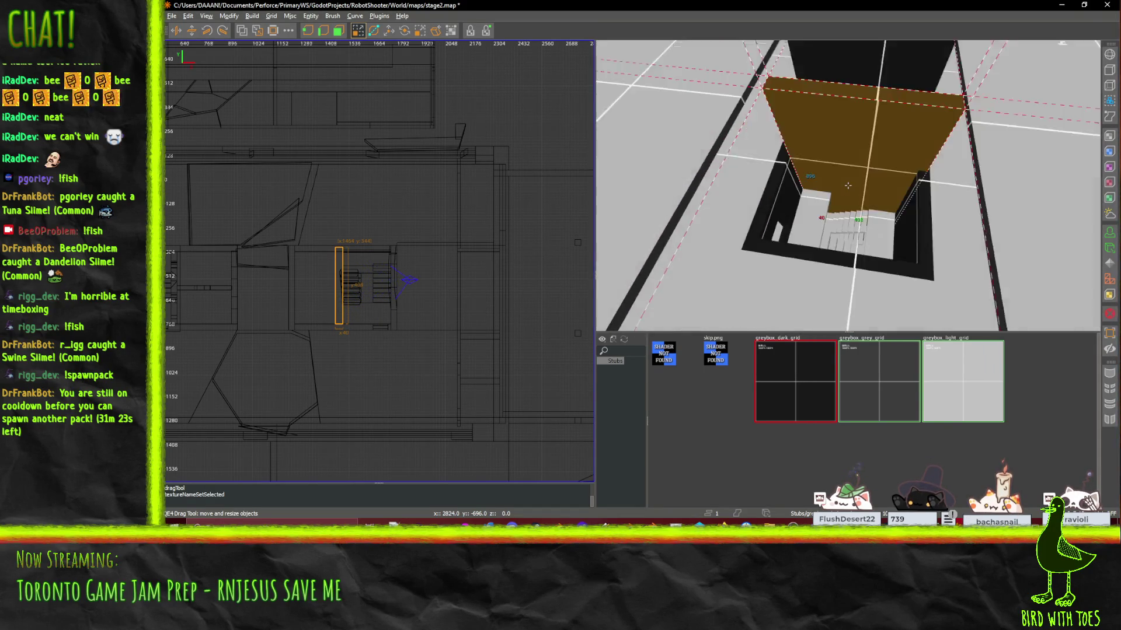
pyautogui.moveTo(848, 186)
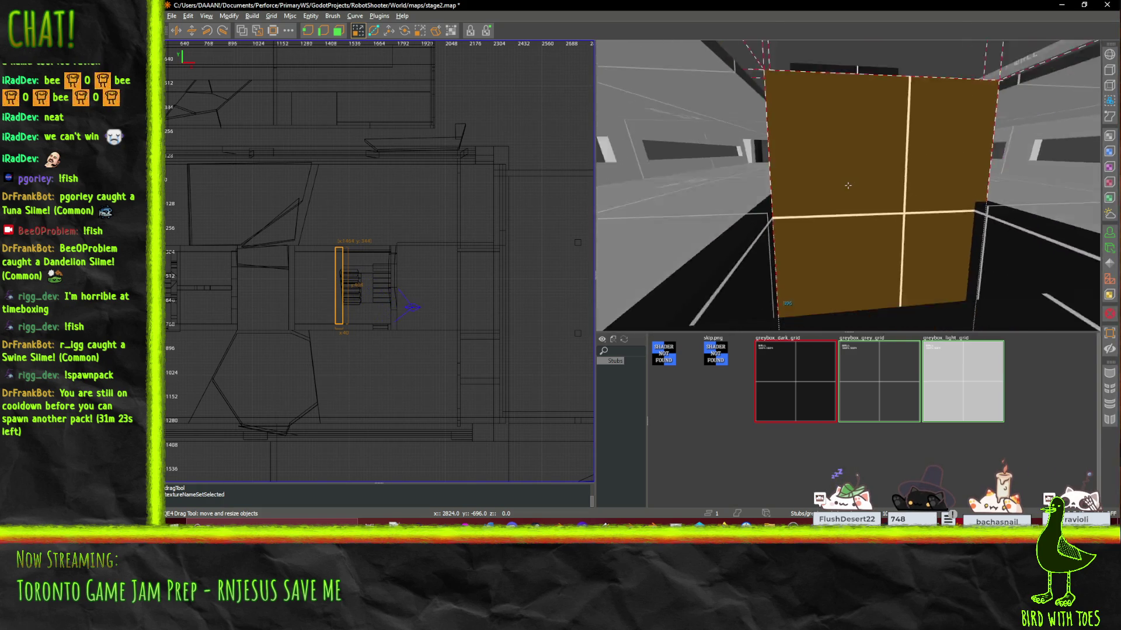
pyautogui.press('Escape')
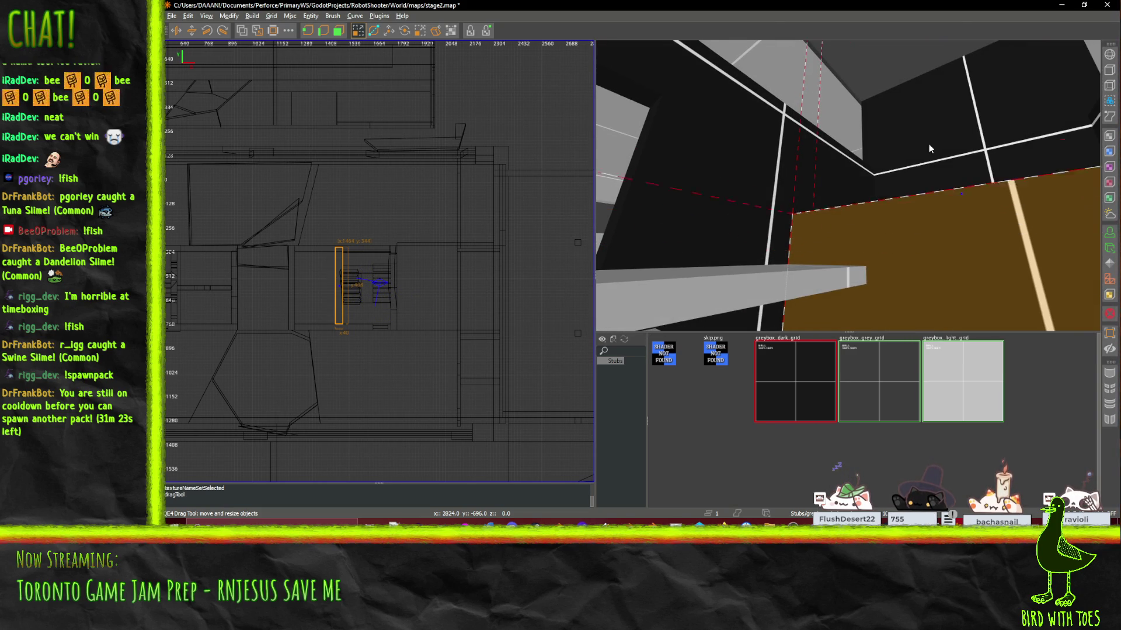
pyautogui.moveTo(929, 148)
pyautogui.mouseDown()
pyautogui.moveTo(938, 26)
pyautogui.moveTo(885, 54)
pyautogui.moveTo(888, 42)
pyautogui.mouseUp()
# Step: Extend the brush's bottom face downward to 208 units so it fills the wall
pyautogui.press('s')
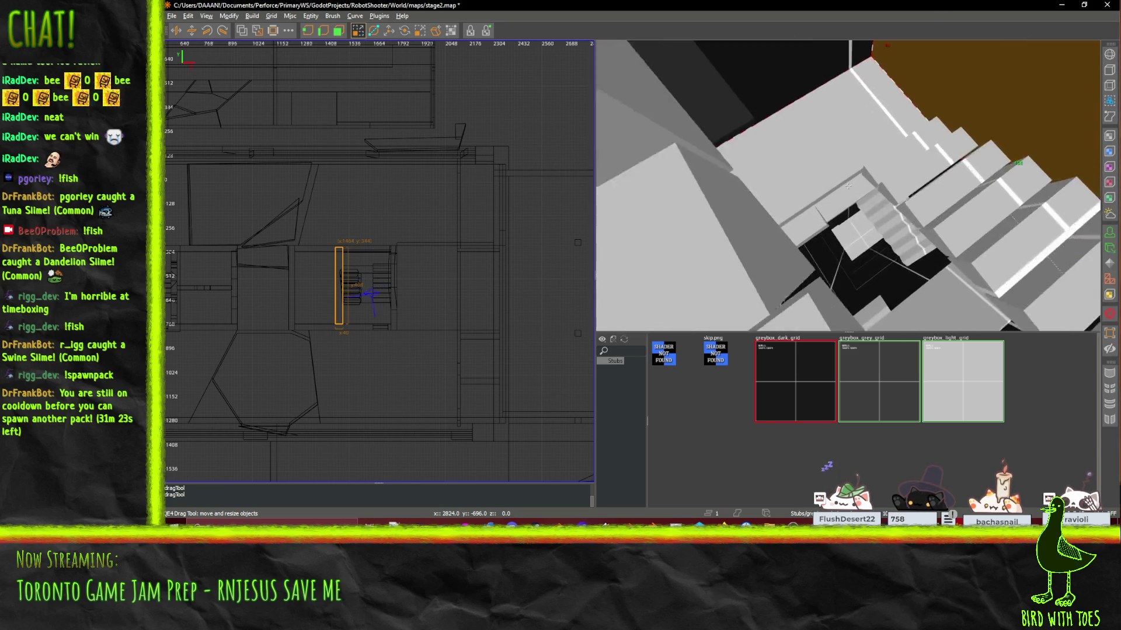
pyautogui.rightClick(865, 282)
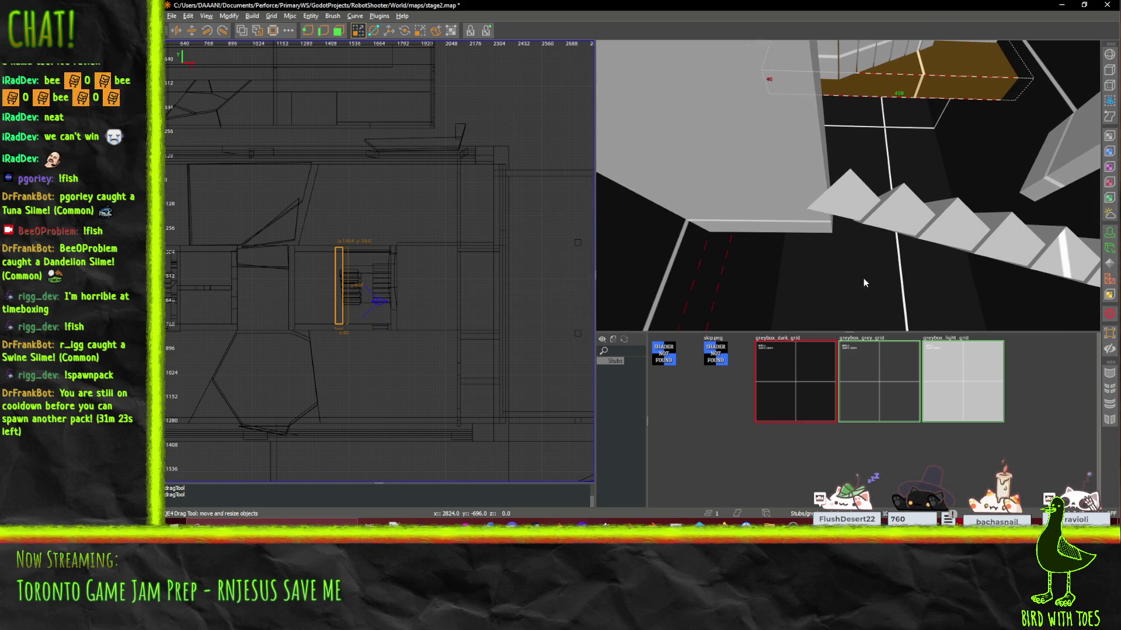
pyautogui.rightClick(883, 160)
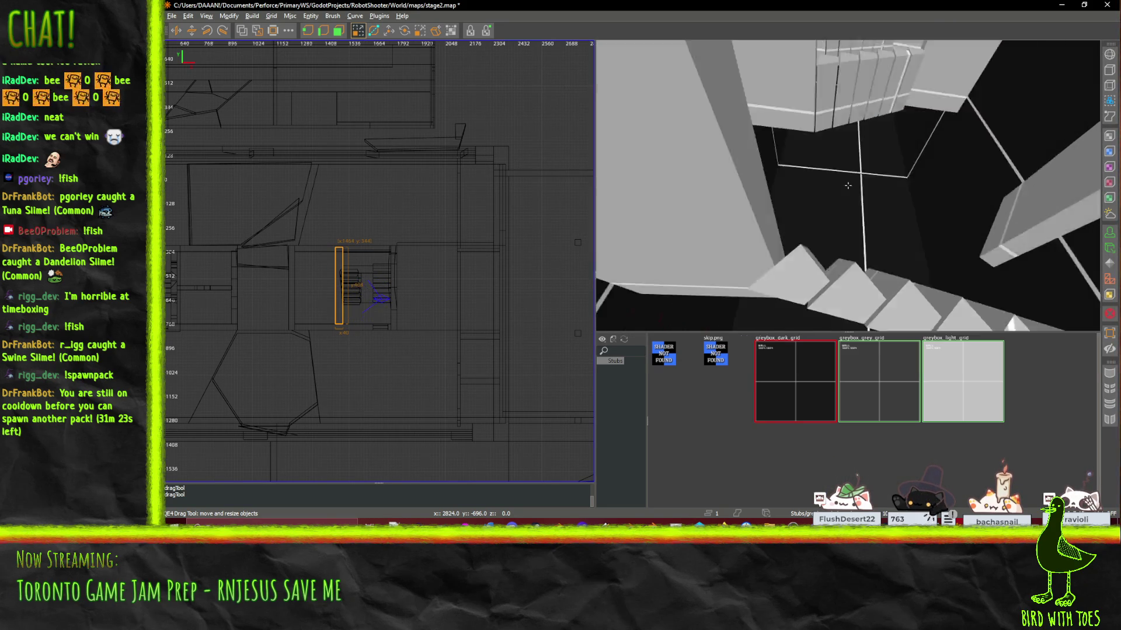
pyautogui.press('w')
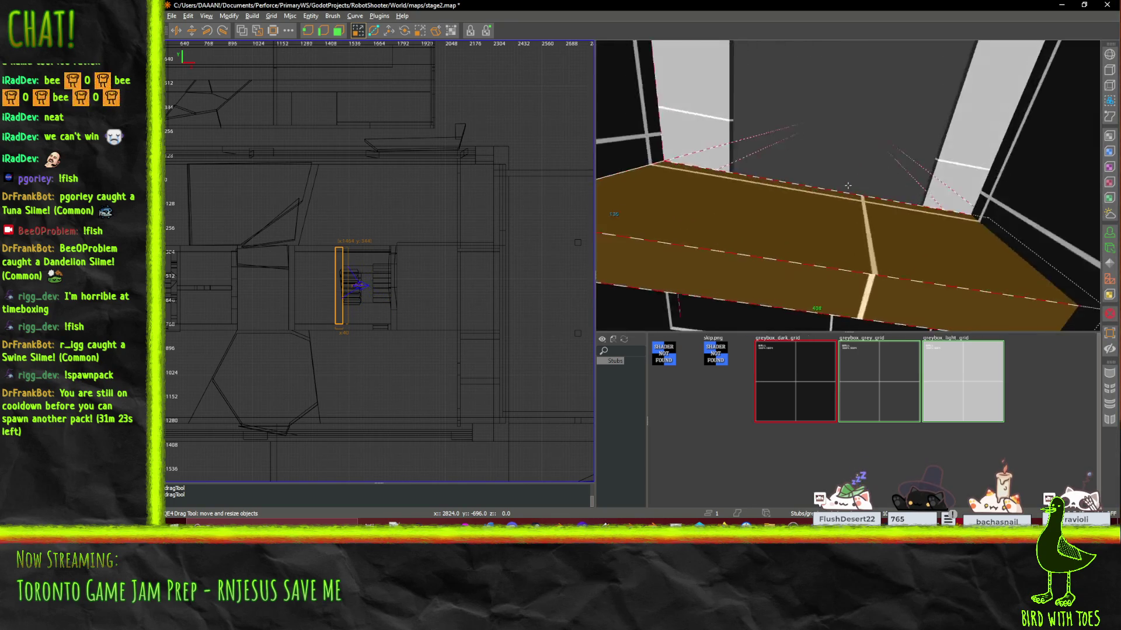
pyautogui.press('w')
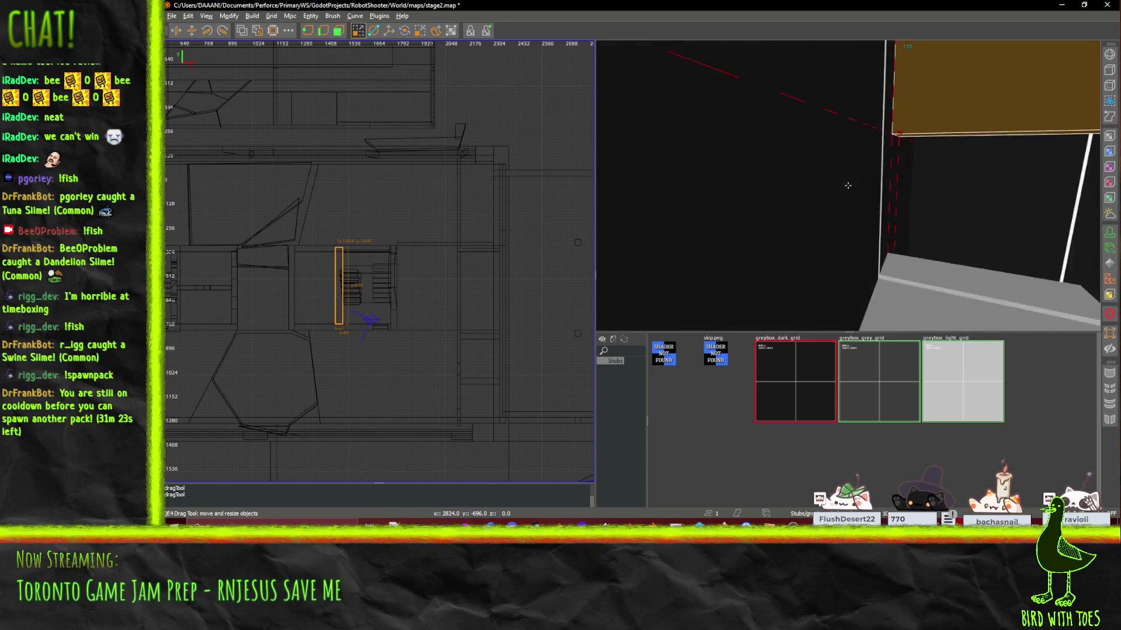
pyautogui.rightClick(848, 186)
pyautogui.moveTo(1014, 191); pyautogui.dragTo(982, 298)
pyautogui.rightClick(900, 209)
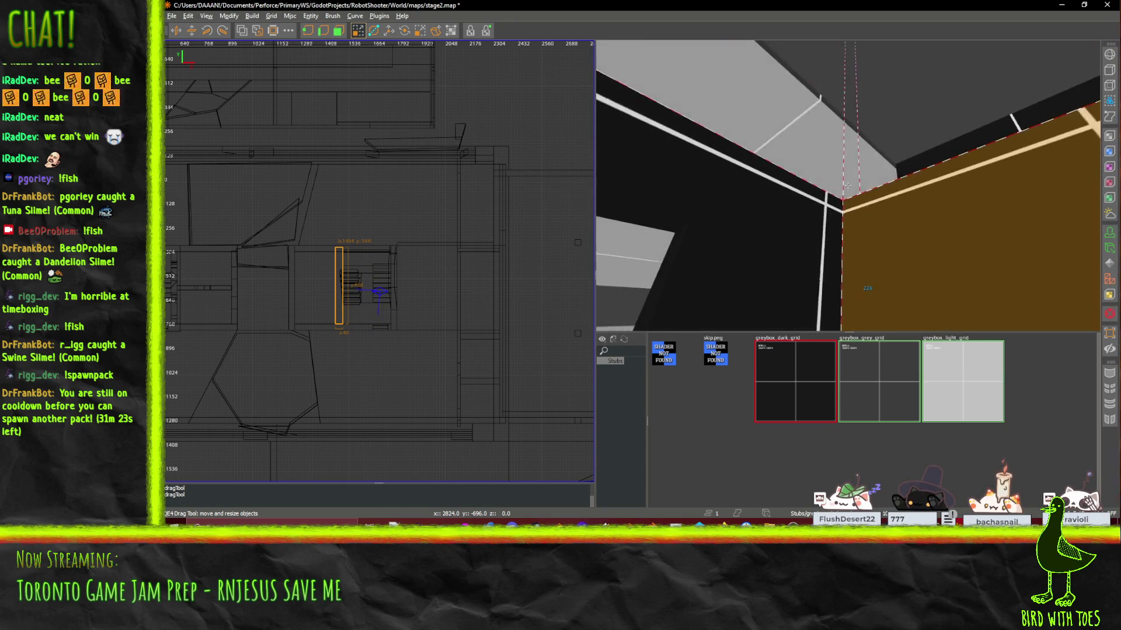
pyautogui.press('w')
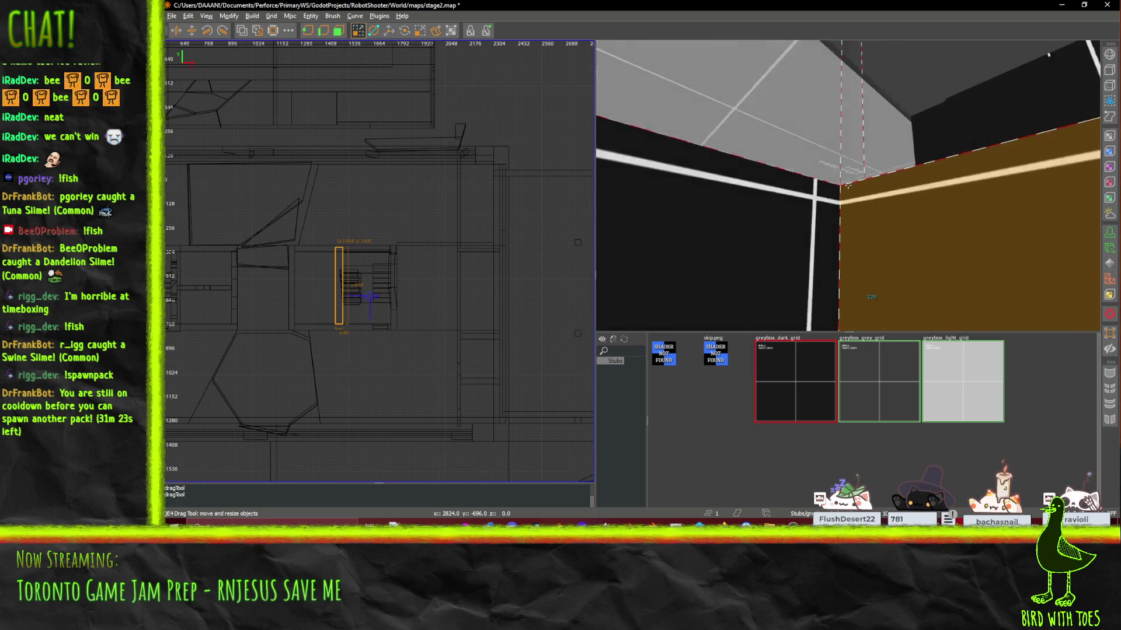
pyautogui.rightClick(828, 192)
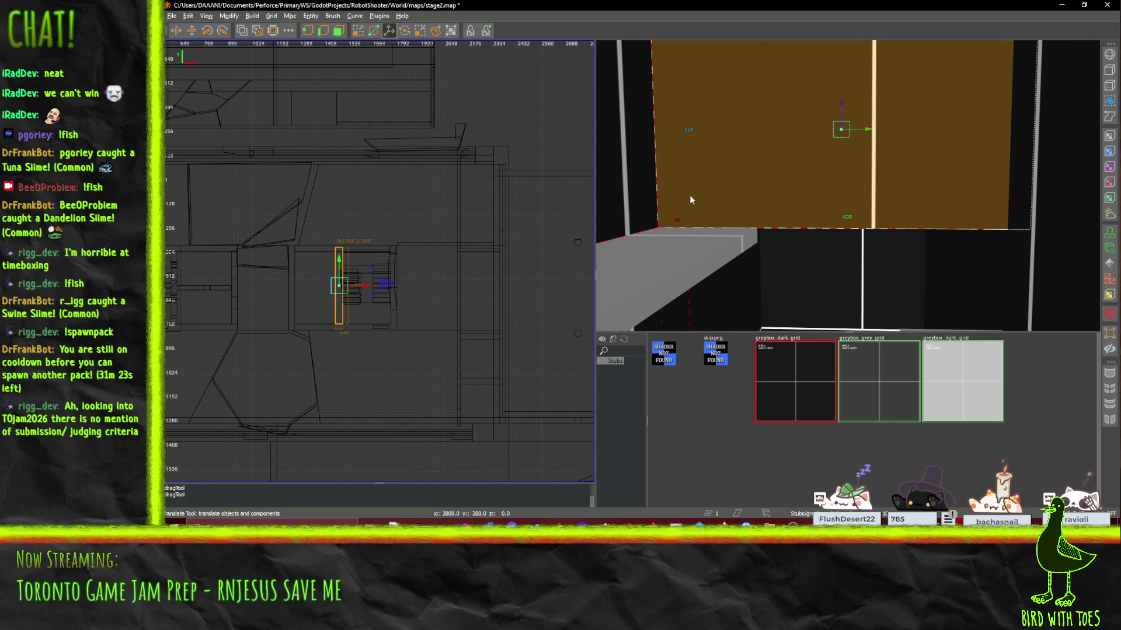
# Step: Paste a copy of the brush and lower it 224 units beneath the stairs
pyautogui.press('w')
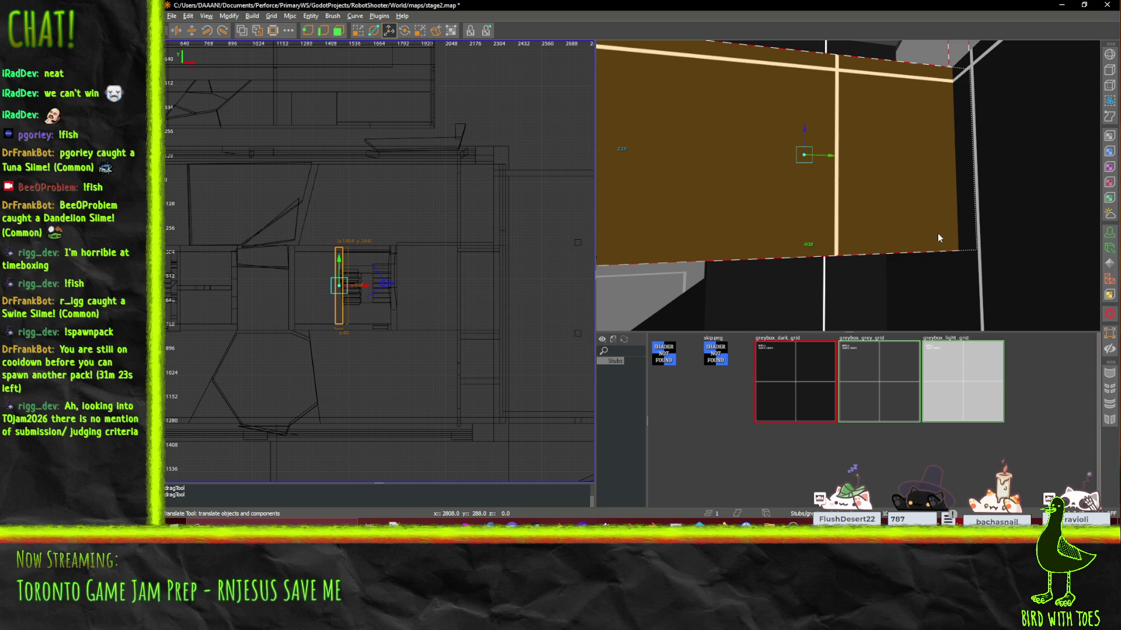
pyautogui.hotkey('ctrl', 'v')
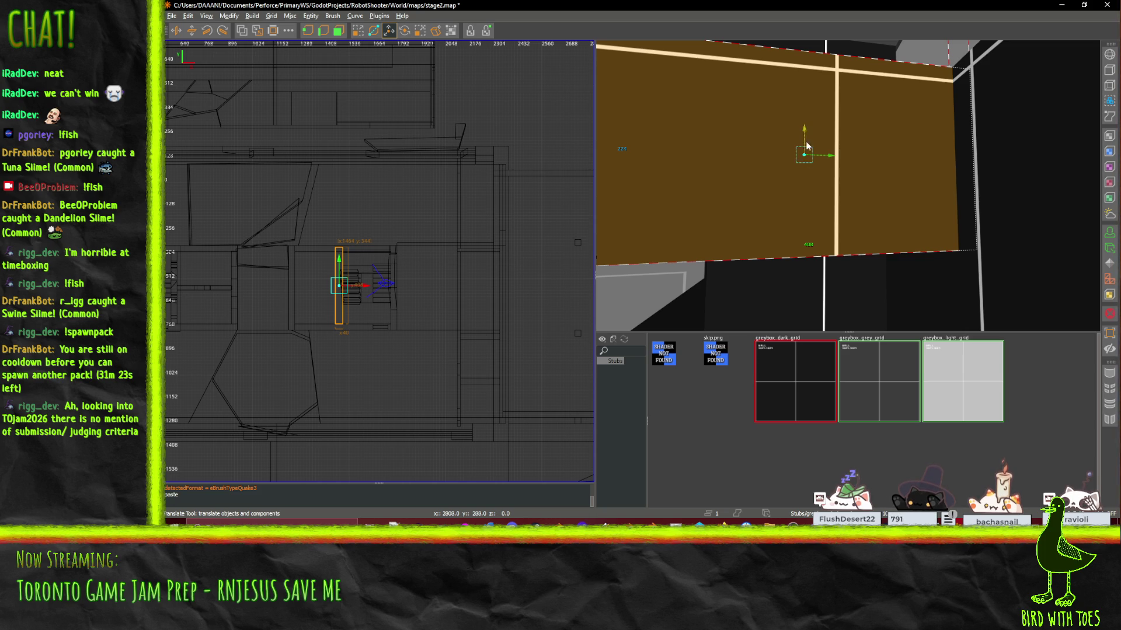
pyautogui.moveTo(804, 131); pyautogui.dragTo(810, 330)
pyautogui.rightClick(810, 330)
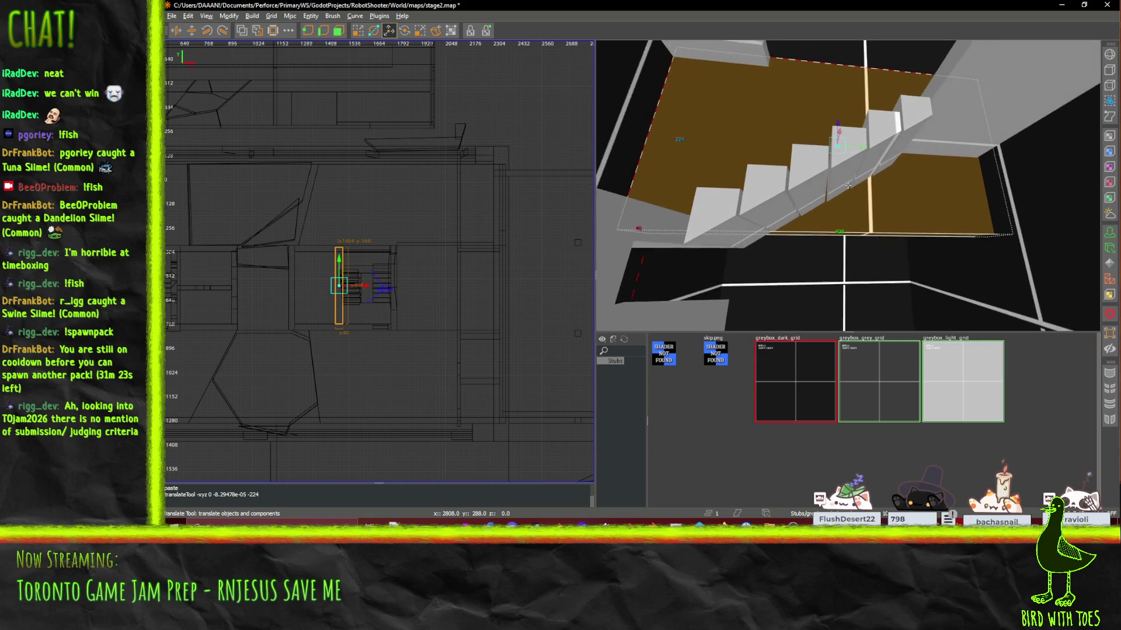
pyautogui.rightClick(846, 194)
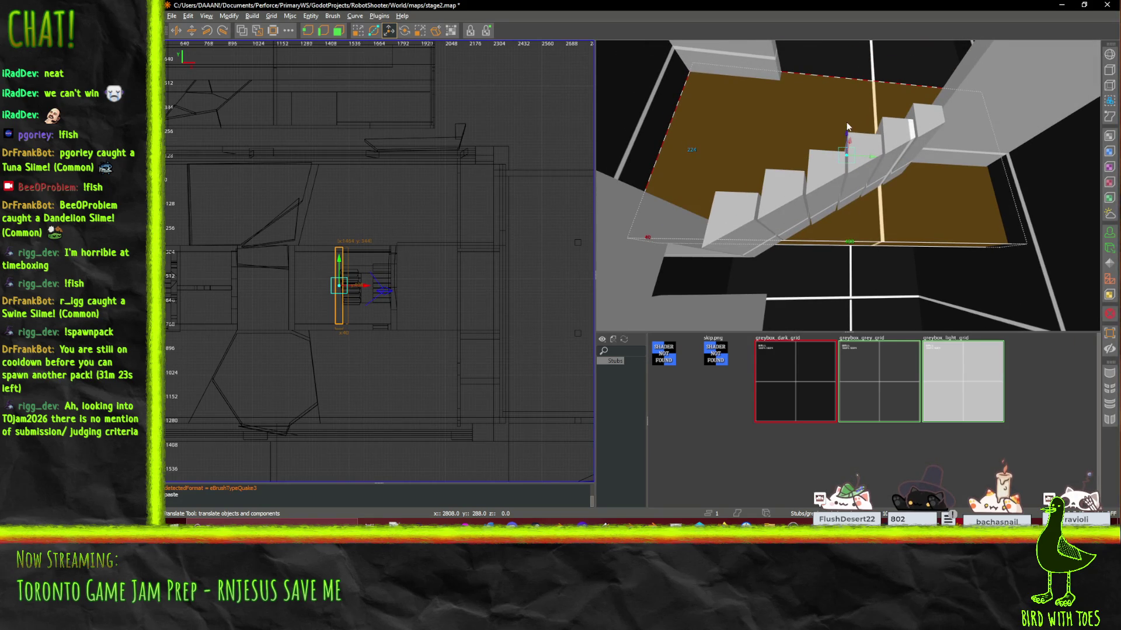
pyautogui.moveTo(848, 133); pyautogui.dragTo(843, 335)
# Step: Fly around the stairwell to inspect the lowered brown brush from below and above
pyautogui.rightClick(843, 324)
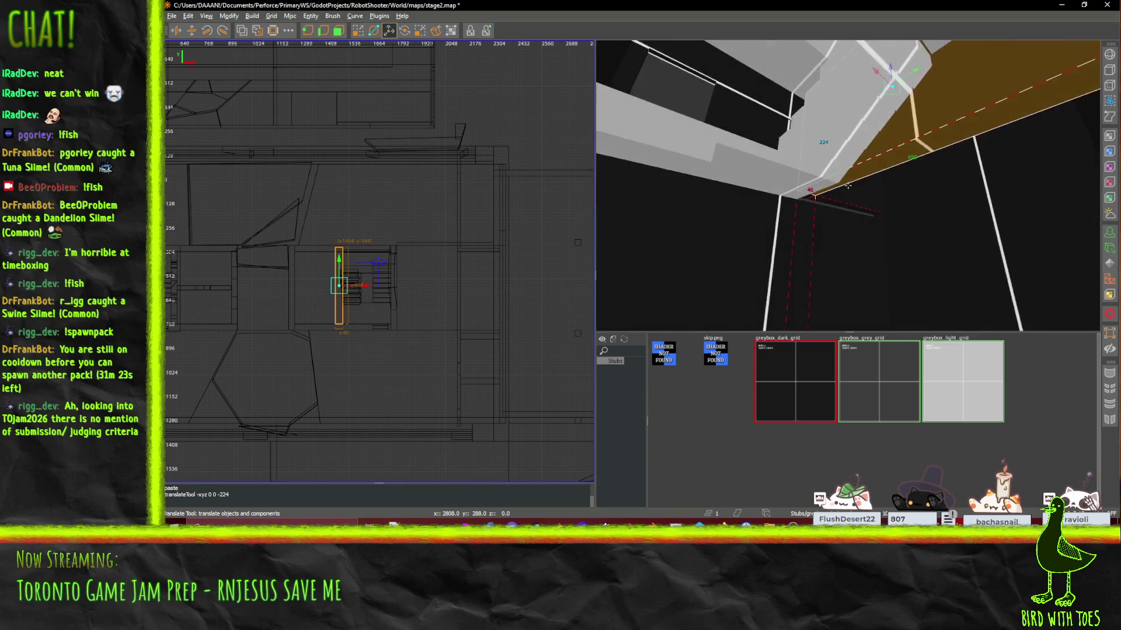
pyautogui.rightClick(848, 185)
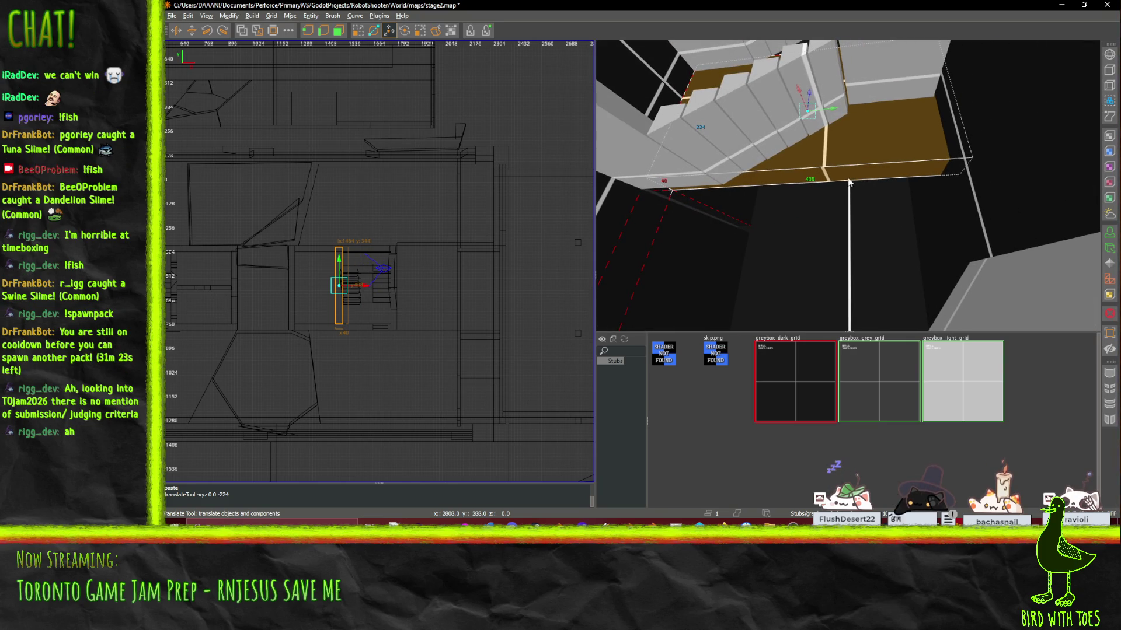
pyautogui.moveTo(810, 91)
pyautogui.mouseDown()
pyautogui.moveTo(811, 271)
pyautogui.moveTo(811, 230)
pyautogui.mouseUp()
pyautogui.rightClick(838, 117)
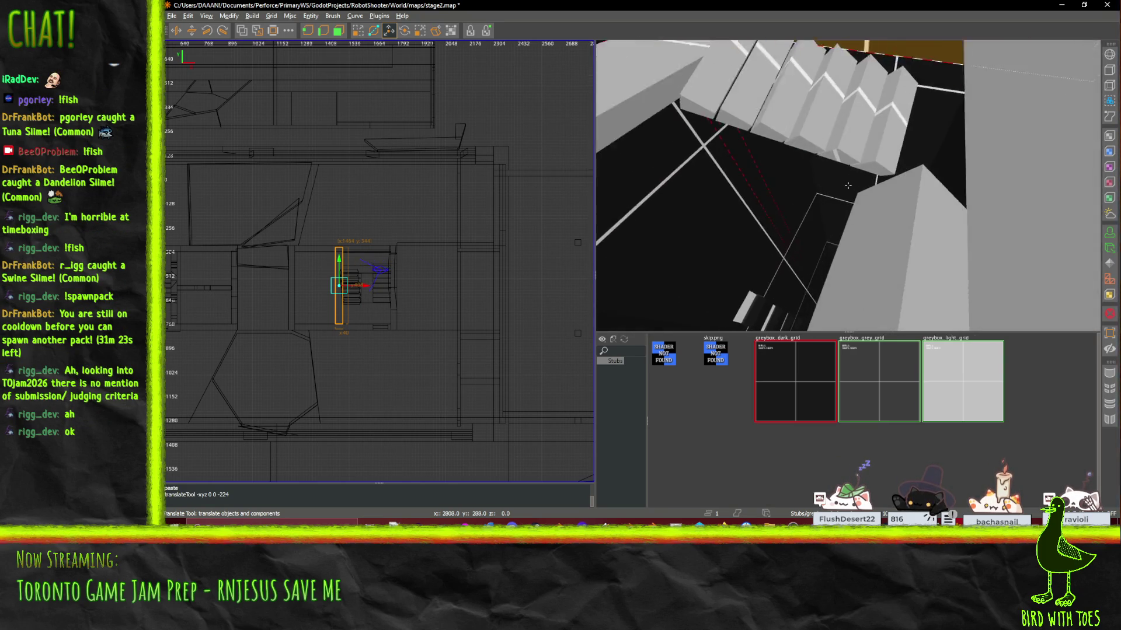
pyautogui.press('Up')
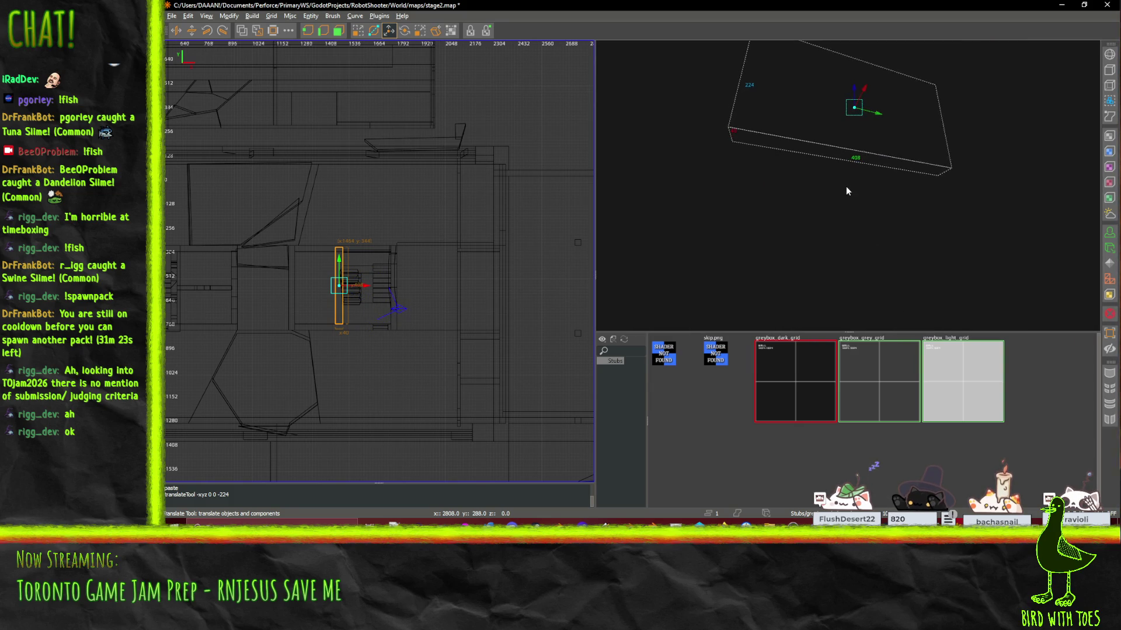
pyautogui.press('Down')
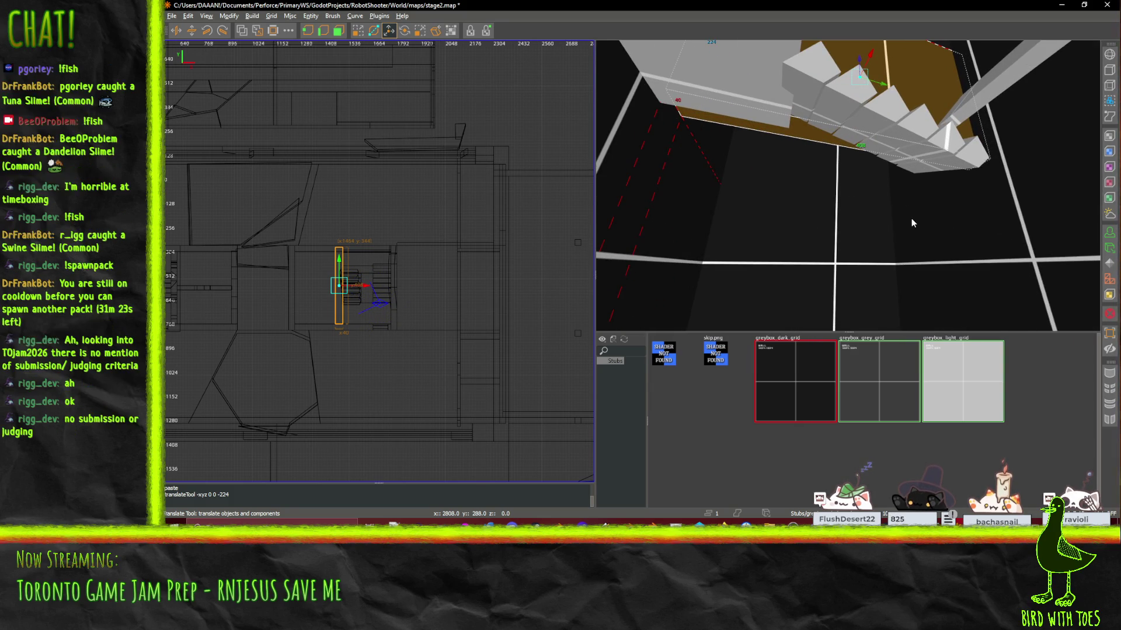
pyautogui.moveTo(858, 61)
pyautogui.mouseDown()
pyautogui.moveTo(845, 219)
pyautogui.moveTo(845, 193)
pyautogui.mouseUp()
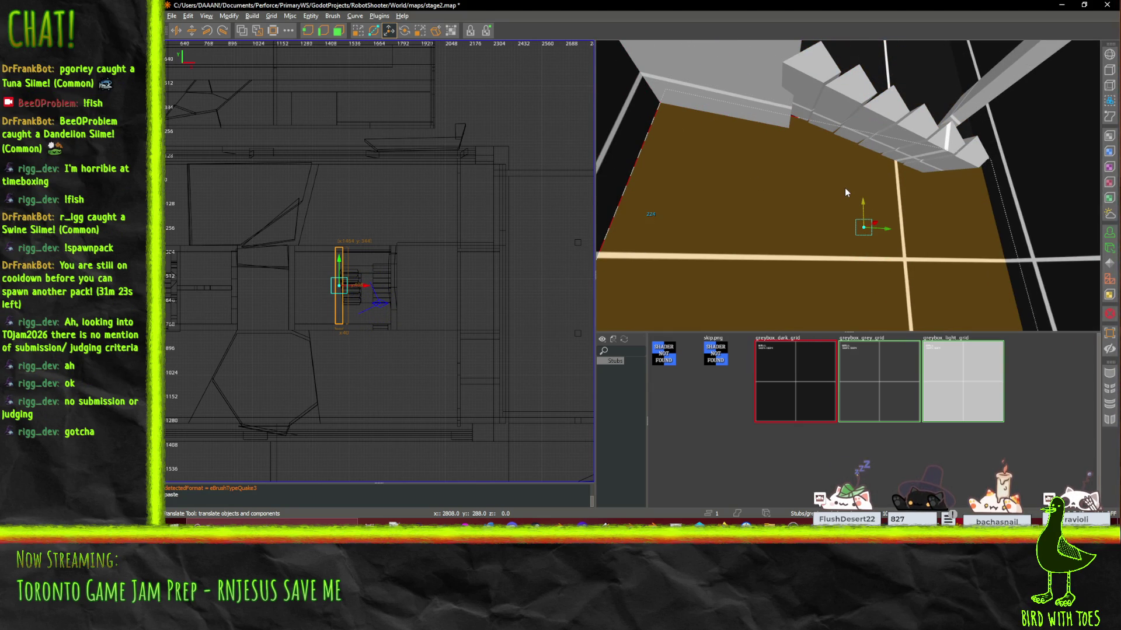
pyautogui.rightClick(832, 184)
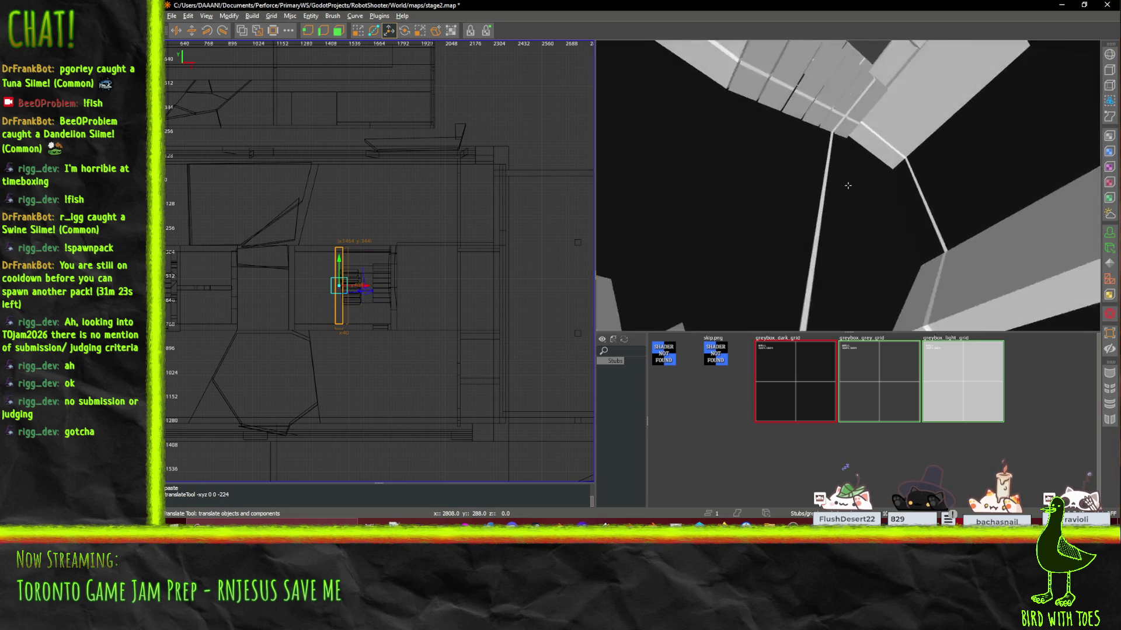
pyautogui.moveTo(847, 185)
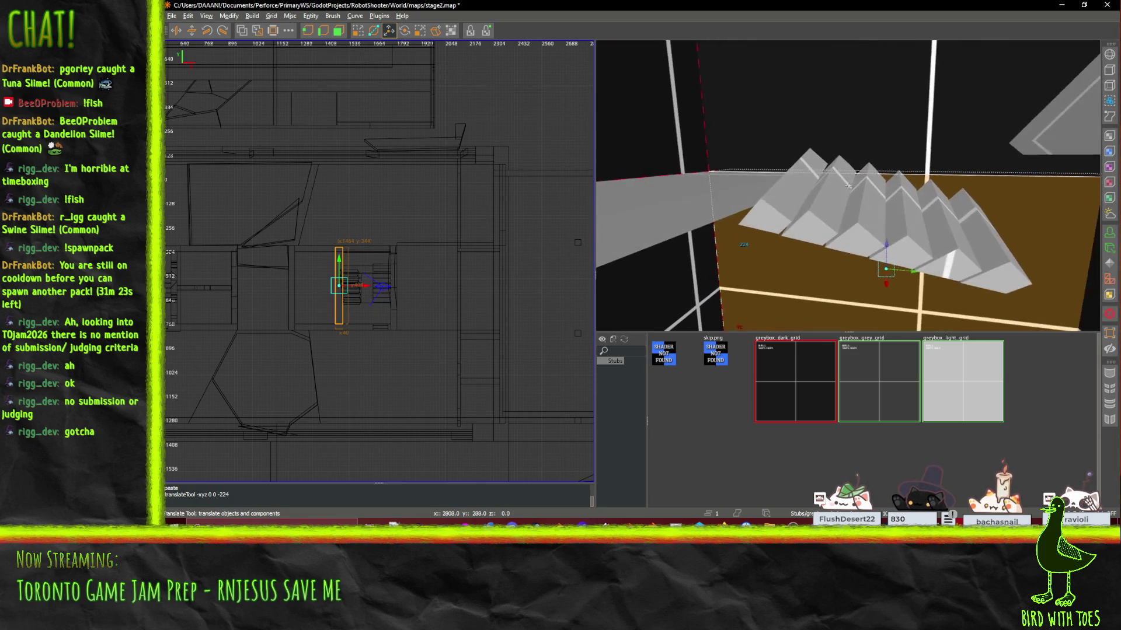
pyautogui.press('Up')
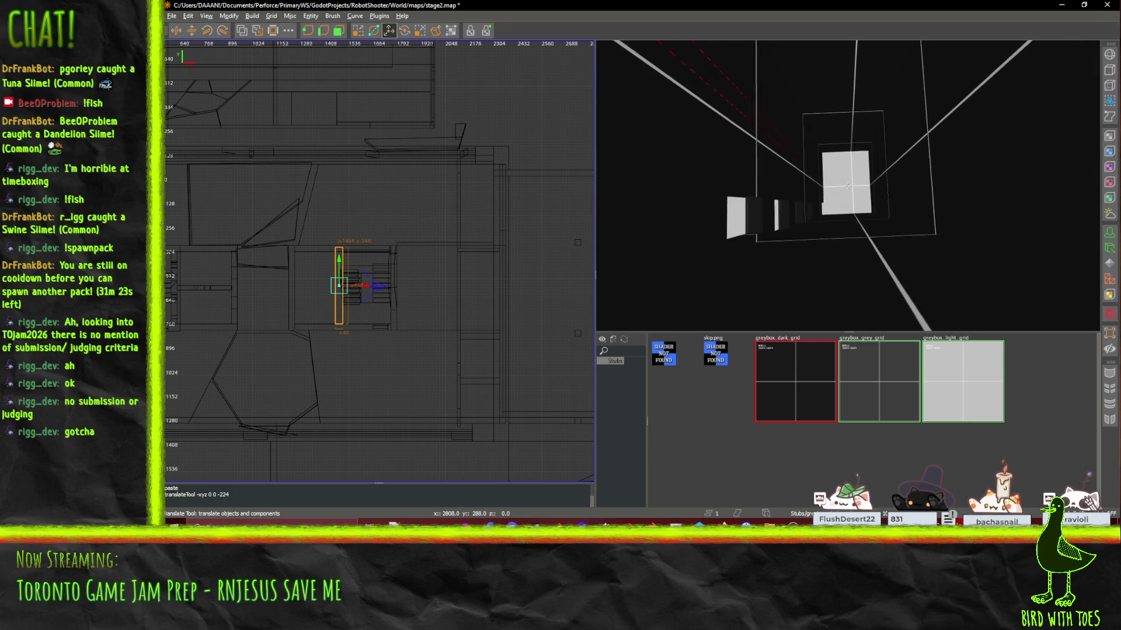
pyautogui.press('Up')
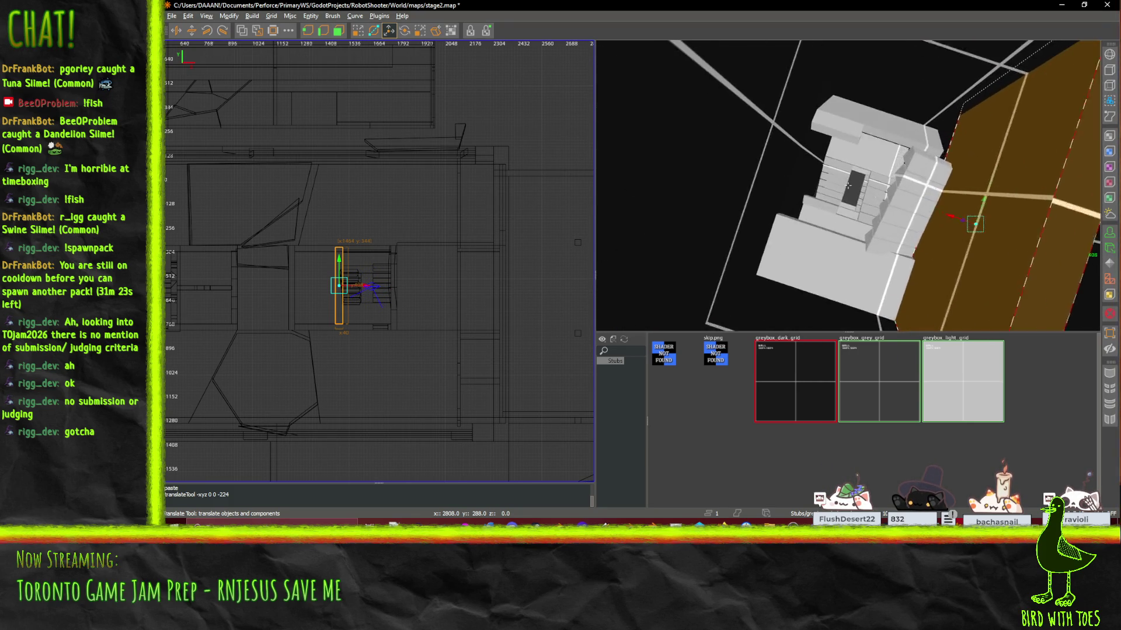
pyautogui.press('Up')
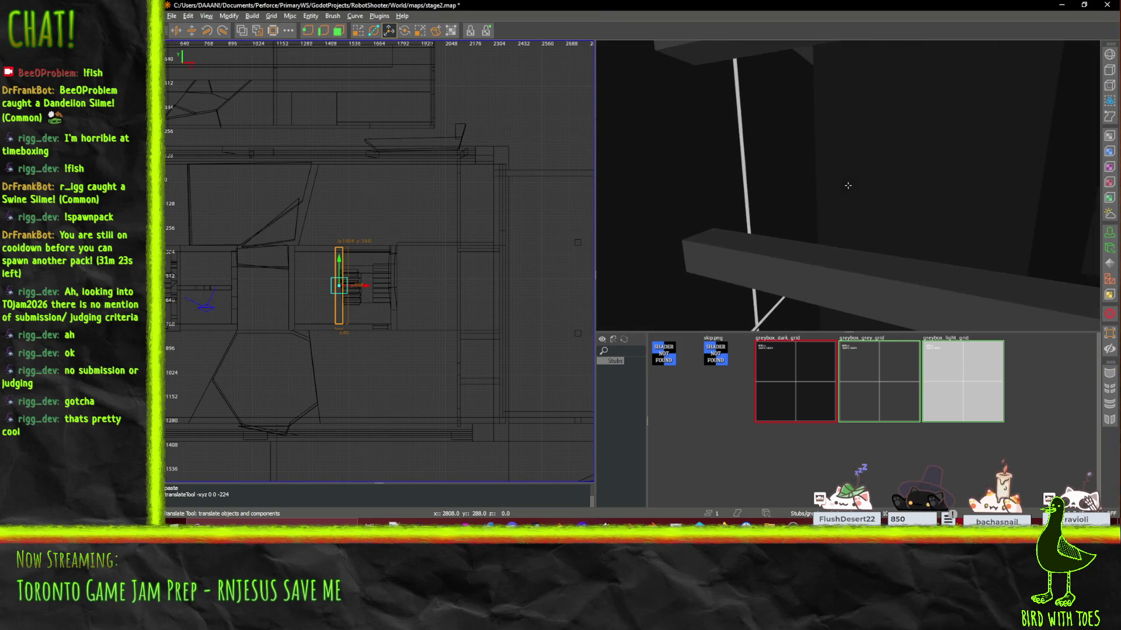
# Step: Undo a trial 32-unit beam raise, save stage2.map, and return to Godot
pyautogui.click(772, 258)
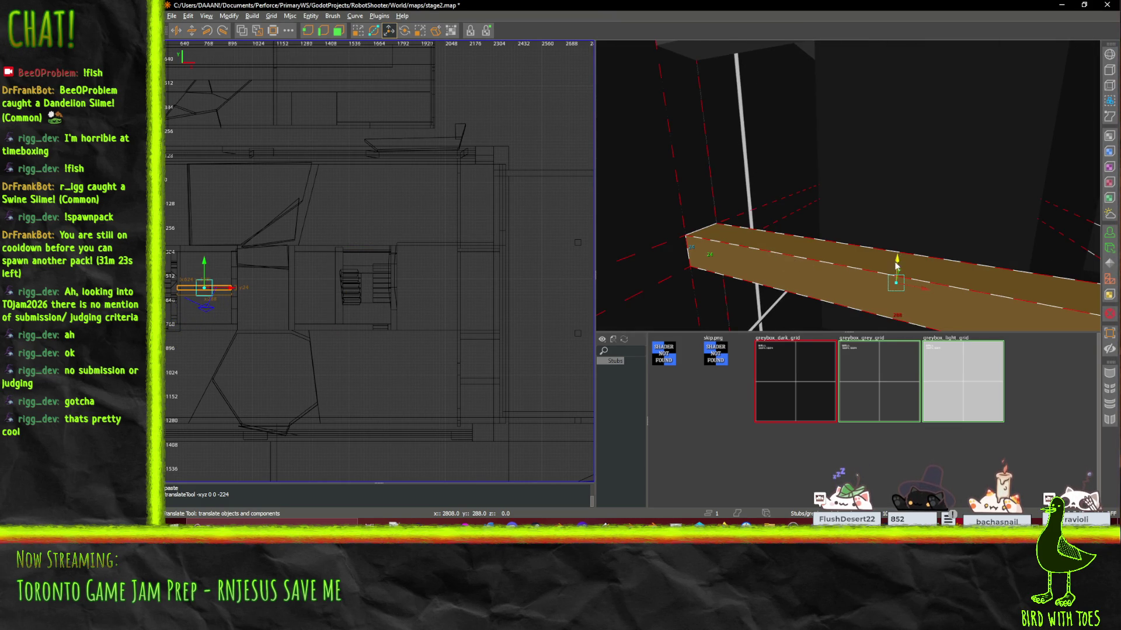
pyautogui.moveTo(896, 260); pyautogui.dragTo(896, 248)
pyautogui.hotkey('ctrl', 'z')
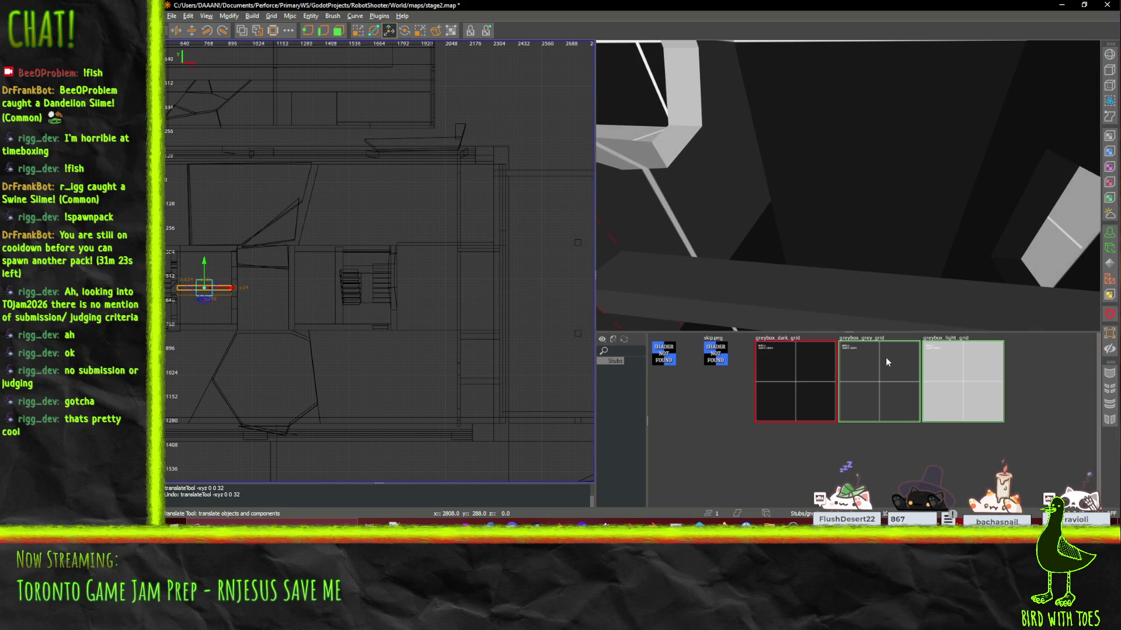
pyautogui.hotkey('ctrl', 's')
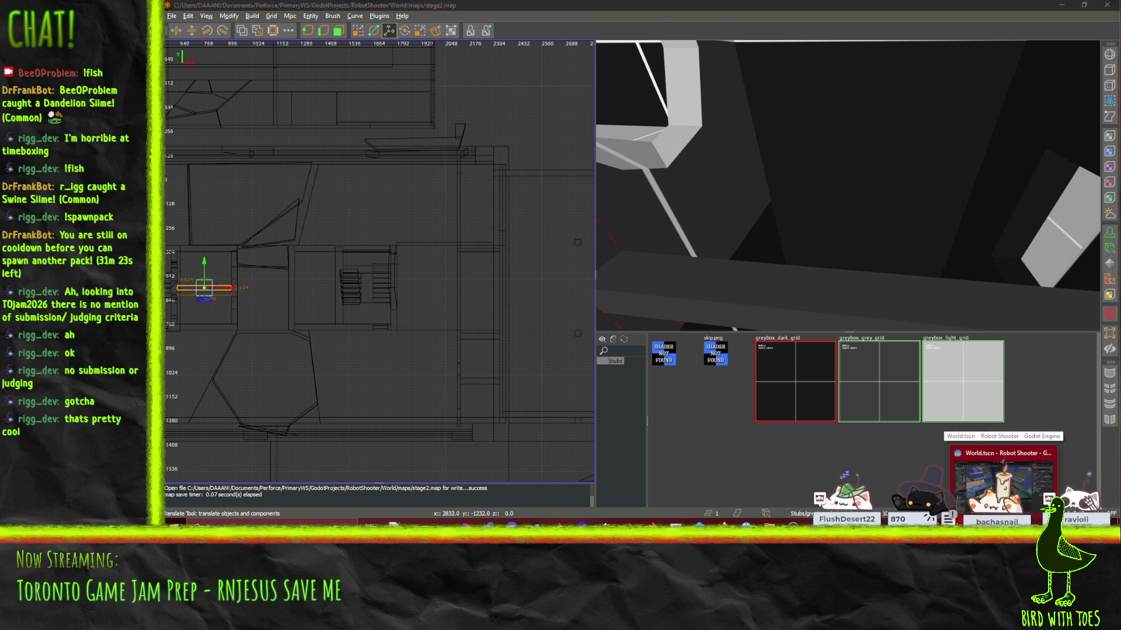
pyautogui.click(1003, 476)
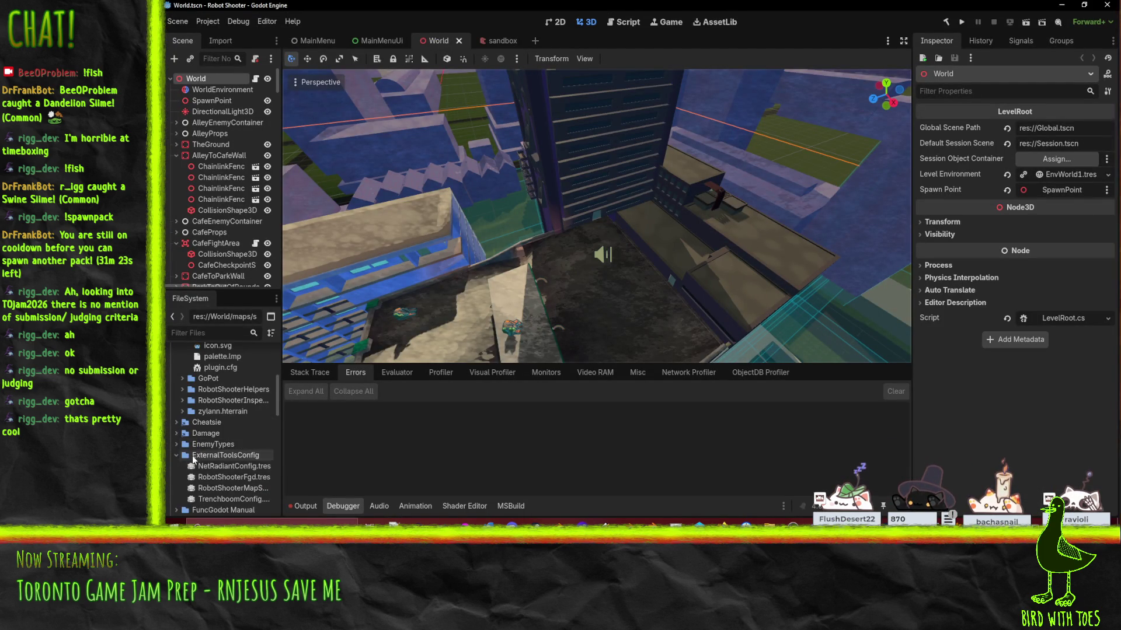
# Step: Browse the FileSystem dock's maps, scripts and TutorialWorld folders
pyautogui.scroll(-10, 206, 452)
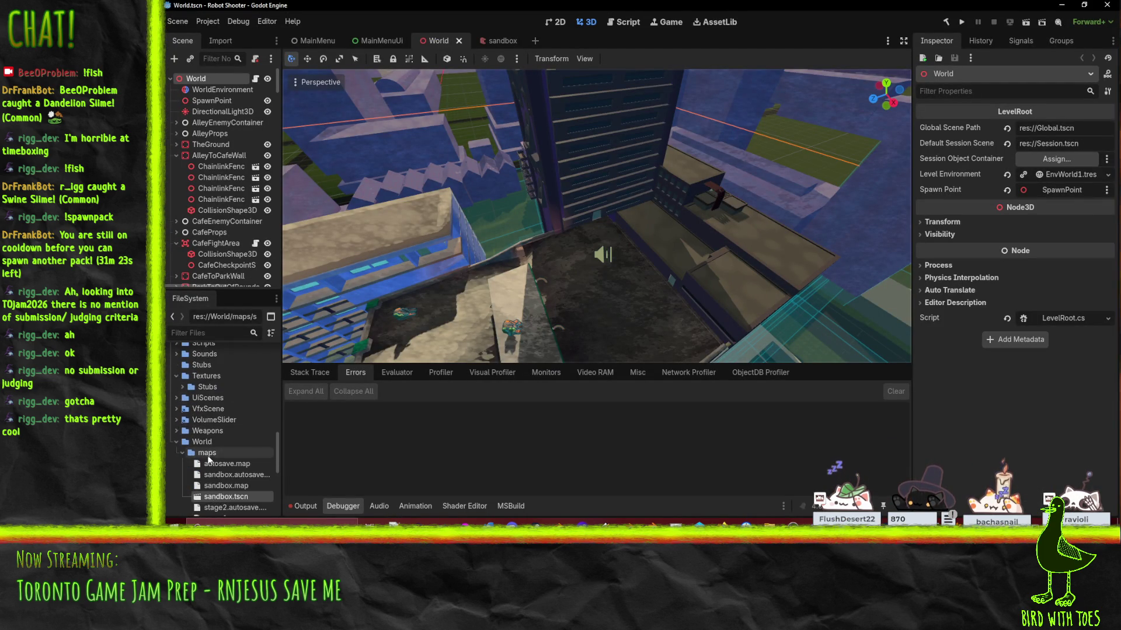
pyautogui.scroll(-3, 204, 455)
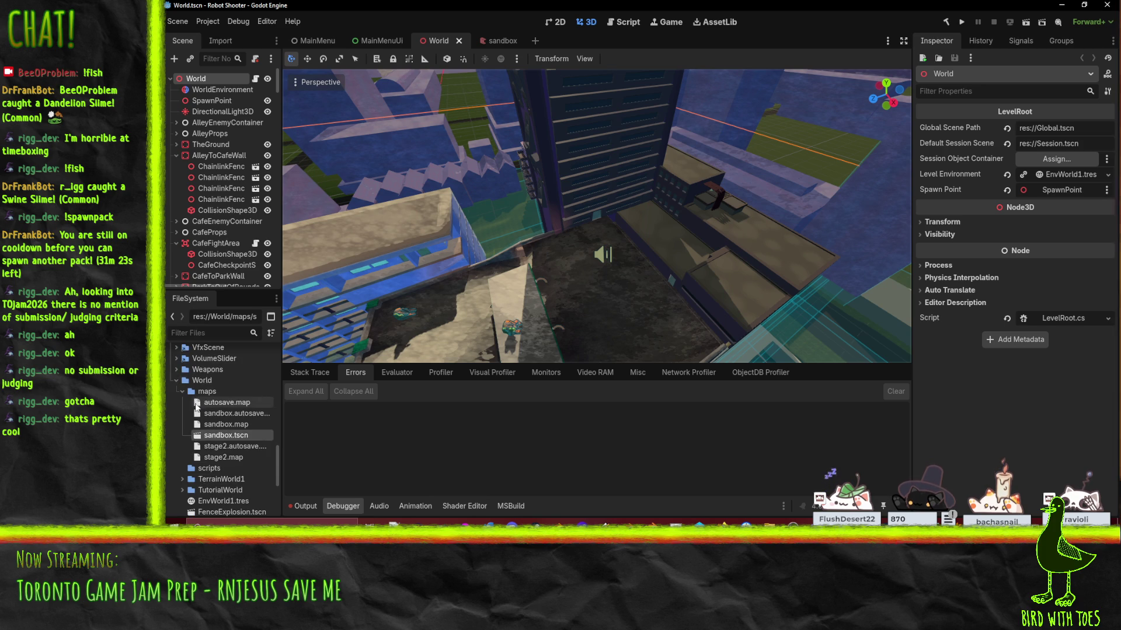
pyautogui.scroll(-2, 197, 408)
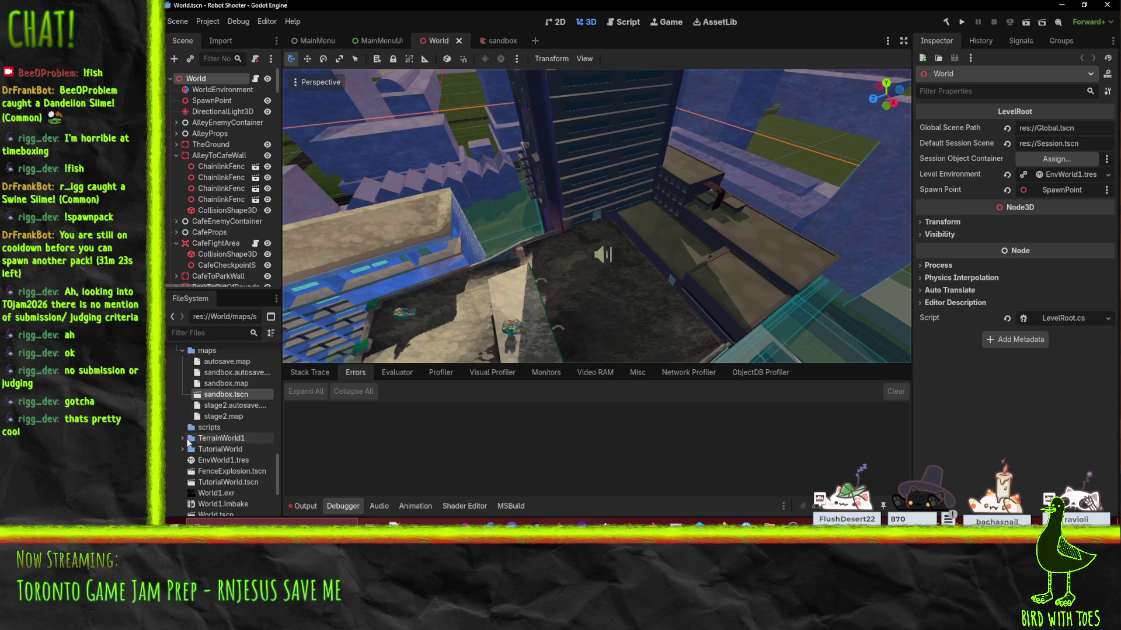
pyautogui.scroll(2, 188, 444)
pyautogui.click(206, 391)
pyautogui.click(182, 391)
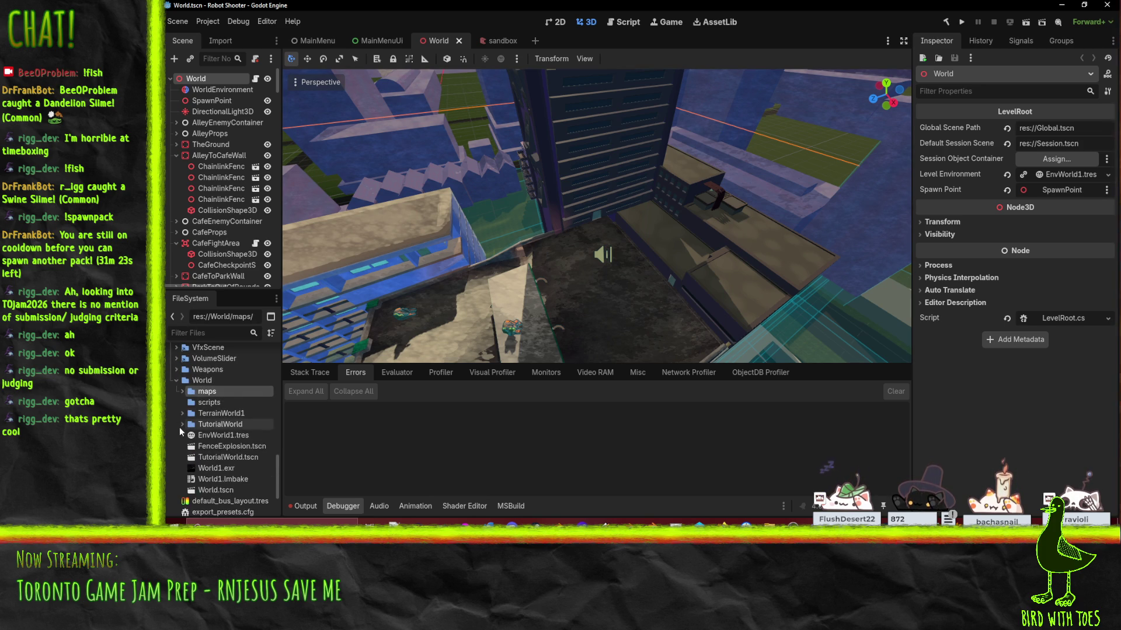
pyautogui.click(211, 405)
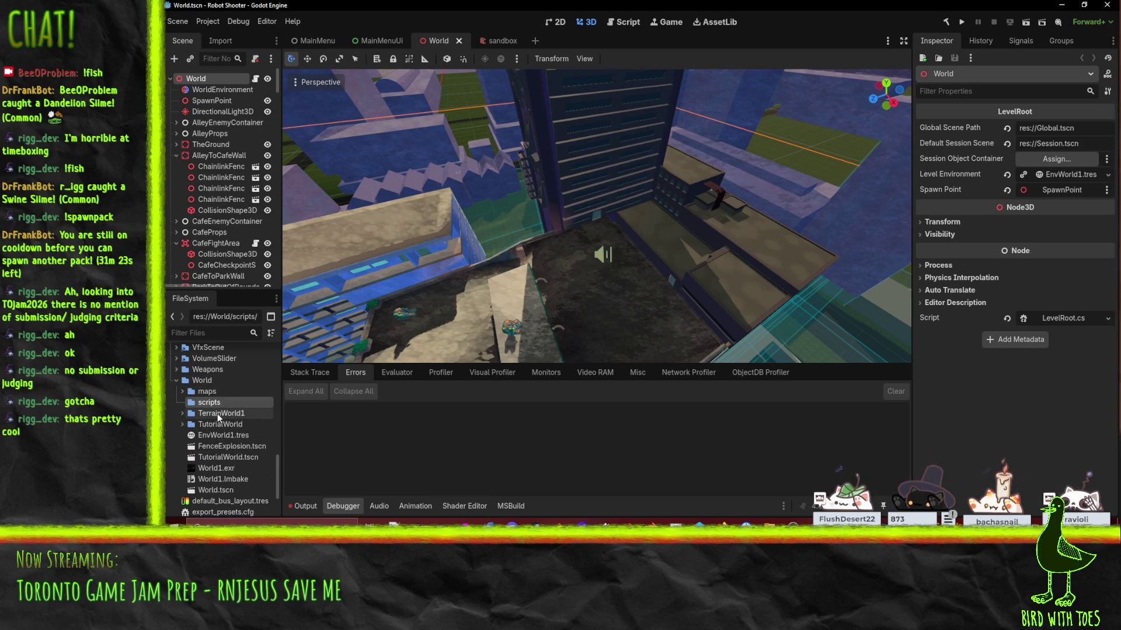
pyautogui.click(222, 425)
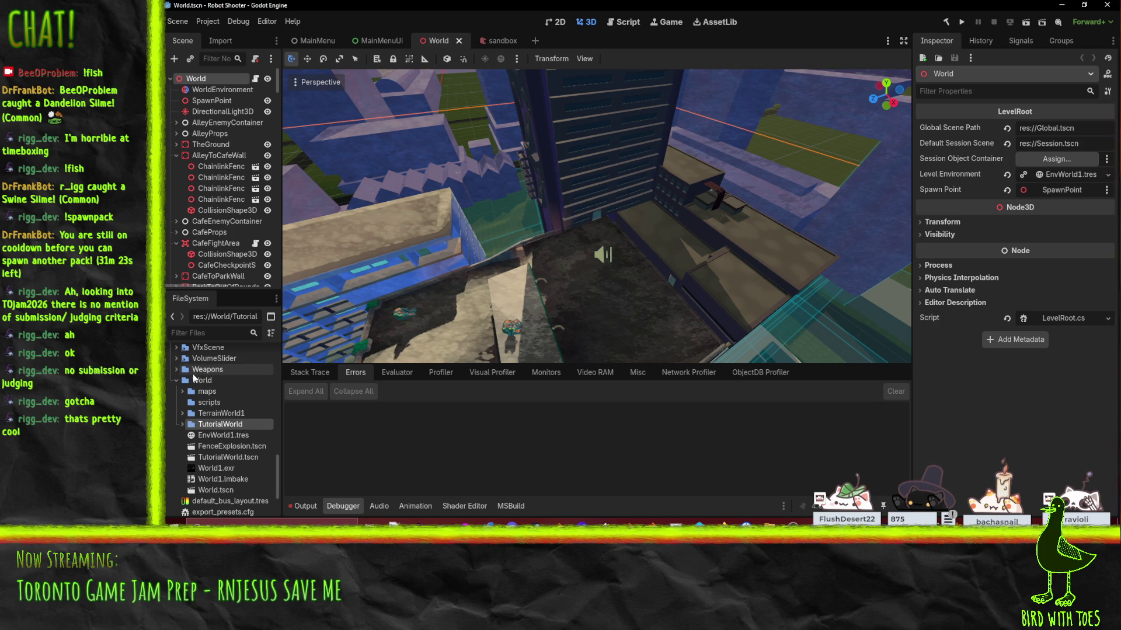
pyautogui.click(212, 404)
# Step: Expand the maps folder to confirm stage2.map is there, then run the project with F5
pyautogui.scroll(-1, 211, 408)
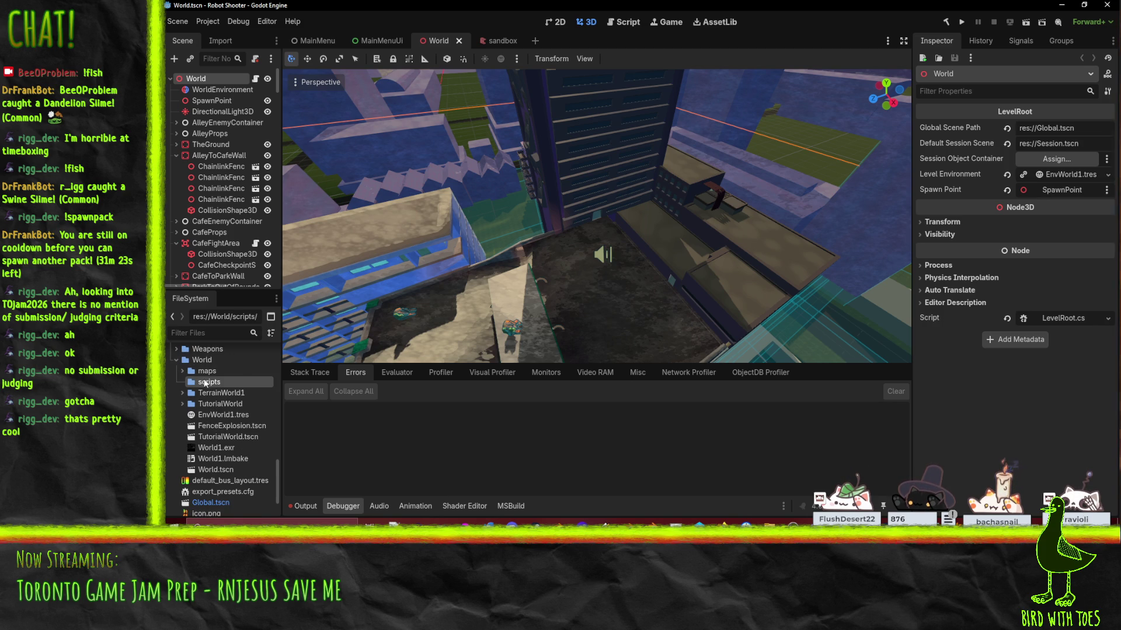
pyautogui.click(202, 371)
pyautogui.click(180, 372)
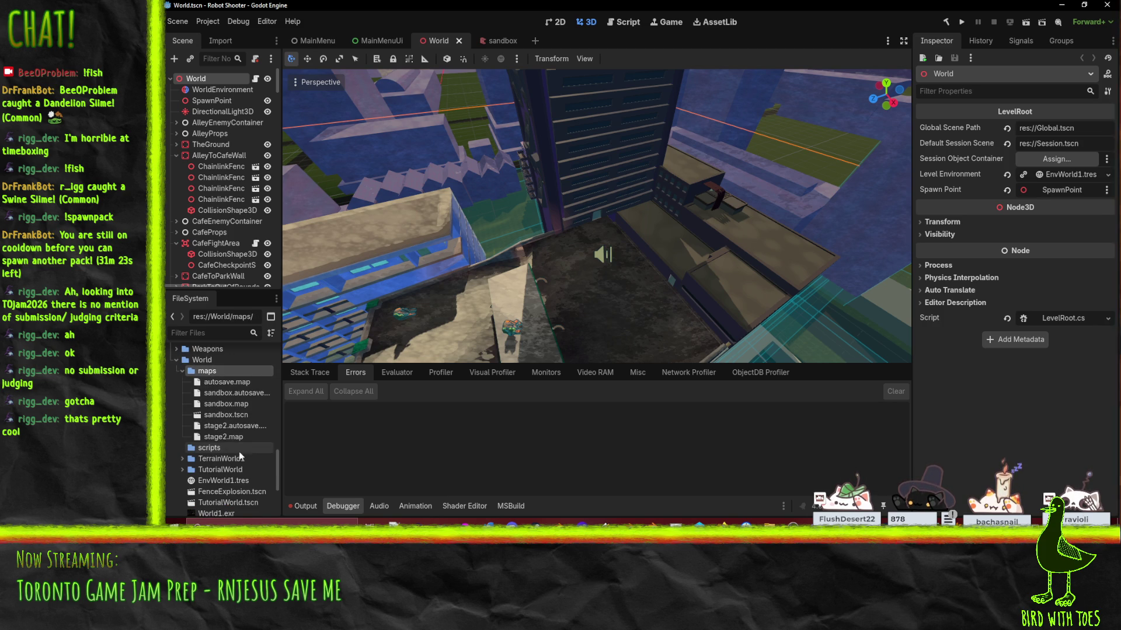
pyautogui.scroll(-3, 237, 461)
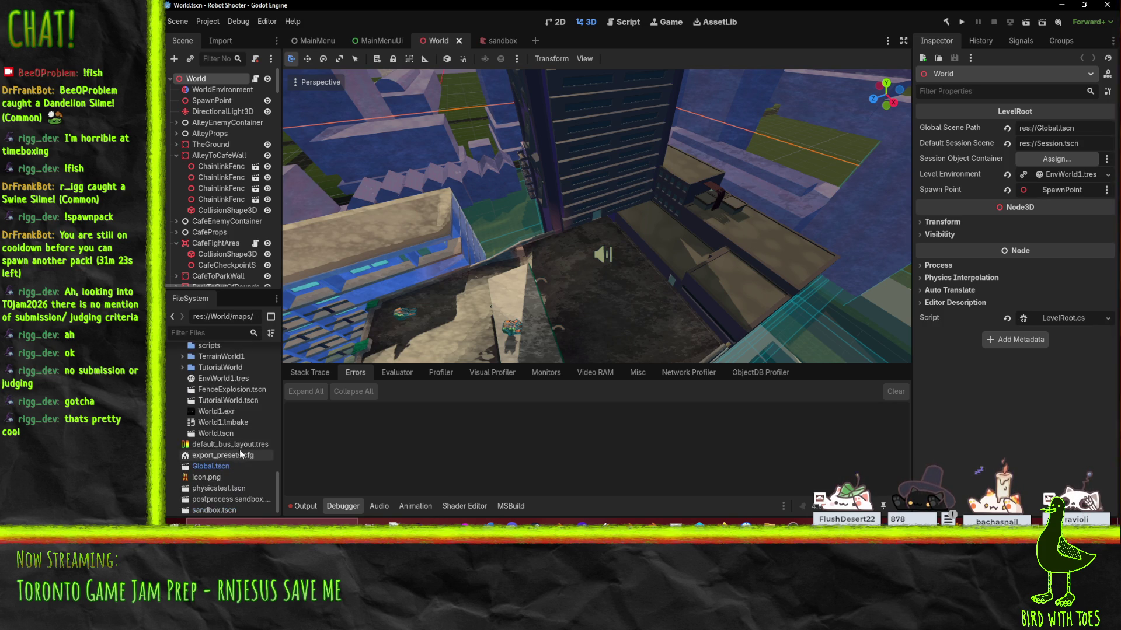
pyautogui.scroll(3, 239, 449)
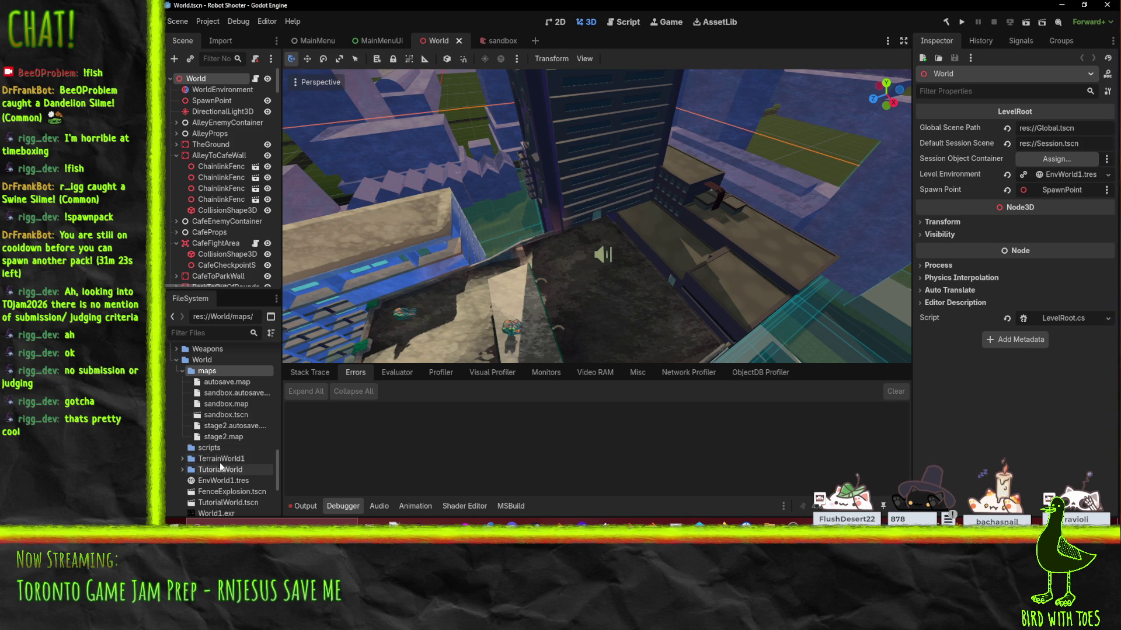
pyautogui.click(208, 449)
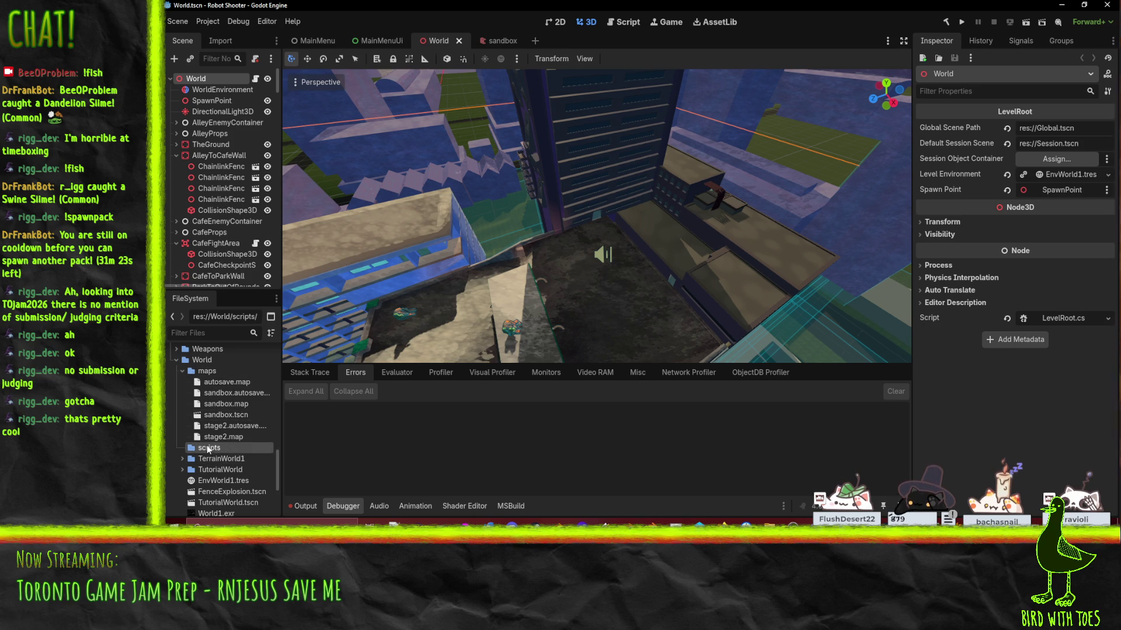
pyautogui.click(215, 371)
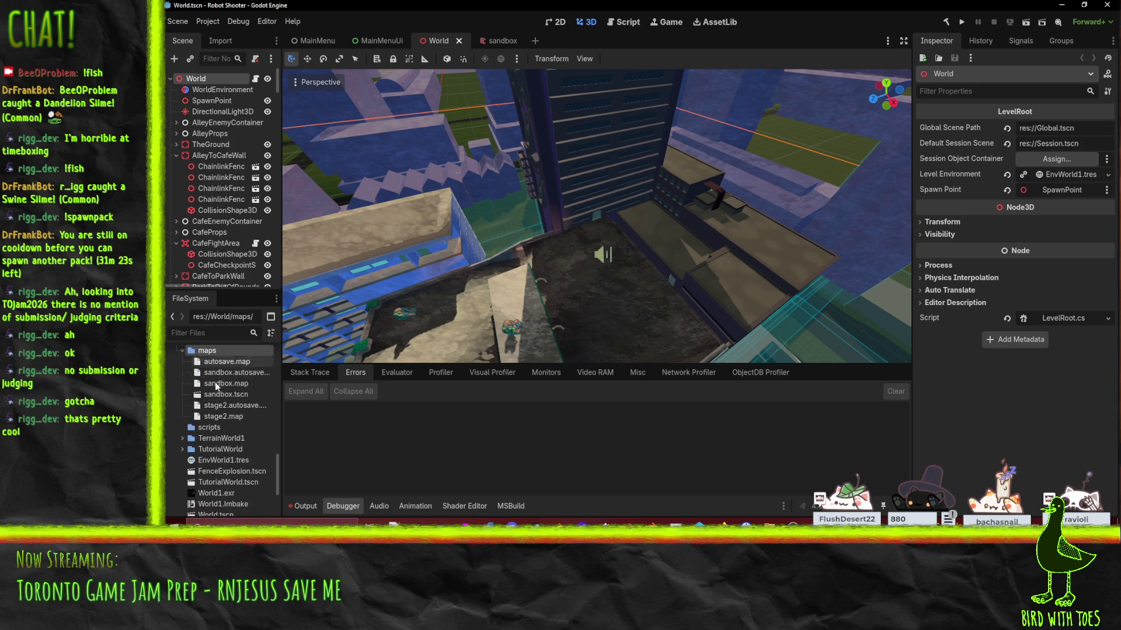
pyautogui.scroll(-2, 216, 382)
pyautogui.scroll(3, 216, 381)
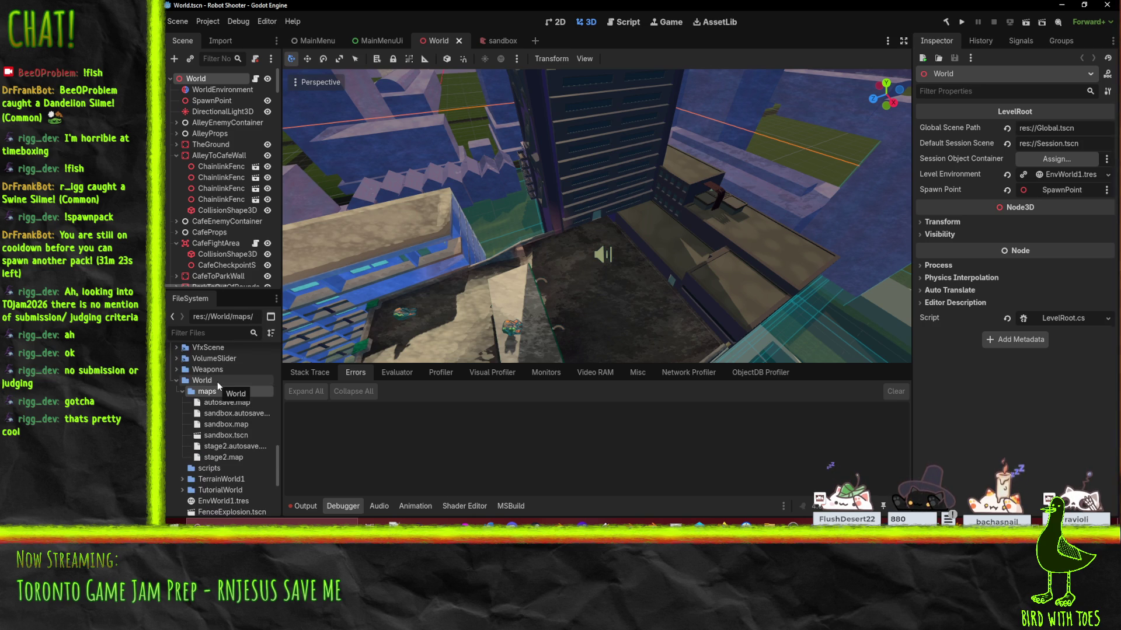
pyautogui.press('F5')
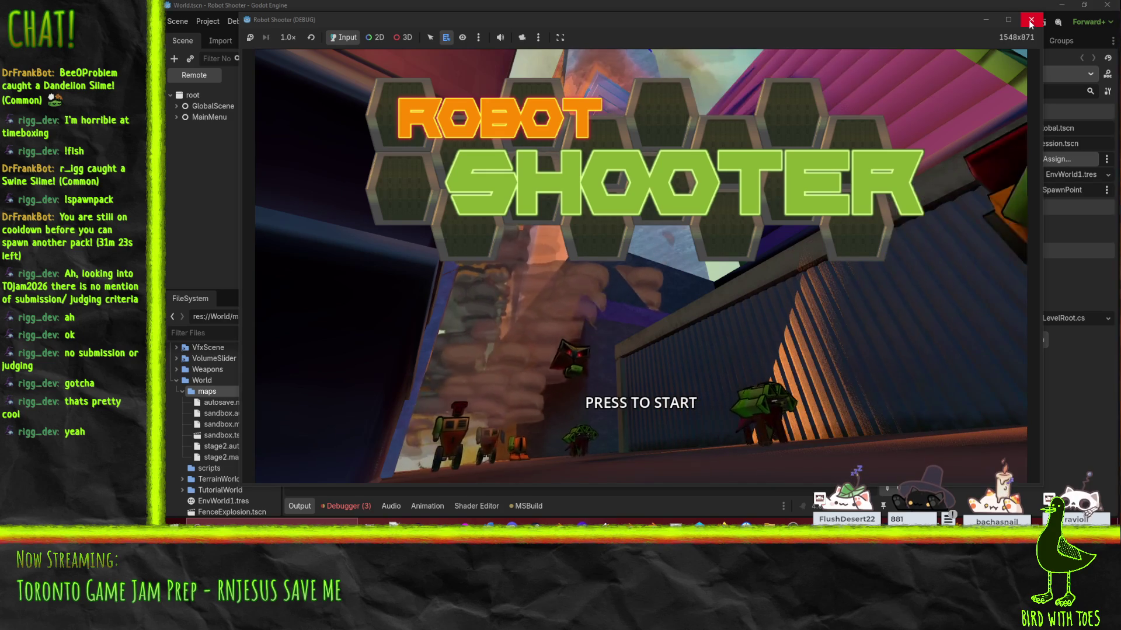
# Step: Close the Robot Shooter debug game window once it reaches the PRESS TO START screen
pyautogui.click(1030, 21)
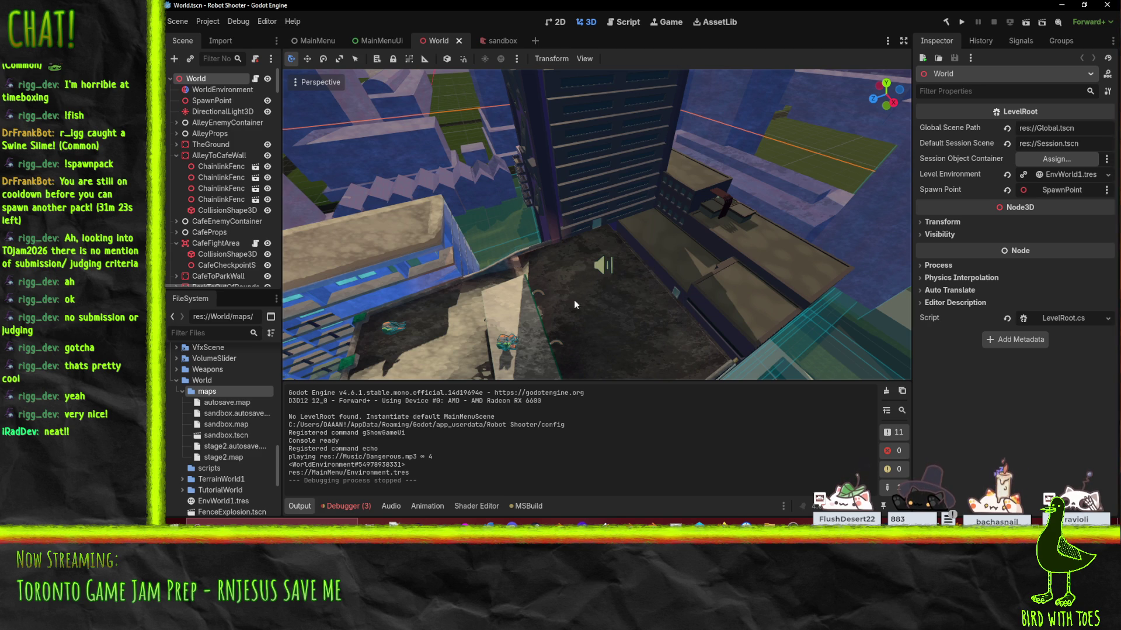
pyautogui.moveTo(542, 282)
pyautogui.mouseDown()
pyautogui.moveTo(527, 272)
pyautogui.moveTo(553, 256)
pyautogui.moveTo(587, 261)
pyautogui.moveTo(692, 184)
pyautogui.moveTo(619, 241)
pyautogui.moveTo(667, 229)
pyautogui.moveTo(628, 236)
pyautogui.moveTo(589, 222)
pyautogui.moveTo(708, 201)
pyautogui.moveTo(811, 120)
pyautogui.moveTo(776, 373)
pyautogui.mouseUp()
pyautogui.scroll(2, 638, 230)
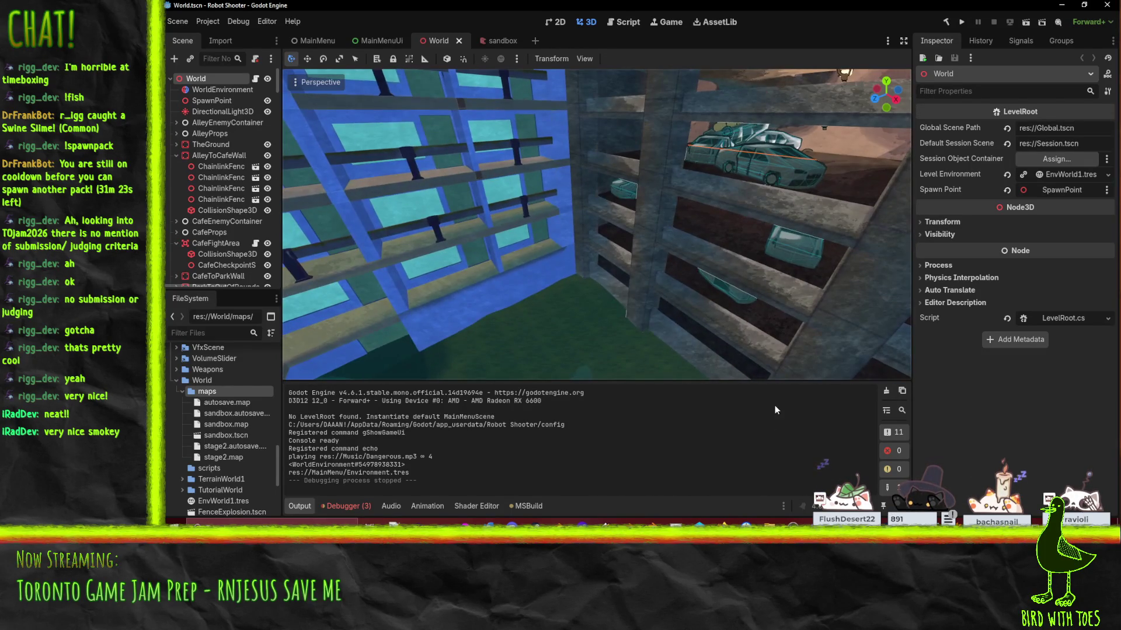
pyautogui.moveTo(687, 305)
pyautogui.mouseDown()
pyautogui.moveTo(736, 190)
pyautogui.moveTo(731, 250)
pyautogui.moveTo(714, 235)
pyautogui.moveTo(694, 257)
pyautogui.mouseUp()
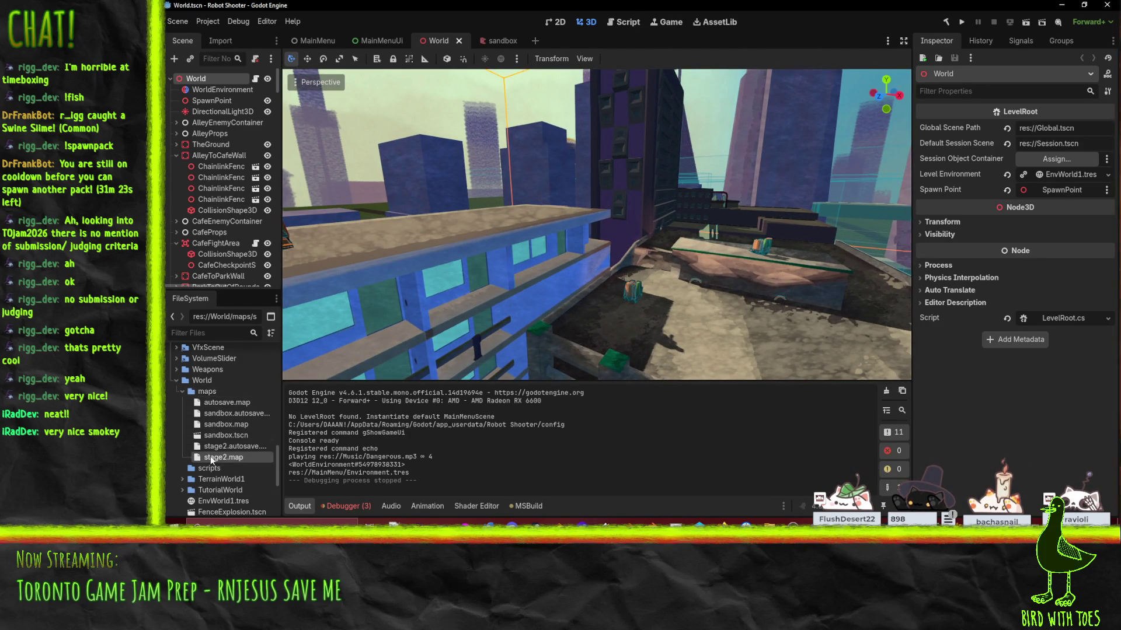
pyautogui.scroll(-5, 211, 457)
pyautogui.scroll(5, 210, 455)
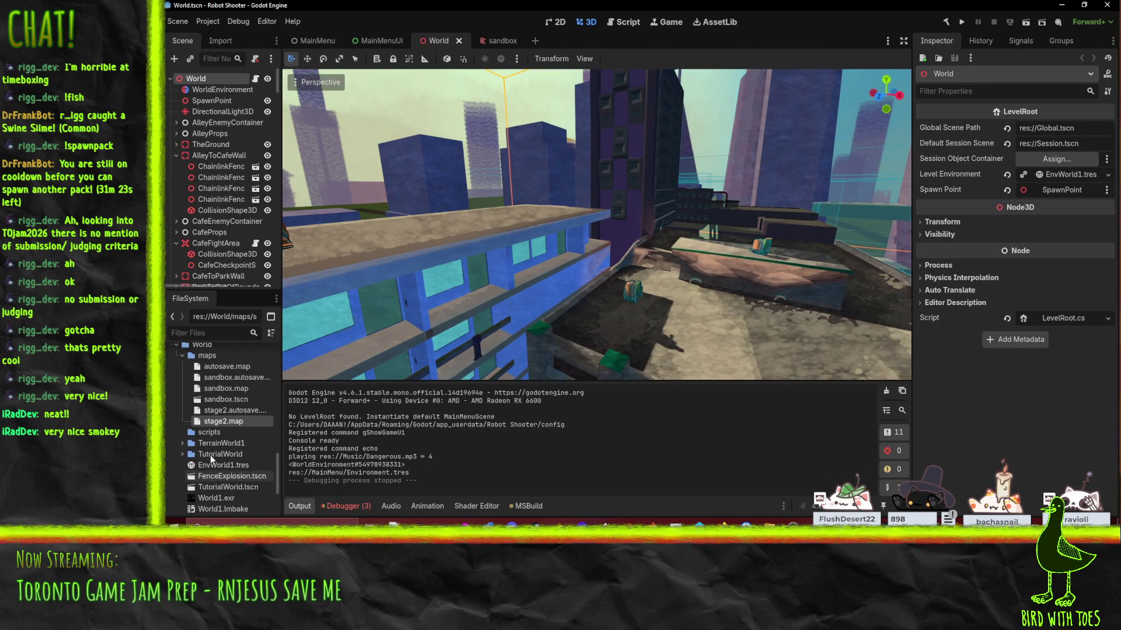
pyautogui.click(181, 455)
pyautogui.scroll(-1, 178, 450)
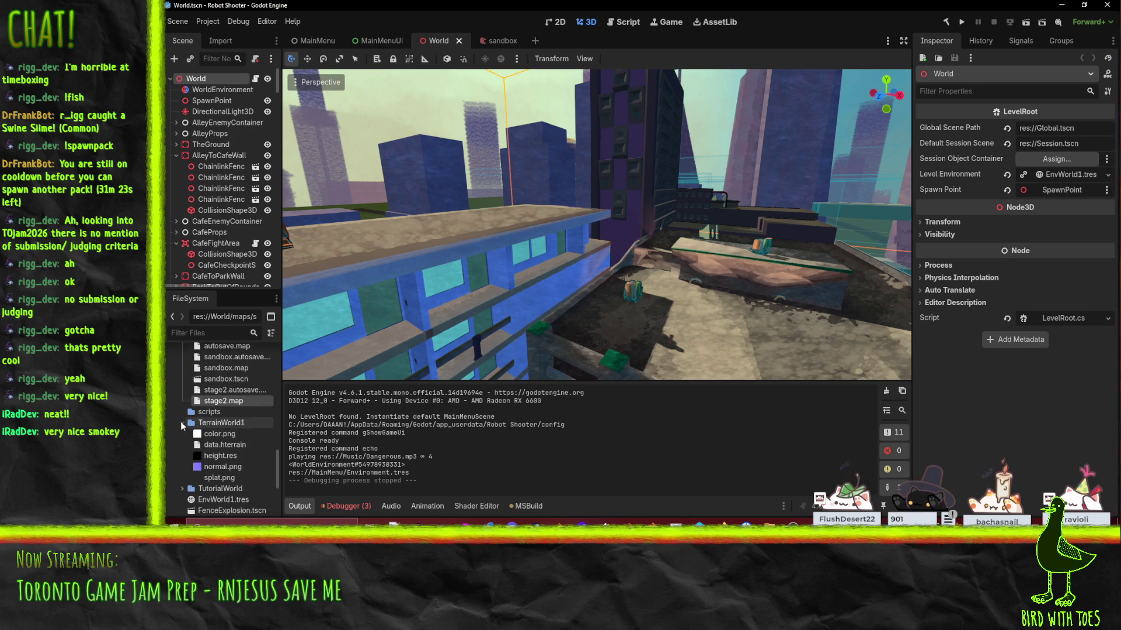
pyautogui.click(182, 433)
pyautogui.click(207, 356)
pyautogui.click(182, 355)
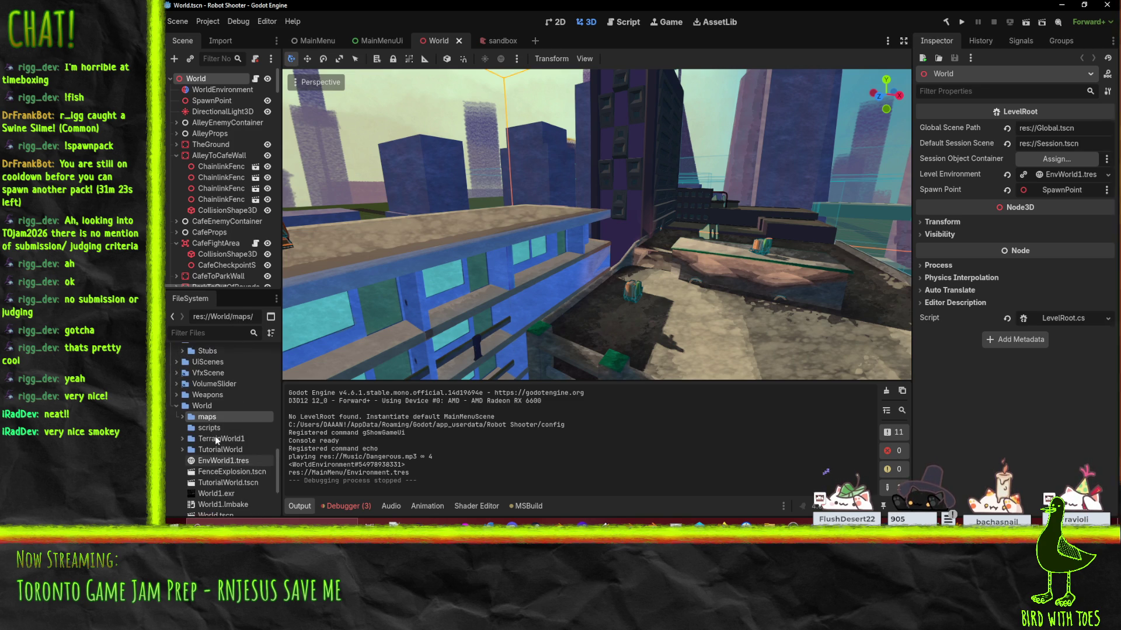
pyautogui.scroll(-1, 239, 425)
pyautogui.scroll(10, 238, 426)
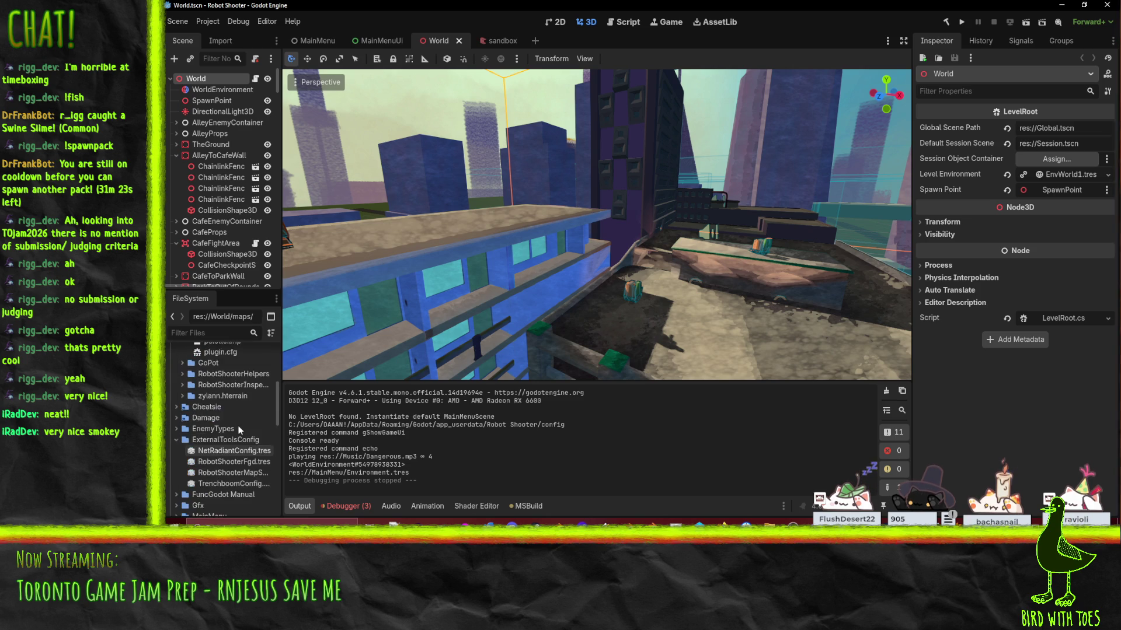
pyautogui.scroll(2, 238, 425)
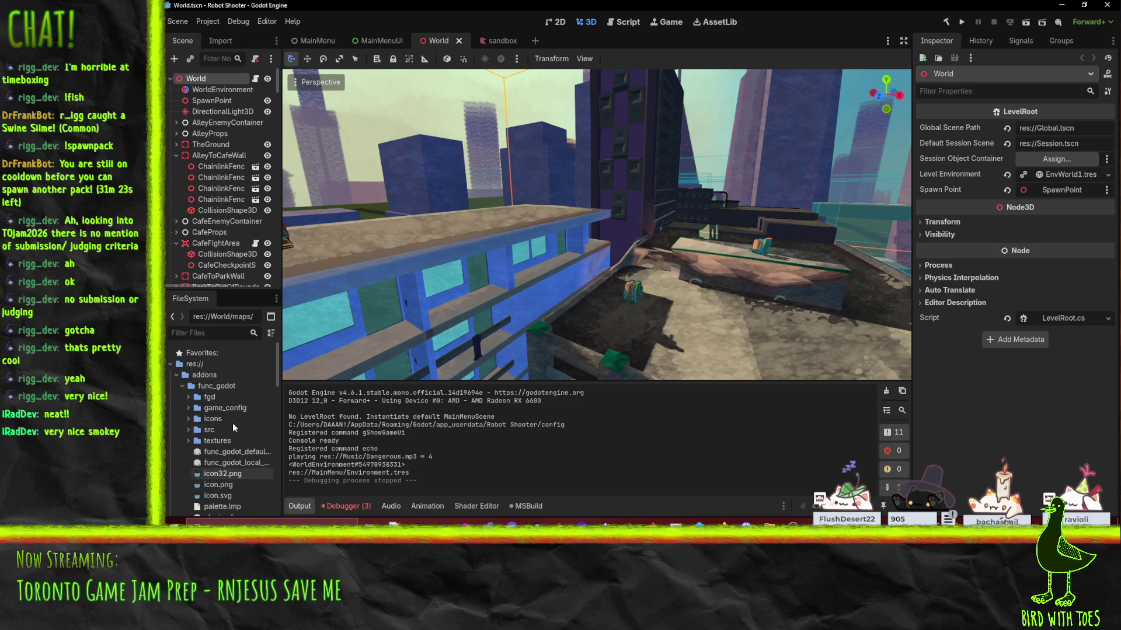
pyautogui.click(177, 385)
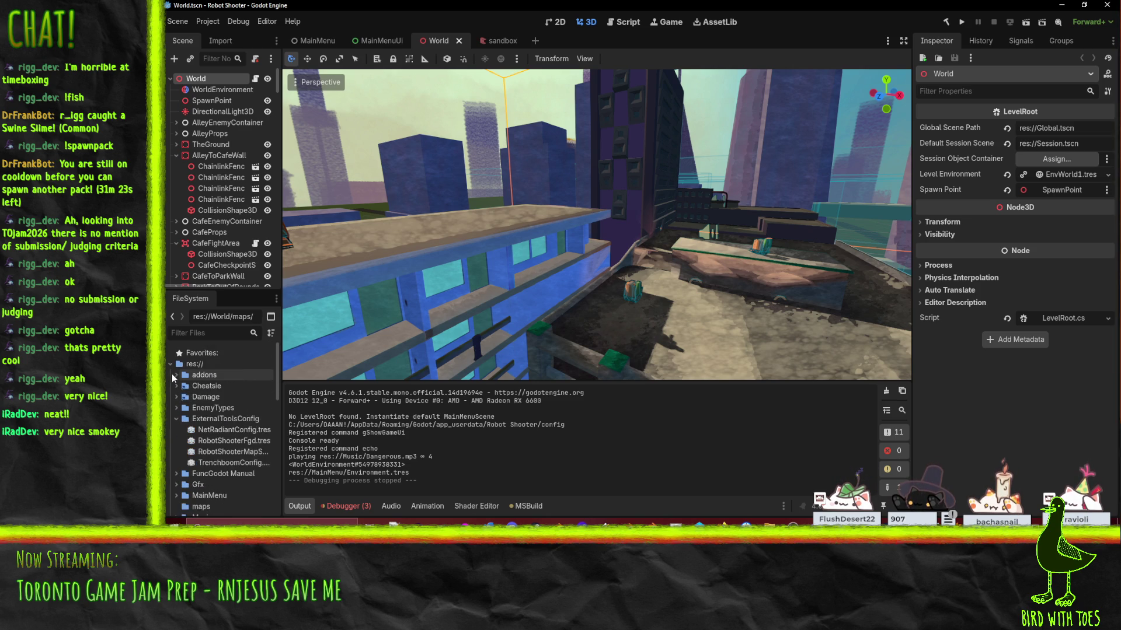
pyautogui.scroll(-5, 180, 408)
pyautogui.scroll(-5, 181, 407)
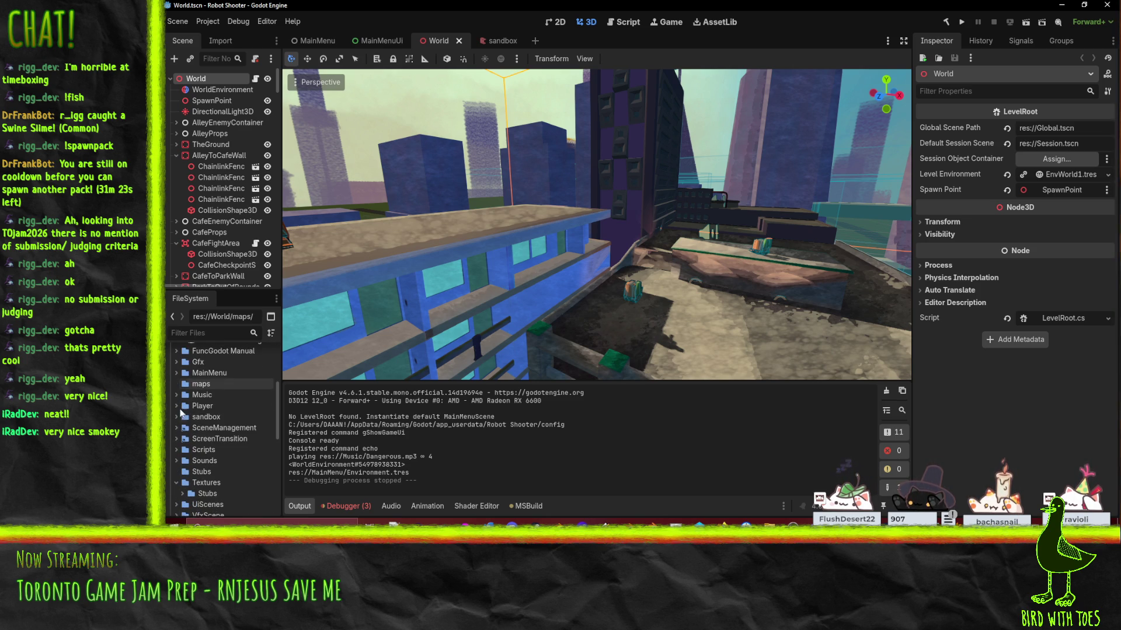
pyautogui.doubleClick(210, 442)
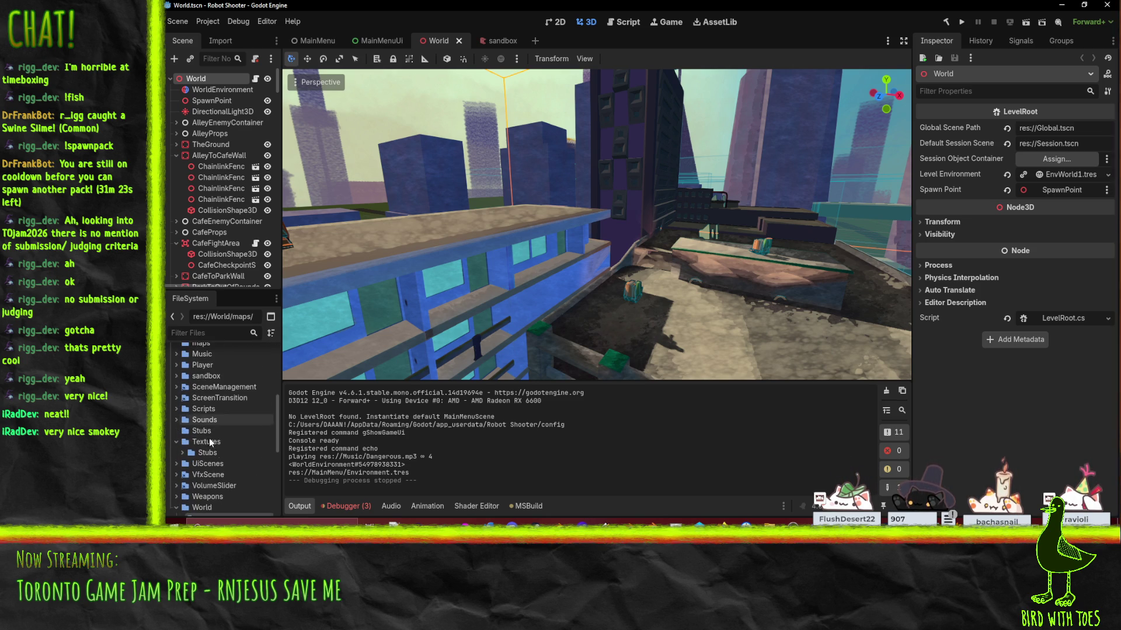
pyautogui.click(183, 453)
pyautogui.scroll(-4, 183, 453)
pyautogui.scroll(-4, 184, 422)
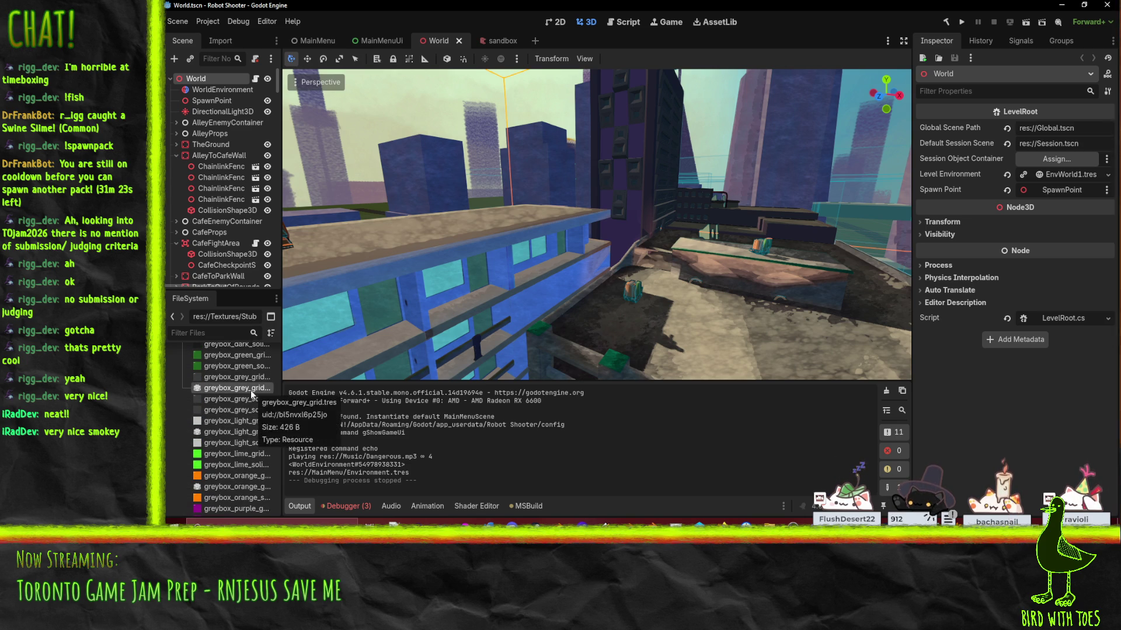
pyautogui.rightClick(251, 390)
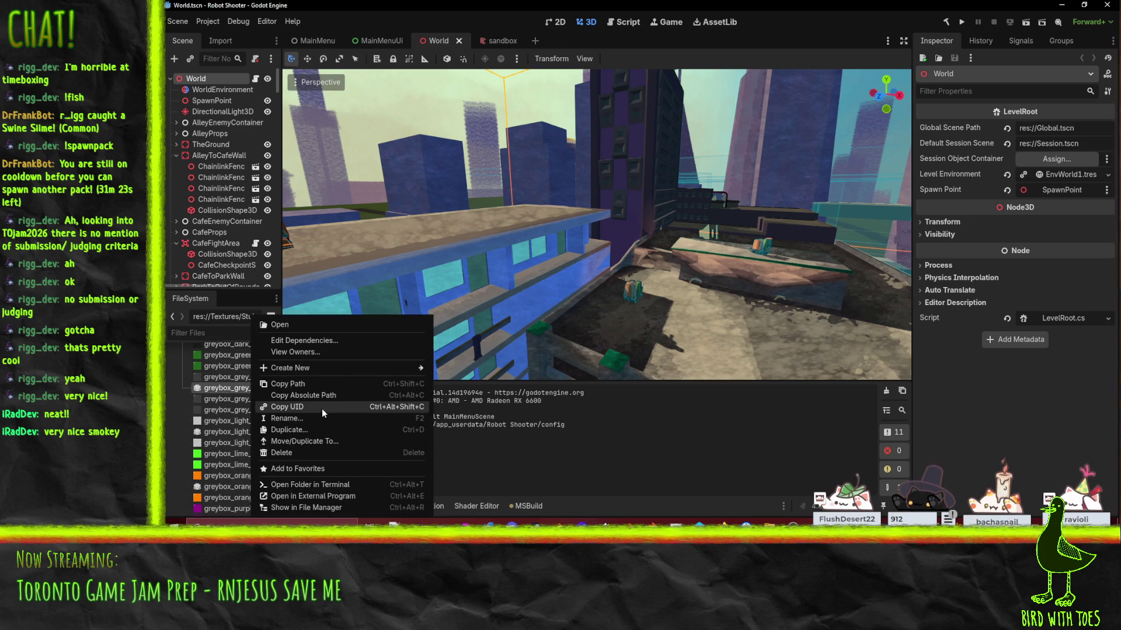
pyautogui.click(343, 430)
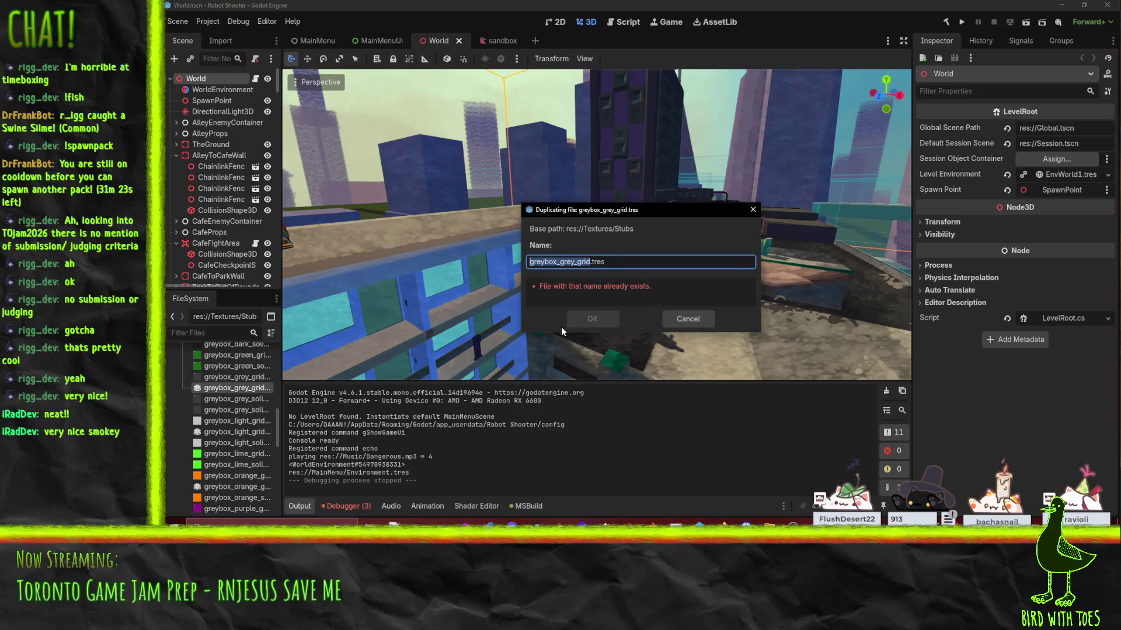
pyautogui.click(675, 316)
pyautogui.scroll(-3, 233, 492)
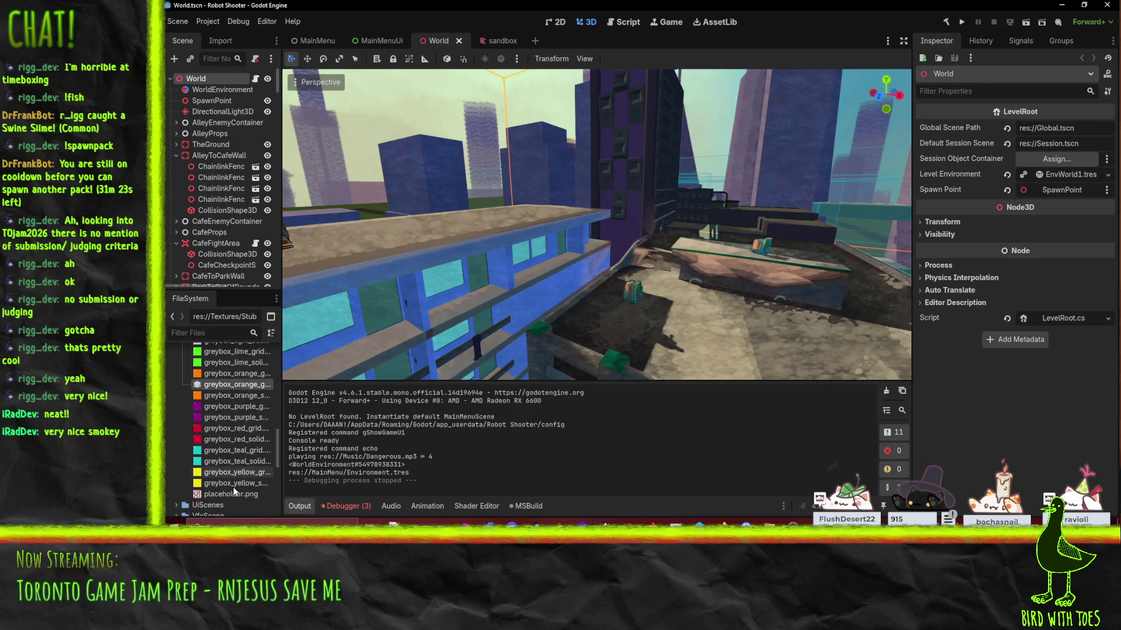
pyautogui.scroll(8, 234, 492)
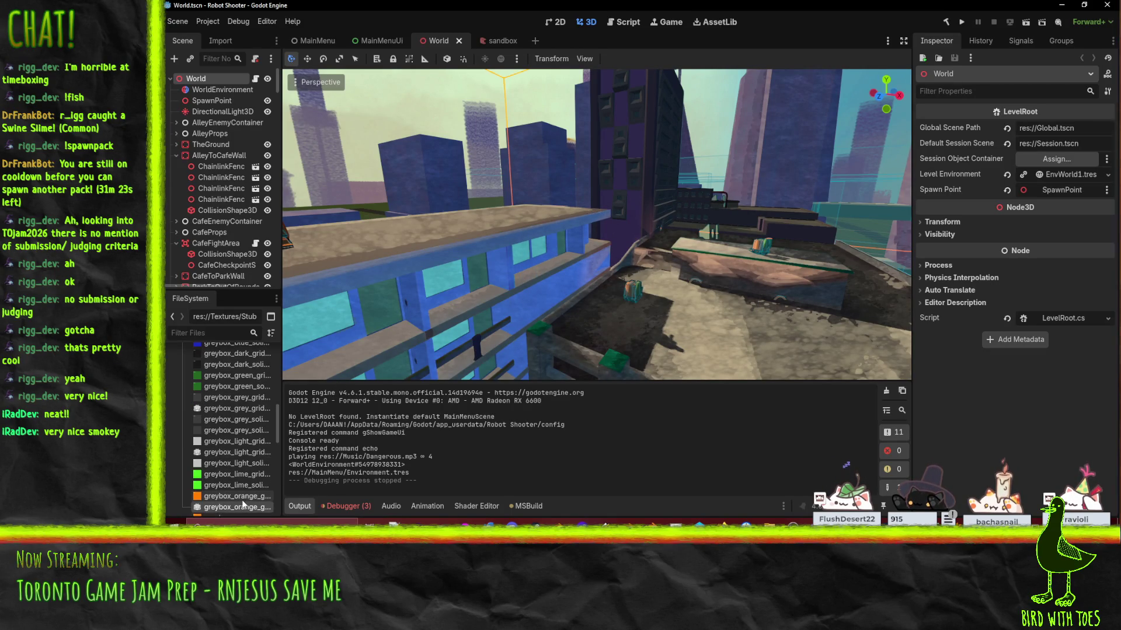
pyautogui.scroll(5, 244, 506)
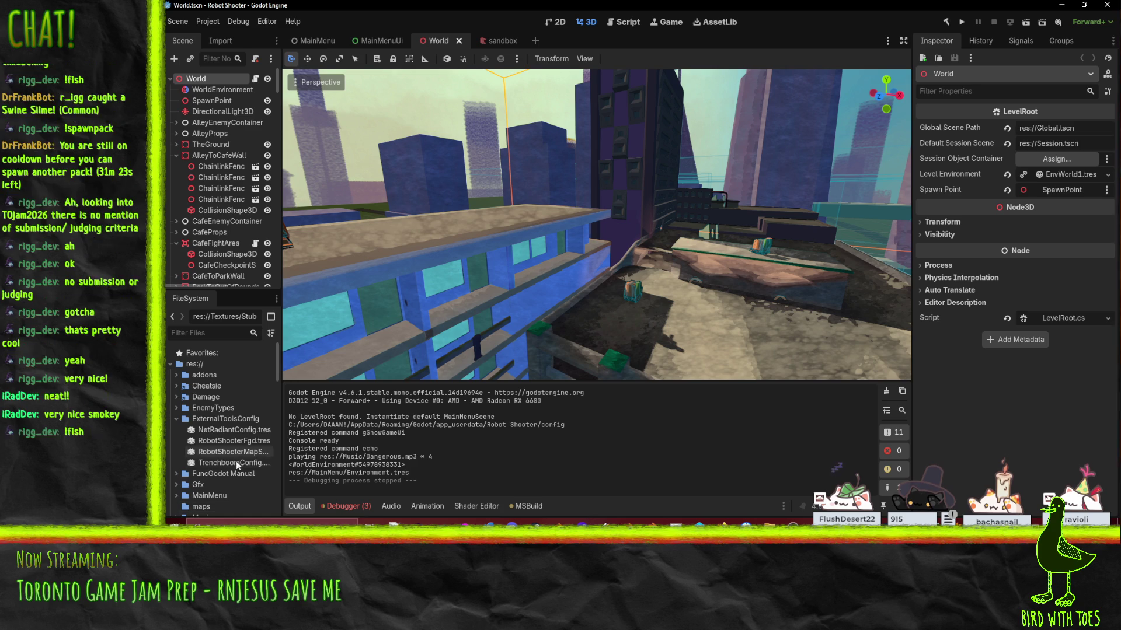
# Step: Review RobotShooterFgd.tres's Base Fgd Files, then the map settings' six texture file extensions
pyautogui.doubleClick(236, 442)
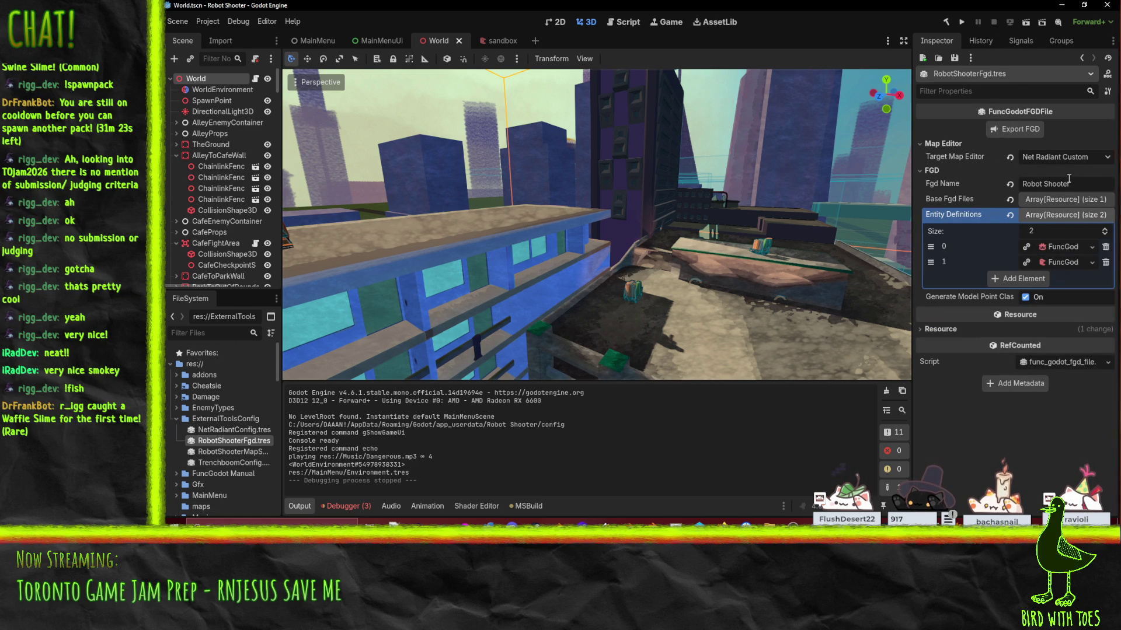
pyautogui.click(1069, 199)
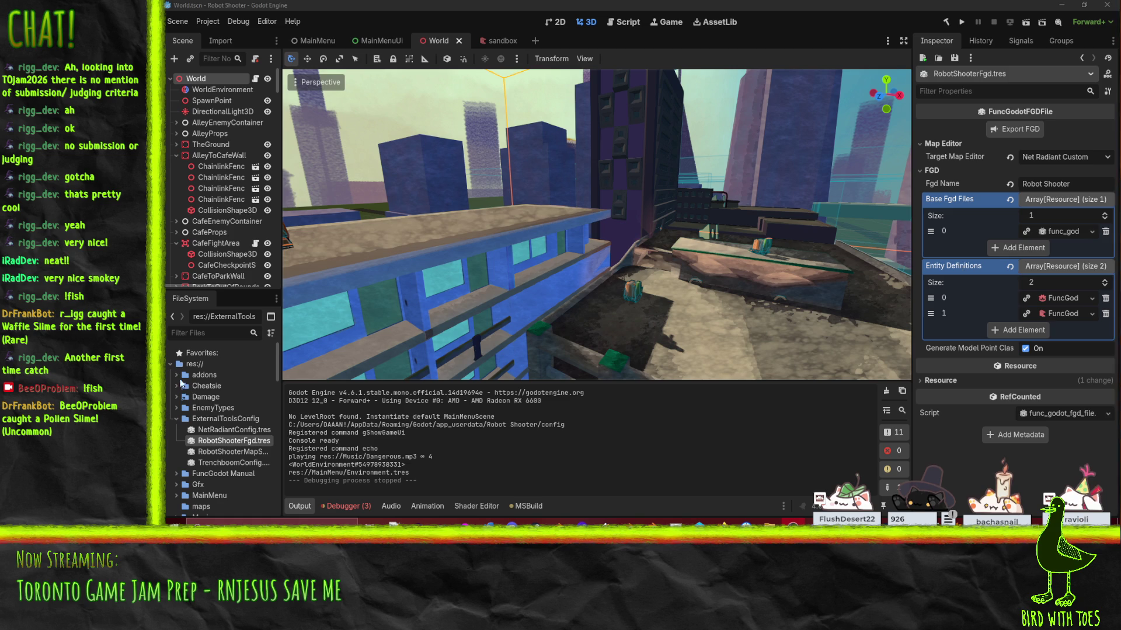
pyautogui.click(223, 452)
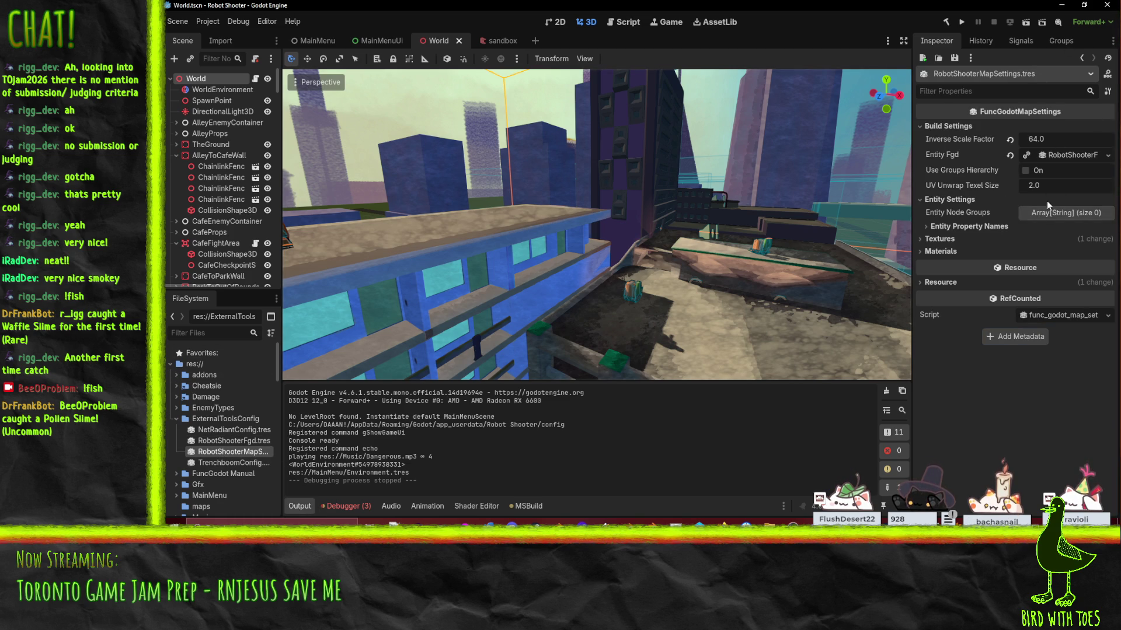
pyautogui.click(942, 239)
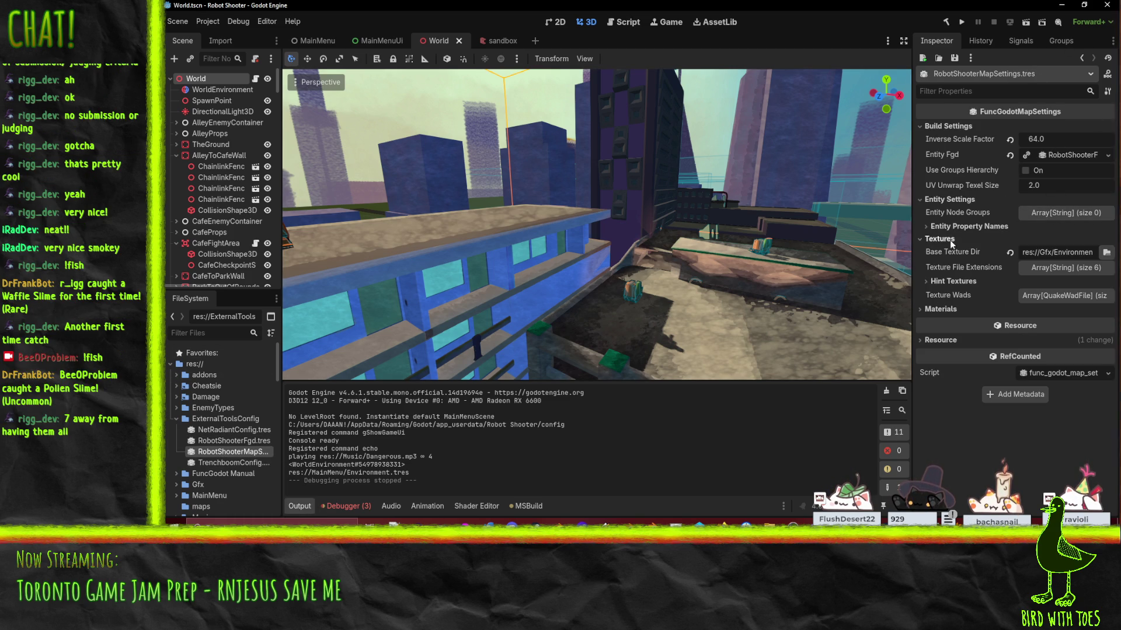
pyautogui.click(1045, 267)
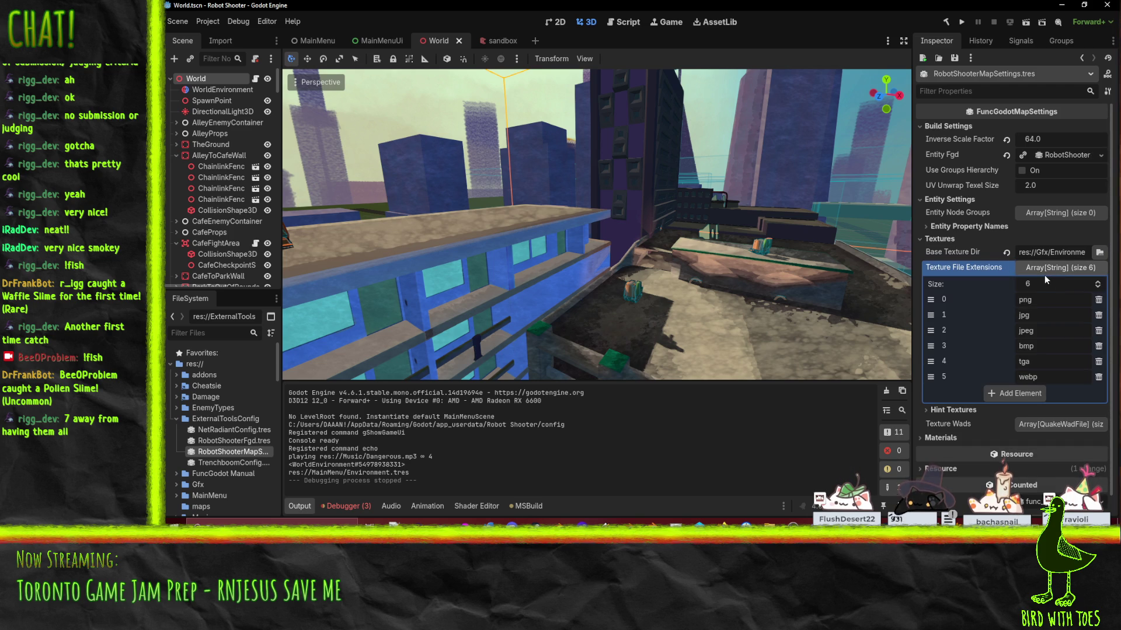
pyautogui.click(1042, 266)
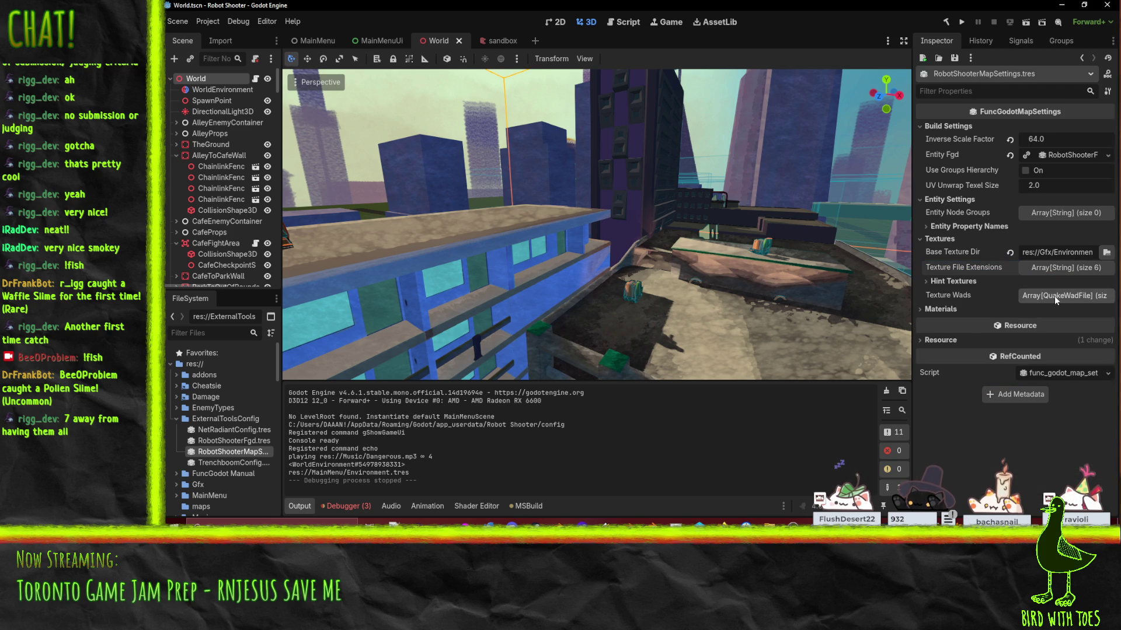
# Step: Check Hint Textures and Texture Wads, leaving the Materials settings expanded
pyautogui.click(944, 282)
pyautogui.click(945, 282)
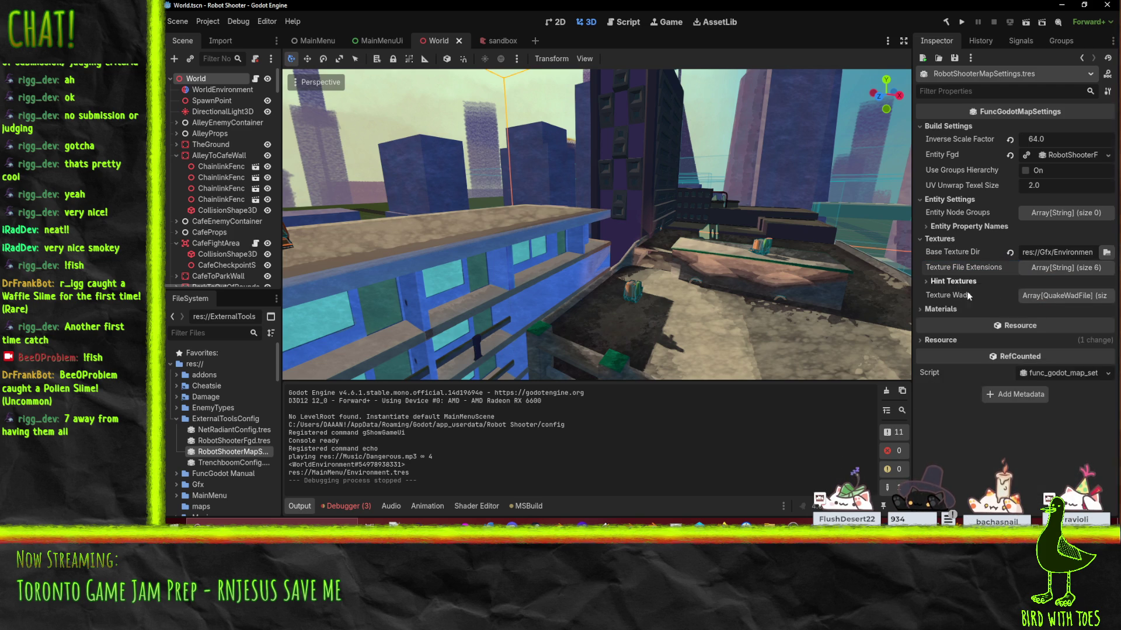
pyautogui.click(1039, 295)
pyautogui.click(1039, 295)
pyautogui.click(938, 307)
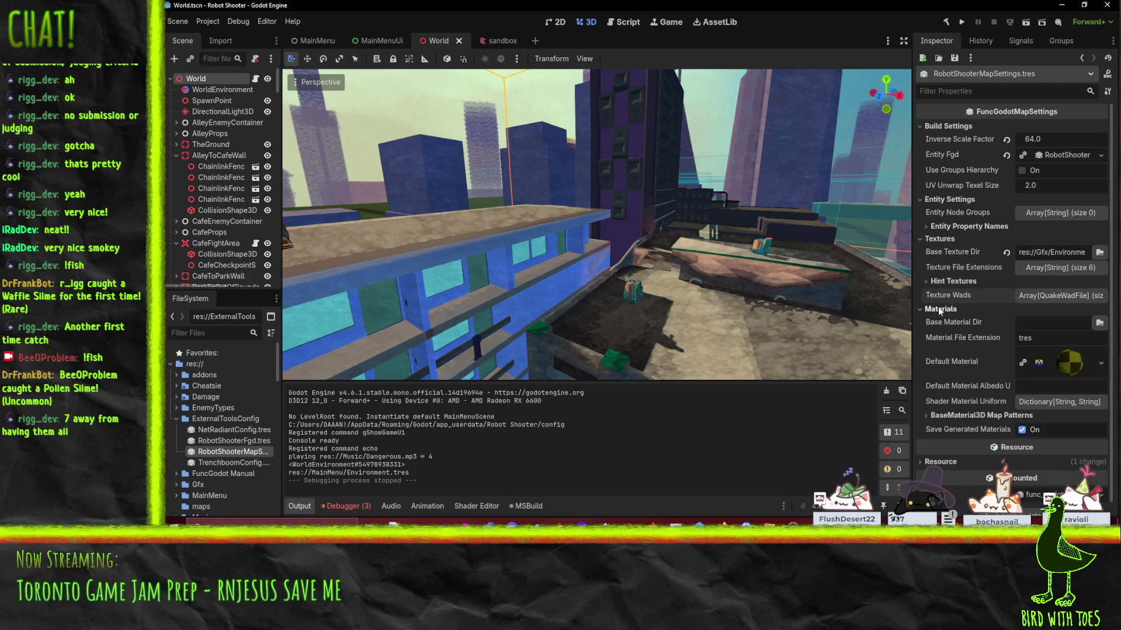
pyautogui.scroll(-1, 969, 346)
pyautogui.scroll(1, 969, 346)
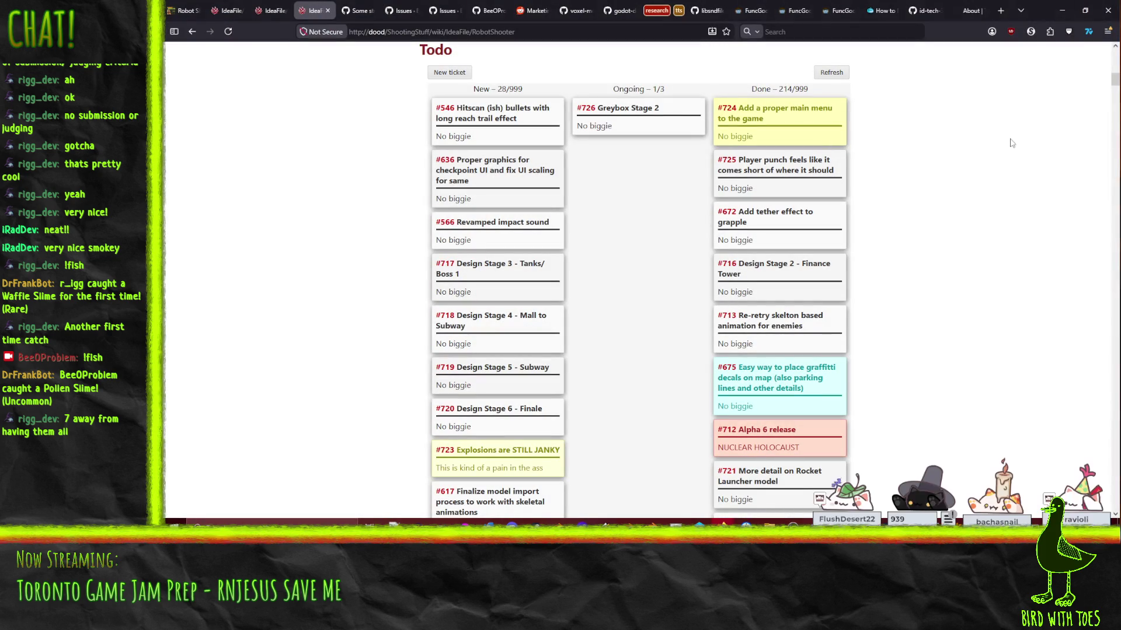
# Step: Load aelios.rocks in a new browser tab
pyautogui.click(1001, 11)
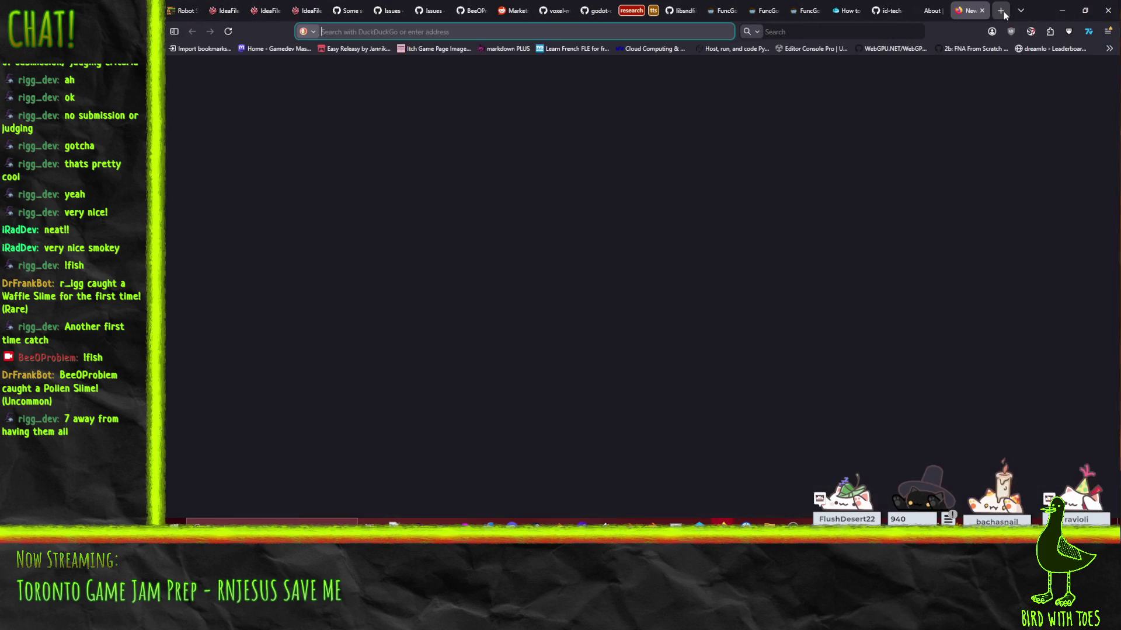
pyautogui.write('aelios.rocks/b')
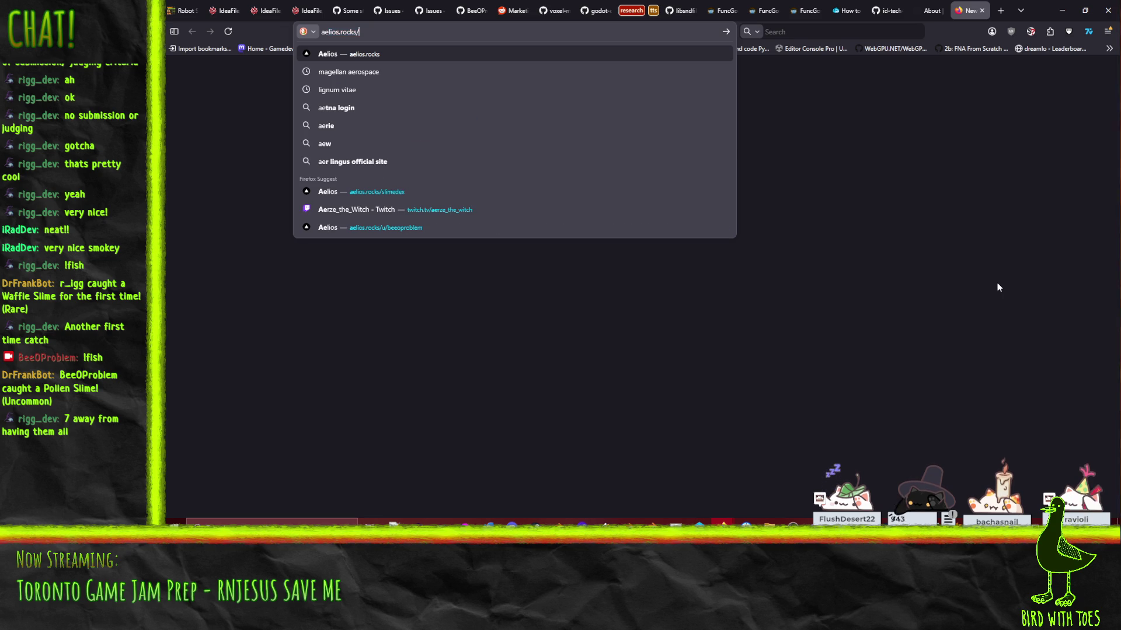
pyautogui.press('BackSpace')
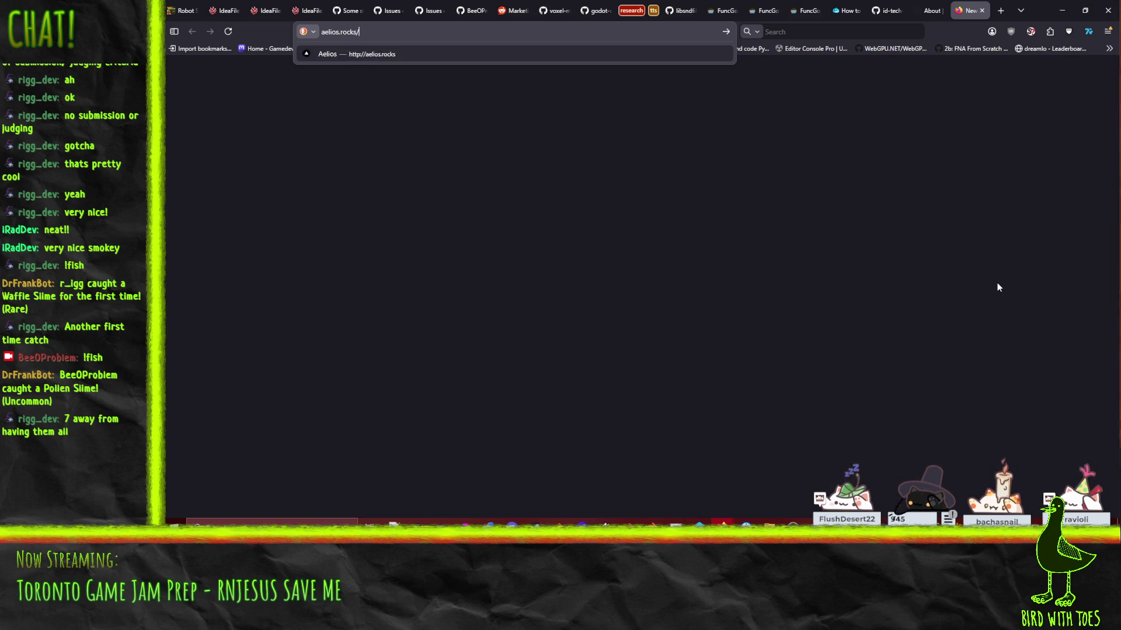
pyautogui.press('Return')
# Step: Visit the Slimedex, then go from the account profile to the Faelani country page
pyautogui.click(1067, 55)
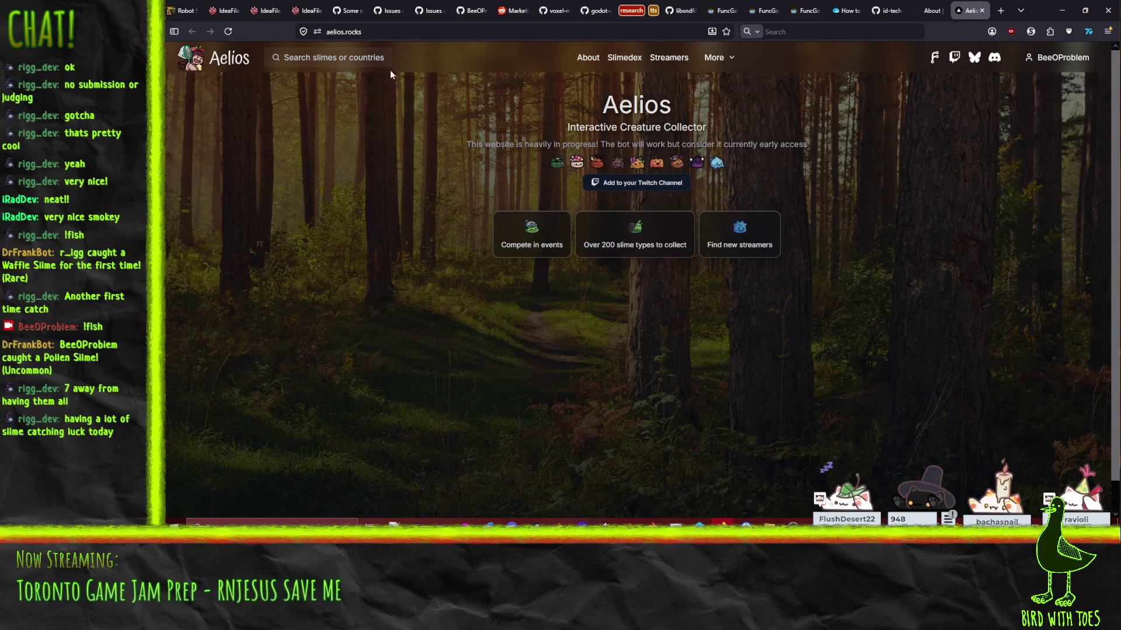
pyautogui.click(624, 58)
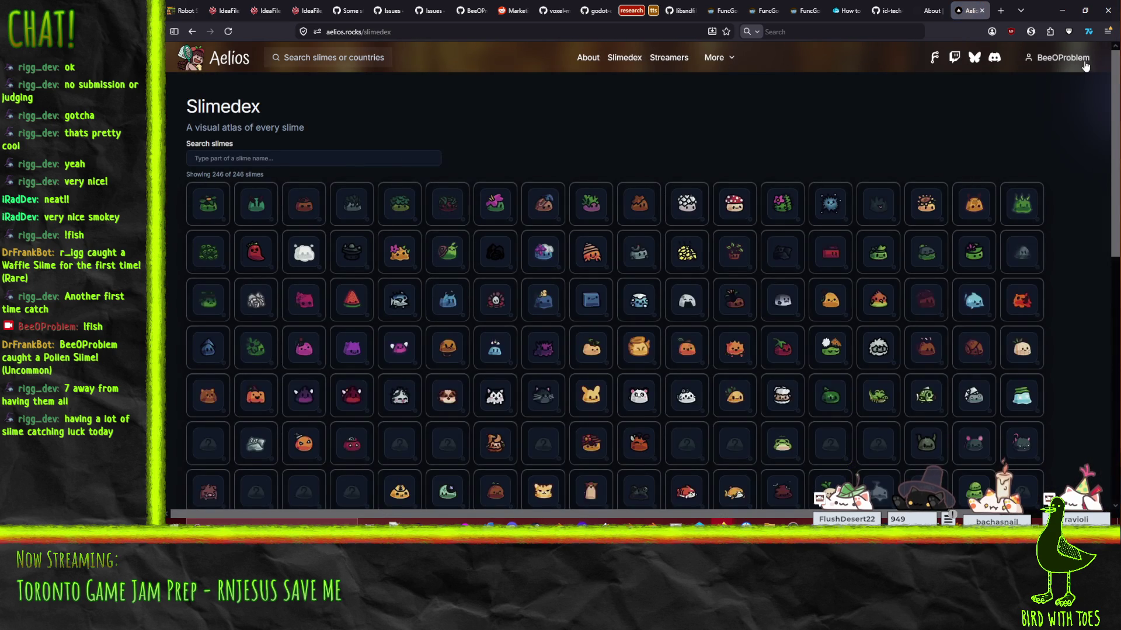
pyautogui.click(1073, 58)
pyautogui.click(1071, 86)
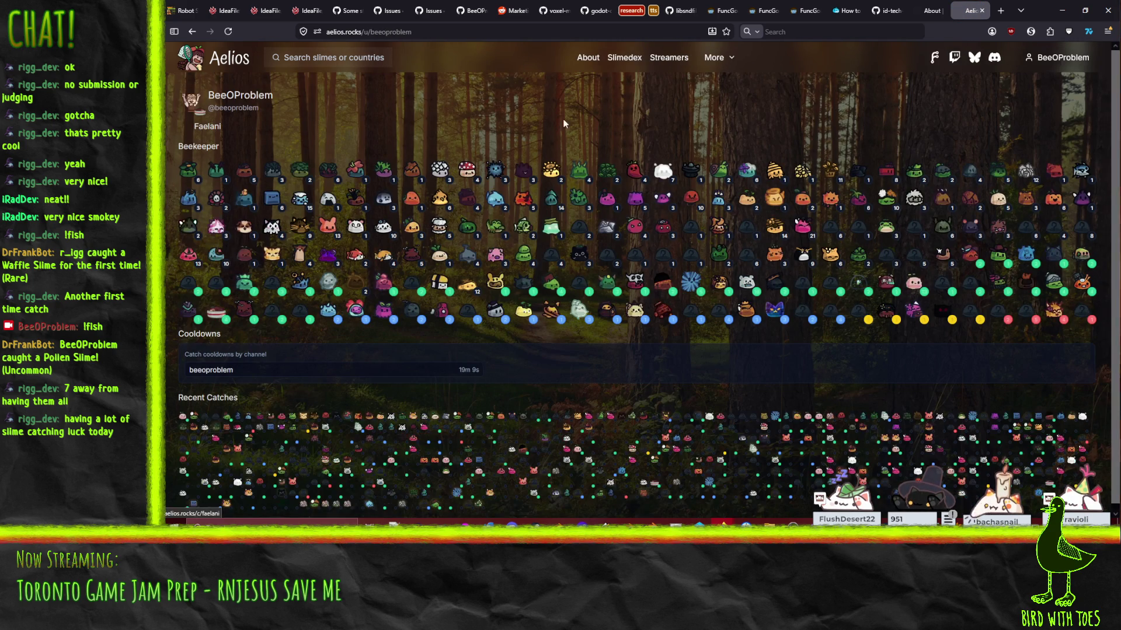
pyautogui.click(216, 126)
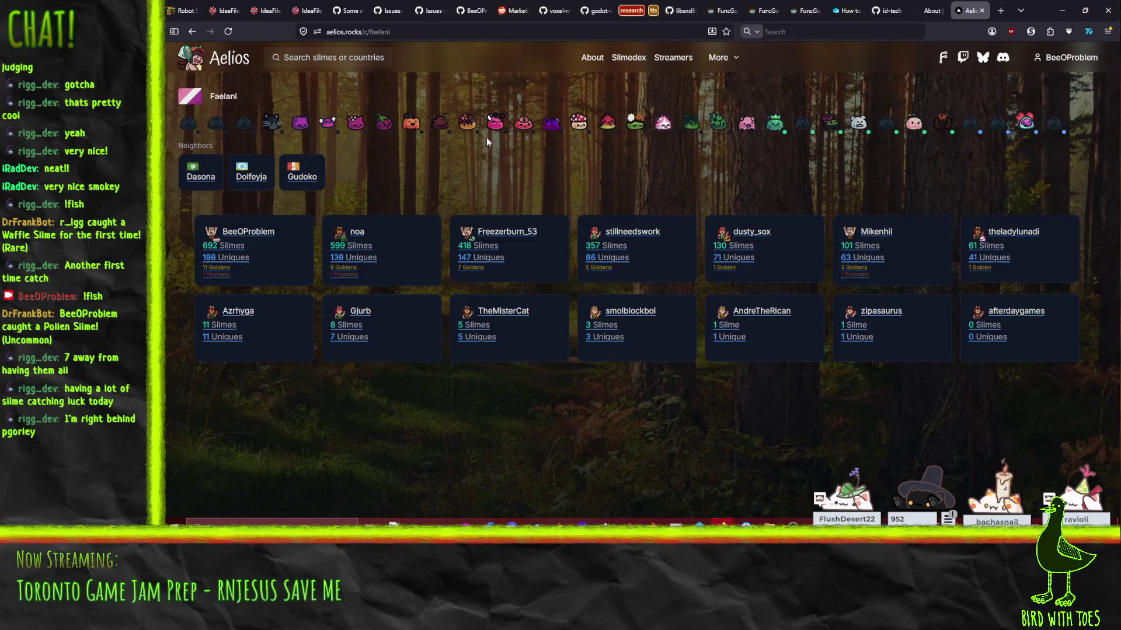
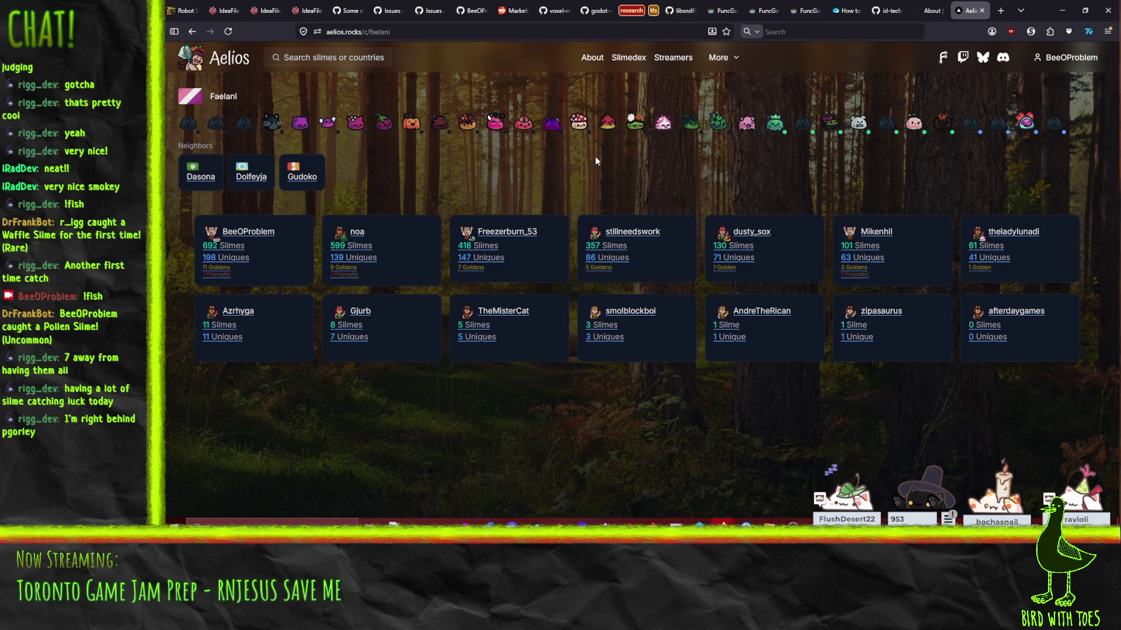
# Step: Reload the Aelios slime collection page, read several slimes' info cards, then return to Godot
pyautogui.press('F5')
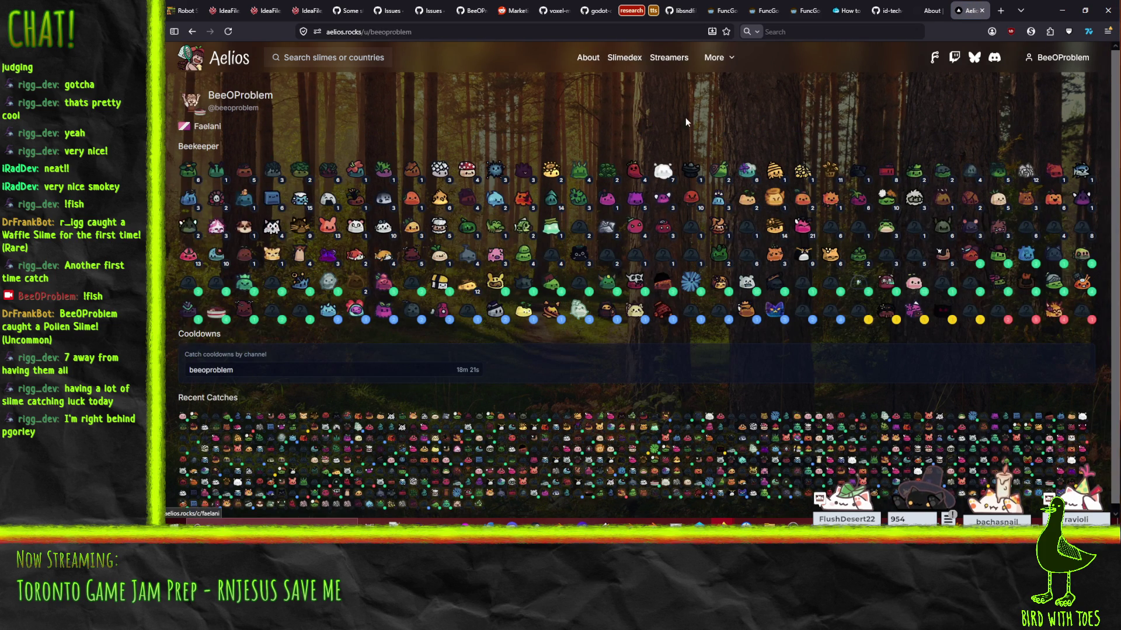
pyautogui.moveTo(553, 228)
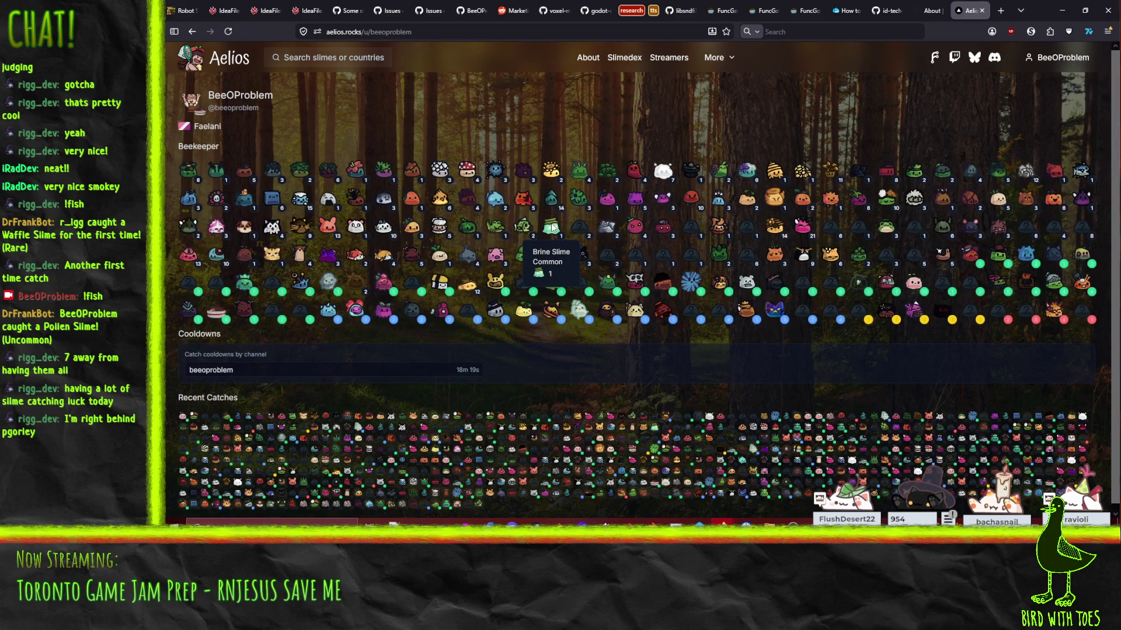
pyautogui.scroll(-1, 438, 281)
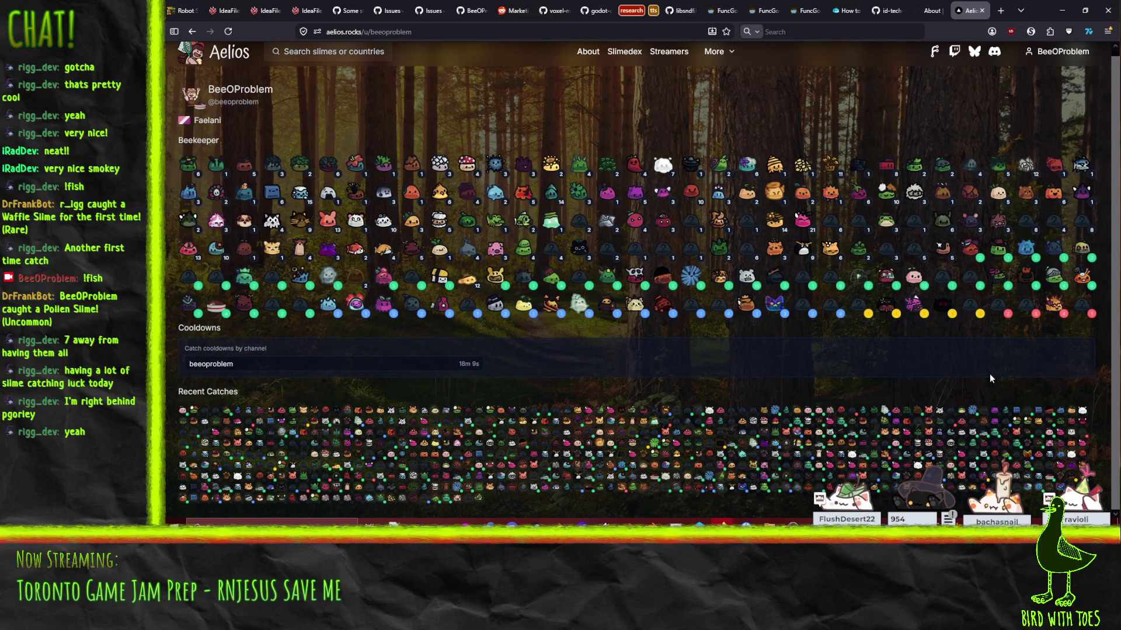
pyautogui.moveTo(883, 311)
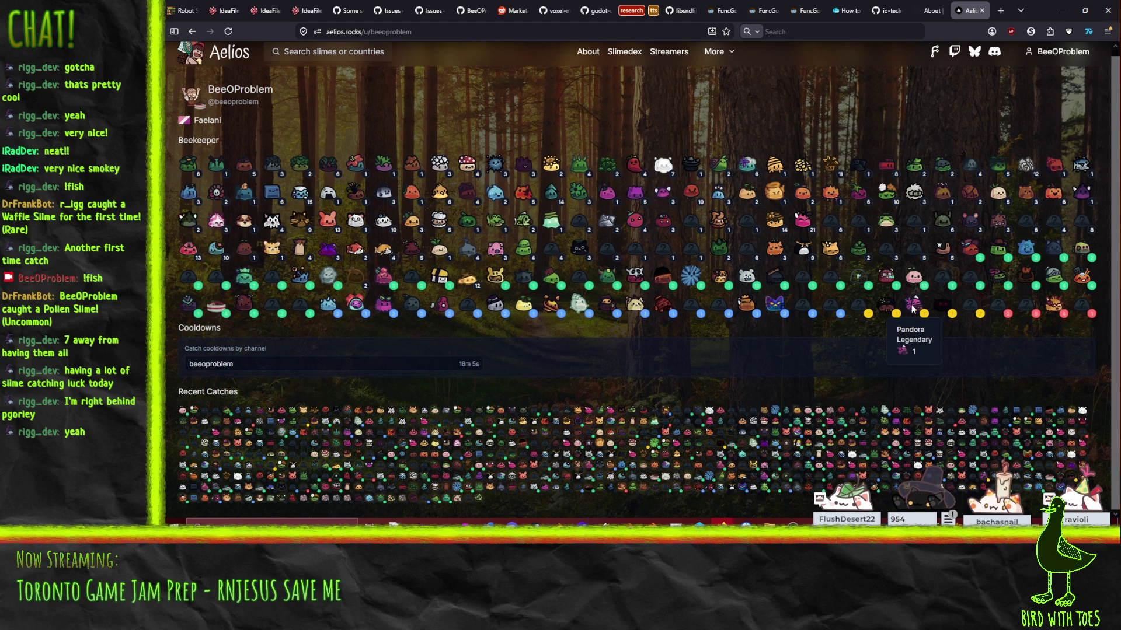
pyautogui.moveTo(946, 308)
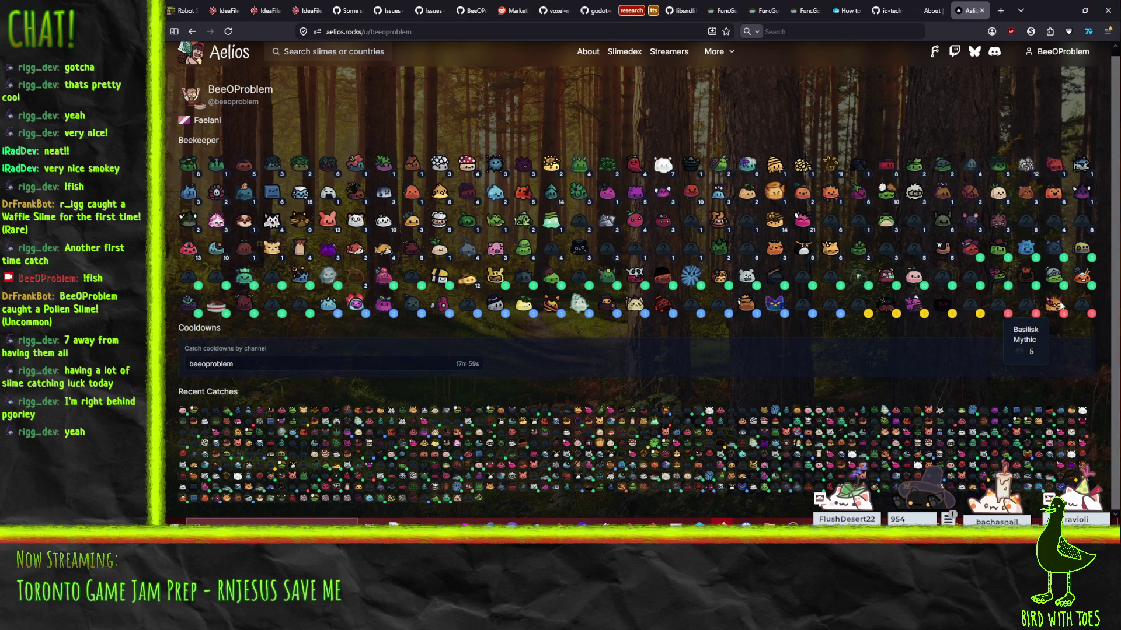
pyautogui.moveTo(1062, 305)
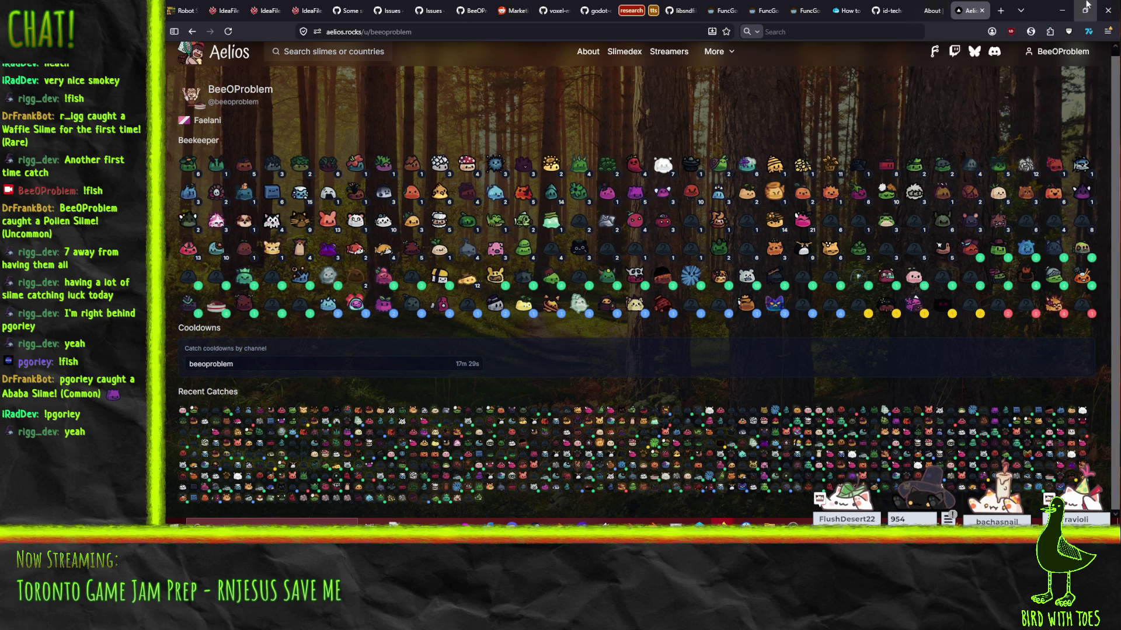
pyautogui.hotkey('alt', 'Tab')
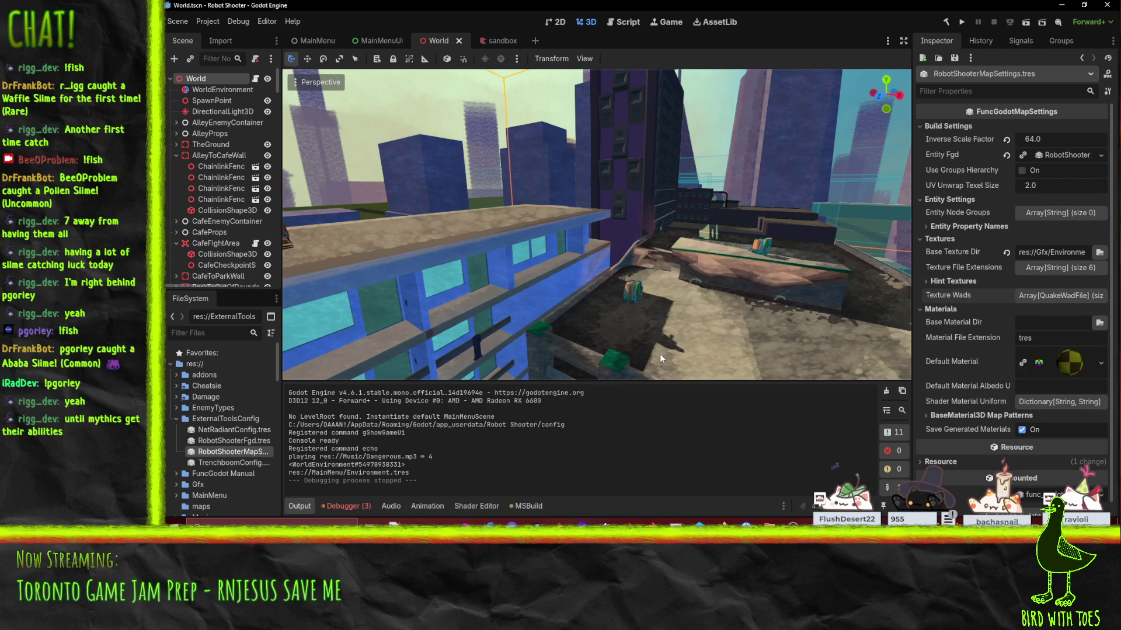
# Step: Inspect RobotShooterFgd.tres and expand its FuncGodot base FGD to list all eight entity definitions
pyautogui.click(227, 442)
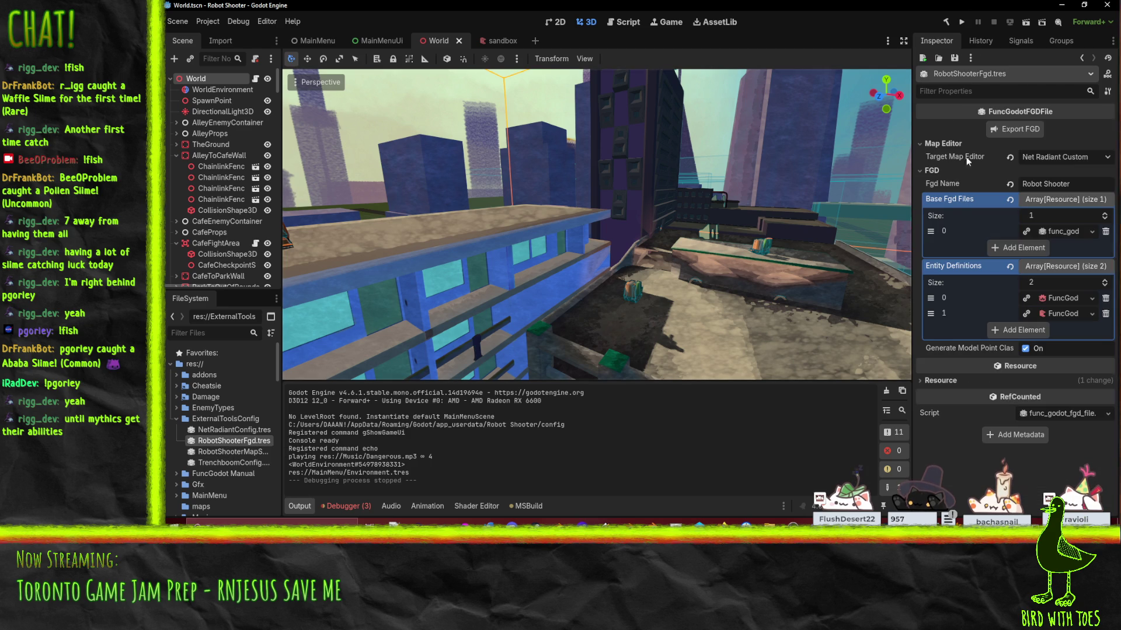
pyautogui.click(1070, 232)
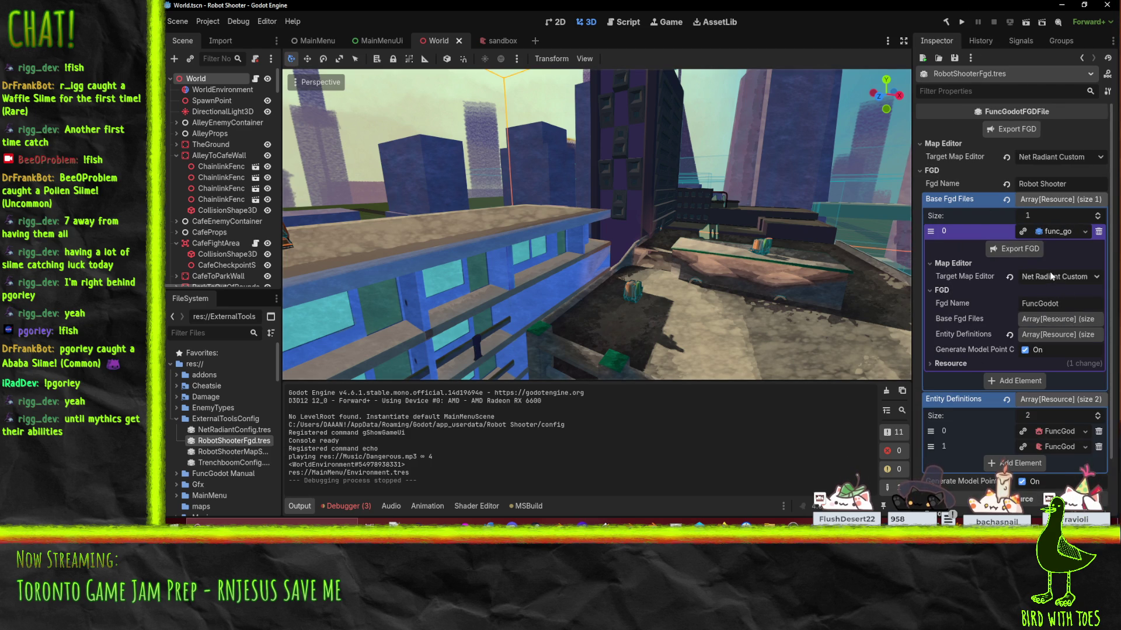
pyautogui.click(1054, 324)
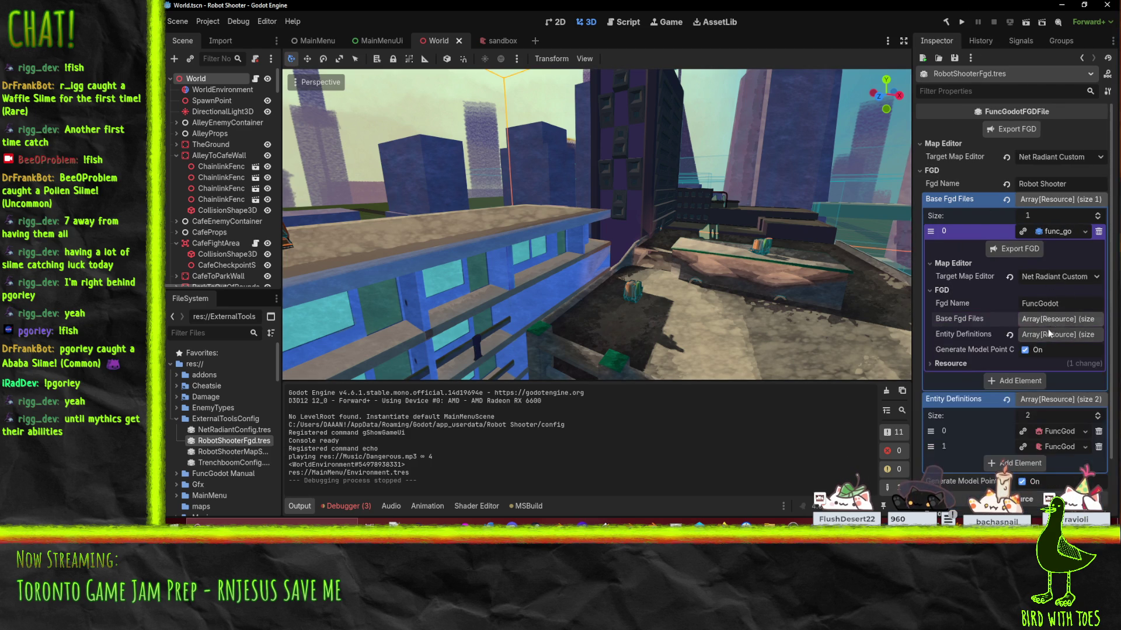
pyautogui.click(1048, 328)
pyautogui.click(1053, 336)
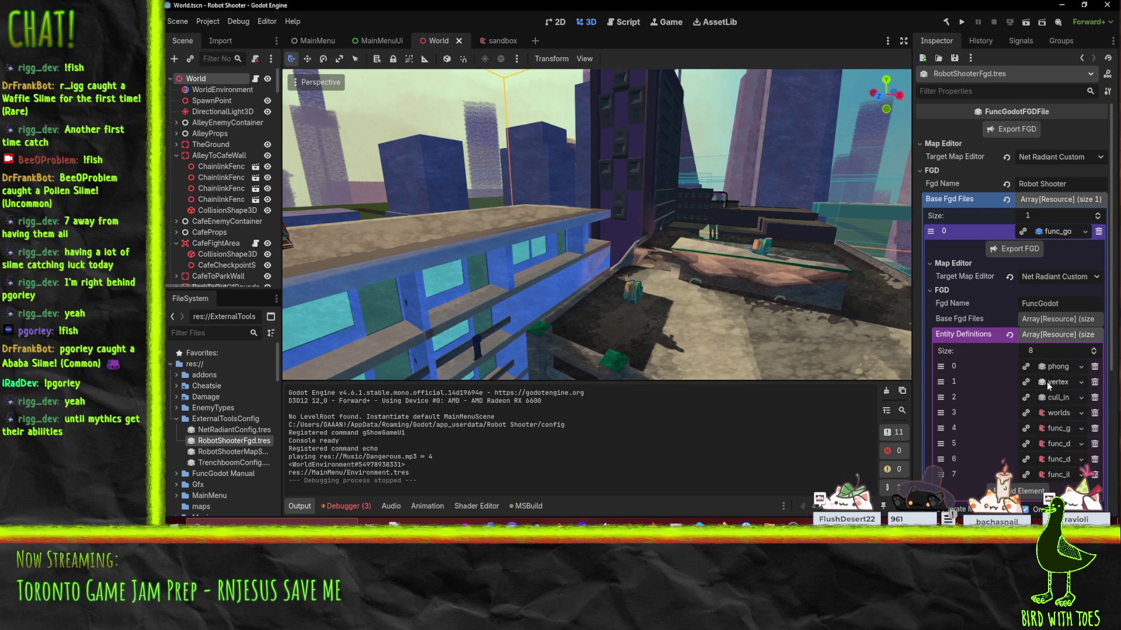
pyautogui.scroll(-5, 1046, 382)
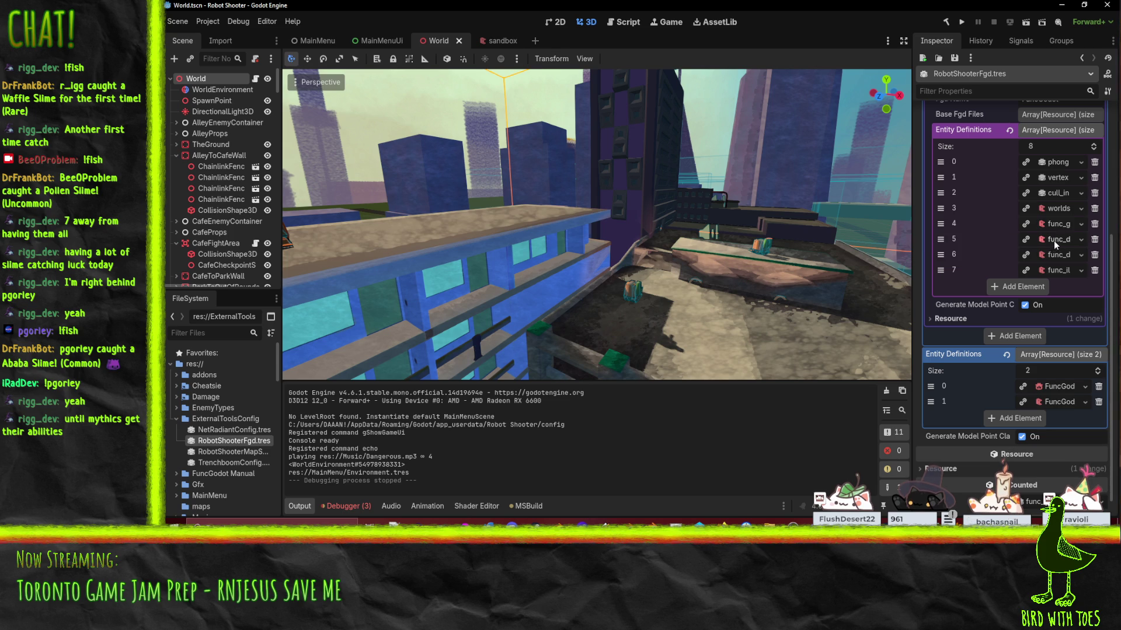
pyautogui.scroll(4, 1005, 268)
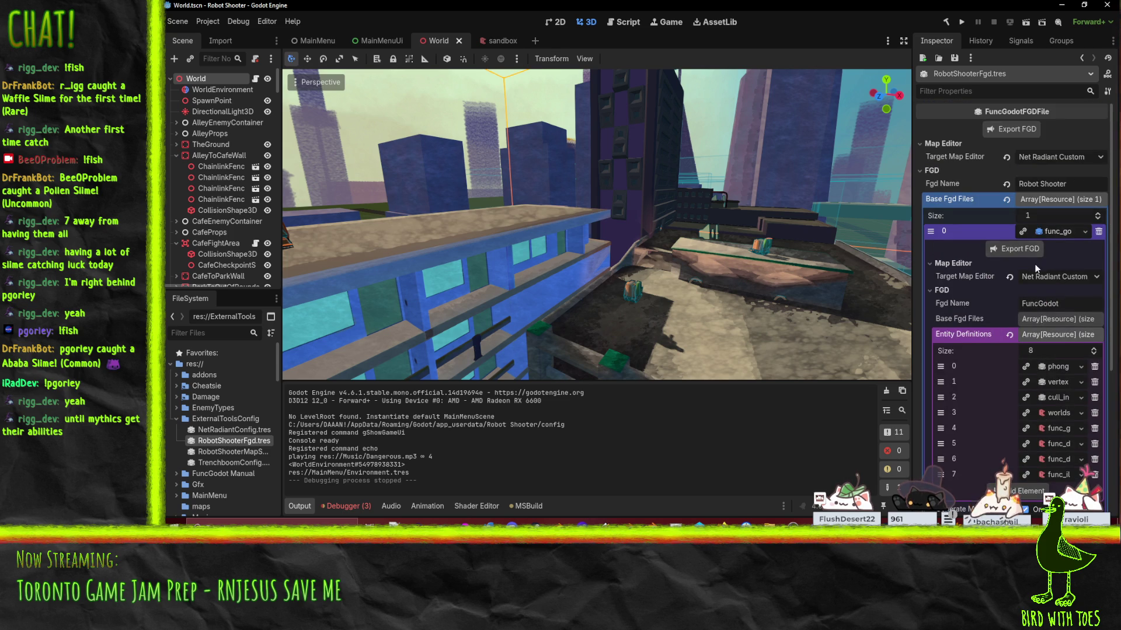
pyautogui.scroll(-1, 1054, 368)
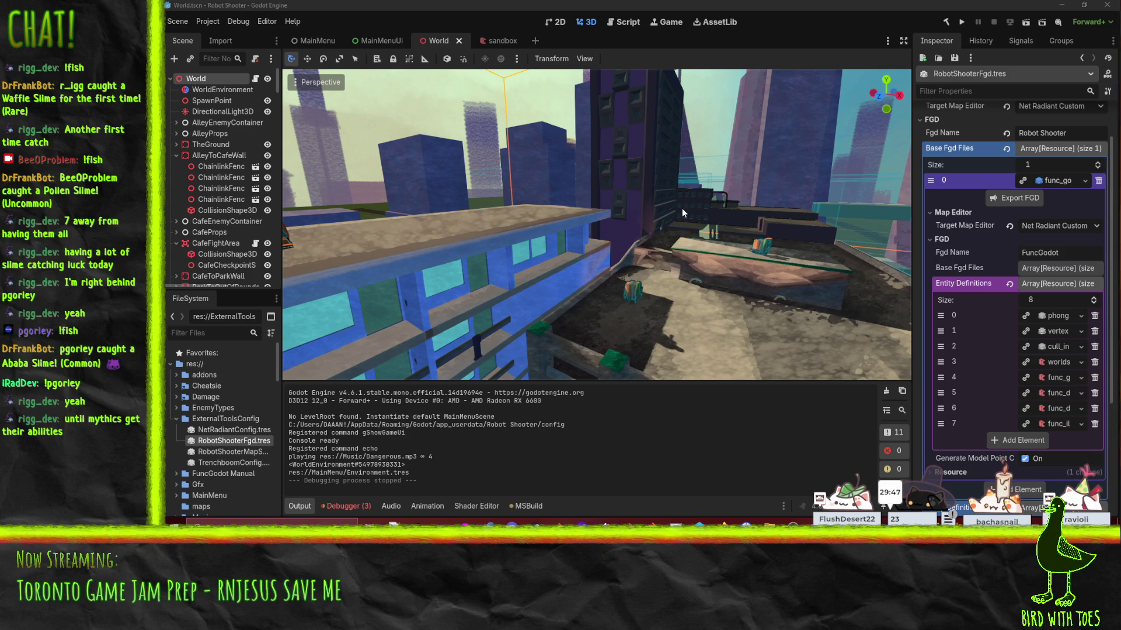
# Step: Inspect RobotShooterMapSettings.tres, committing its Base Texture Dir and listing its texture file extensions
pyautogui.click(236, 453)
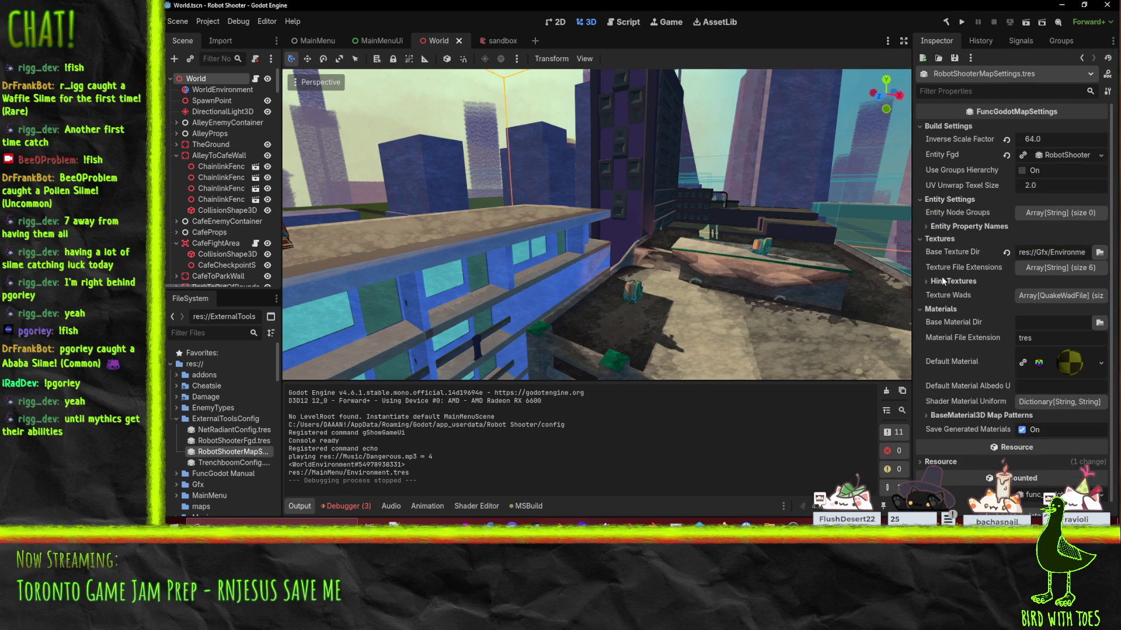
pyautogui.click(1051, 253)
pyautogui.click(1061, 267)
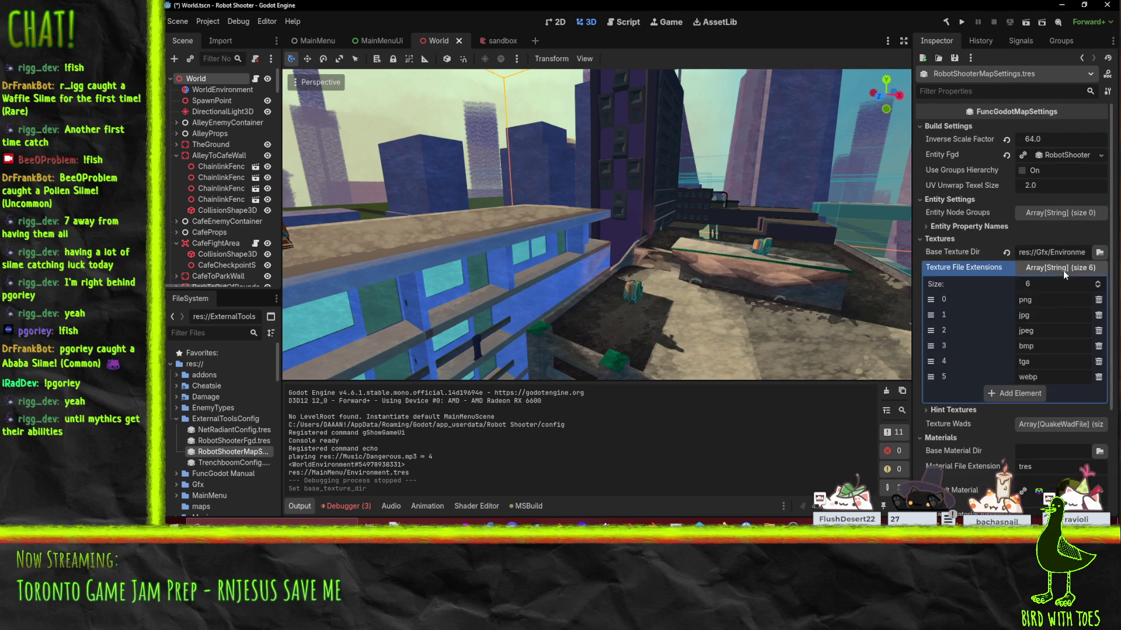
pyautogui.click(1061, 269)
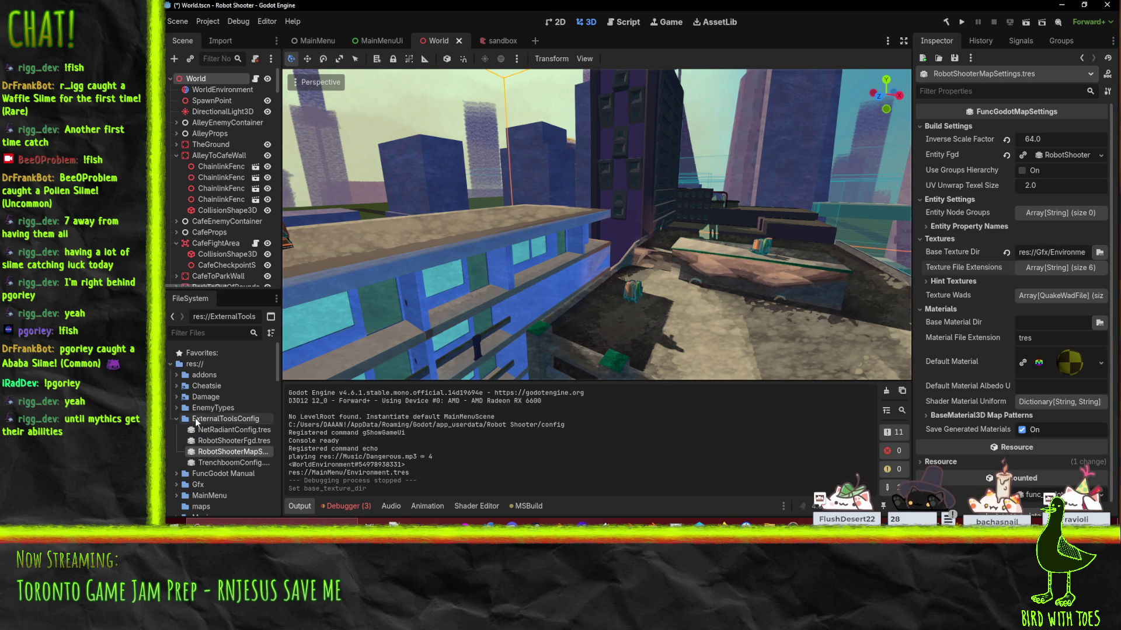
# Step: Browse the FuncGodot Manual, Gfx, Environment and Props folders in the FileSystem dock
pyautogui.click(176, 473)
pyautogui.click(178, 458)
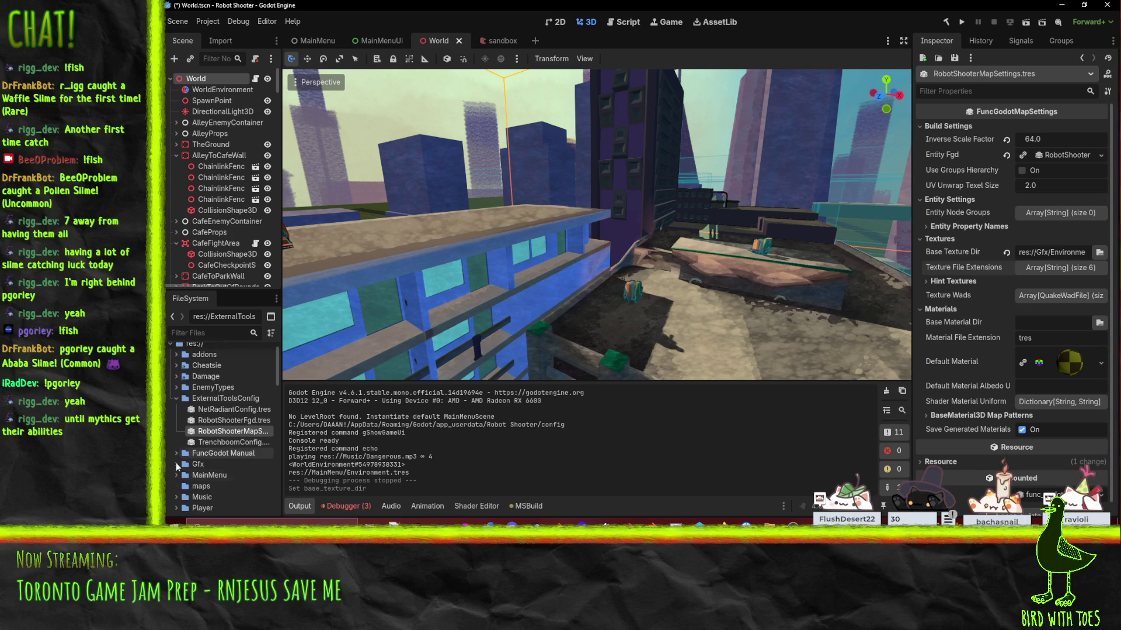
pyautogui.click(174, 466)
pyautogui.scroll(-2, 174, 466)
pyautogui.click(182, 444)
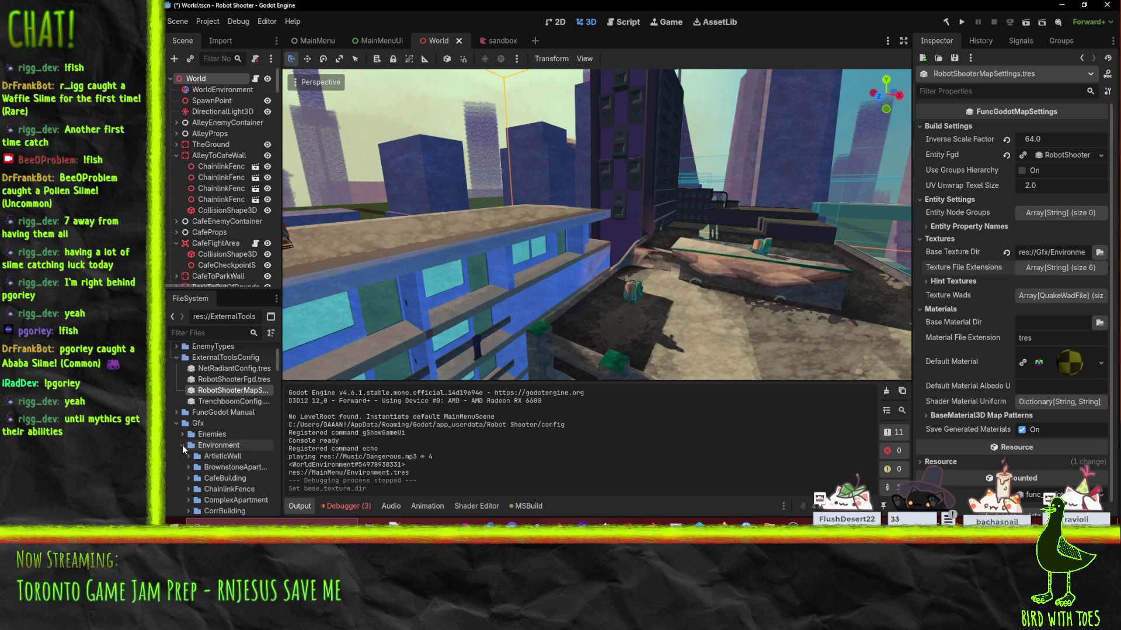
pyautogui.scroll(-5, 182, 445)
pyautogui.scroll(2, 212, 387)
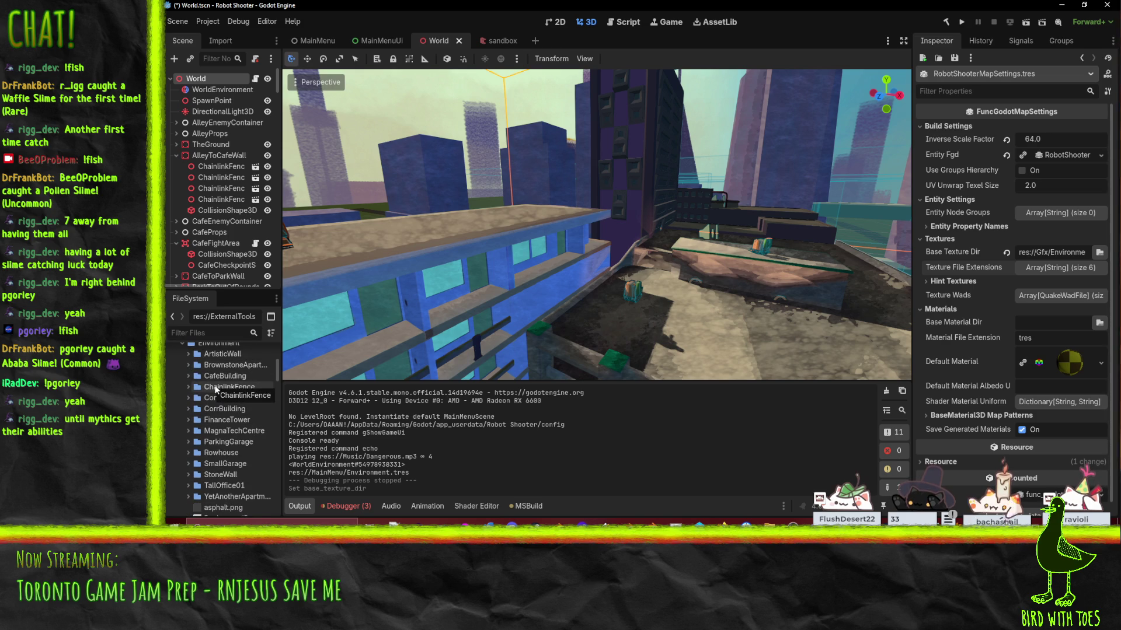
pyautogui.scroll(-5, 216, 385)
pyautogui.scroll(6, 222, 382)
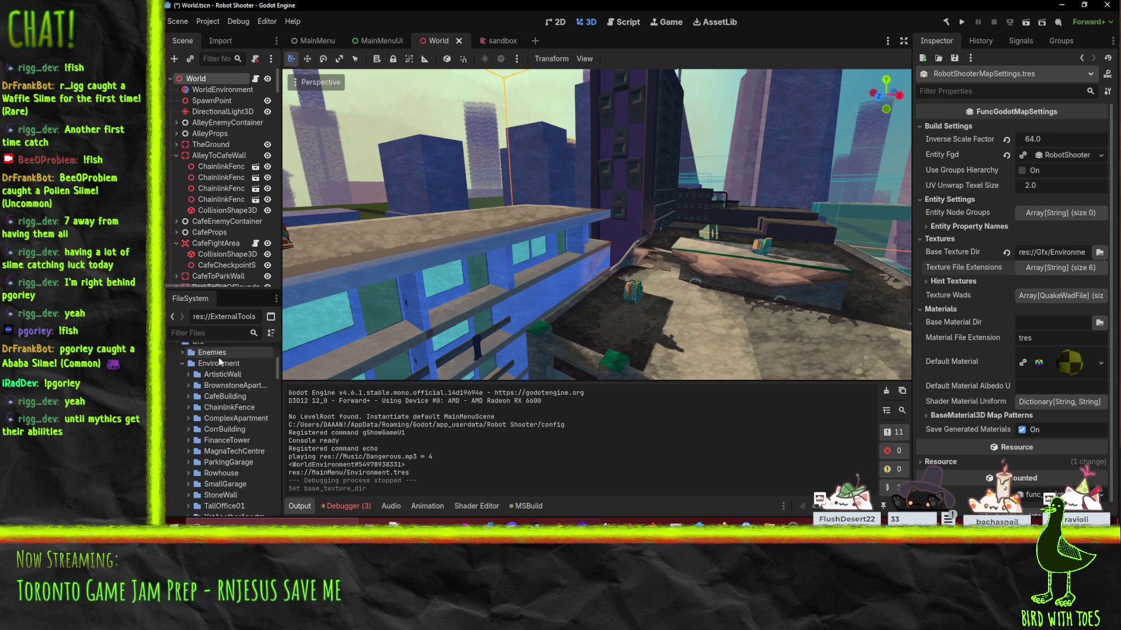
pyautogui.click(181, 363)
pyautogui.click(183, 386)
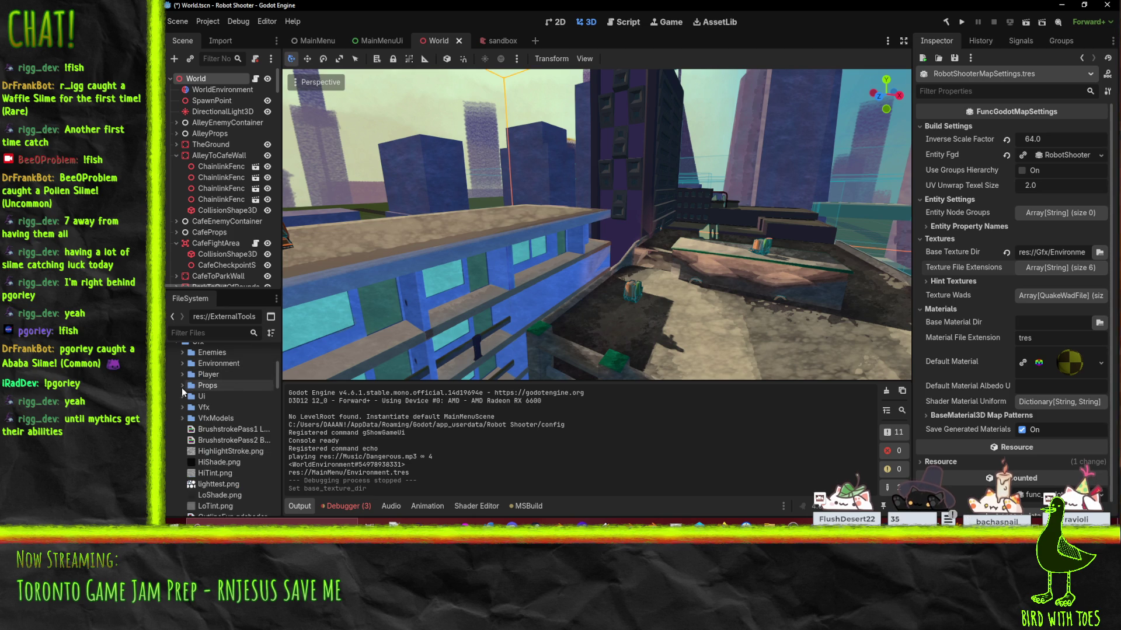
pyautogui.click(180, 386)
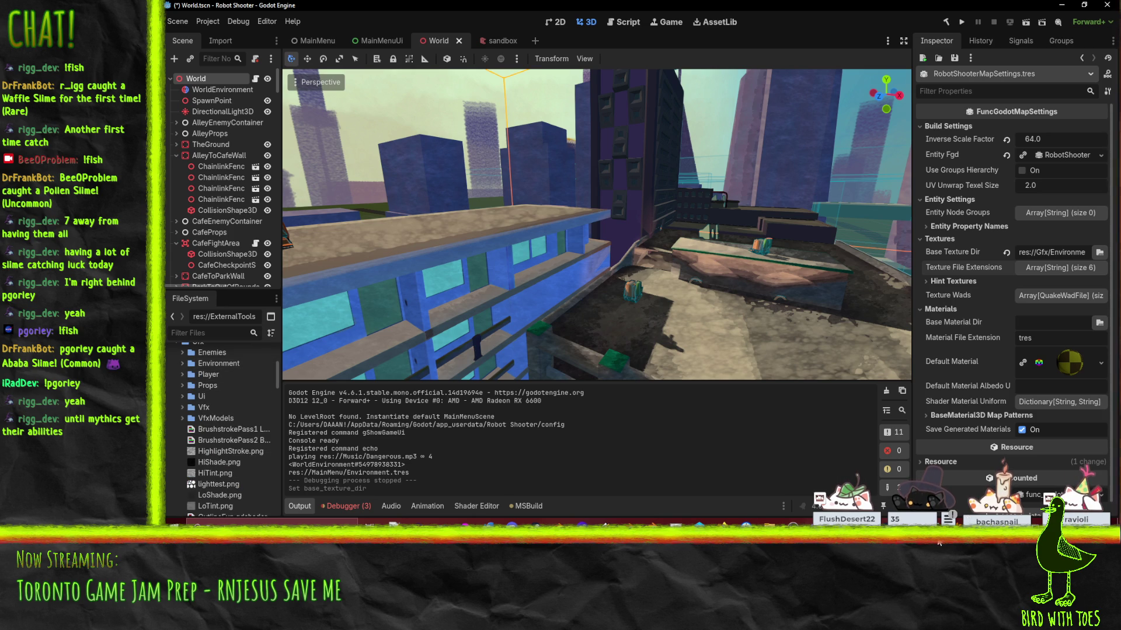
pyautogui.hotkey('alt', 'Tab')
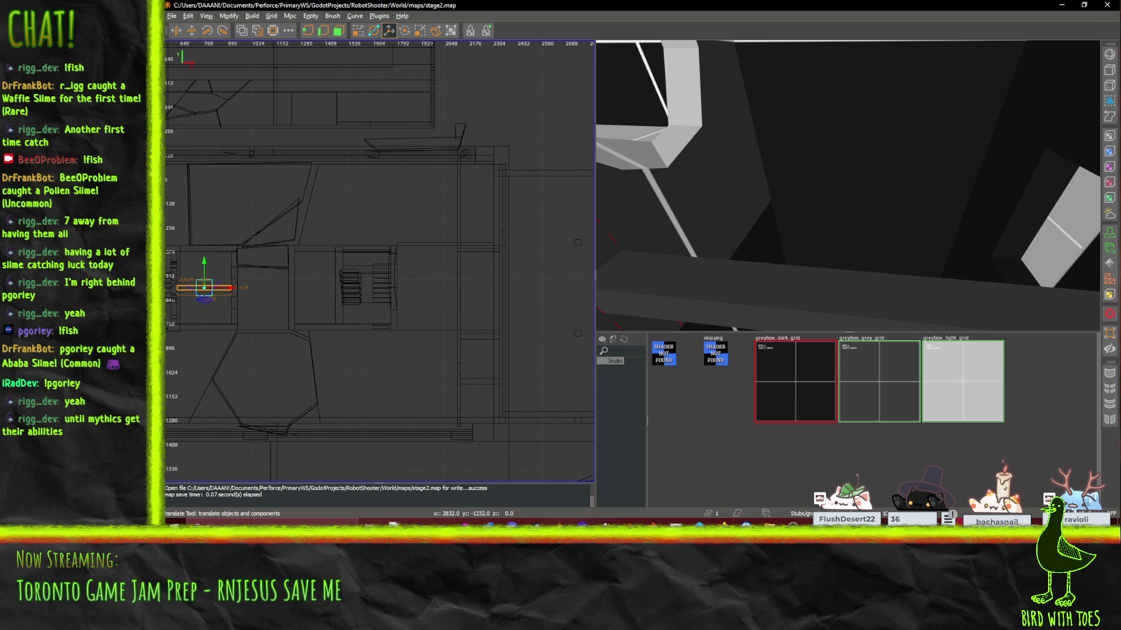
pyautogui.hotkey('alt', 'Tab')
pyautogui.click(220, 331)
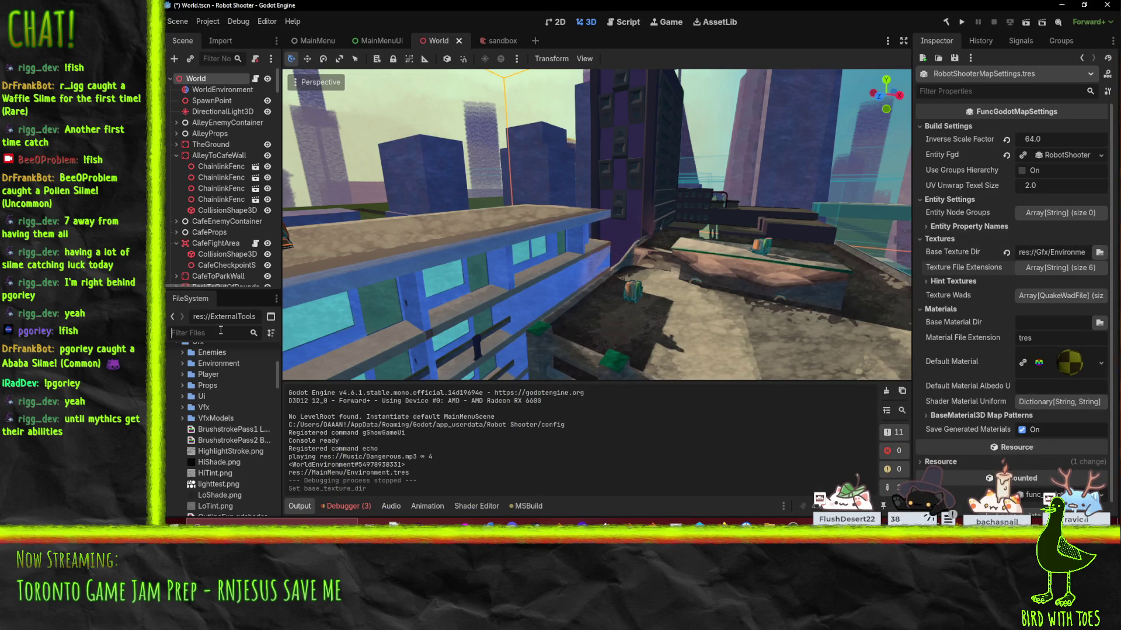
pyautogui.write('stubs')
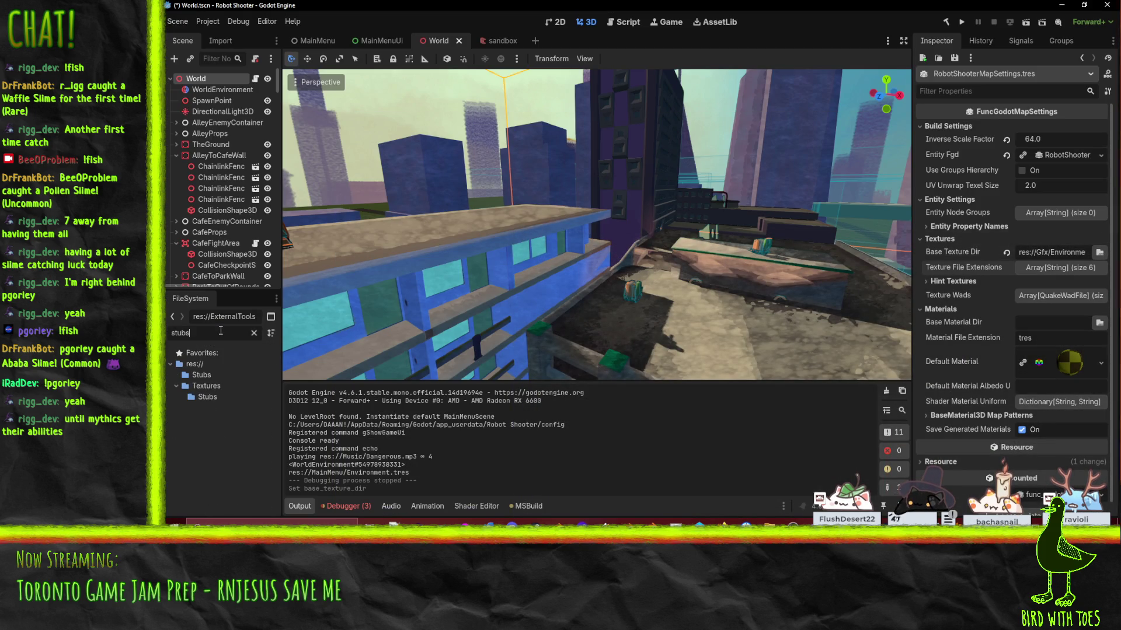
pyautogui.click(202, 375)
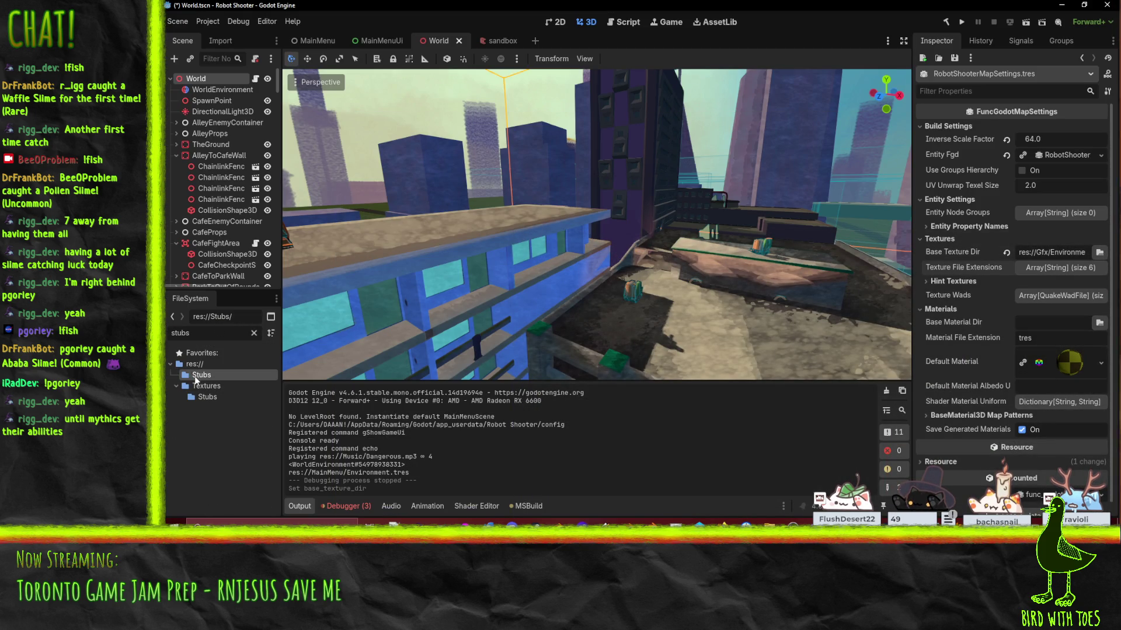
pyautogui.click(212, 399)
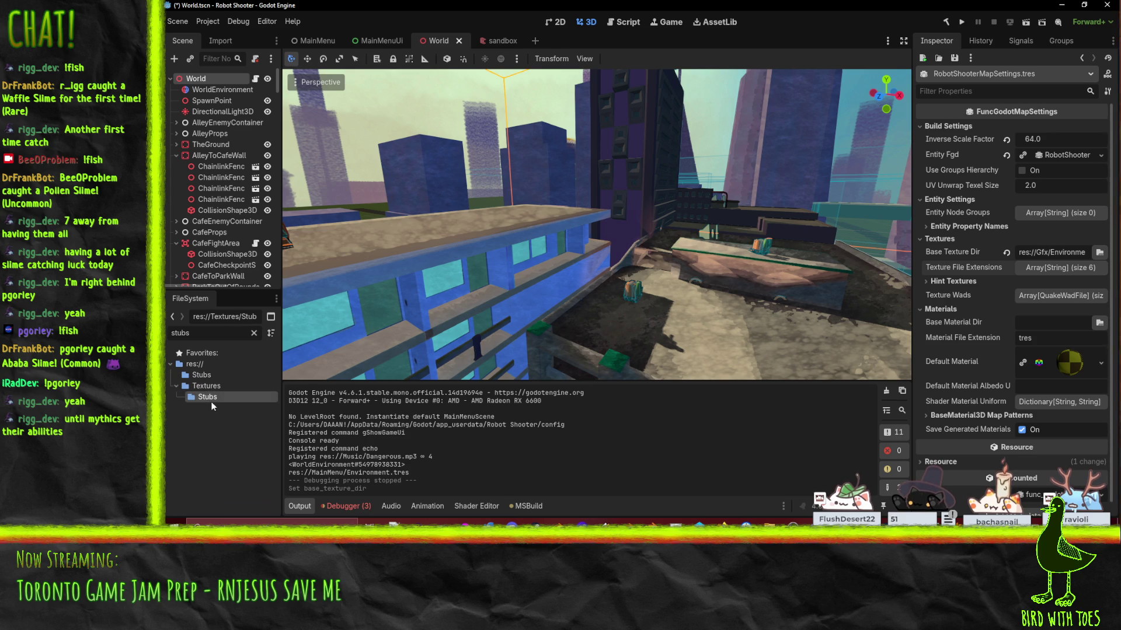
pyautogui.click(254, 332)
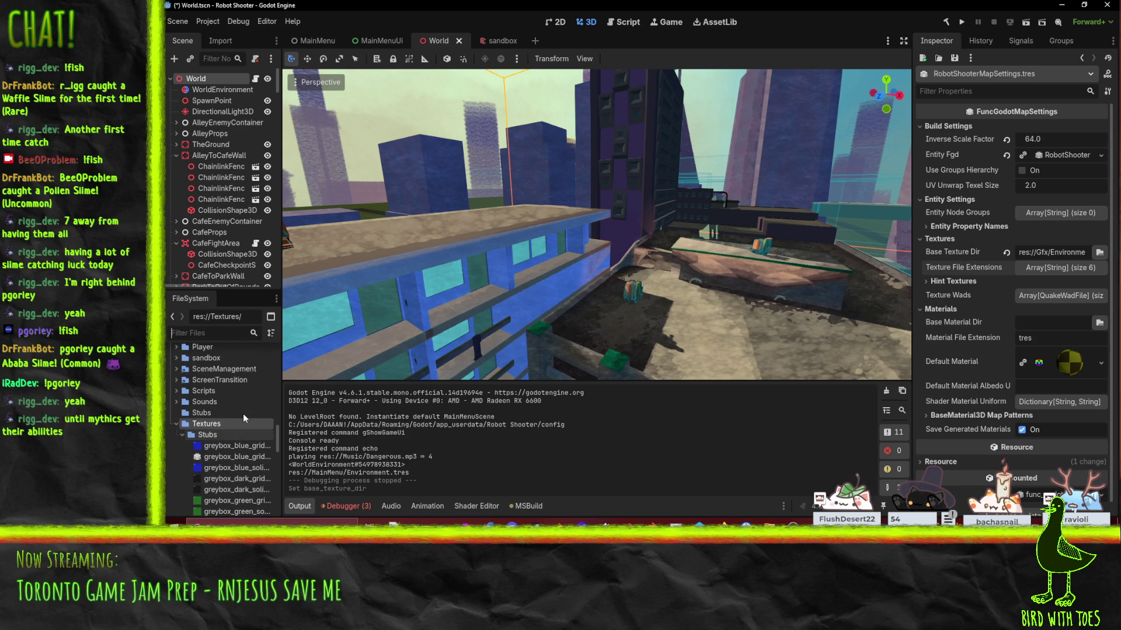
pyautogui.click(913, 499)
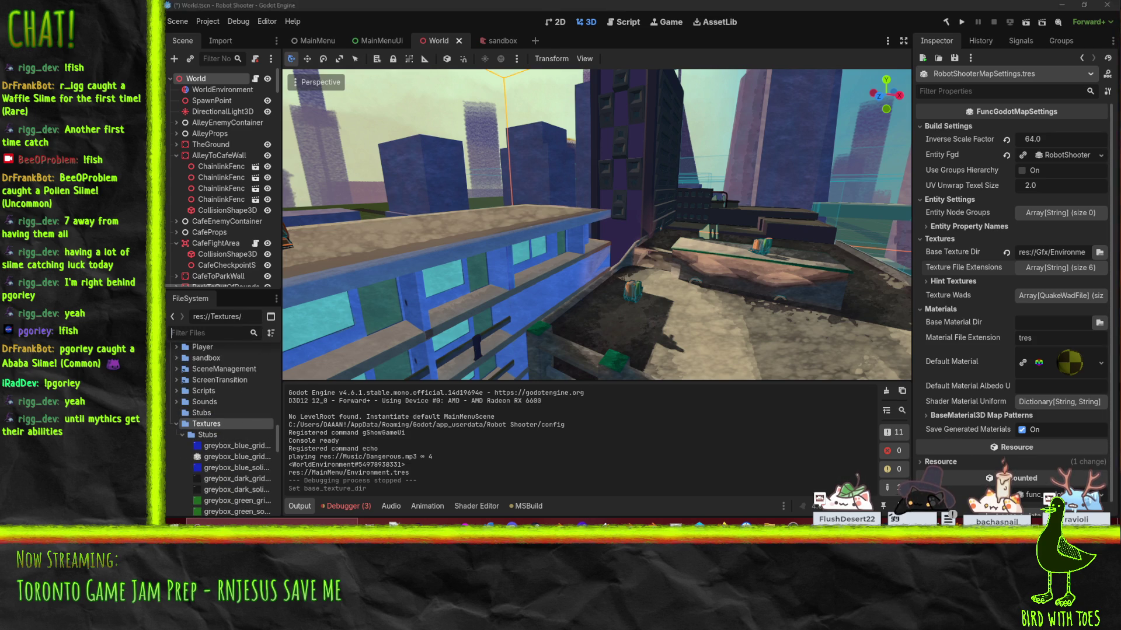
pyautogui.hotkey('alt', 'Tab')
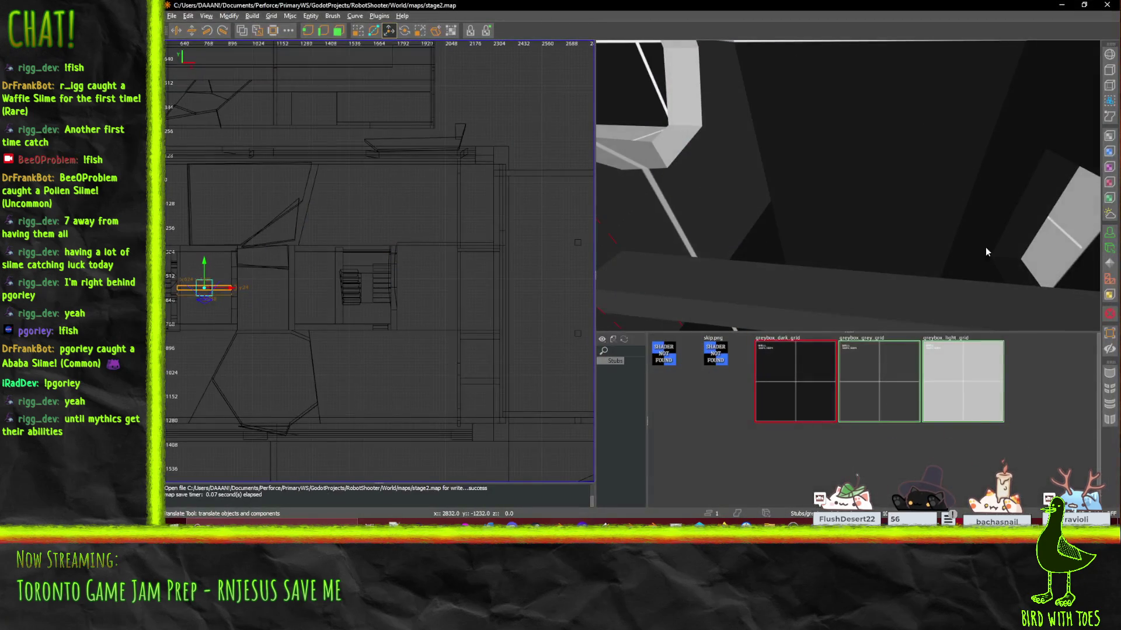
pyautogui.click(1107, 6)
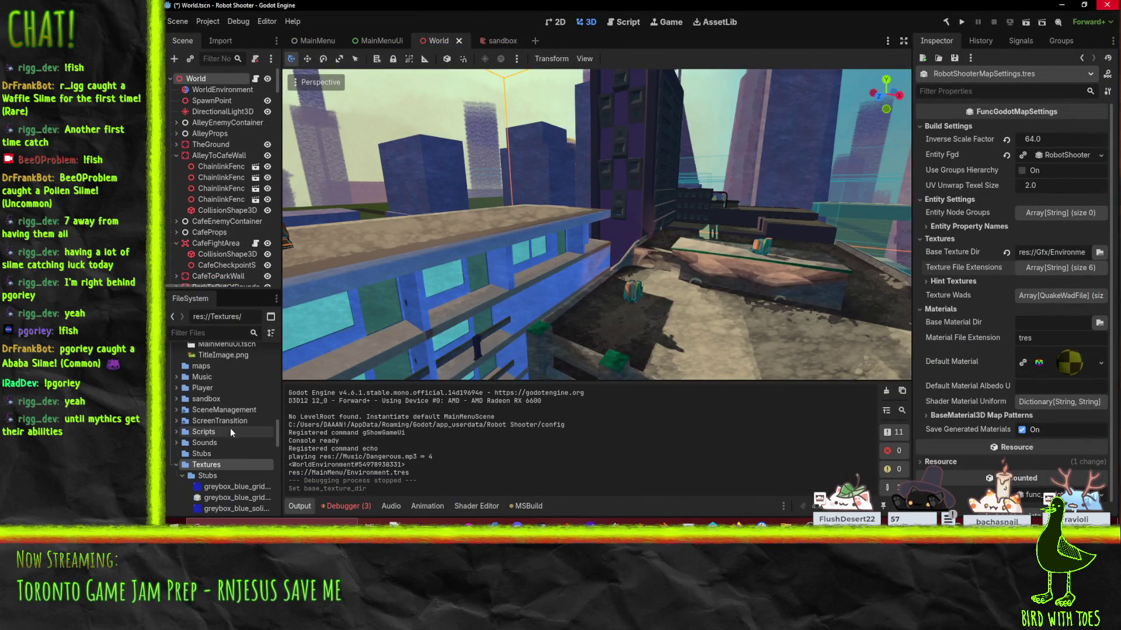
pyautogui.scroll(-3, 205, 465)
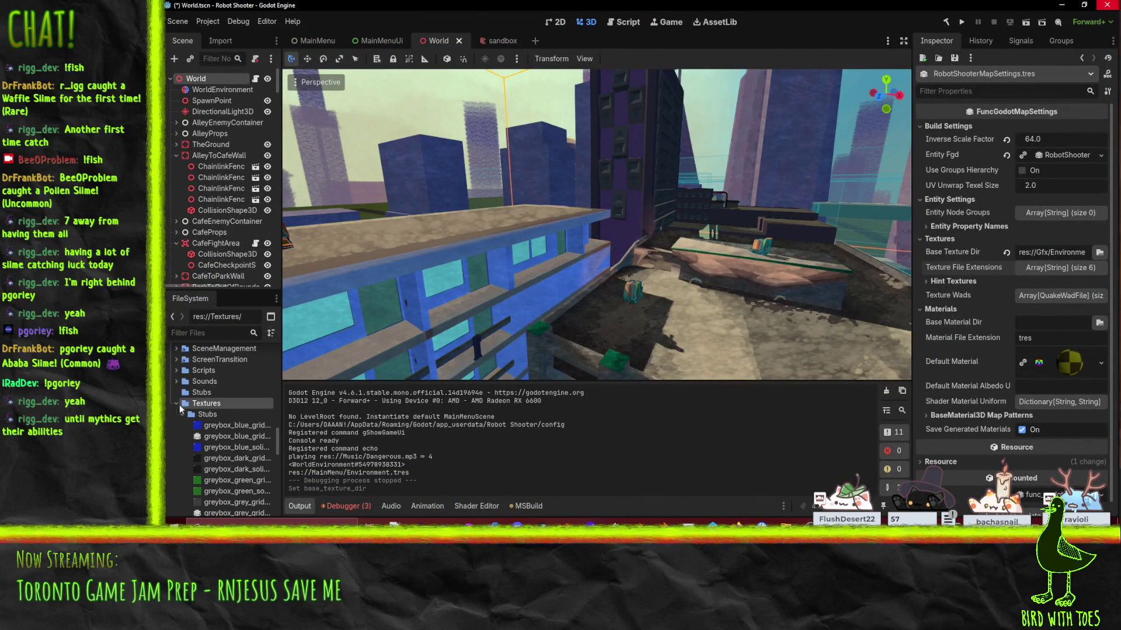
pyautogui.click(178, 404)
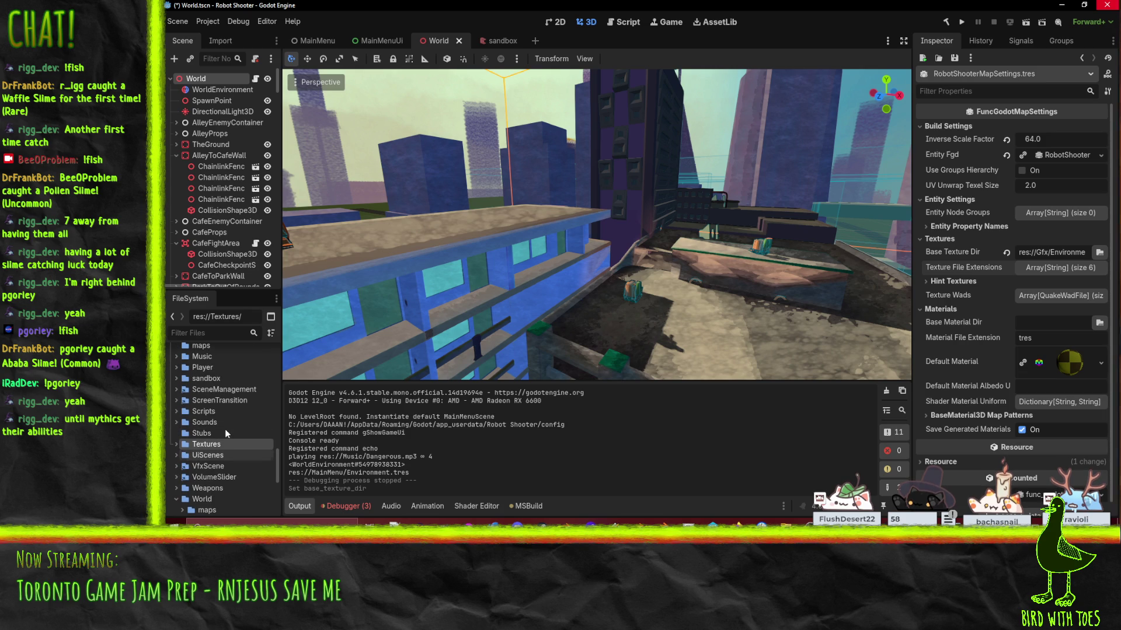
pyautogui.scroll(2, 205, 388)
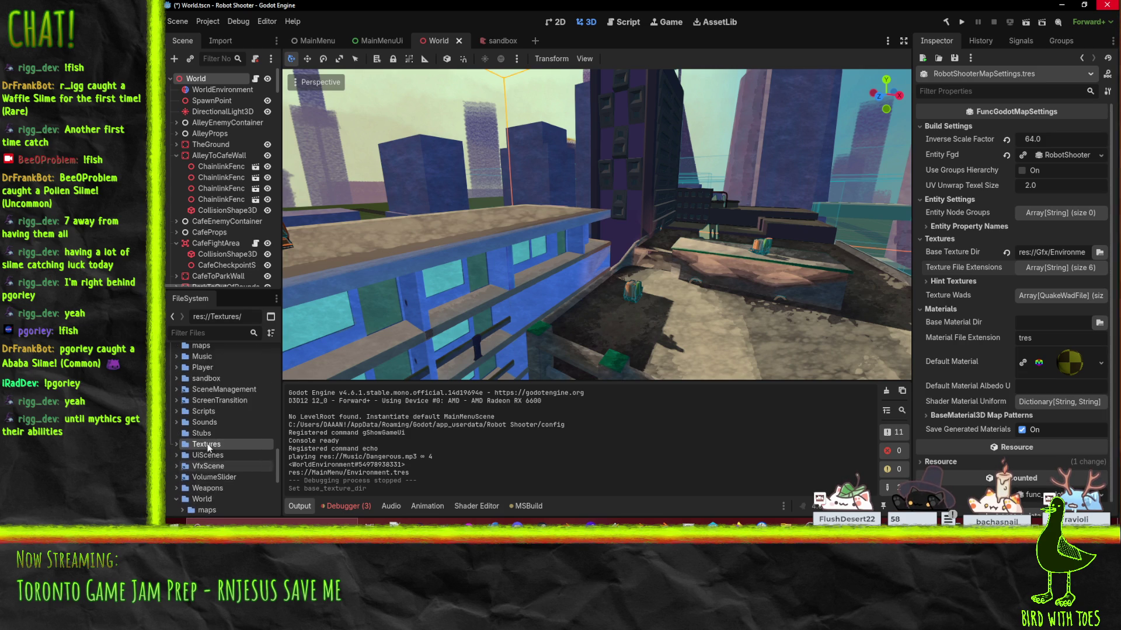
pyautogui.scroll(-4, 178, 366)
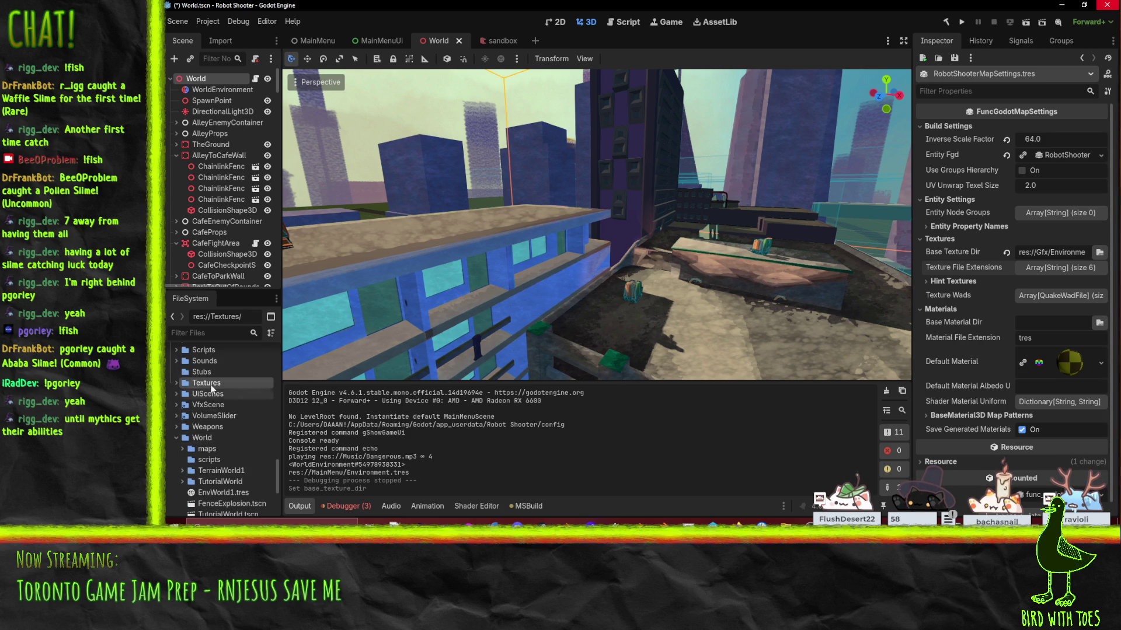
# Step: Move the Textures folder into World and clear the Output log errors
pyautogui.moveTo(210, 389); pyautogui.dragTo(202, 437)
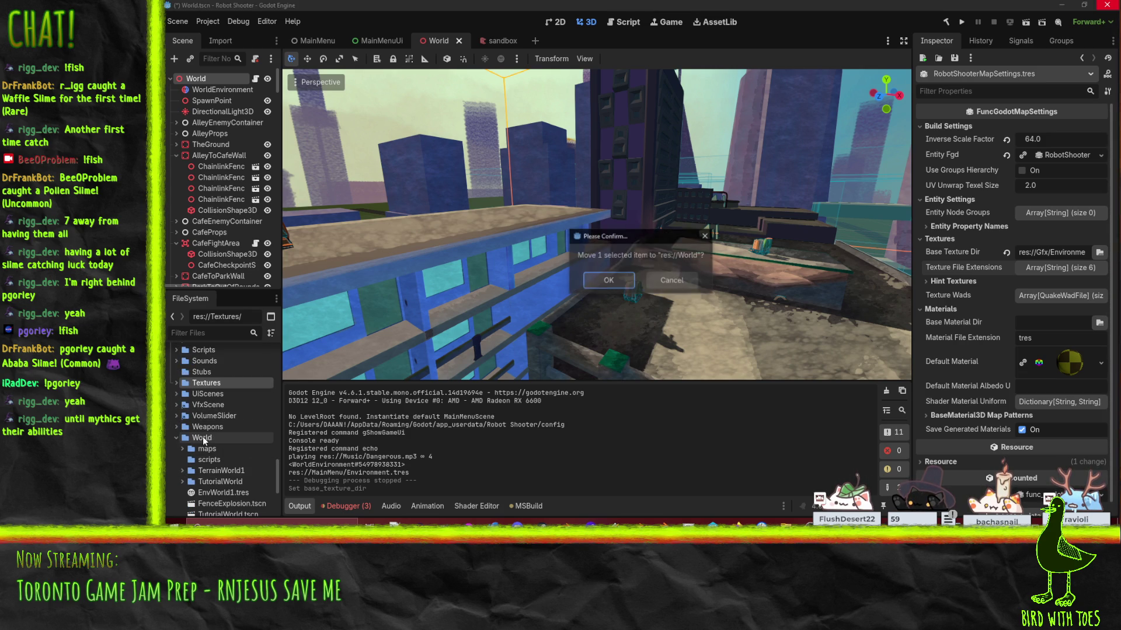
pyautogui.click(608, 281)
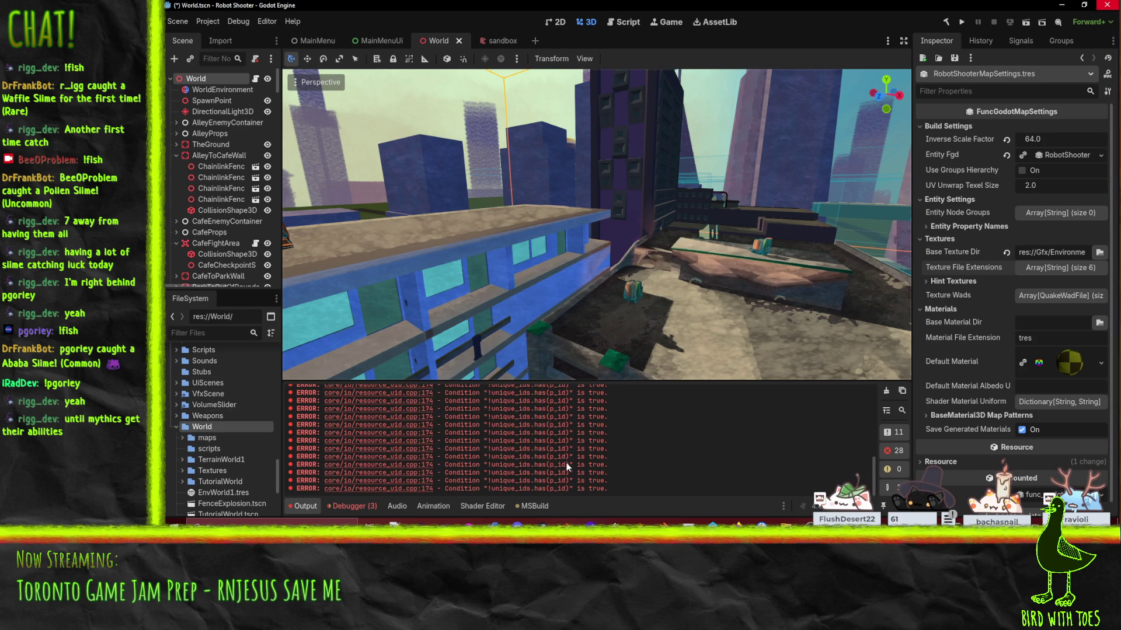
pyautogui.click(886, 391)
pyautogui.scroll(-3, 223, 447)
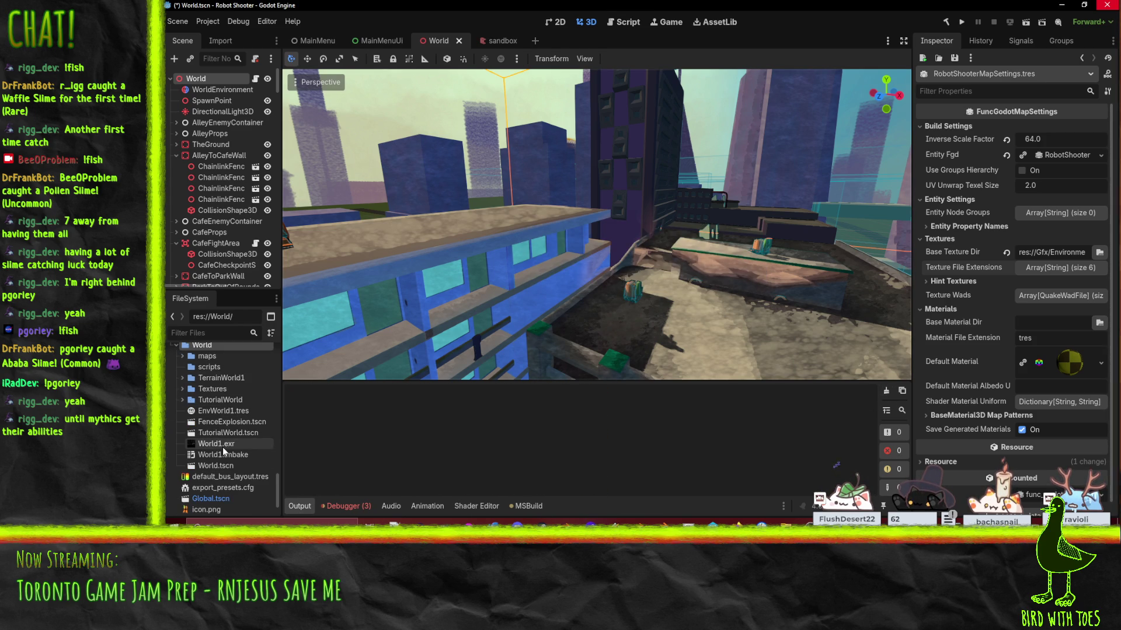
# Step: Inspect the greybox_orange_grid material, its texture image, Shader Attributes and full texture path
pyautogui.click(183, 390)
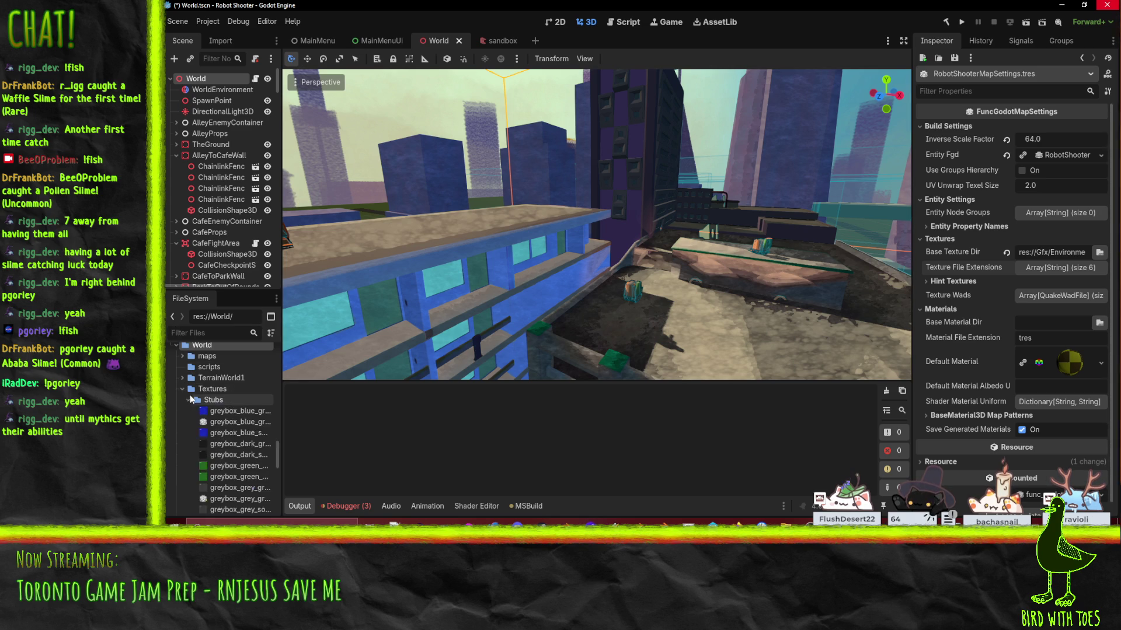
pyautogui.scroll(-4, 251, 438)
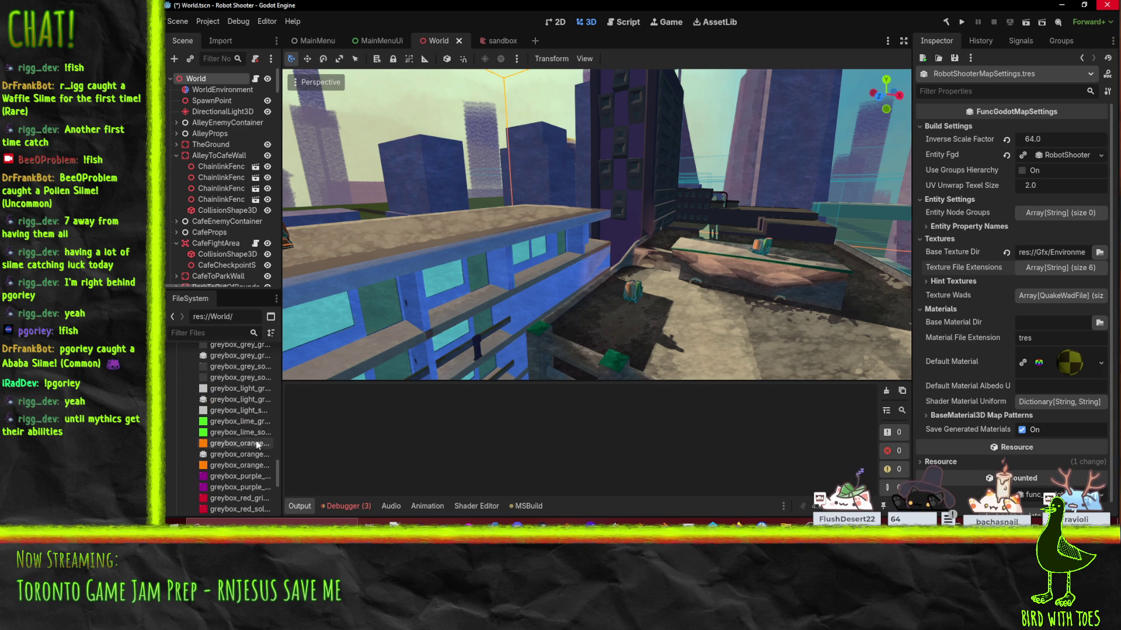
pyautogui.click(234, 454)
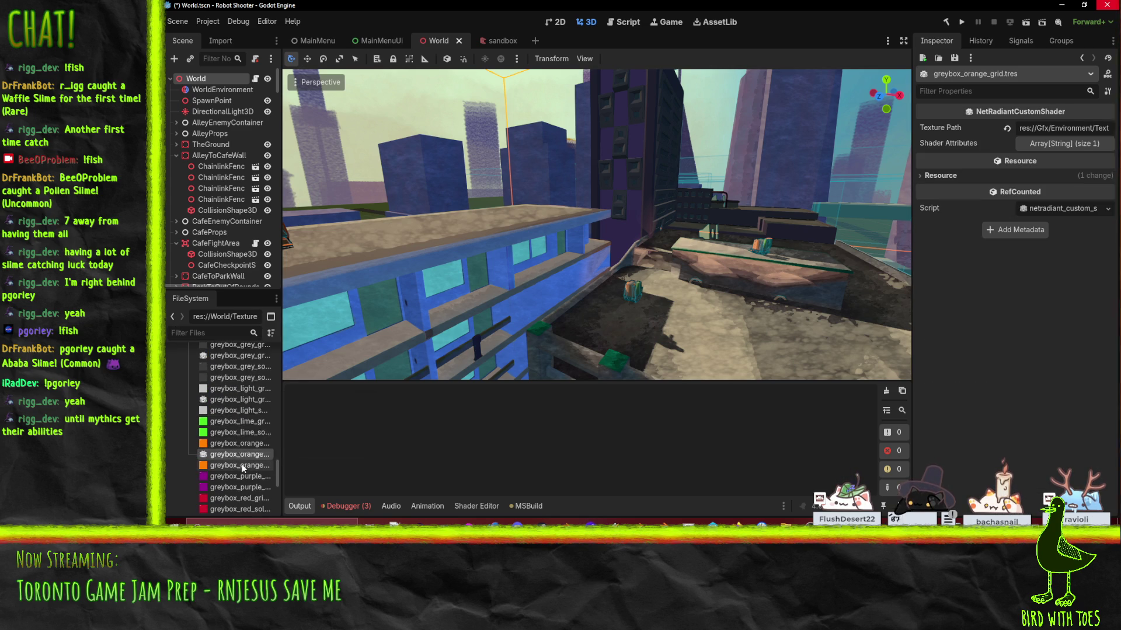
pyautogui.click(243, 466)
pyautogui.click(237, 444)
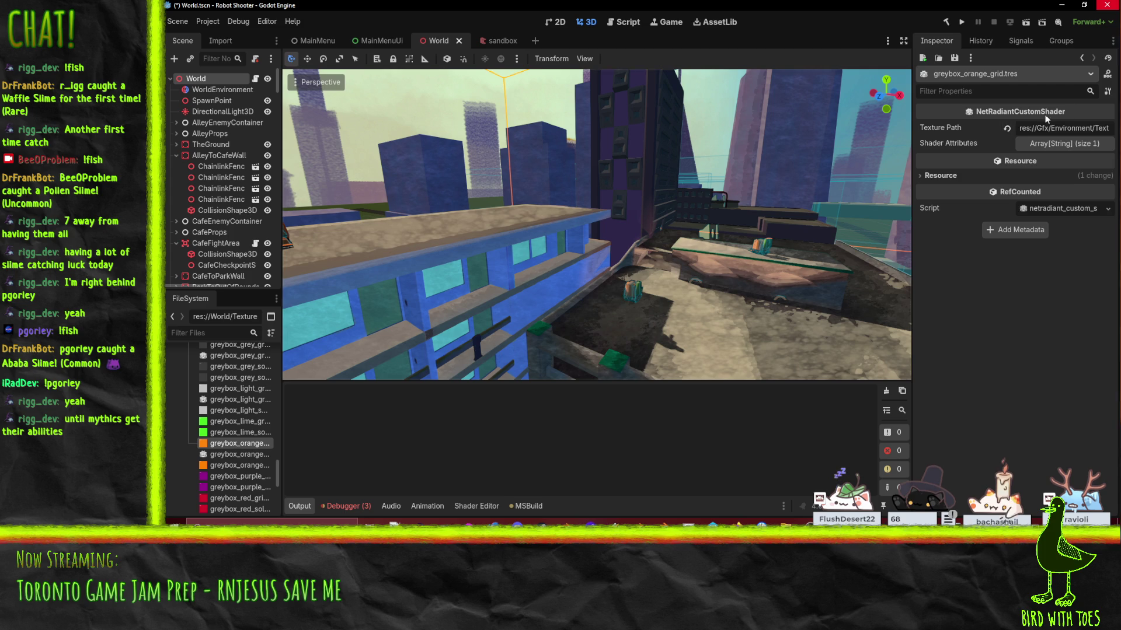
pyautogui.click(1060, 143)
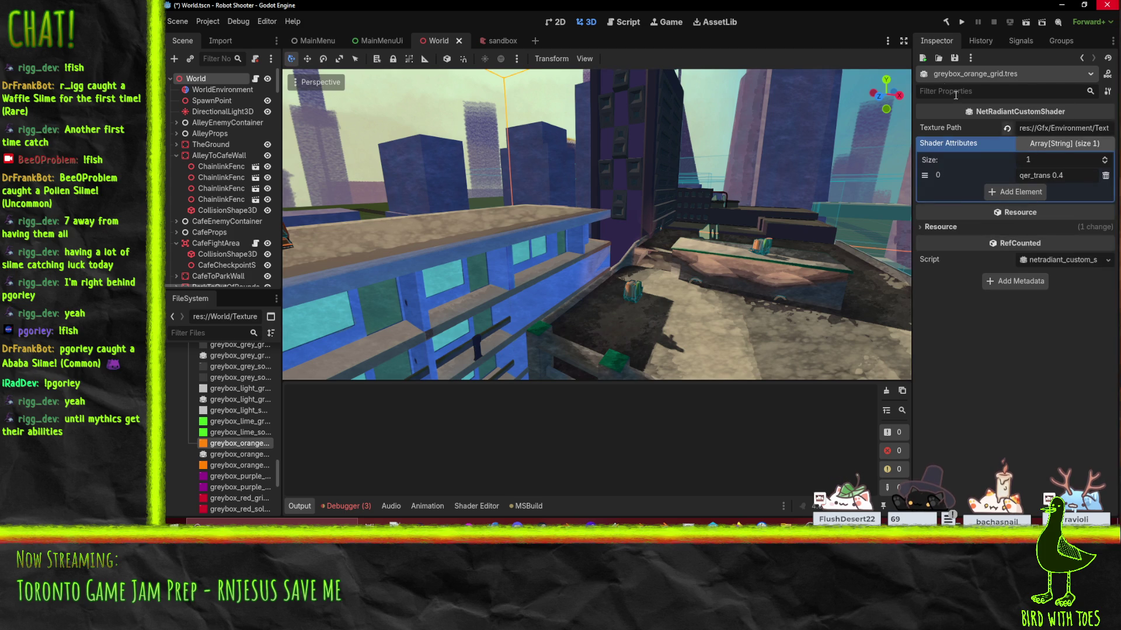
pyautogui.click(1068, 143)
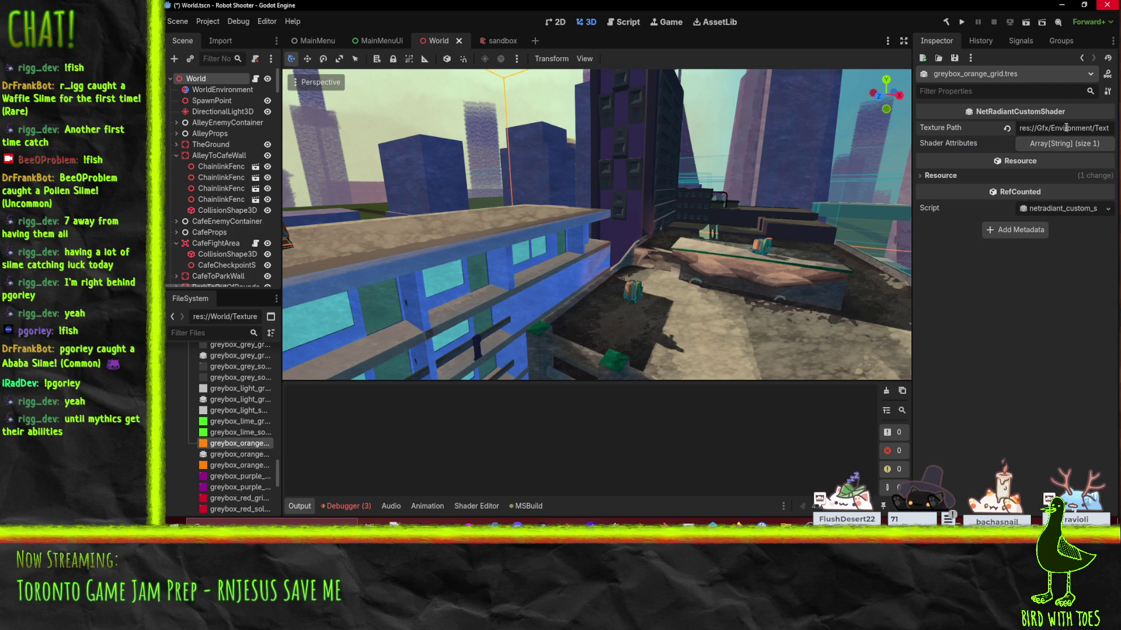
pyautogui.click(1040, 127)
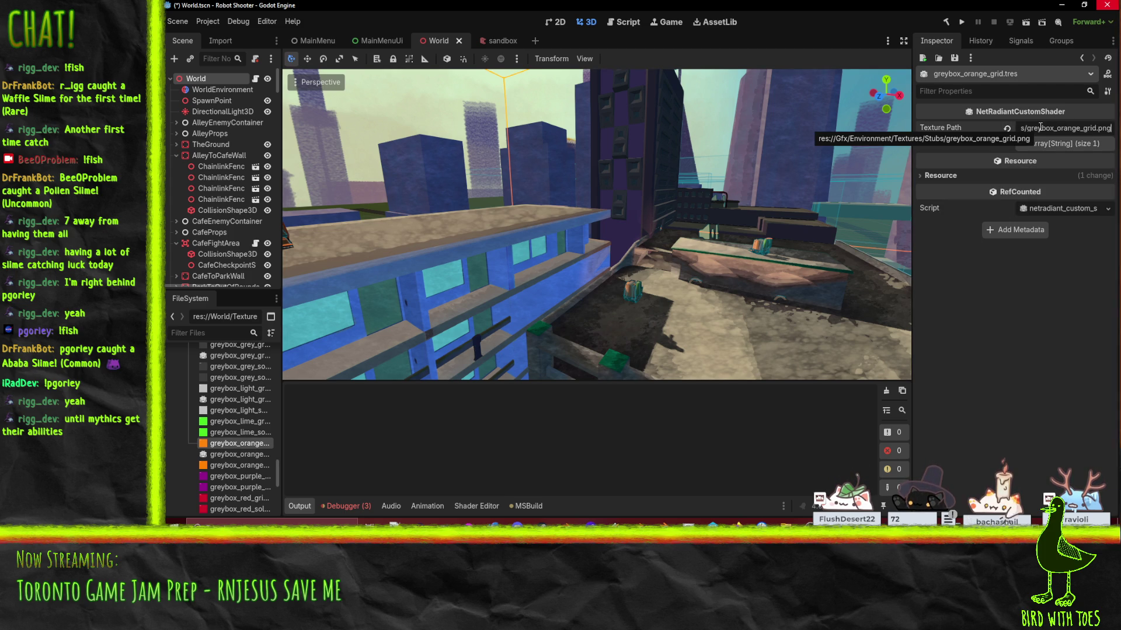
pyautogui.scroll(5, 216, 428)
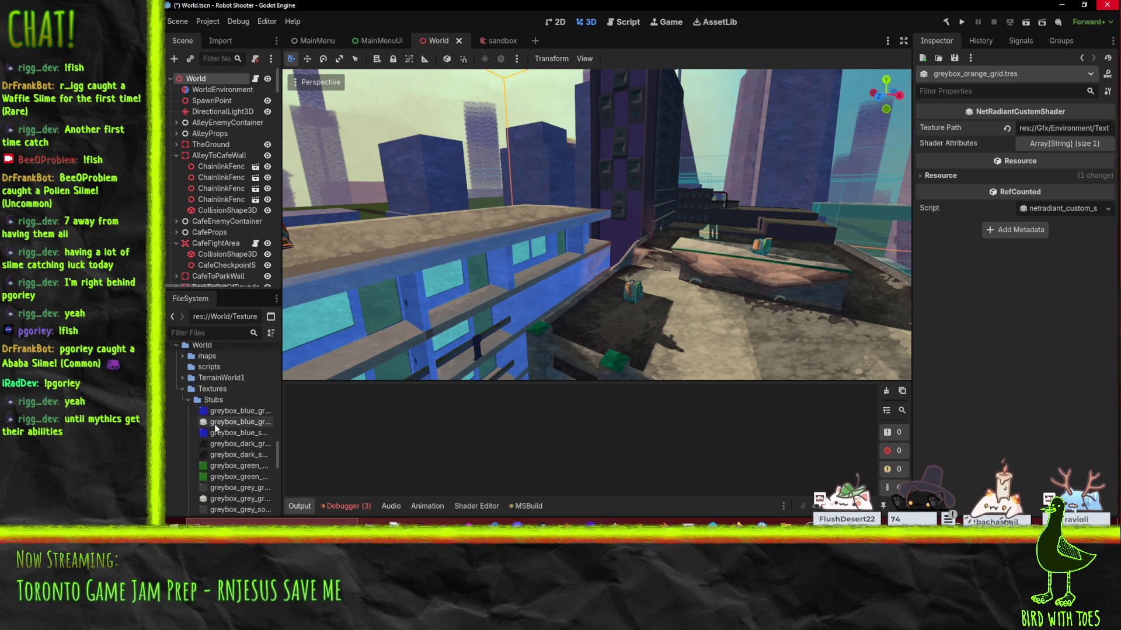
# Step: Rename the moved Textures folder to 'texture'
pyautogui.click(213, 389)
pyautogui.write('texture')
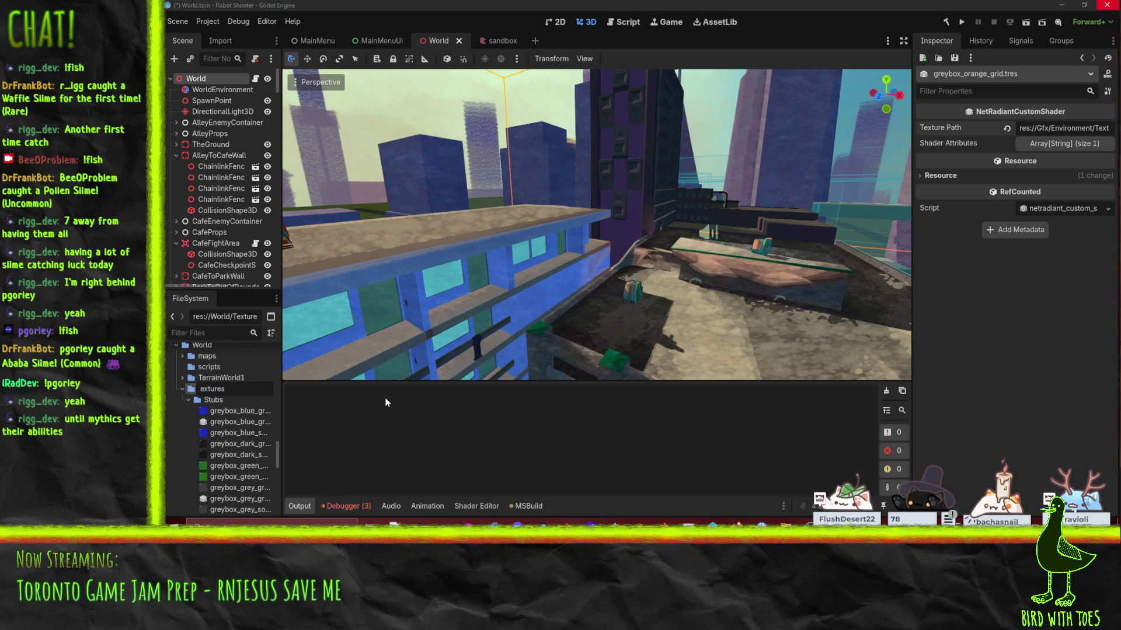
pyautogui.press('Return')
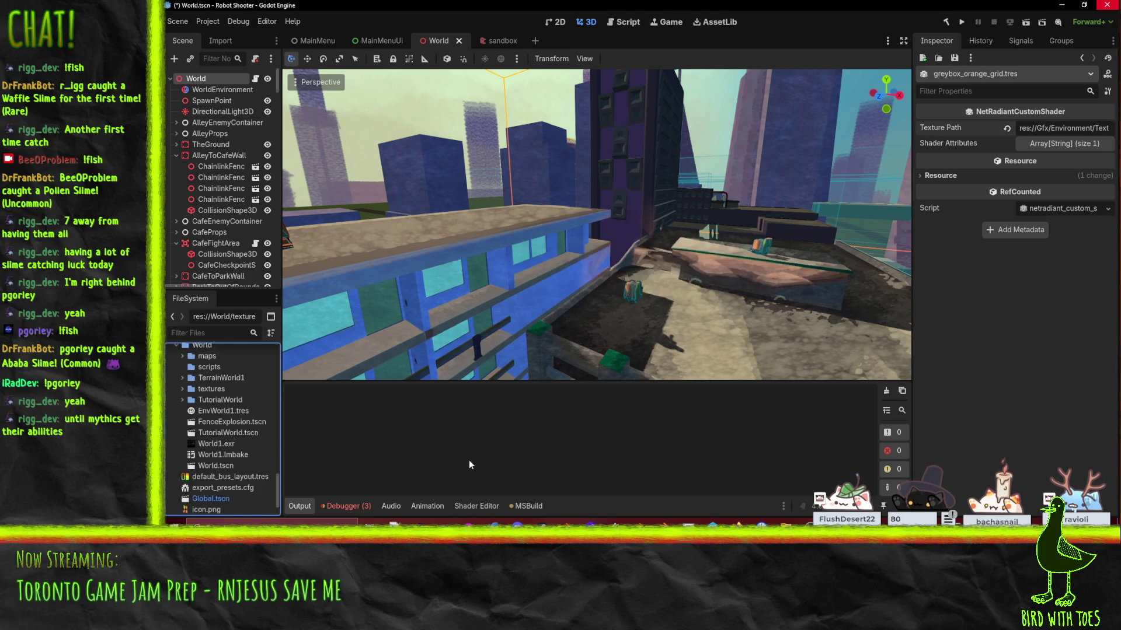
# Step: Select the maps folder inside World and open File Explorer on the Godot install folder
pyautogui.scroll(-2, 227, 475)
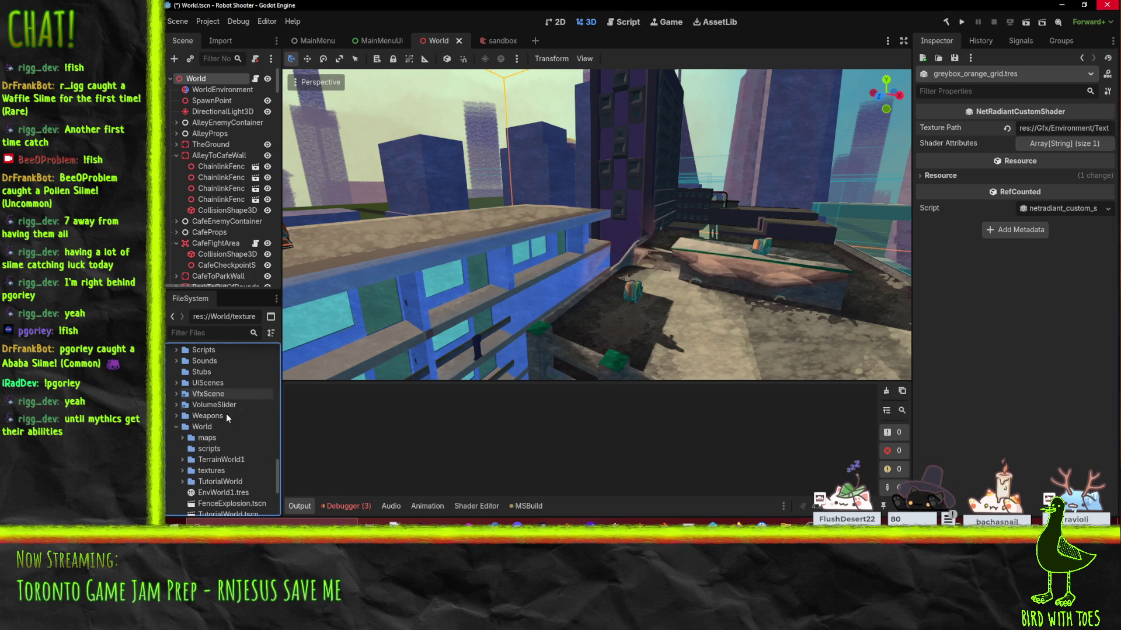
pyautogui.click(192, 439)
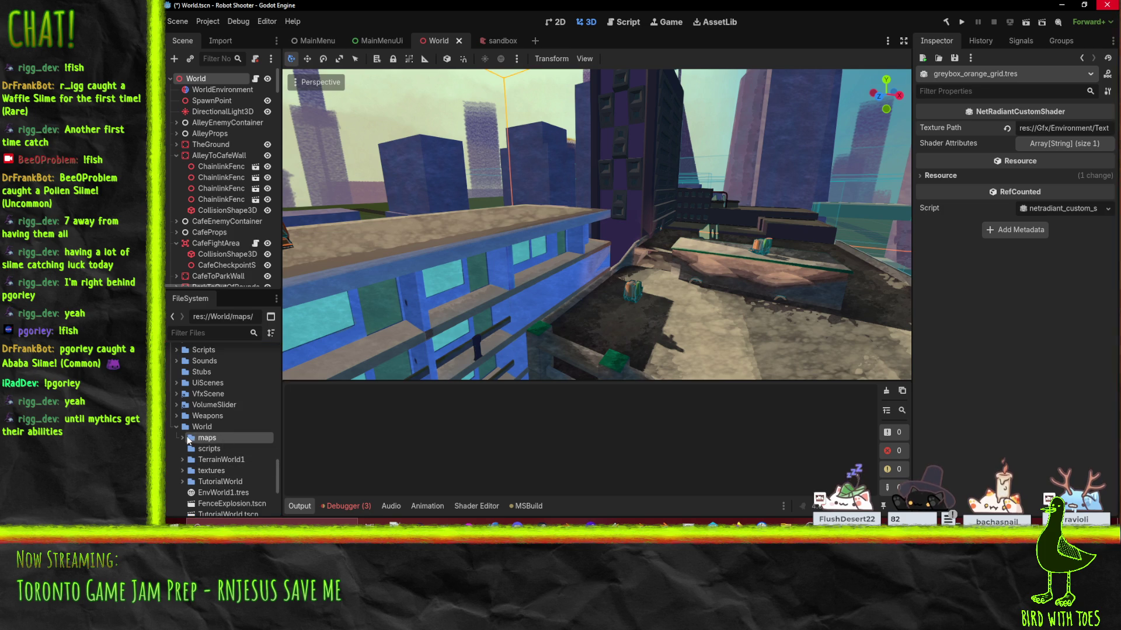
pyautogui.click(786, 522)
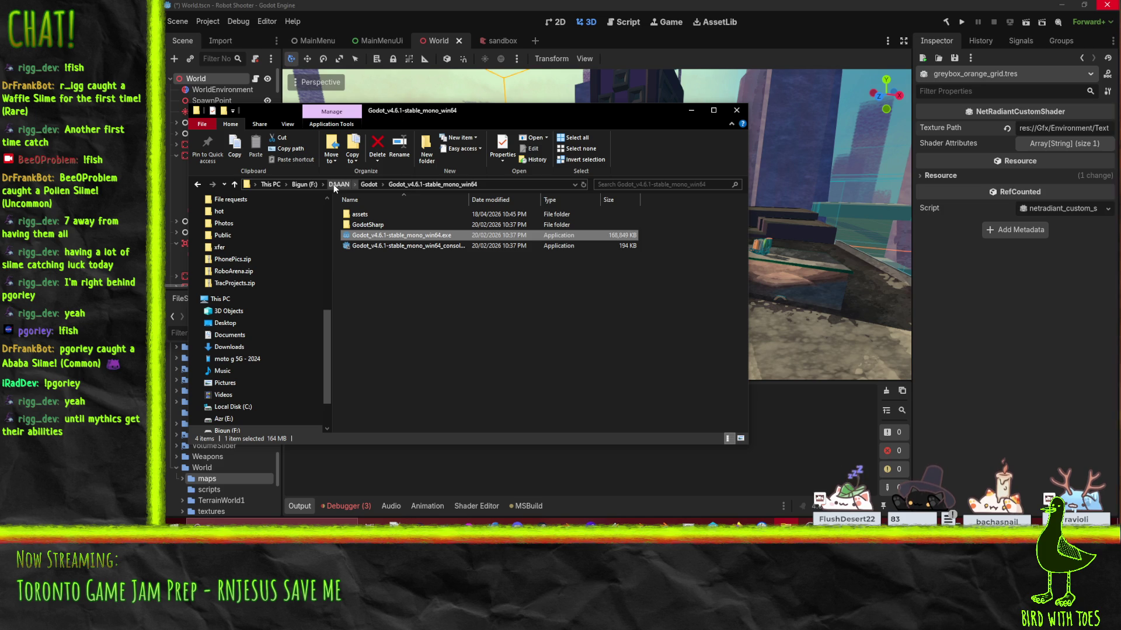
# Step: Navigate File Explorer to Tools > netradiant-custom > gamepacks > robot_shooter.game
pyautogui.click(334, 184)
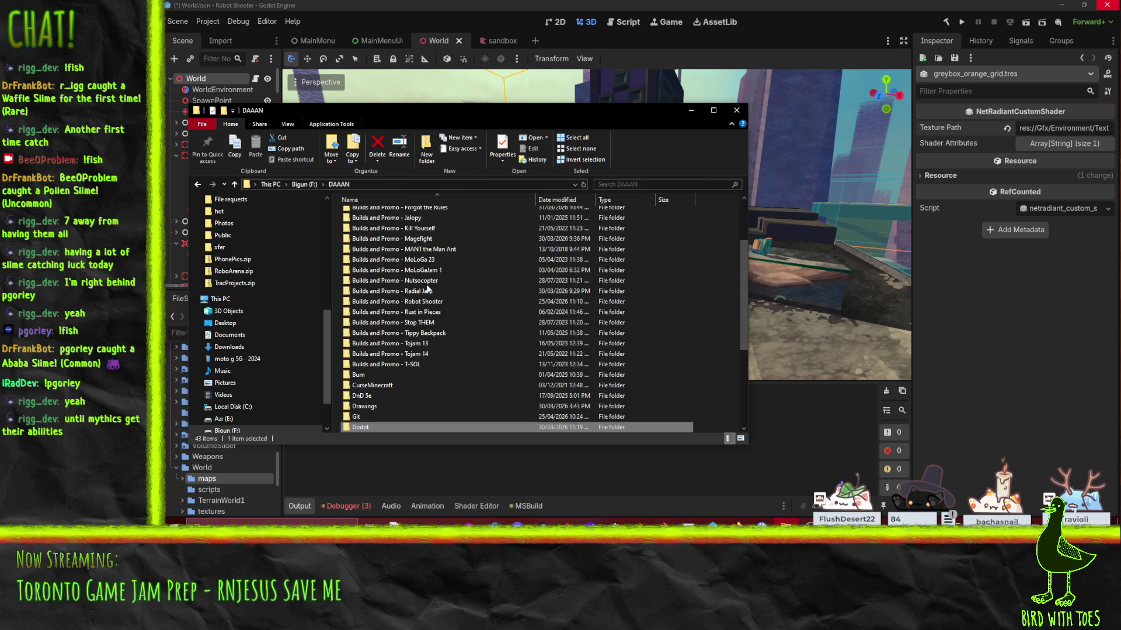
pyautogui.click(434, 373)
pyautogui.doubleClick(369, 364)
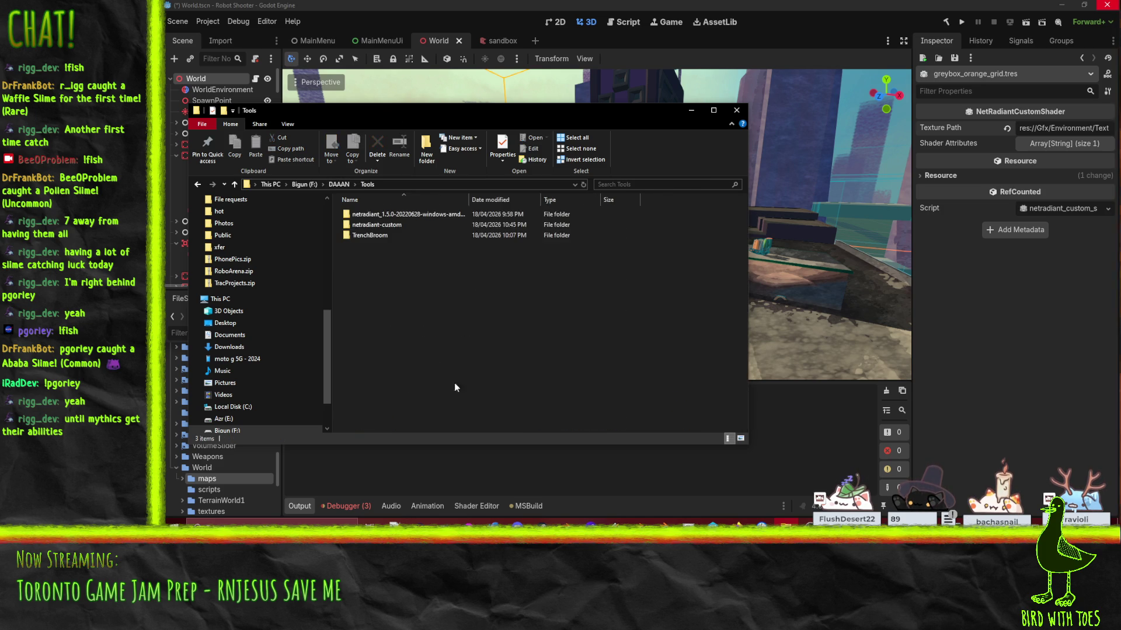
pyautogui.doubleClick(377, 224)
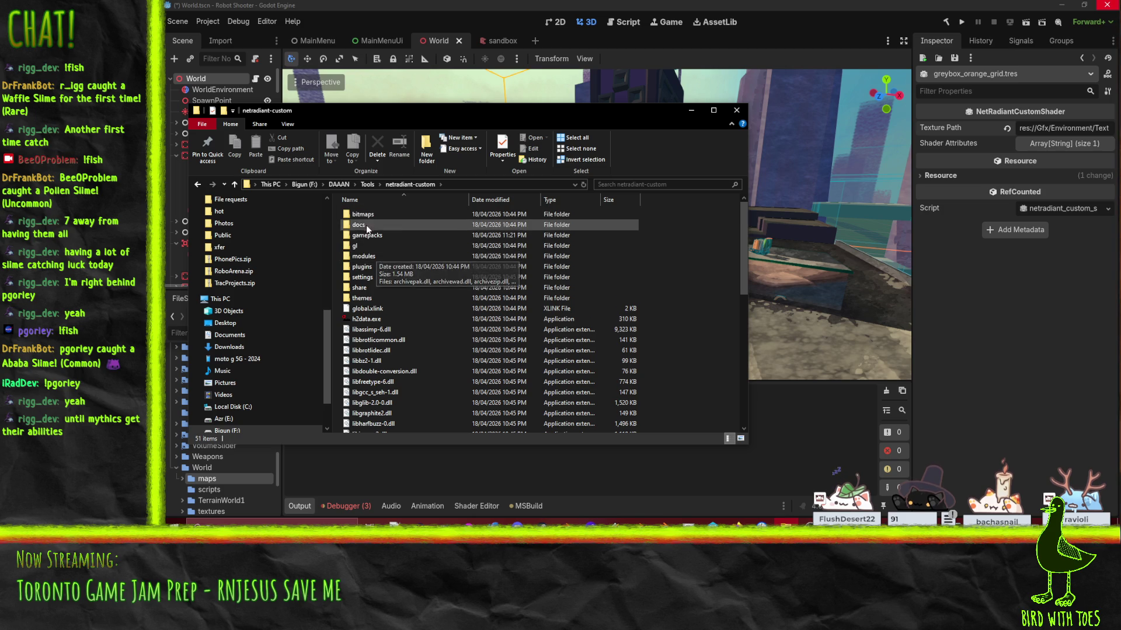
pyautogui.click(374, 235)
pyautogui.doubleClick(374, 236)
pyautogui.scroll(-3, 408, 292)
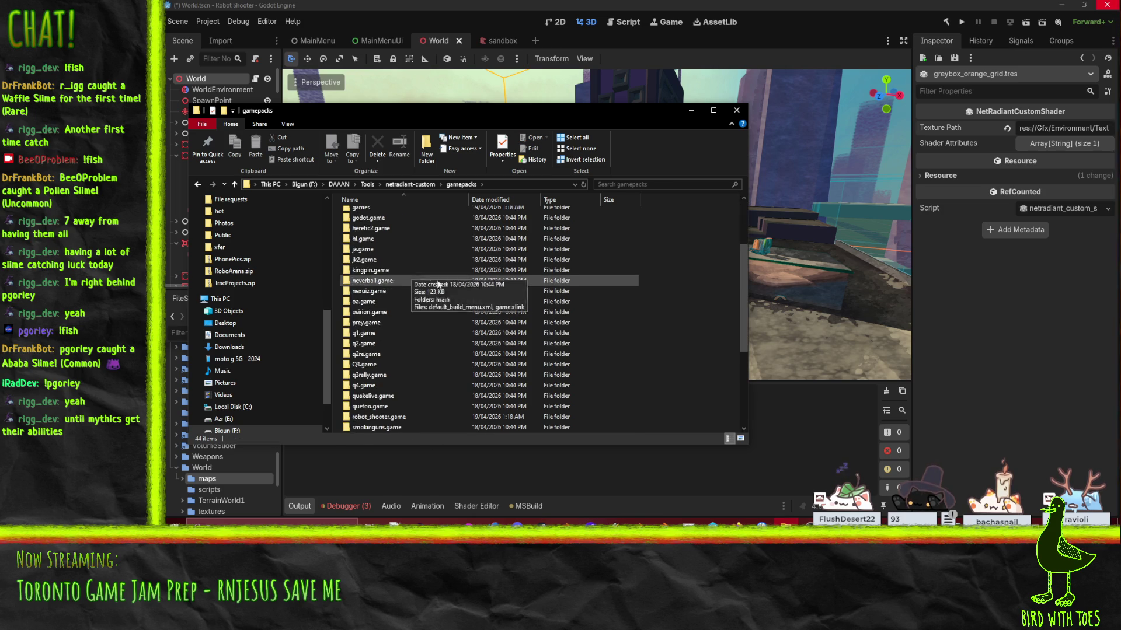
pyautogui.click(402, 281)
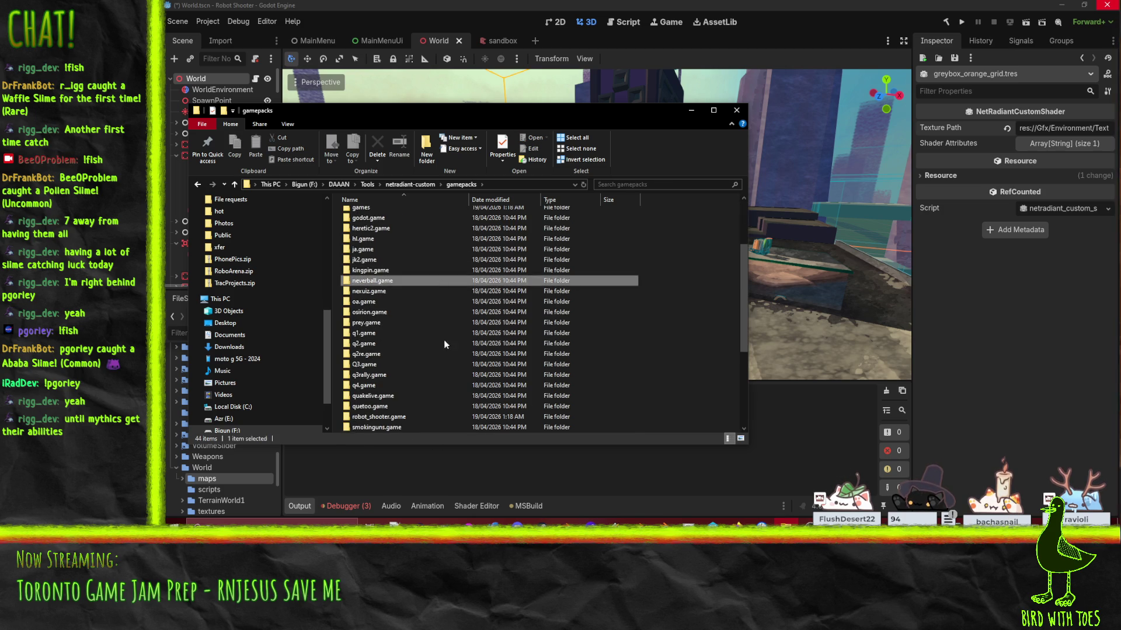
pyautogui.doubleClick(390, 416)
# Step: Open Robot Shooter.fgd with Edit with Notepad++
pyautogui.click(370, 246)
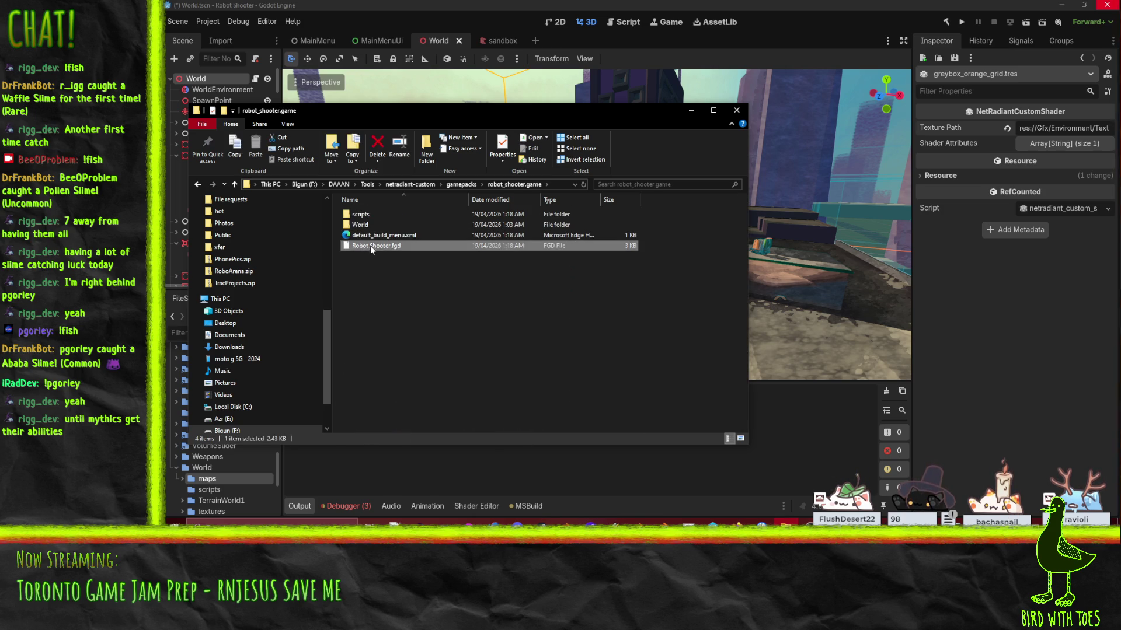
pyautogui.rightClick(373, 250)
pyautogui.click(271, 262)
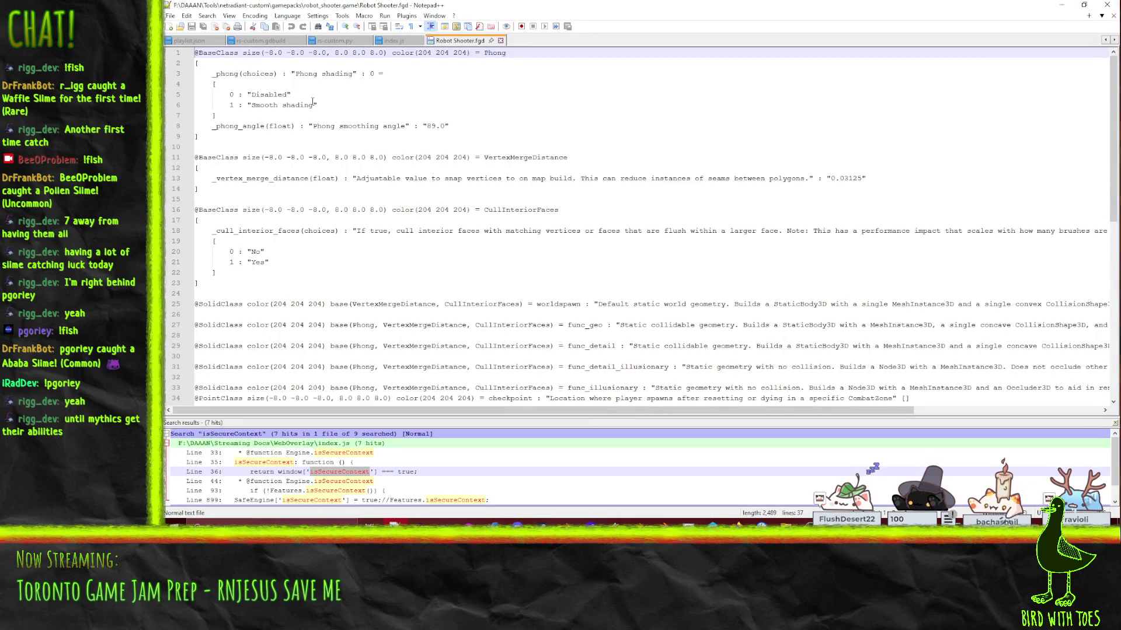
# Step: Search the Robot Shooter FGD for 'texture'
pyautogui.click(292, 105)
pyautogui.hotkey('ctrl', 'f')
pyautogui.write('texture')
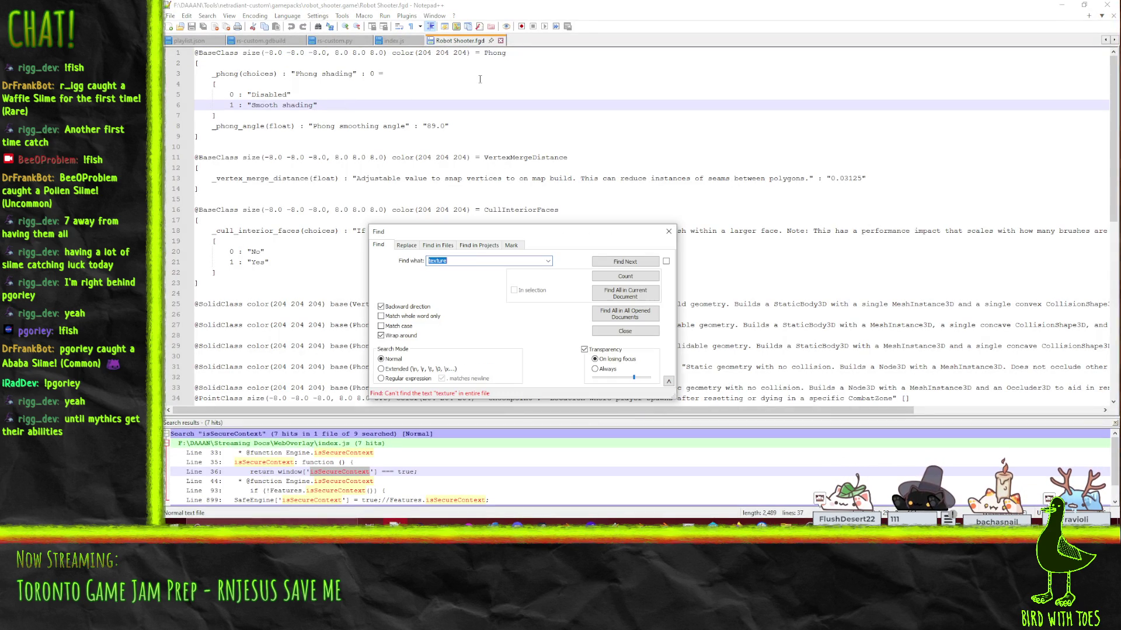
pyautogui.press('Escape')
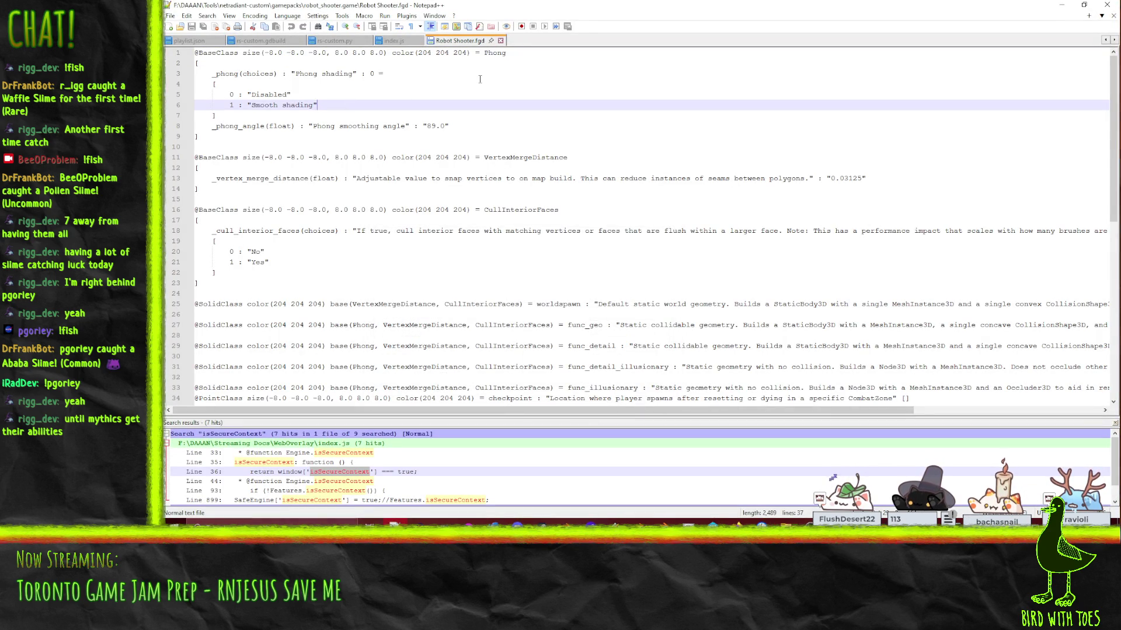
# Step: Review the worldspawn, func_geo, func_detail and func_detail_illusionary class definitions
pyautogui.click(636, 305)
pyautogui.click(642, 325)
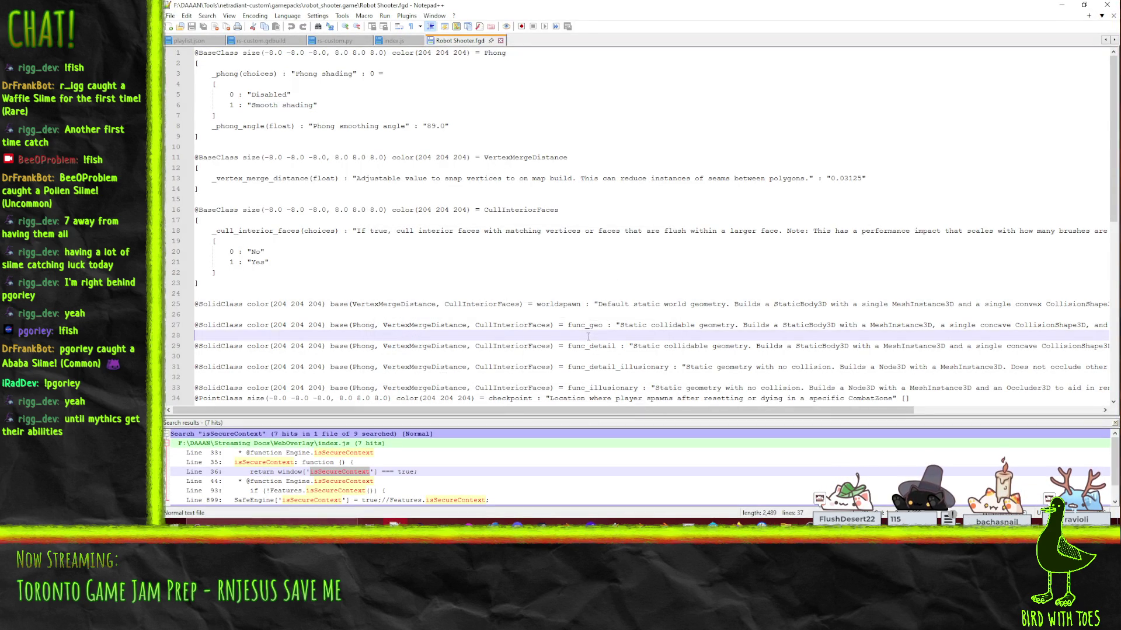
pyautogui.click(647, 346)
pyautogui.click(659, 367)
pyautogui.scroll(-5, 658, 369)
pyautogui.scroll(3, 656, 372)
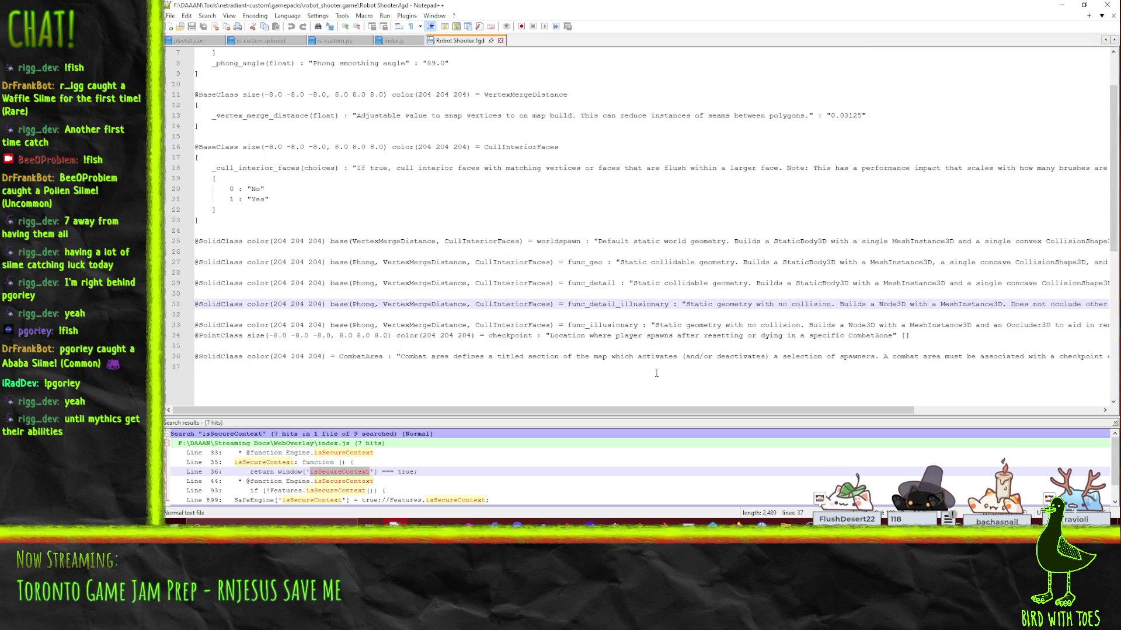
pyautogui.click(723, 243)
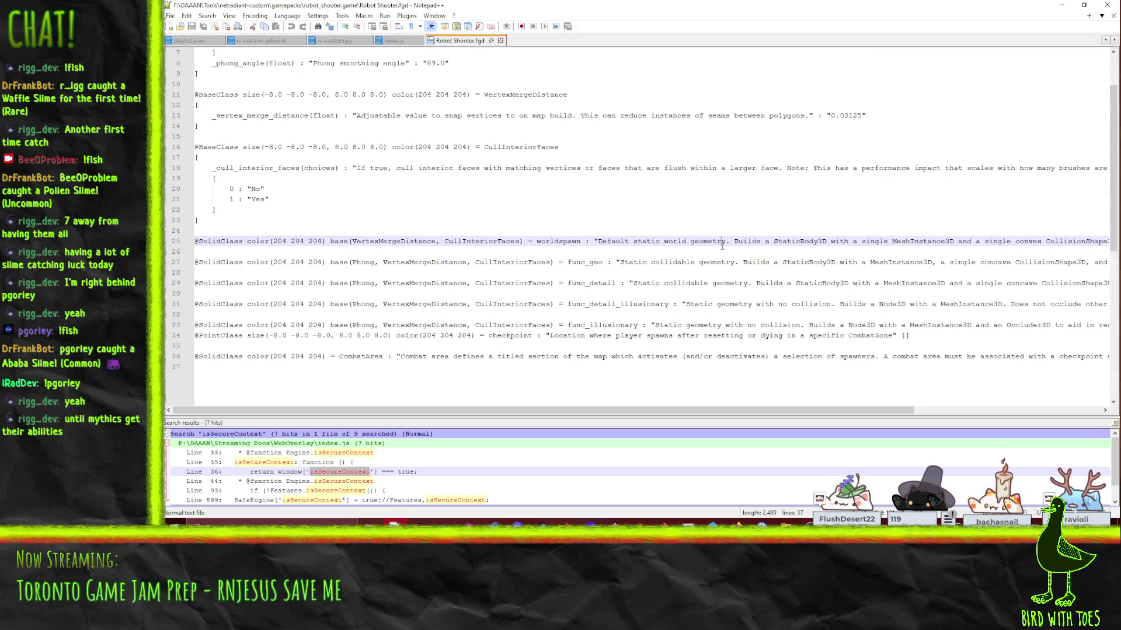
pyautogui.press('End')
pyautogui.press('Home')
# Step: Open the World folder's Robot Shooter.fgd and FuncGodot.fgd together
pyautogui.click(170, 16)
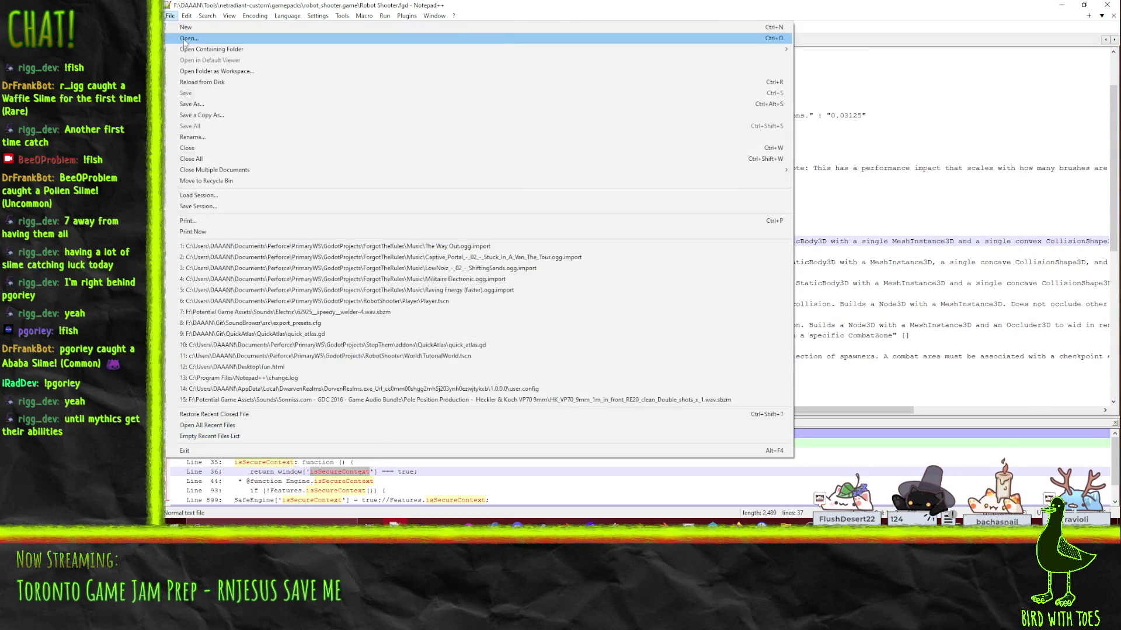
pyautogui.click(187, 39)
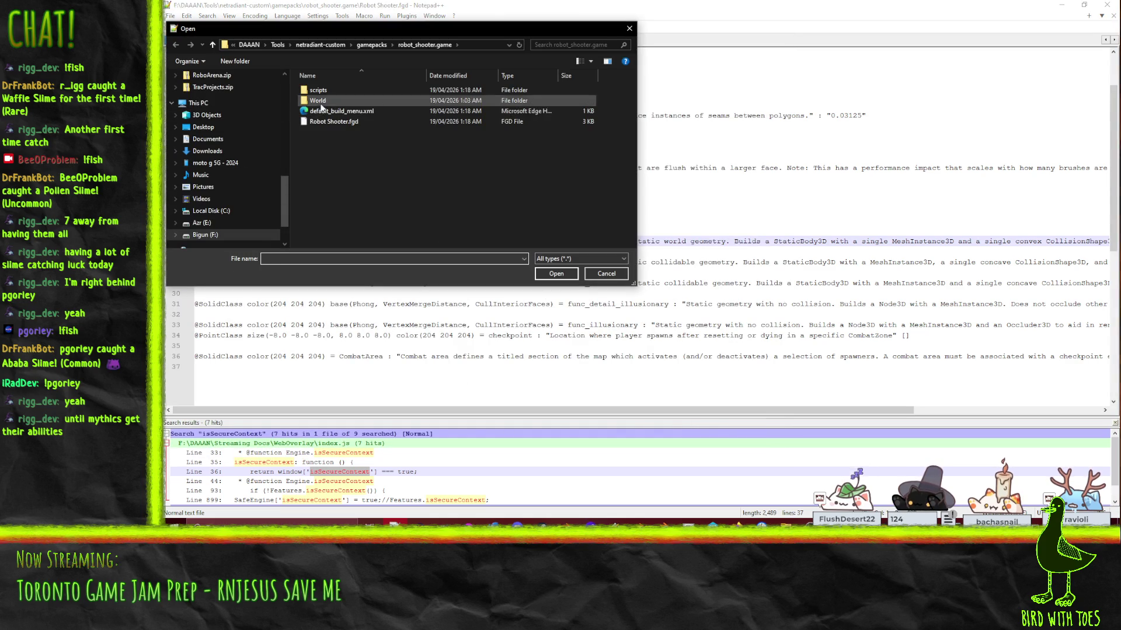
pyautogui.click(327, 77)
pyautogui.click(338, 89)
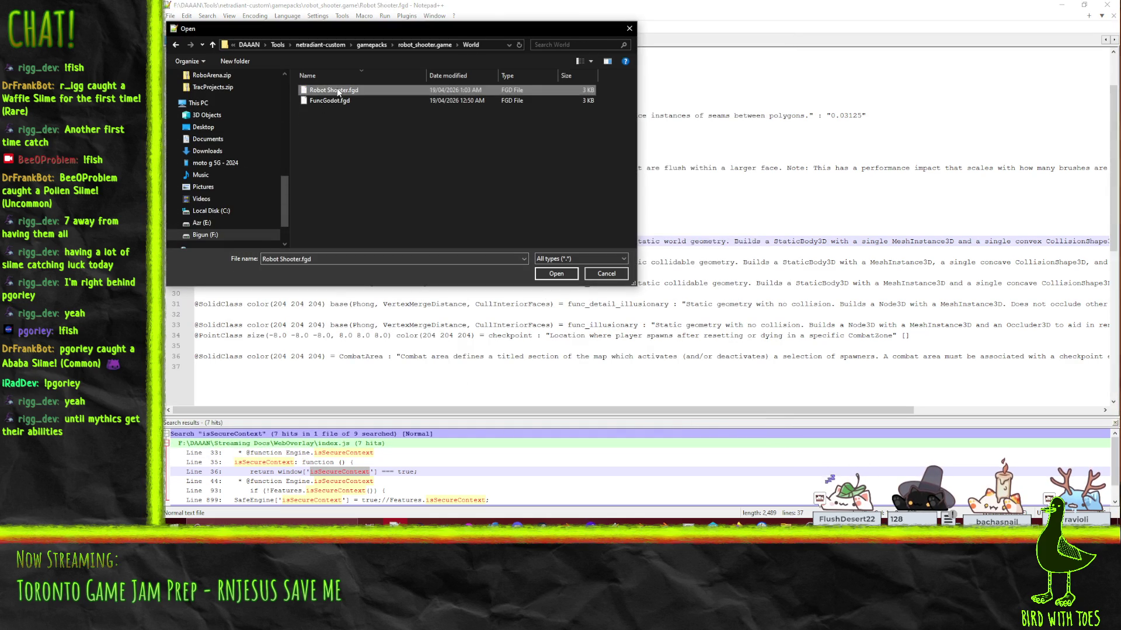
pyautogui.click(337, 100)
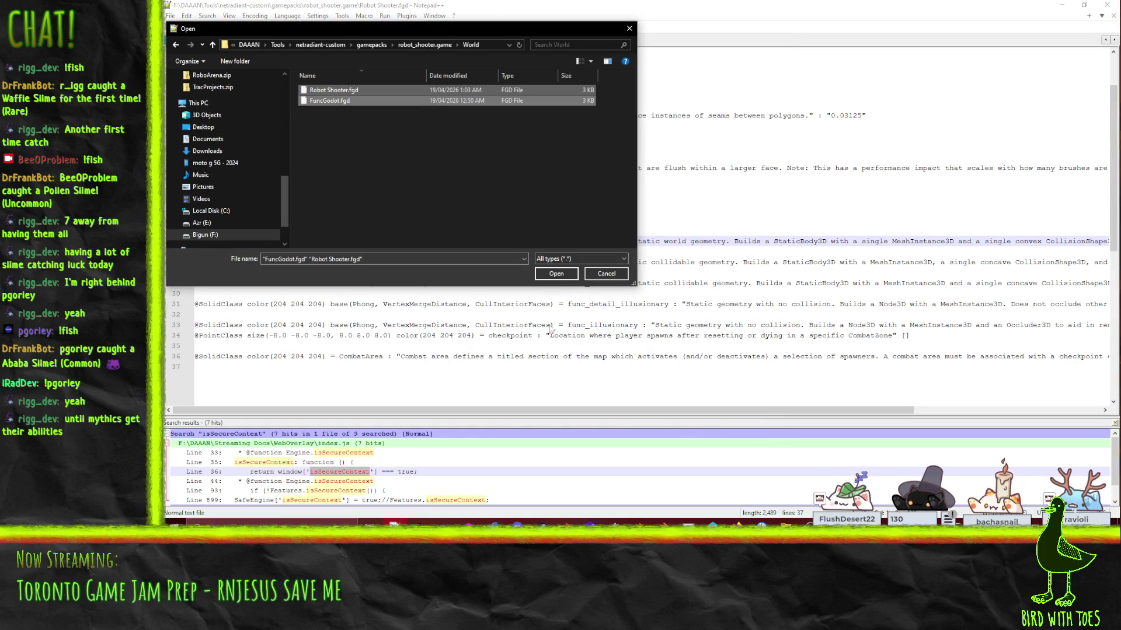
pyautogui.click(557, 274)
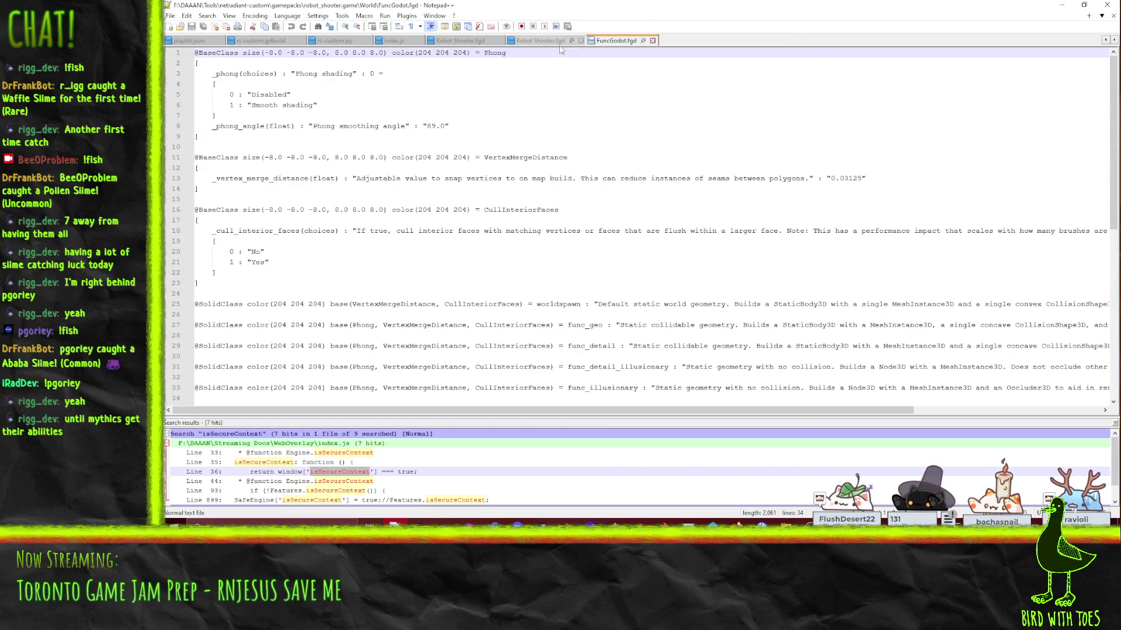
# Step: Scroll through the World copy of Robot Shooter.fgd, close both World FGD tabs, and reopen the Open dialog
pyautogui.click(541, 41)
pyautogui.scroll(-4, 530, 221)
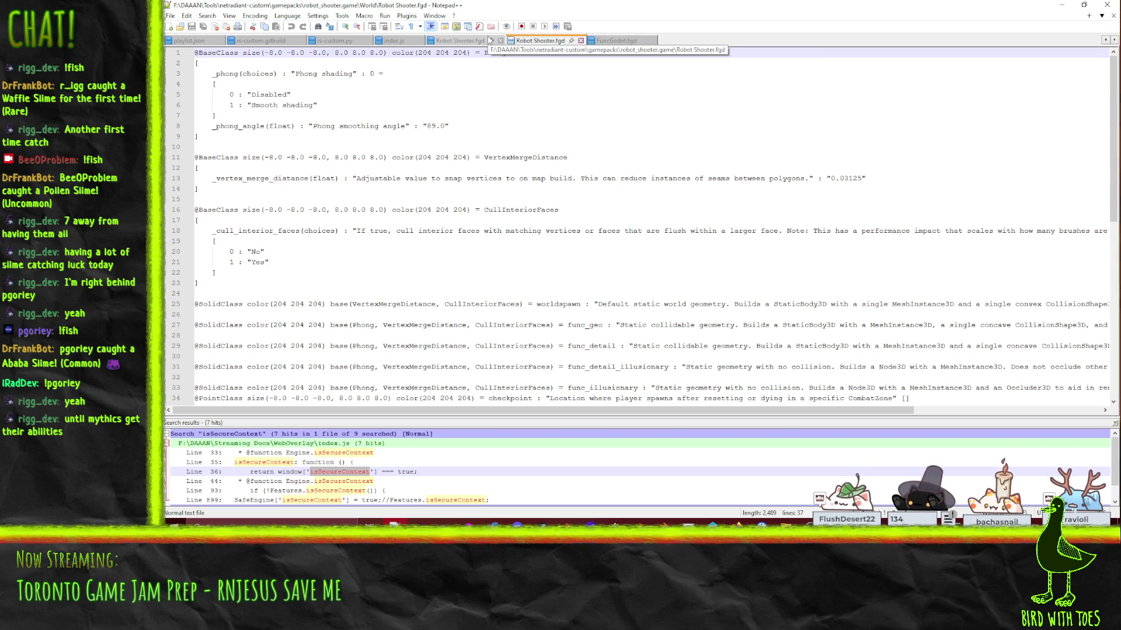
pyautogui.scroll(4, 530, 221)
pyautogui.scroll(-1, 530, 218)
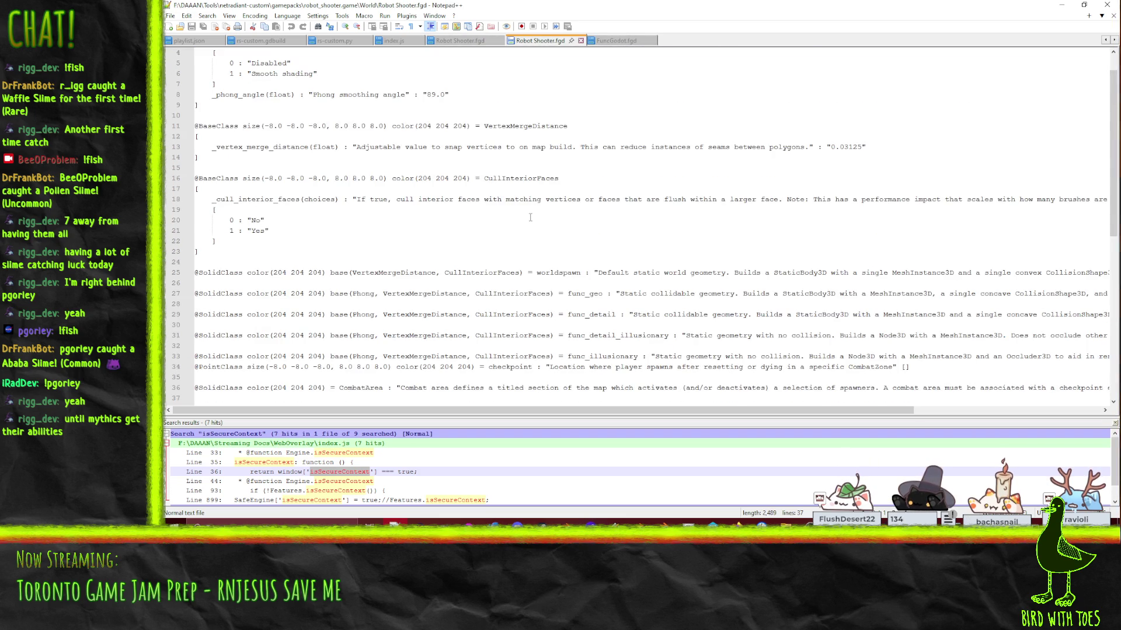
pyautogui.scroll(-1, 485, 67)
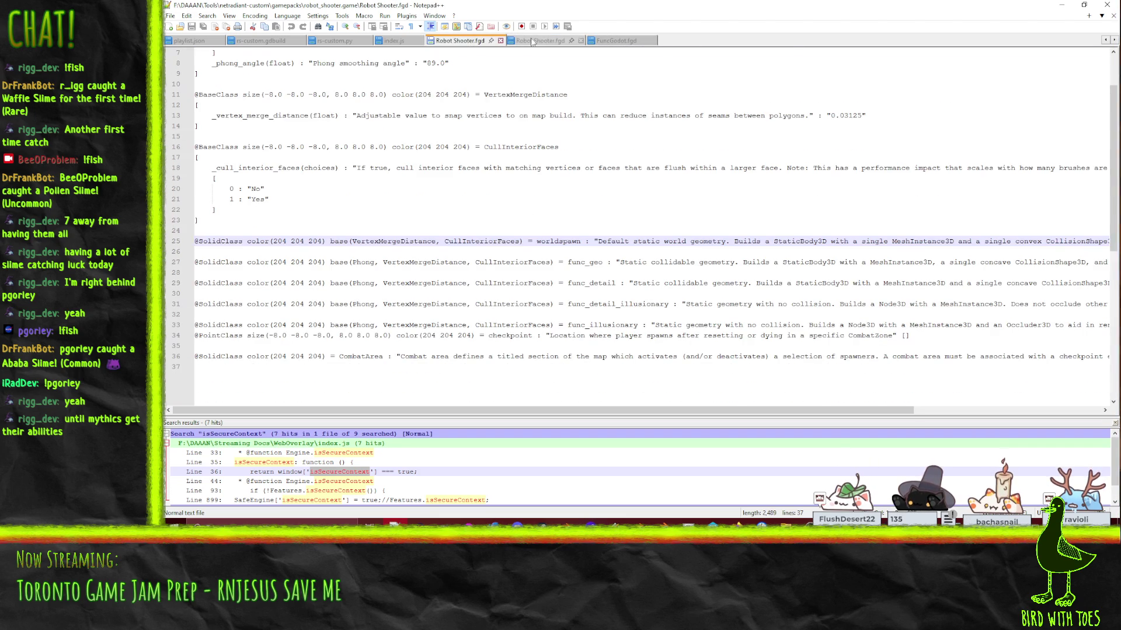
pyautogui.scroll(1, 548, 52)
pyautogui.click(580, 41)
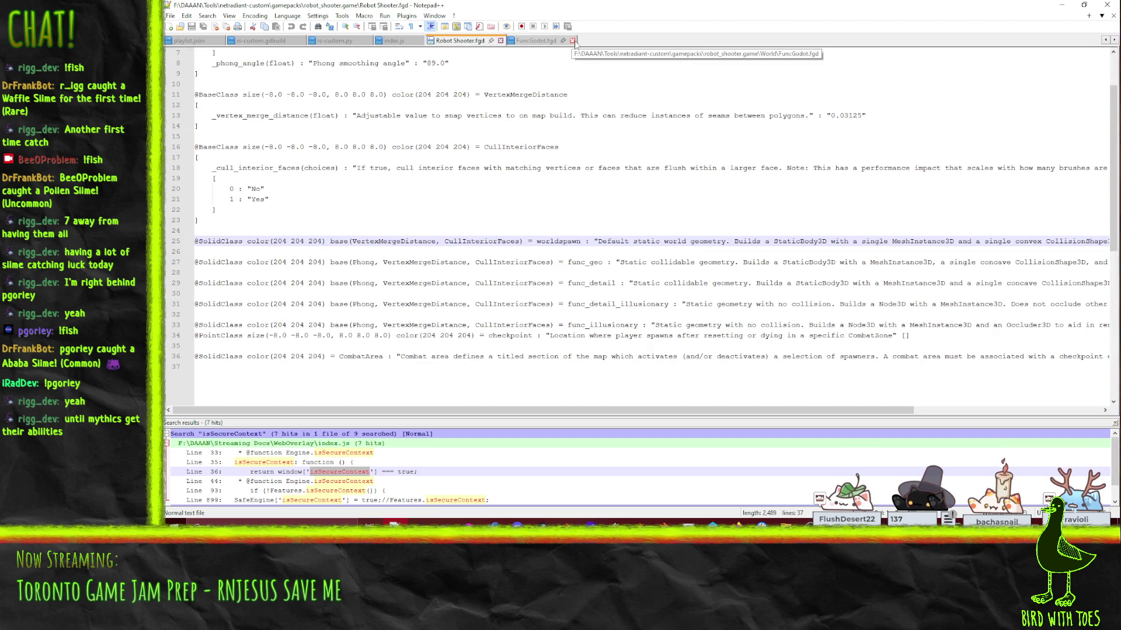
pyautogui.click(571, 41)
pyautogui.click(170, 16)
pyautogui.click(193, 36)
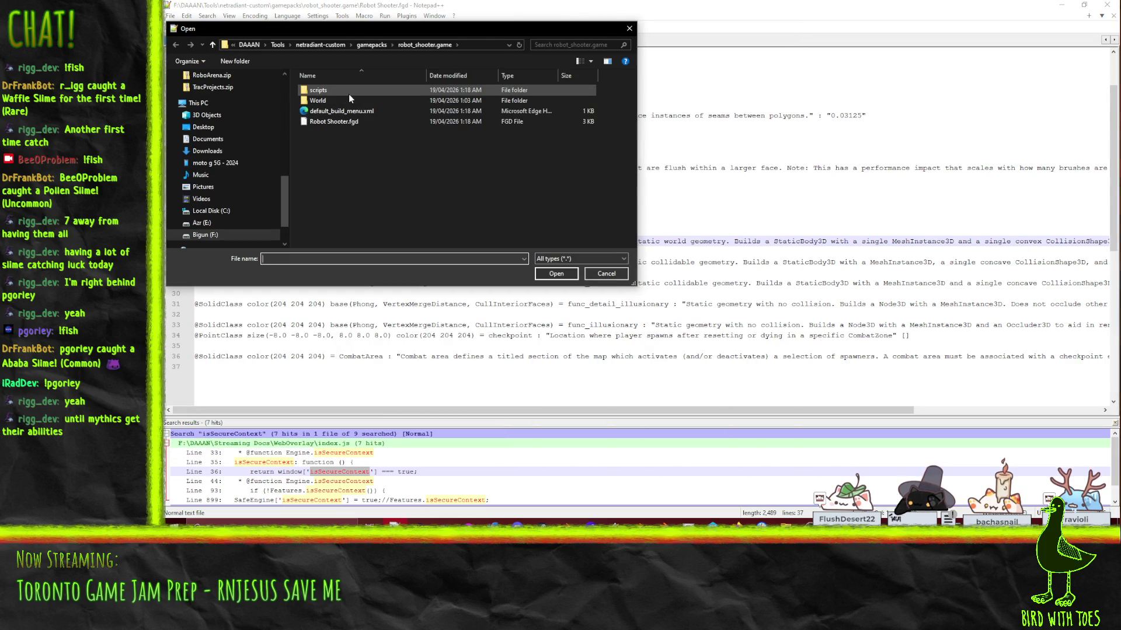
# Step: Open robot_shooter.shader from the gamepack scripts folder, step through its entries and select all text
pyautogui.doubleClick(349, 92)
pyautogui.doubleClick(330, 90)
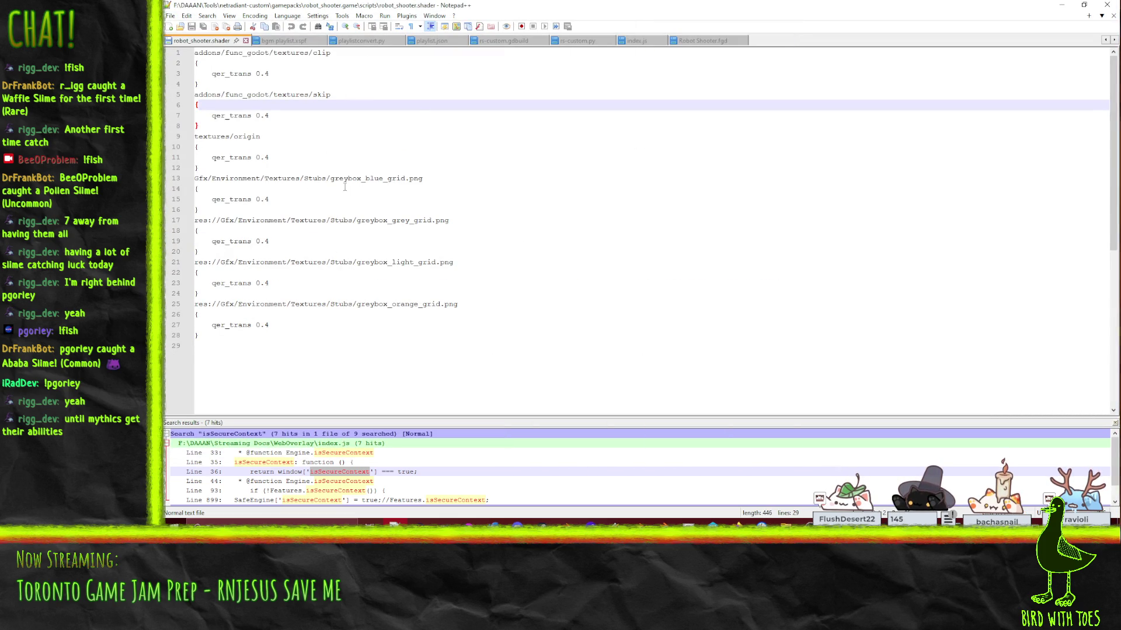
pyautogui.click(345, 186)
pyautogui.press('Down')
pyautogui.press('Down')
pyautogui.press('Down')
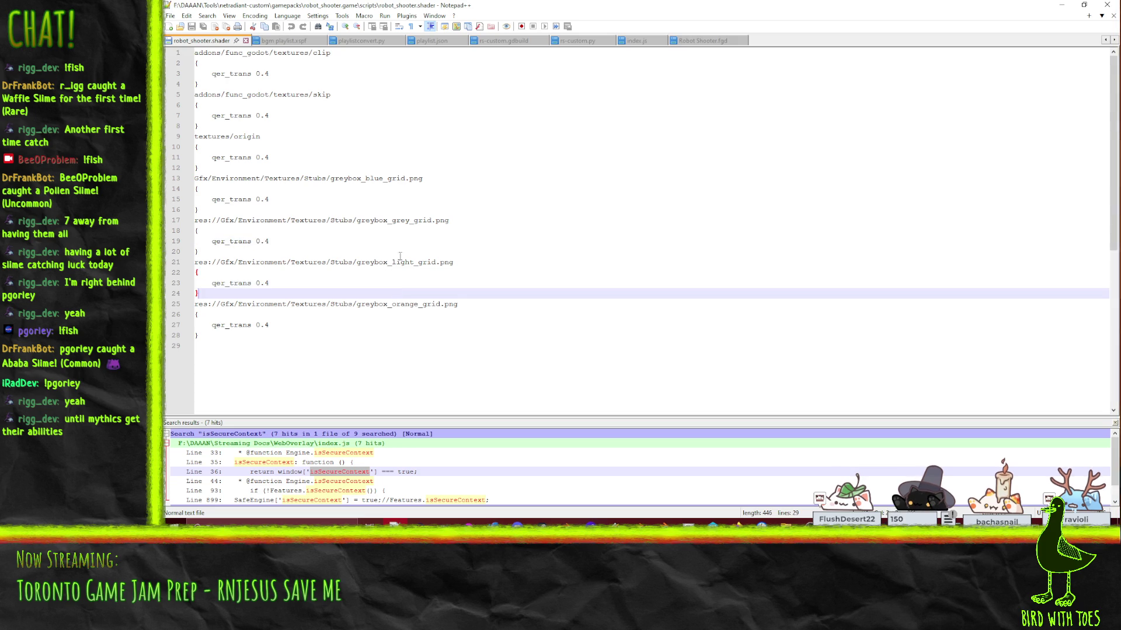
pyautogui.press('Up')
pyautogui.press('Up')
pyautogui.press('Up')
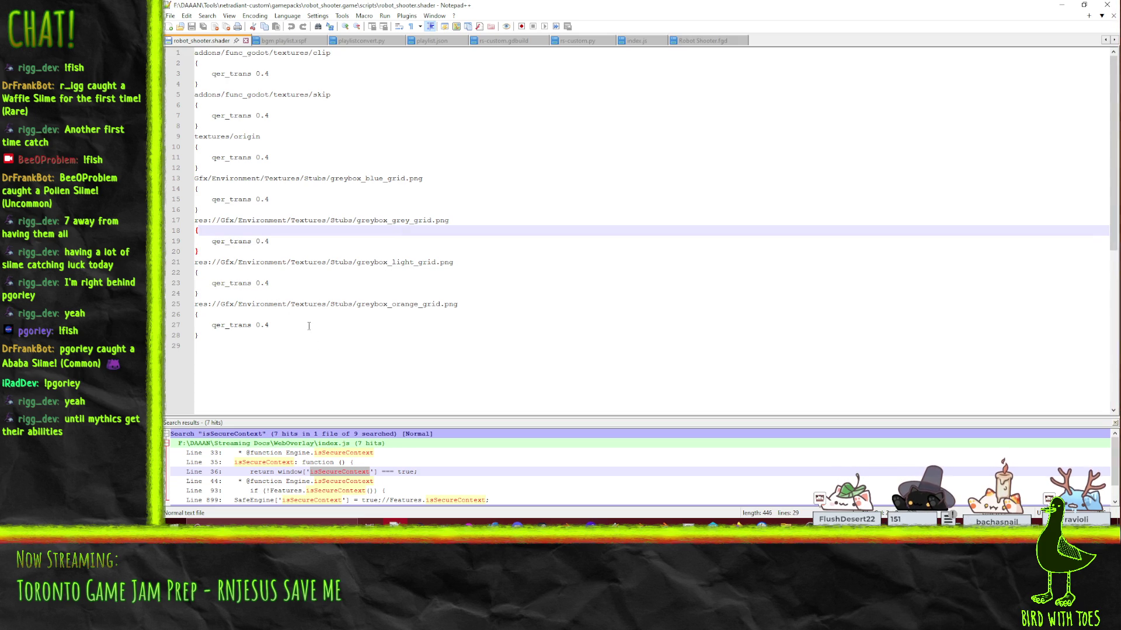
pyautogui.moveTo(326, 351)
pyautogui.mouseDown()
pyautogui.moveTo(315, 350)
pyautogui.moveTo(263, 99)
pyautogui.moveTo(199, 53)
pyautogui.mouseUp()
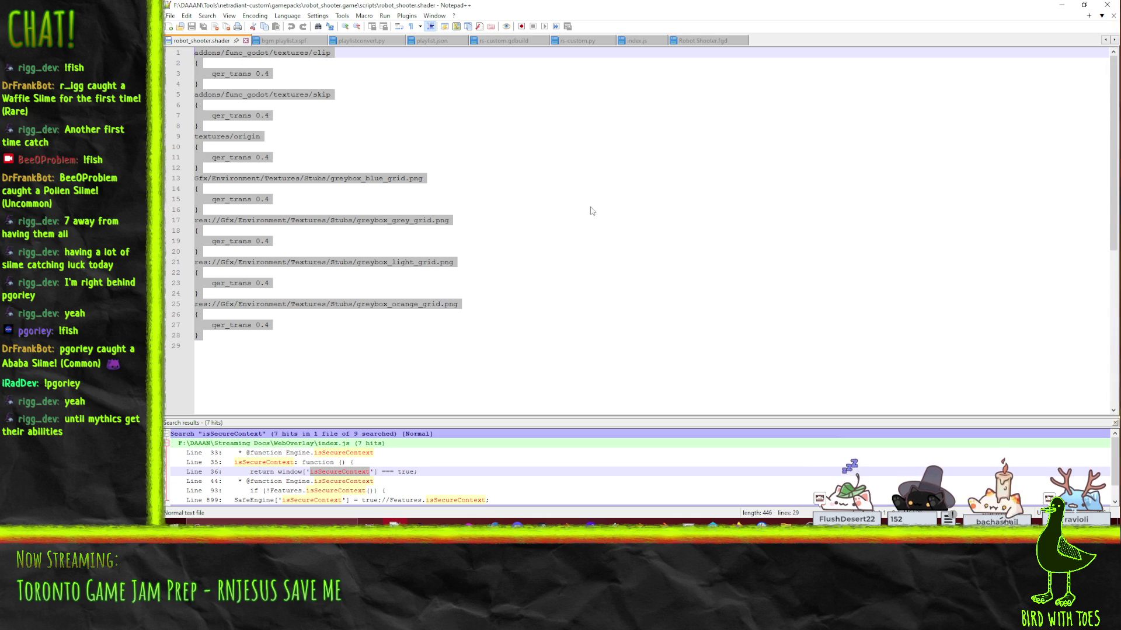
# Step: Minimize Notepad++, fly the Godot viewport forward, and expand World > texture > Stubs in FileSystem
pyautogui.click(1061, 4)
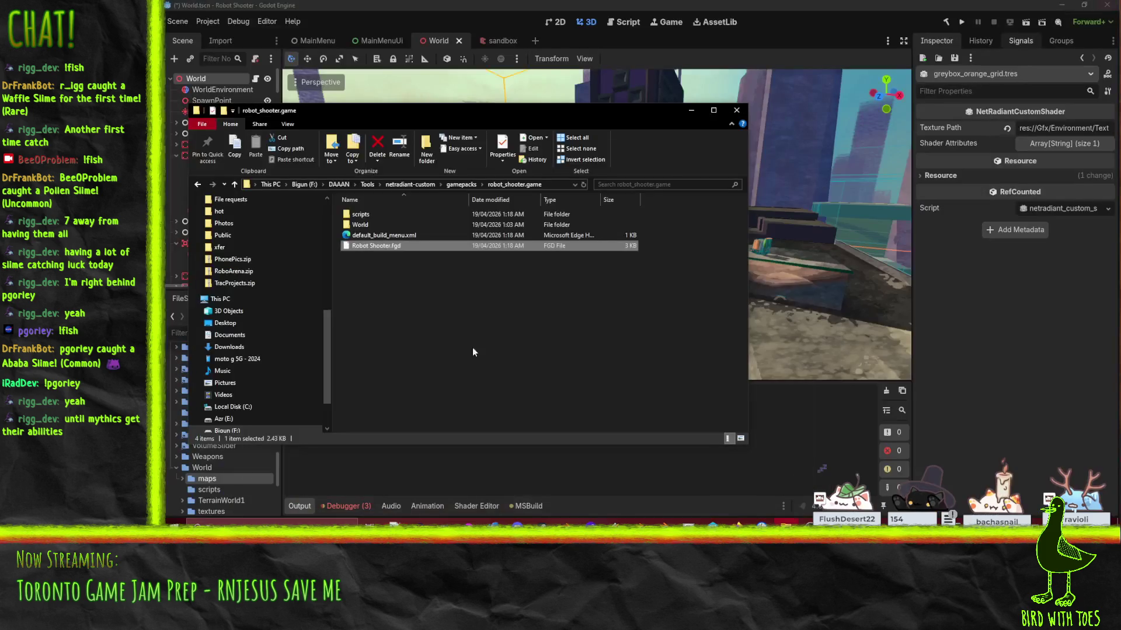
pyautogui.click(667, 5)
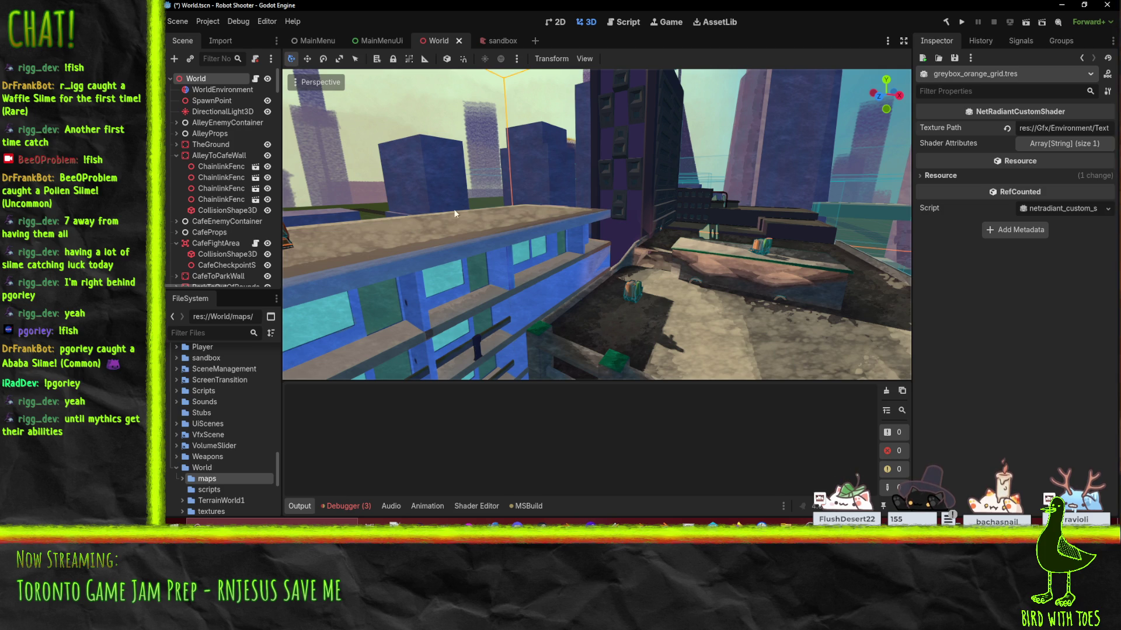
pyautogui.press('w')
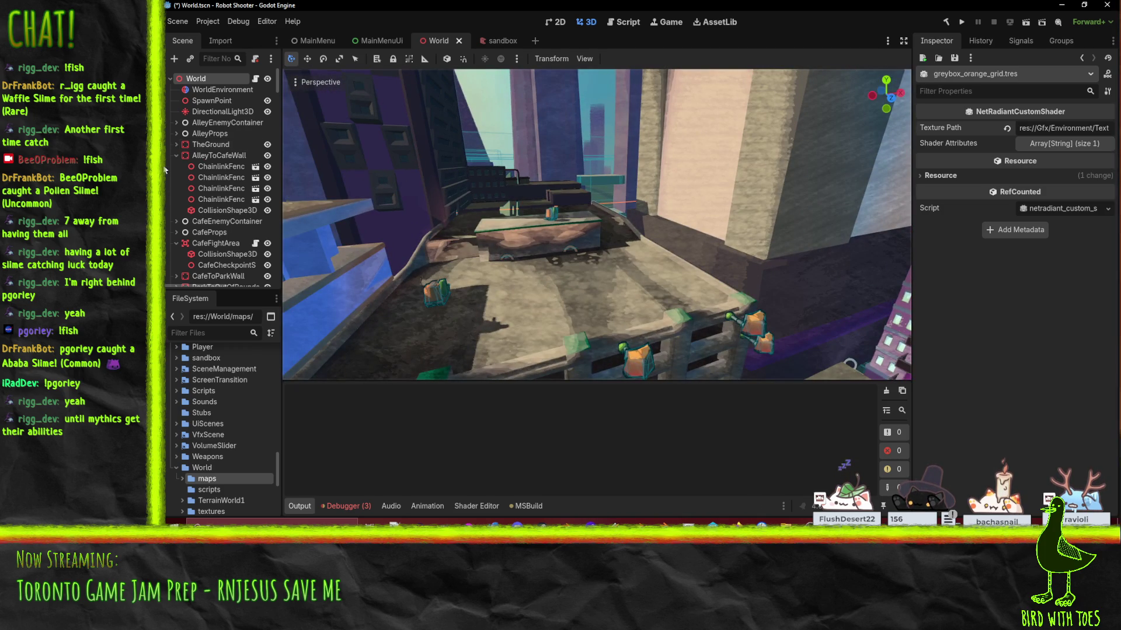
pyautogui.scroll(-3, 217, 475)
pyautogui.scroll(-3, 216, 471)
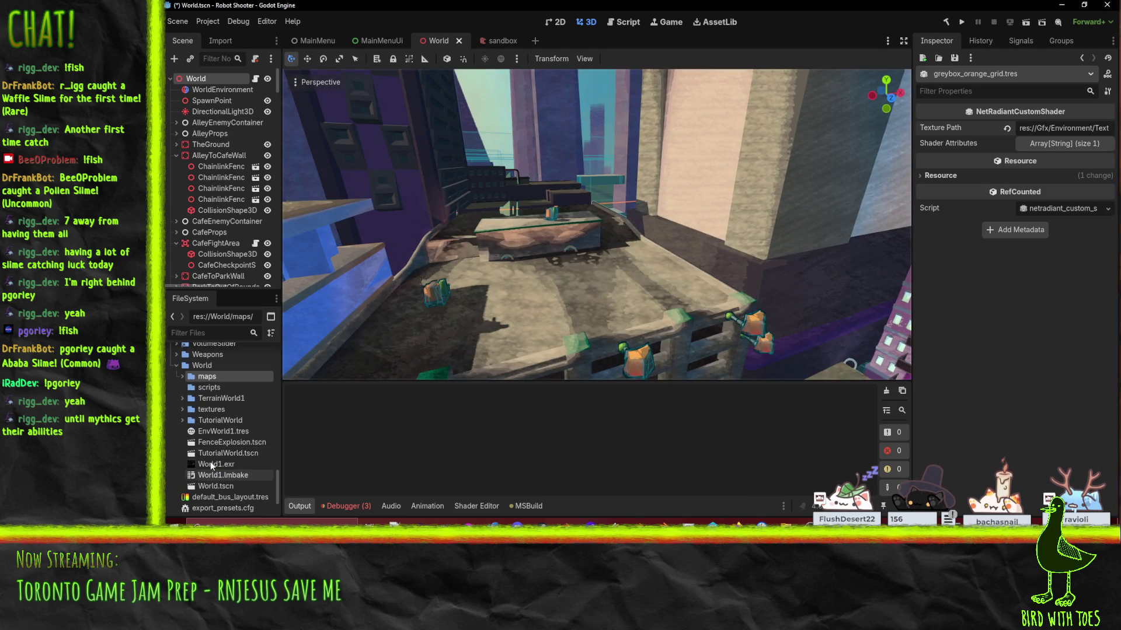
pyautogui.click(183, 410)
pyautogui.click(189, 419)
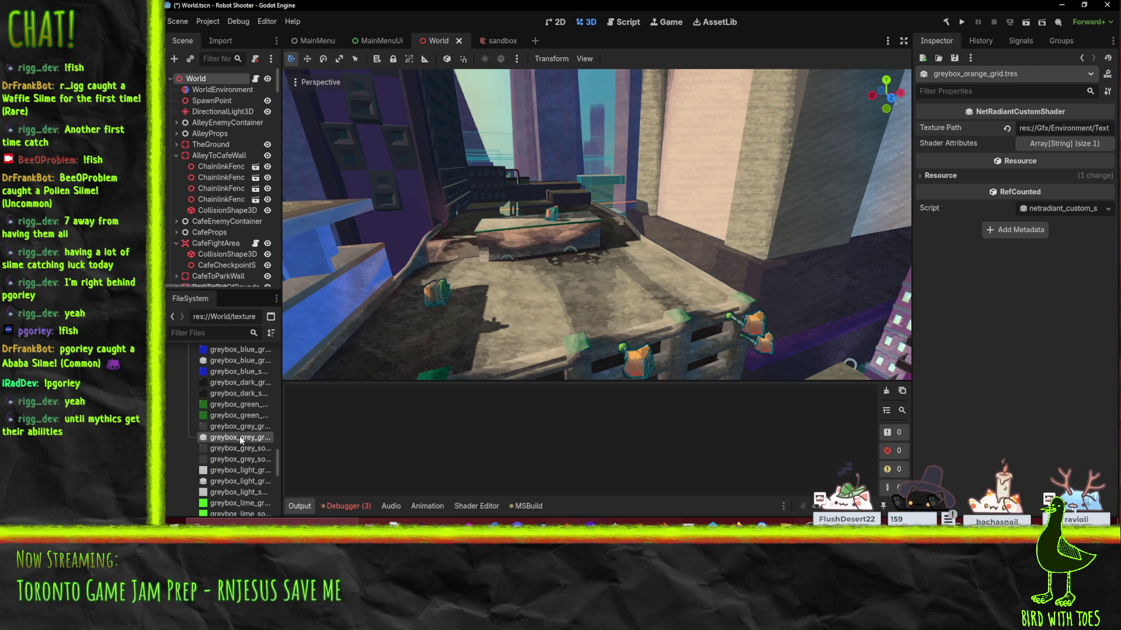
# Step: Duplicate greybox_grey_grid.tres as greybox_green_grid.tres and inspect the new material
pyautogui.hotkey('ctrl', 'd')
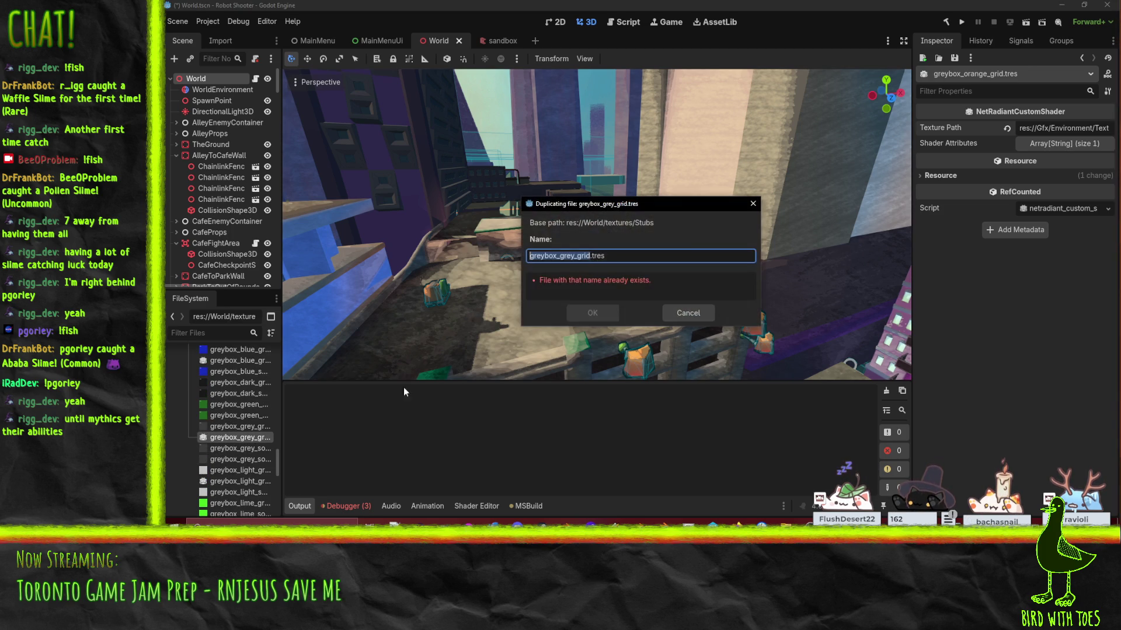
pyautogui.click(565, 256)
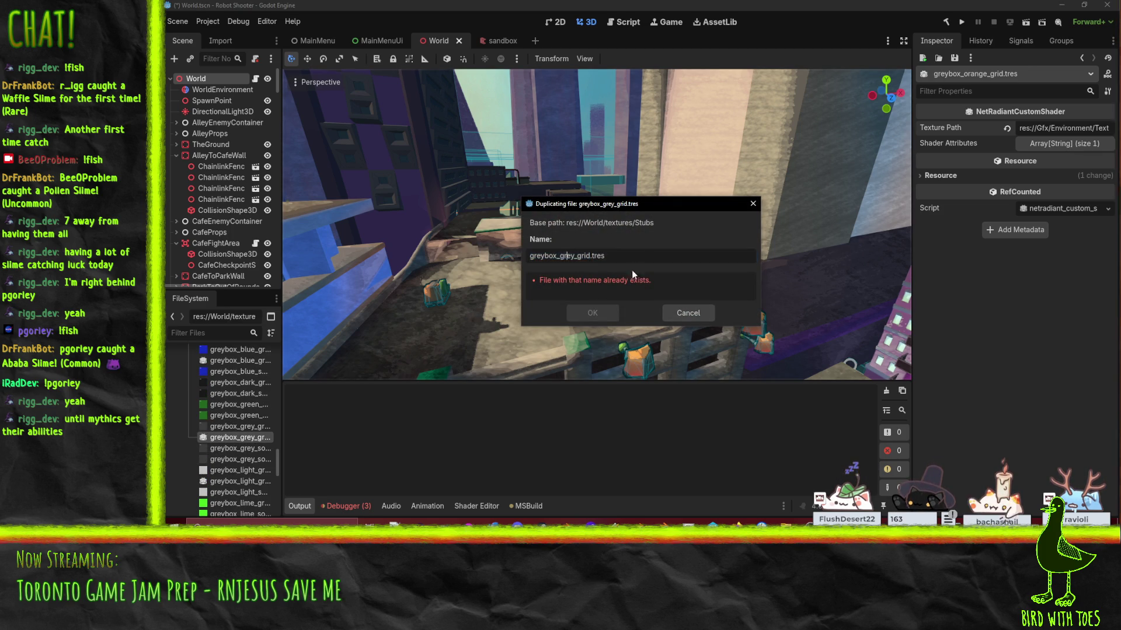
pyautogui.write('en')
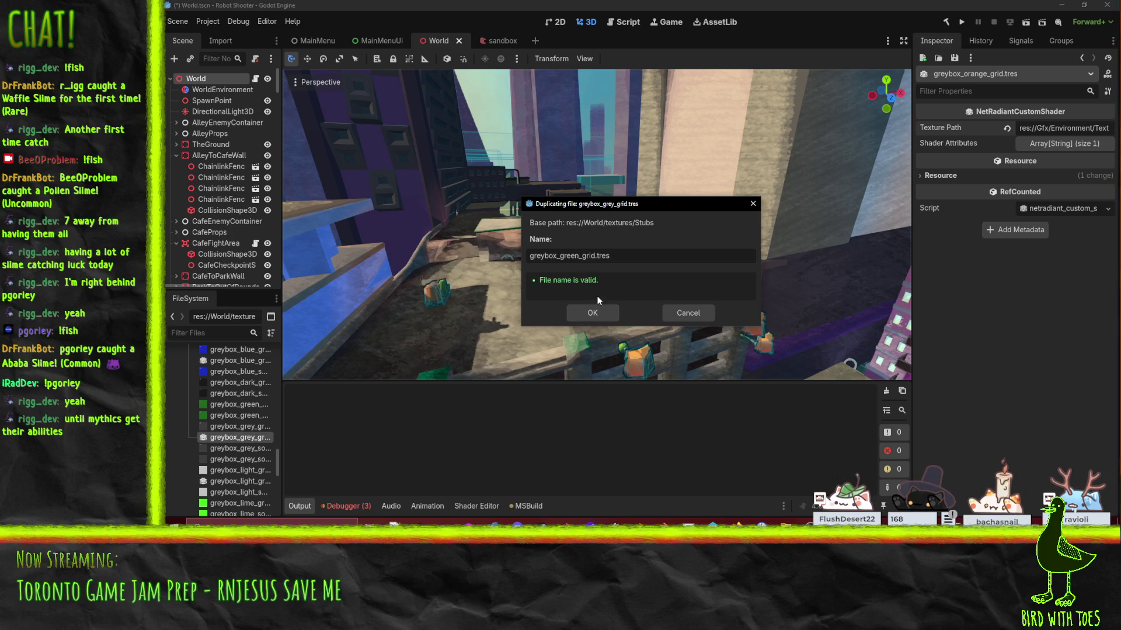
pyautogui.click(590, 310)
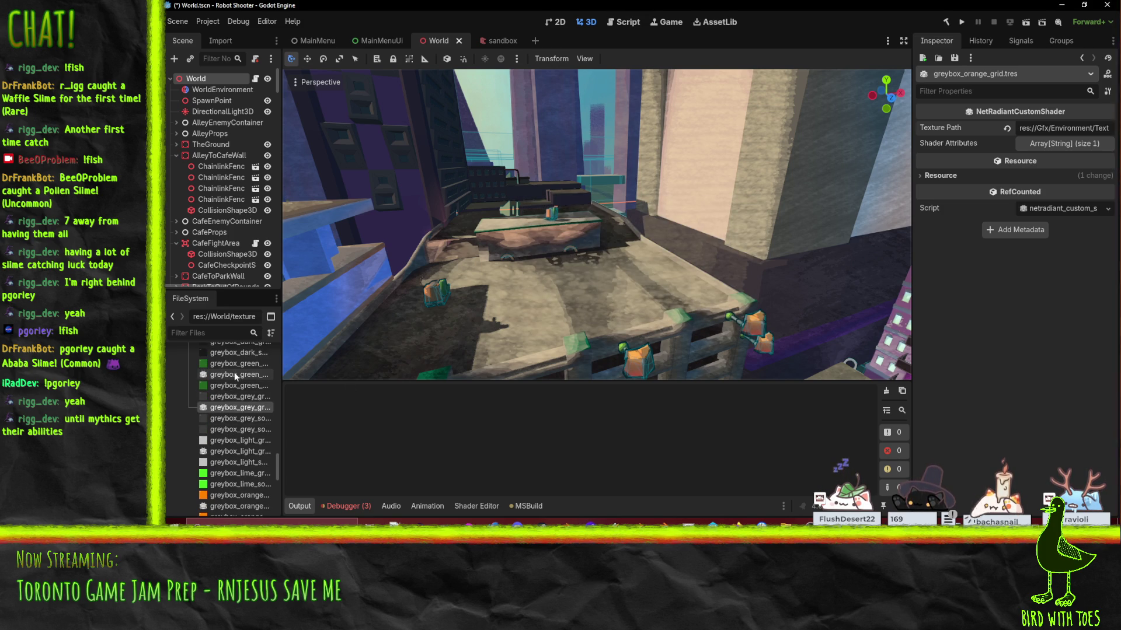
pyautogui.scroll(-2, 233, 373)
pyautogui.click(236, 377)
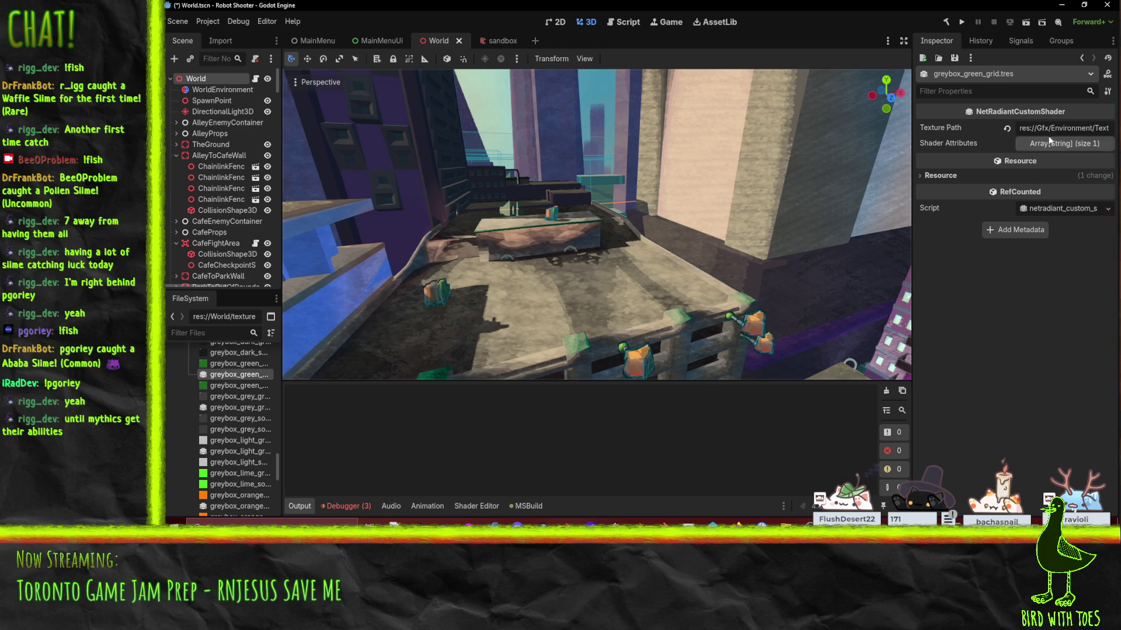
# Step: Drag the green grid image onto the material's texture and expand its shader attributes
pyautogui.moveTo(234, 363)
pyautogui.mouseDown()
pyautogui.moveTo(265, 367)
pyautogui.moveTo(1097, 137)
pyautogui.moveTo(1063, 129)
pyautogui.mouseUp()
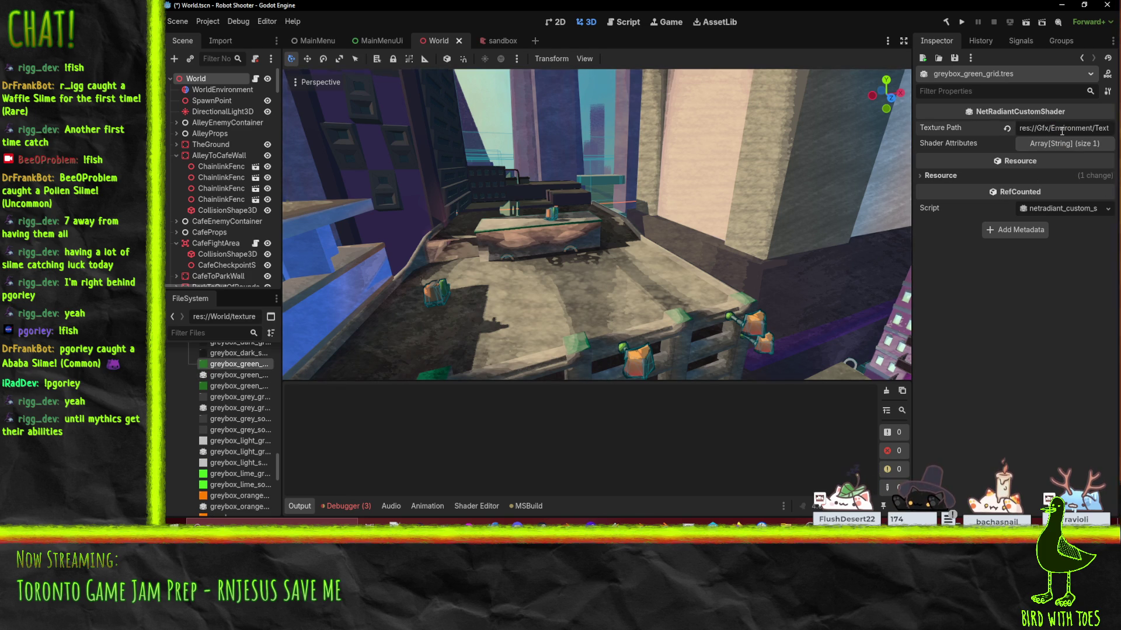
pyautogui.click(1065, 144)
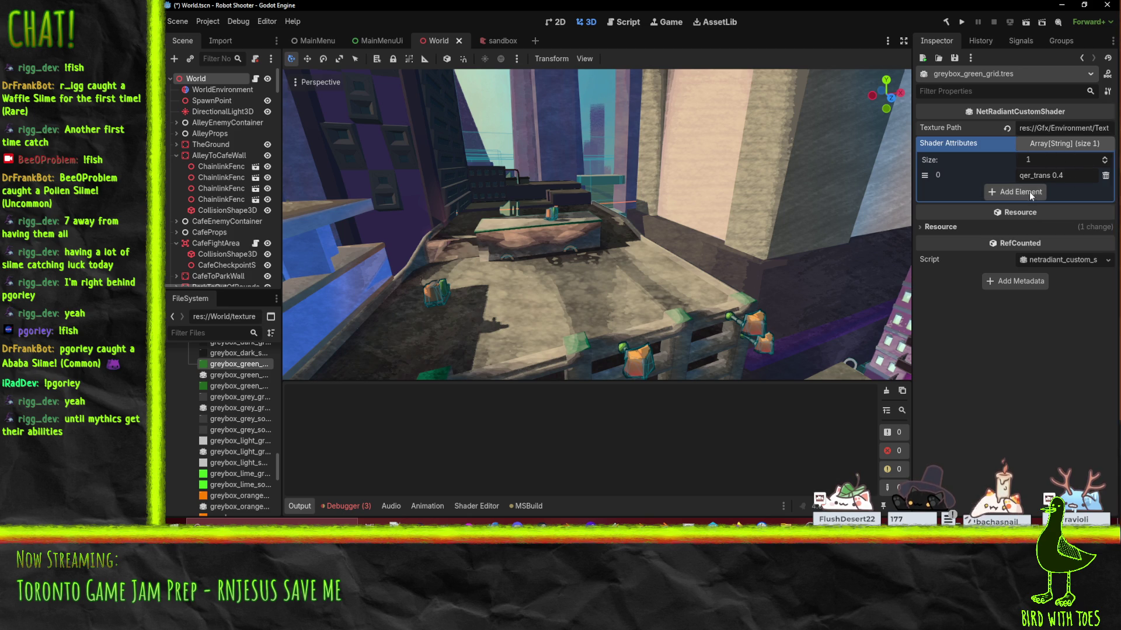
pyautogui.click(246, 367)
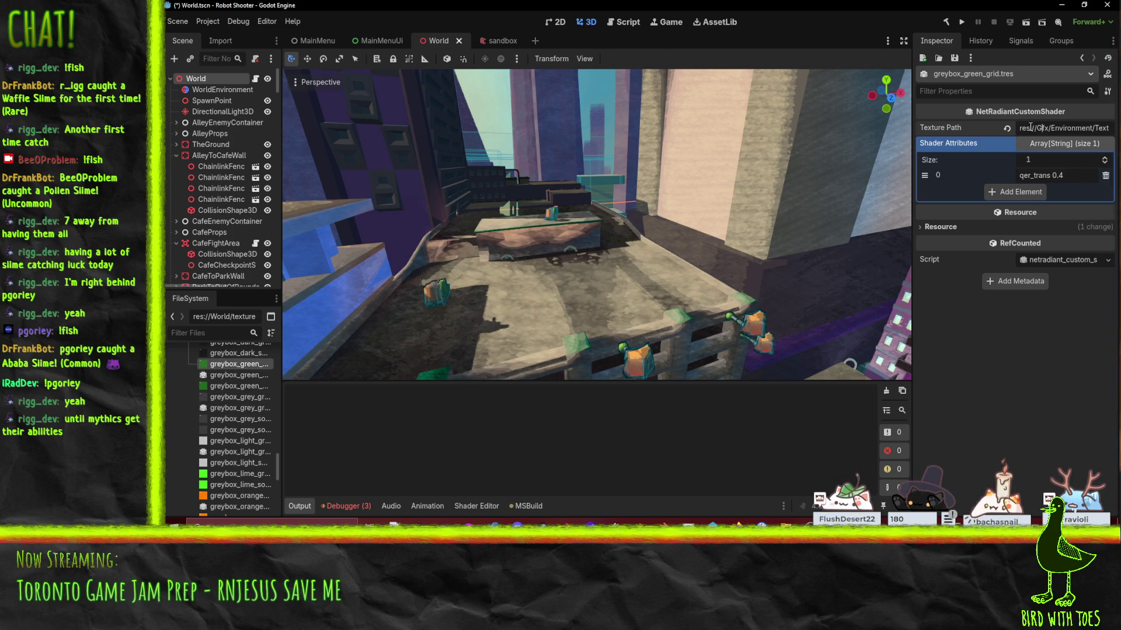
# Step: Copy the light grid image's path into the light grid material's Texture Path
pyautogui.scroll(2, 224, 431)
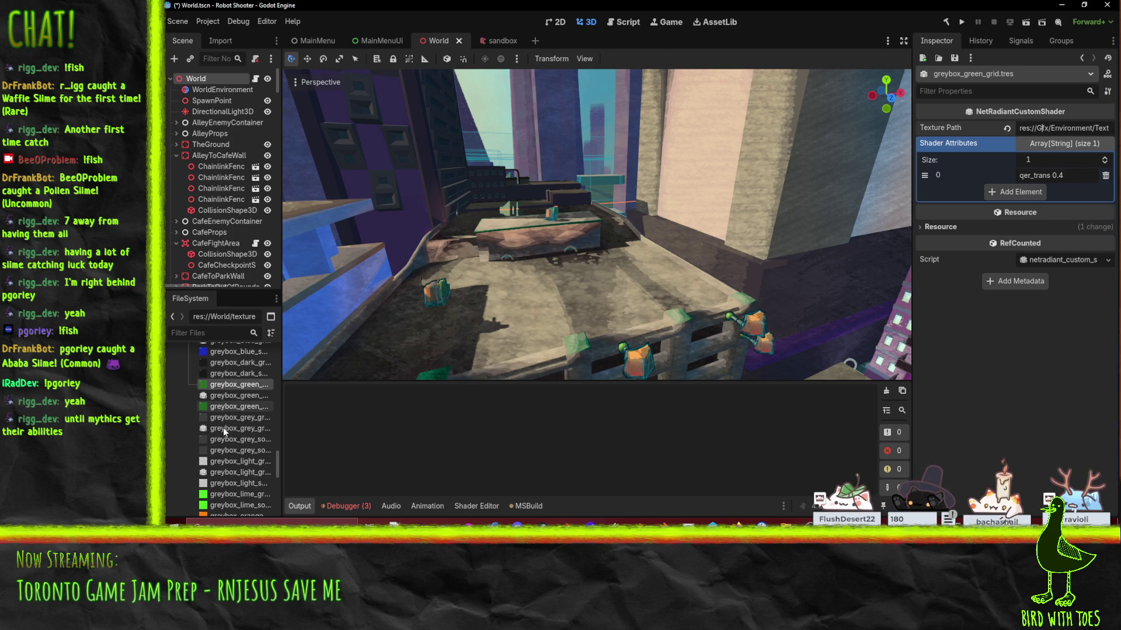
pyautogui.click(246, 473)
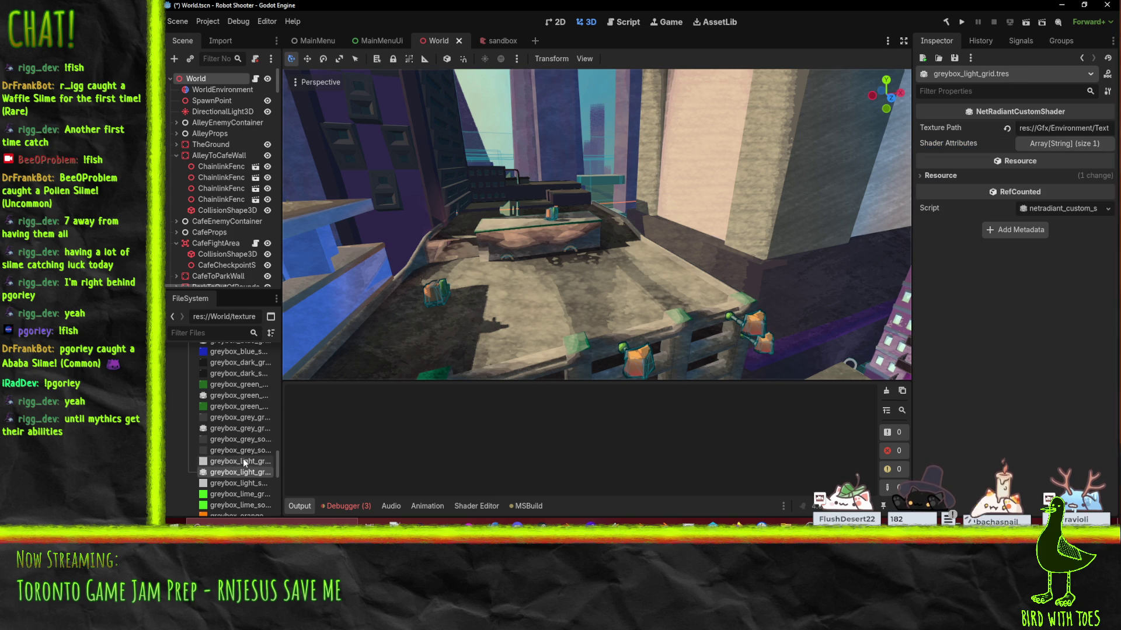
pyautogui.rightClick(243, 461)
pyautogui.click(258, 505)
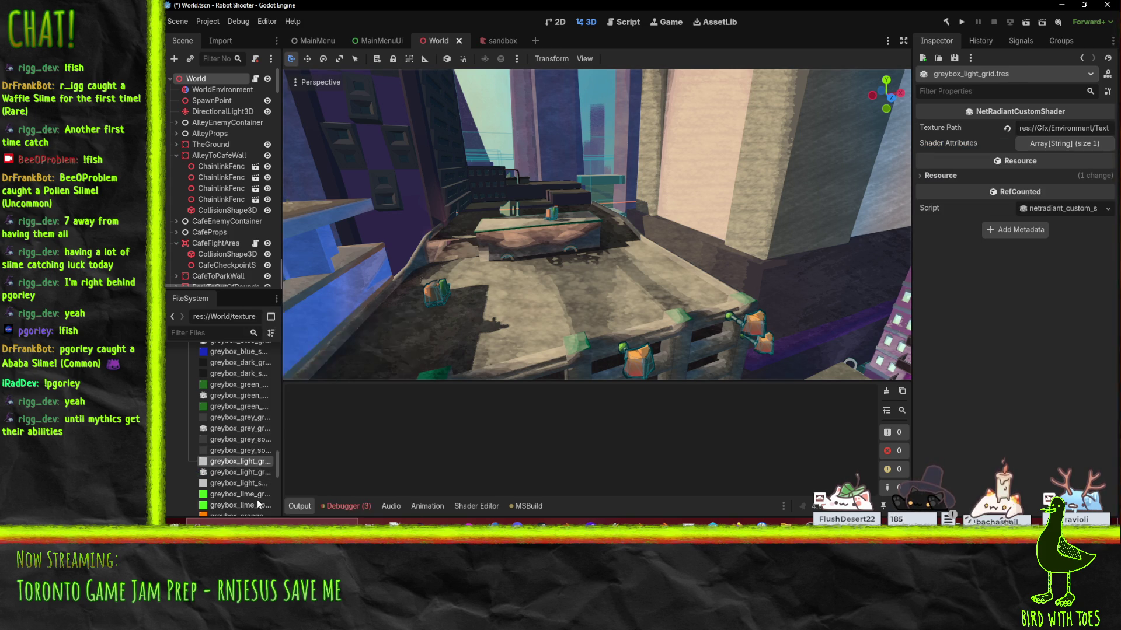
pyautogui.click(1024, 134)
pyautogui.hotkey('ctrl', 'a')
pyautogui.hotkey('ctrl', 'v')
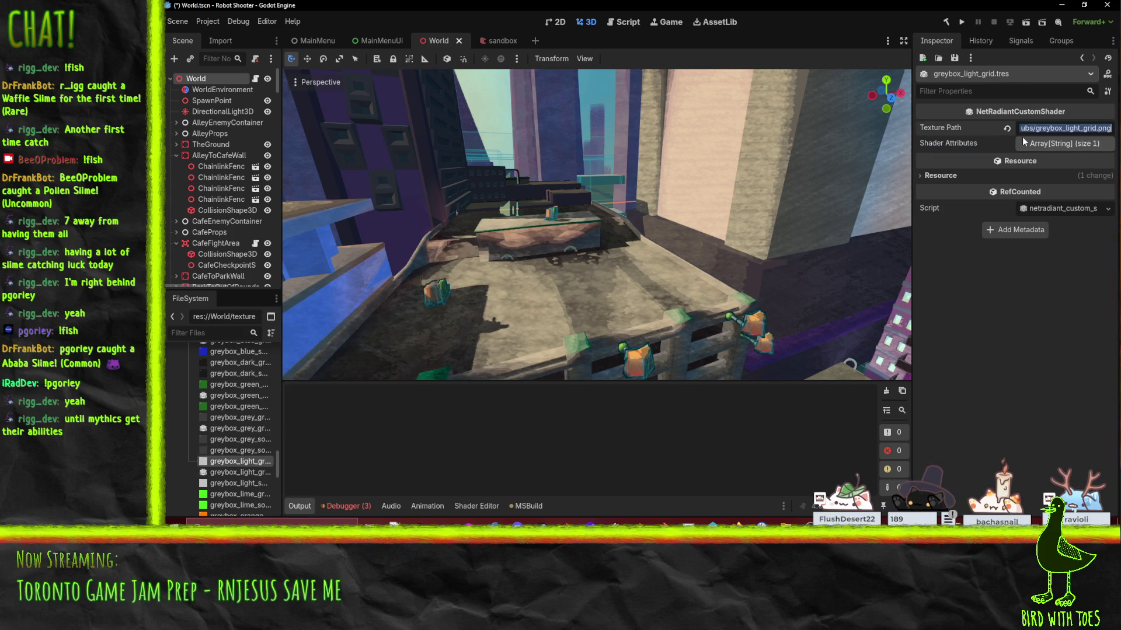
pyautogui.press('Return')
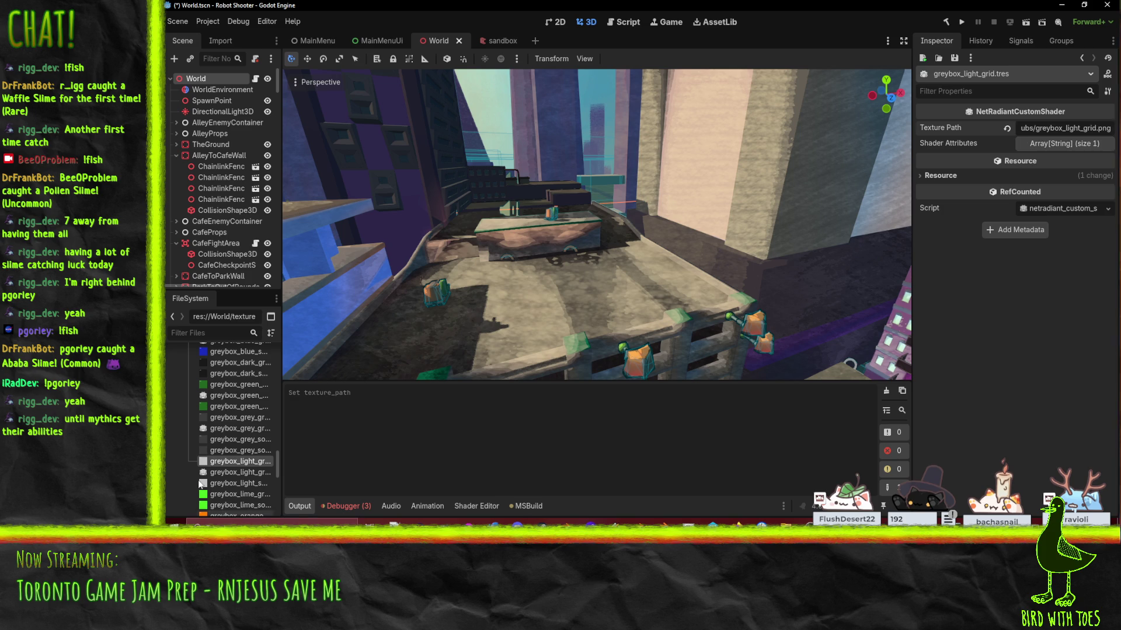
pyautogui.click(237, 473)
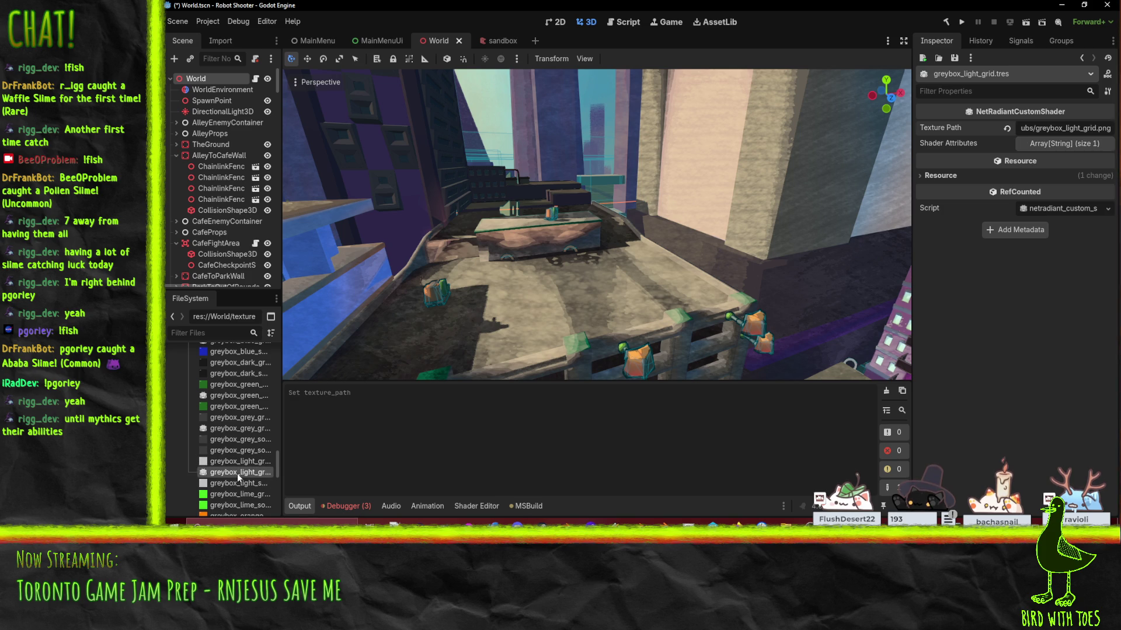
# Step: Copy the grey grid image's path into the grey grid material's Texture Path
pyautogui.click(241, 430)
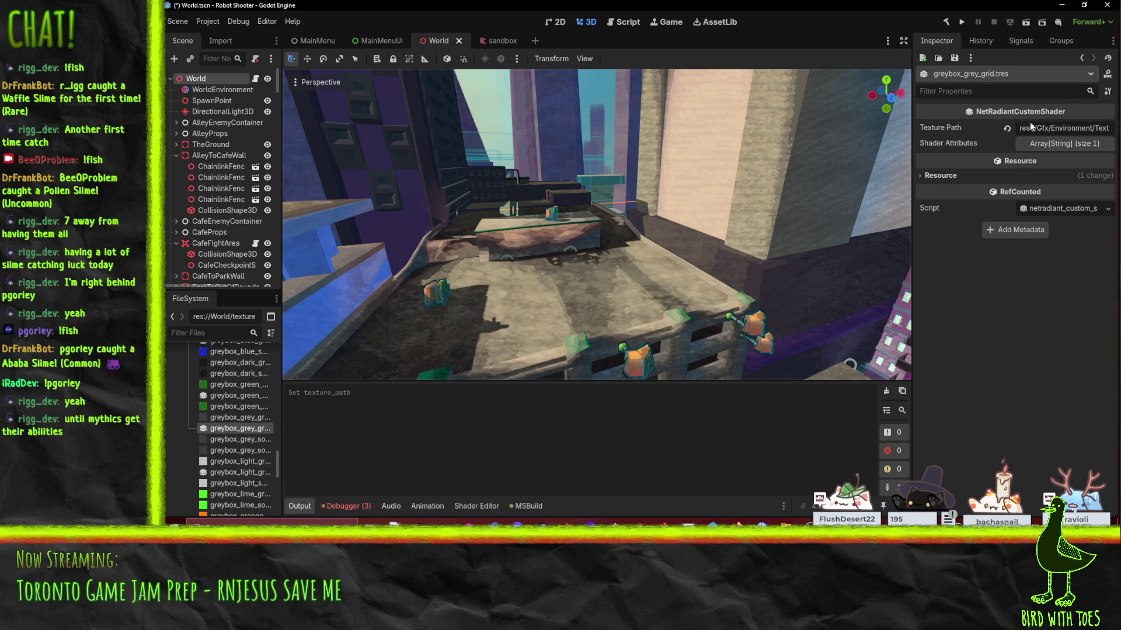
pyautogui.click(229, 418)
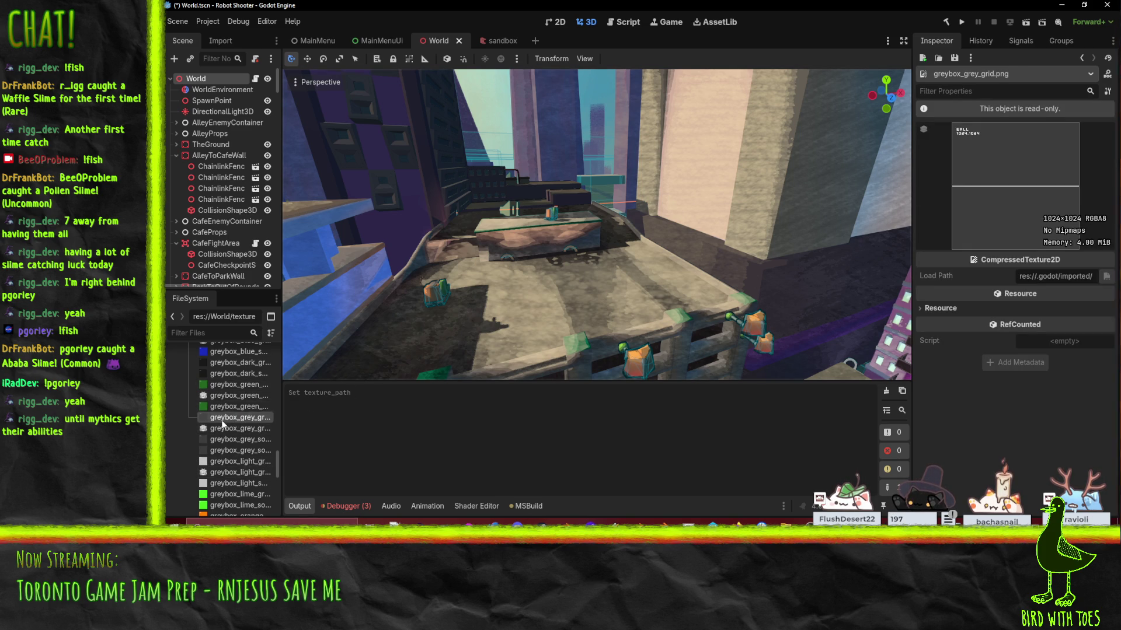
pyautogui.rightClick(227, 417)
pyautogui.click(268, 372)
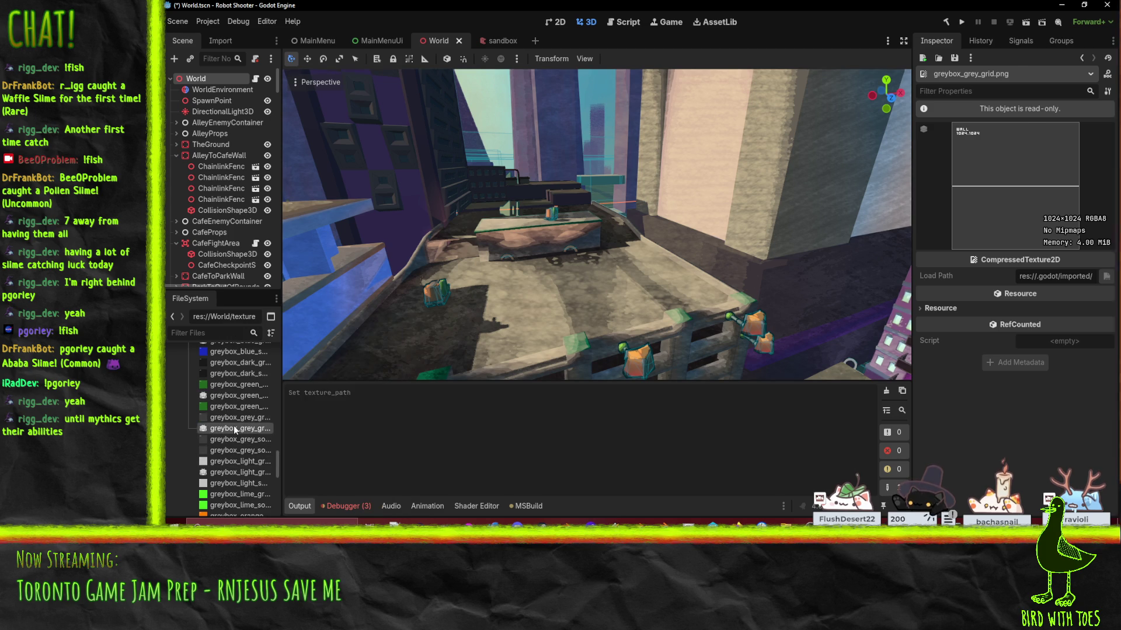
pyautogui.click(234, 428)
pyautogui.click(1023, 129)
pyautogui.hotkey('ctrl', 'a')
pyautogui.write('res://World/textures/Stubs/greybox_grey_grid.png')
pyautogui.press('Return')
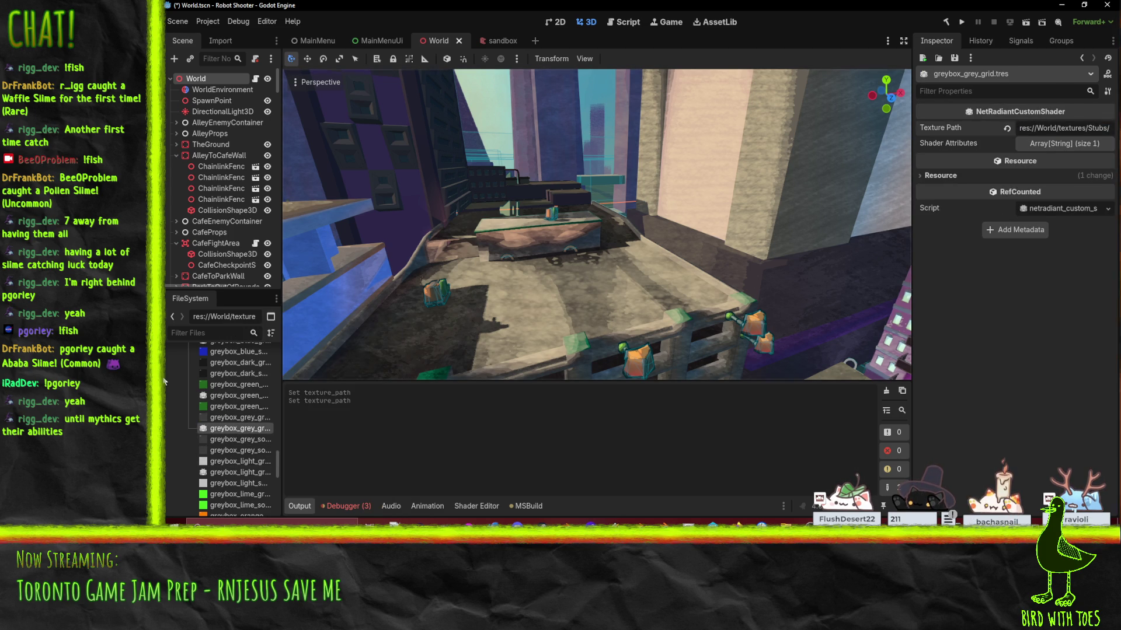
# Step: Paste the green grid image path into the green material and change Stubs to stubs
pyautogui.click(226, 396)
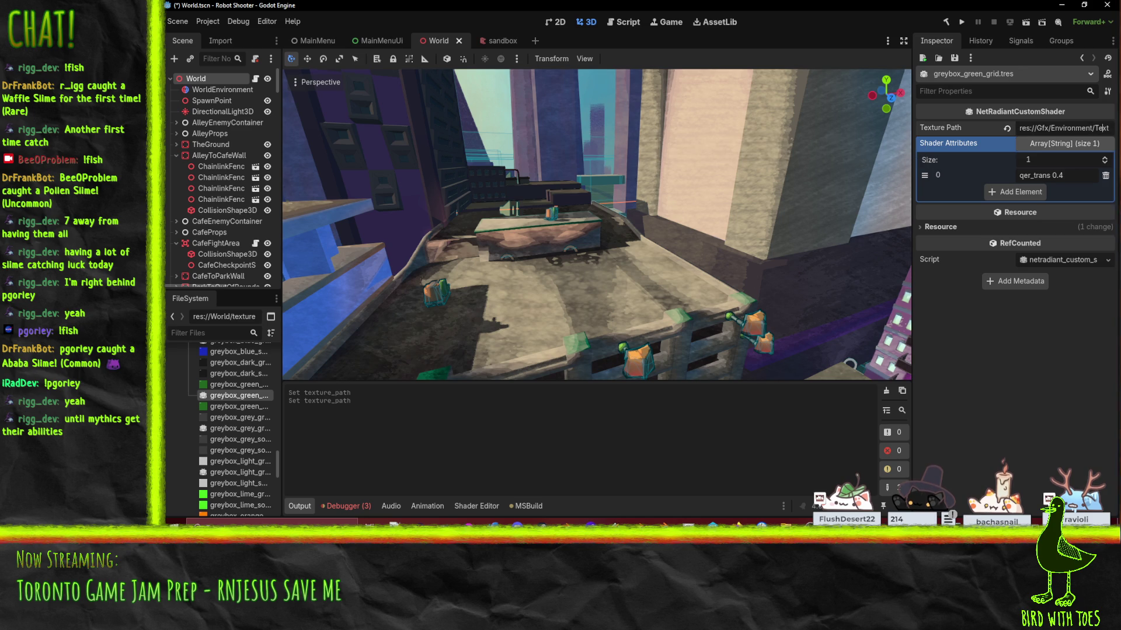
pyautogui.hotkey('ctrl', 'v')
pyautogui.press('Return')
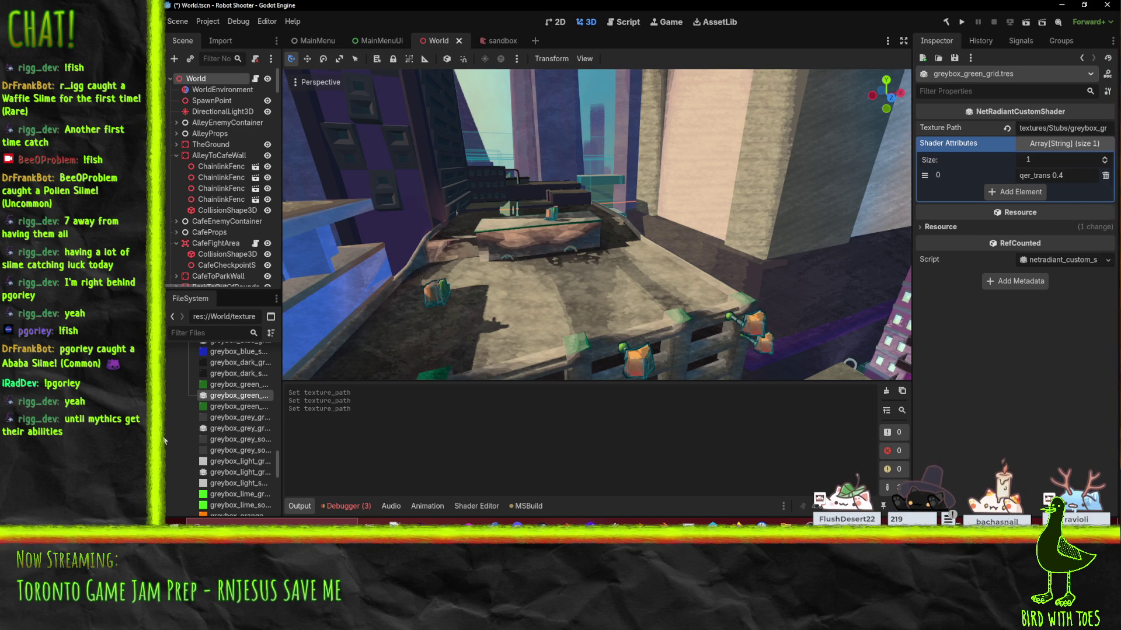
pyautogui.press('BackSpace')
pyautogui.write('s')
pyautogui.press('Return')
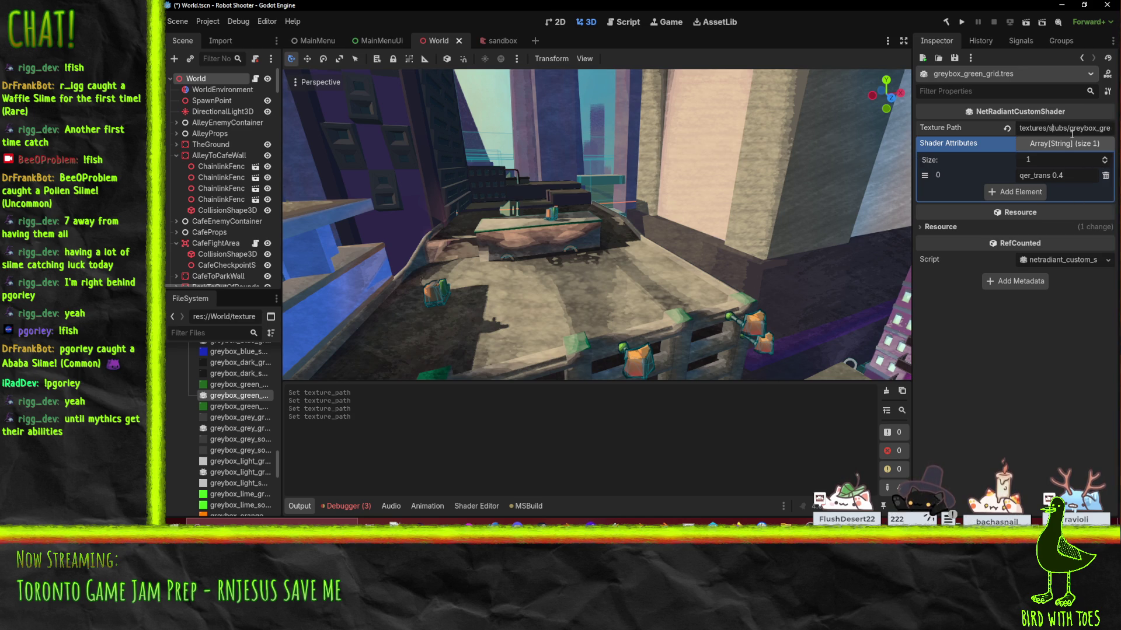
# Step: Change Stubs to stubs in the grey and light materials' texture paths
pyautogui.click(229, 429)
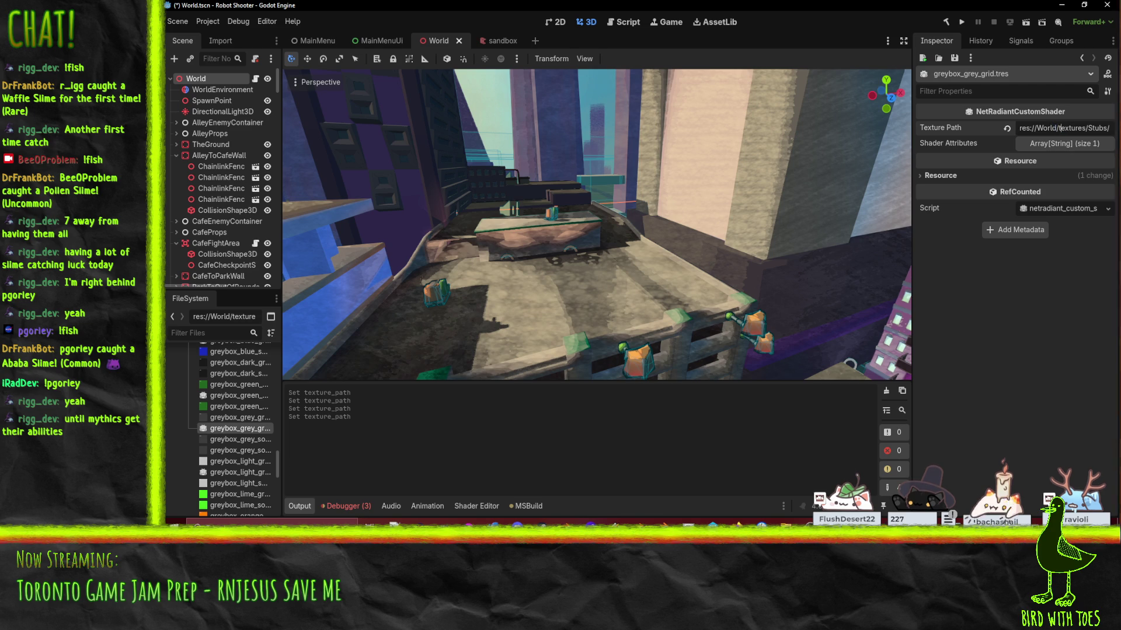
pyautogui.press('Return')
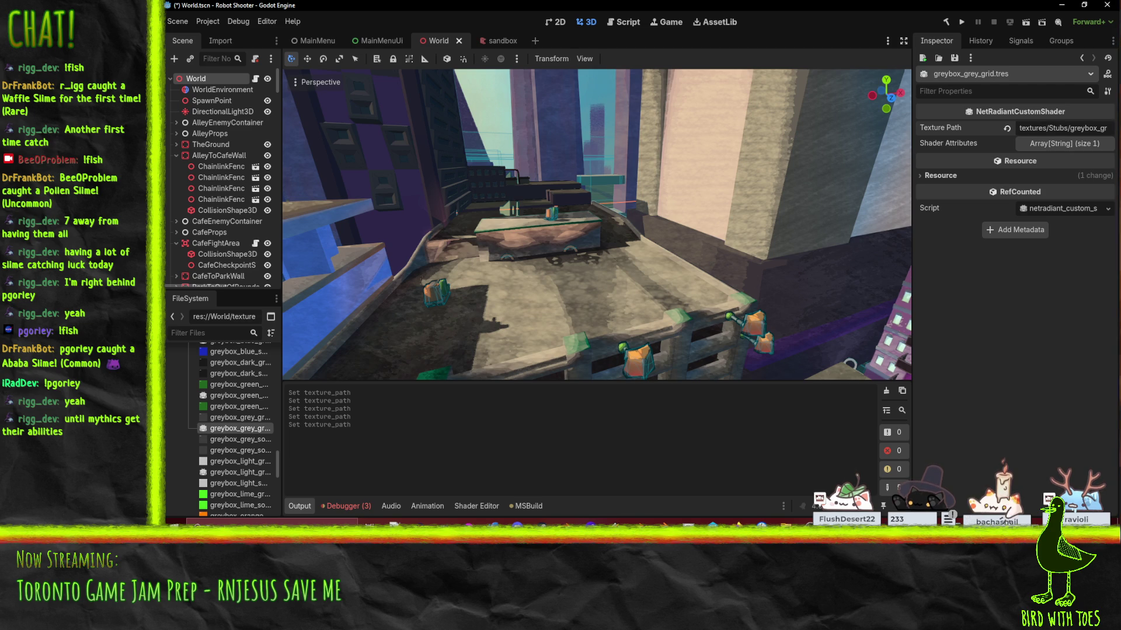
pyautogui.press('BackSpace')
pyautogui.write('s')
pyautogui.press('Return')
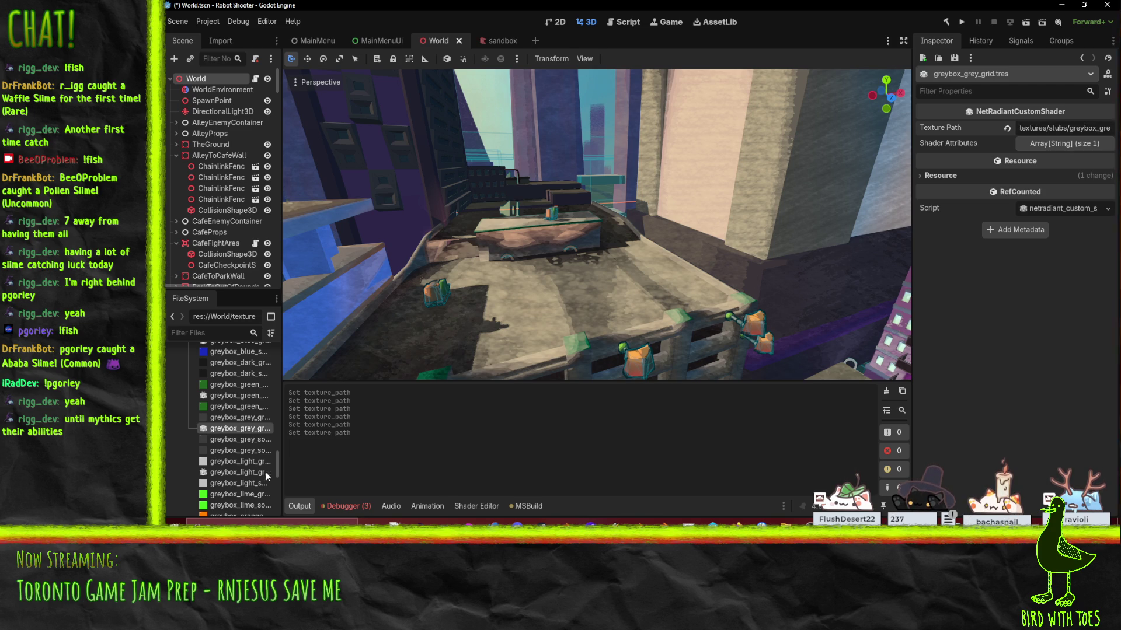
pyautogui.click(233, 482)
pyautogui.click(245, 472)
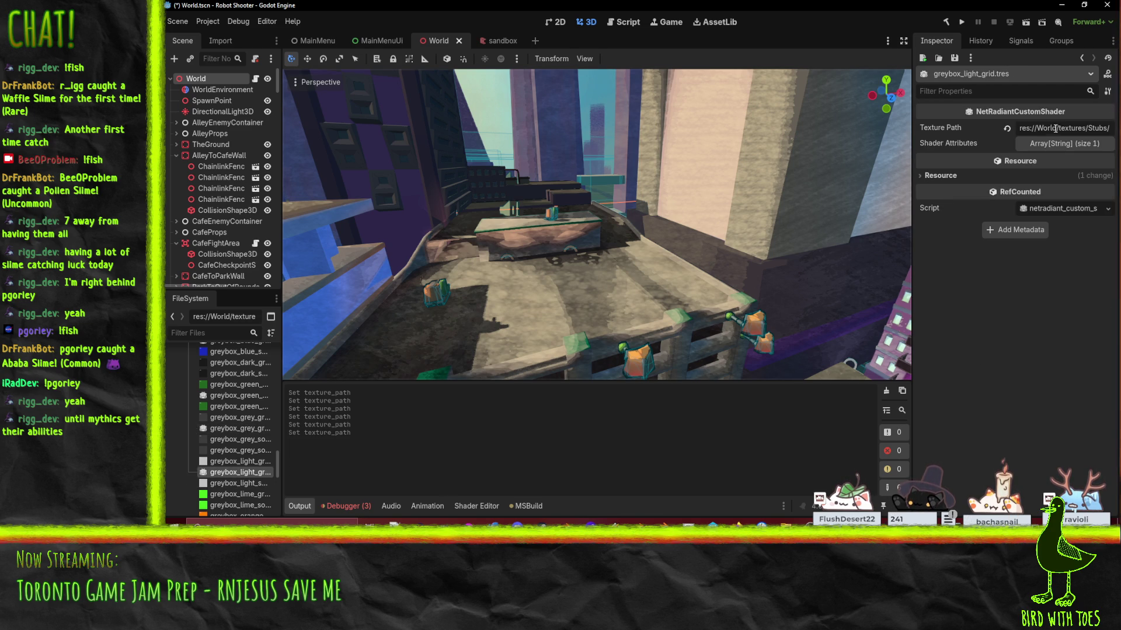
pyautogui.click(1020, 129)
pyautogui.press('Return')
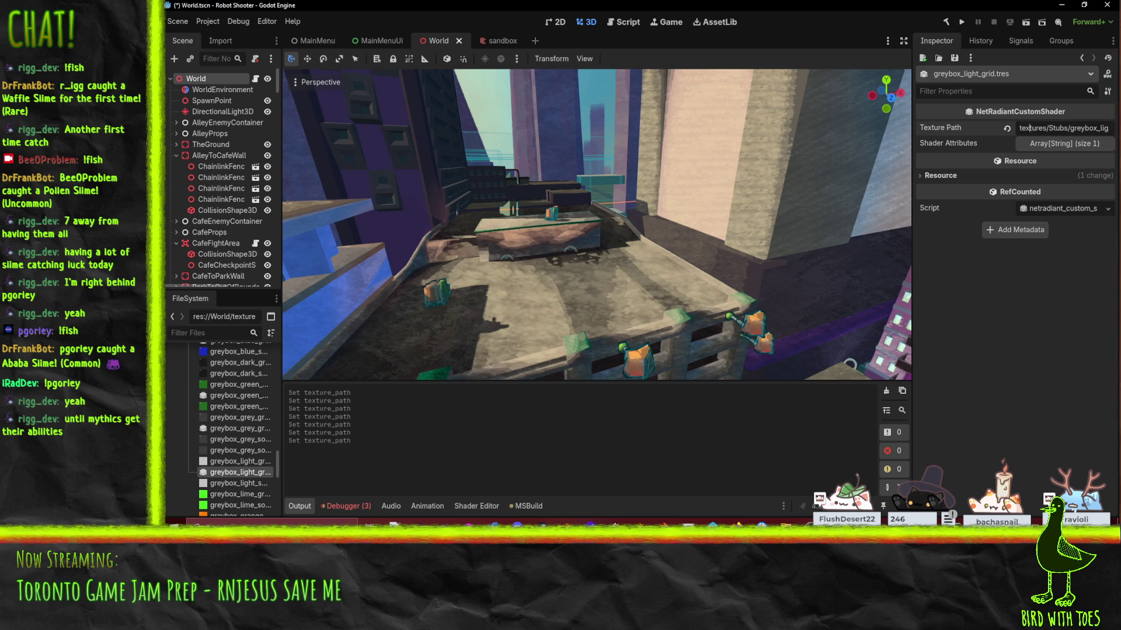
pyautogui.press('Delete')
pyautogui.write('s')
pyautogui.press('Return')
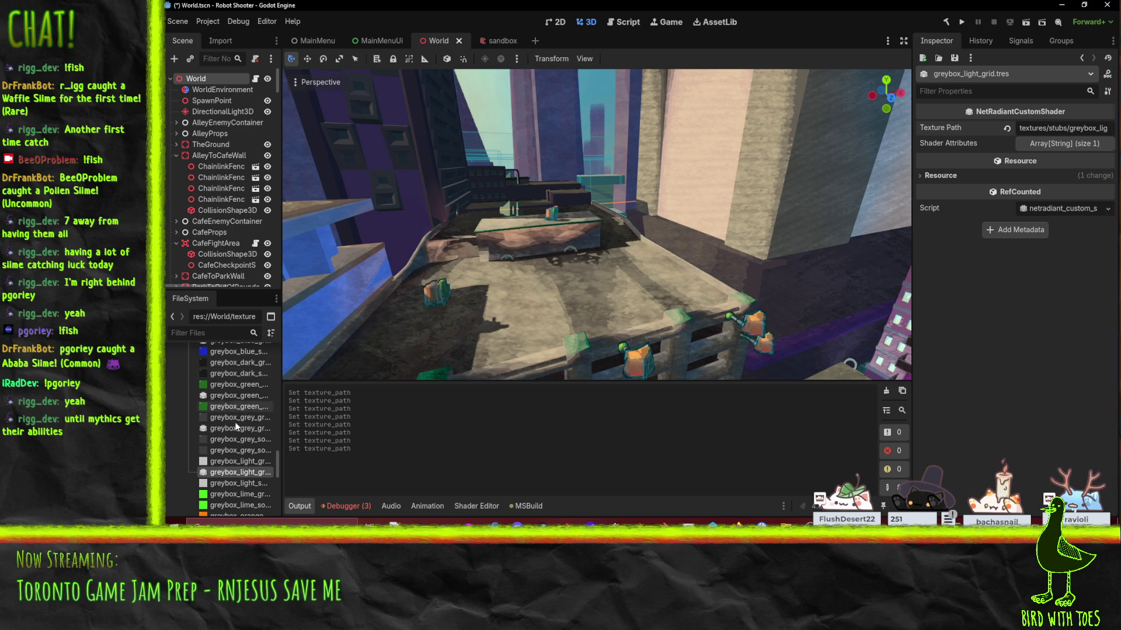
pyautogui.scroll(-5, 237, 391)
# Step: Edit the orange grid material's Texture Path, changing Stubs to stubs
pyautogui.click(230, 383)
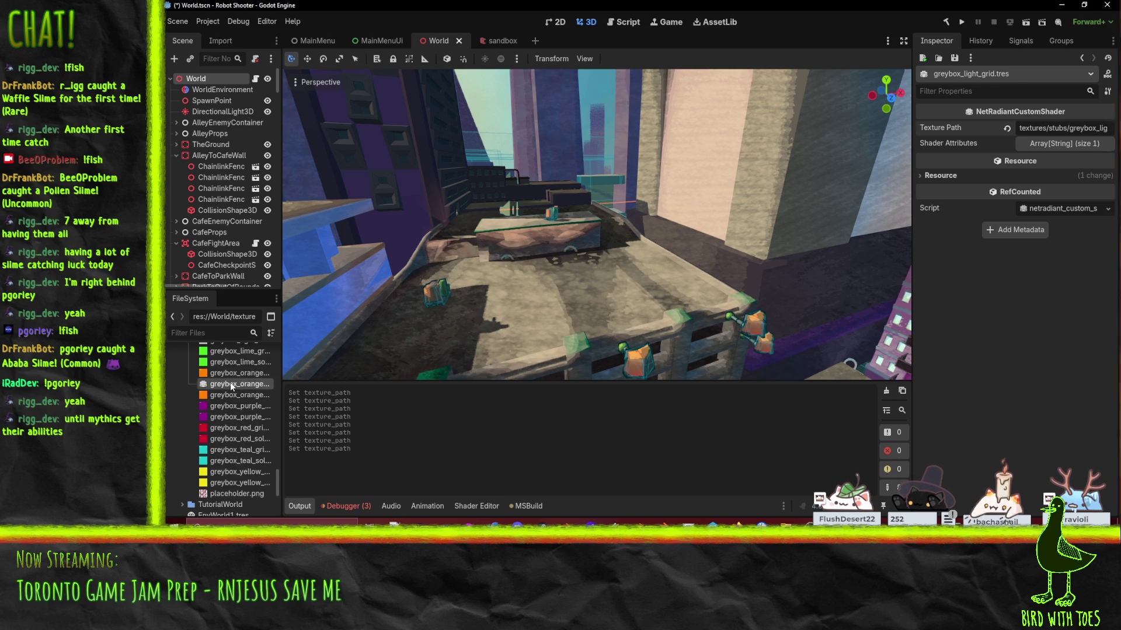
pyautogui.click(1097, 128)
pyautogui.press('BackSpace')
pyautogui.write('textures/Stubs/greybox_or')
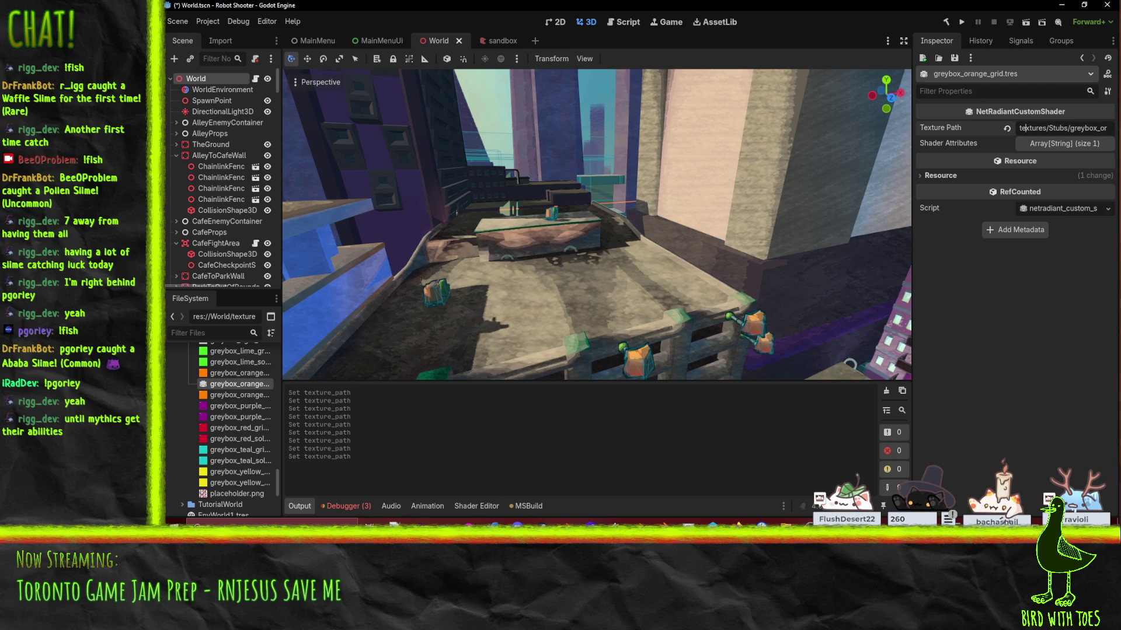
pyautogui.click(1048, 128)
pyautogui.press('Delete')
pyautogui.write('s')
pyautogui.scroll(3, 212, 416)
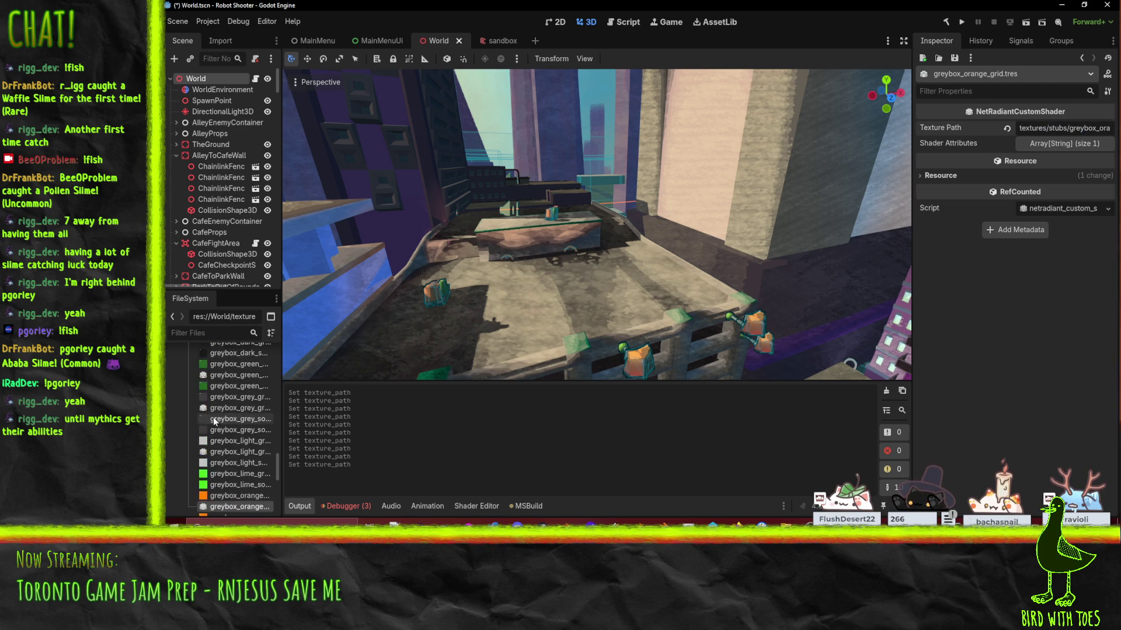
pyautogui.scroll(2, 212, 417)
# Step: Replace the green grid material's Texture Path with the stub greybox_green_grid.png path
pyautogui.click(223, 434)
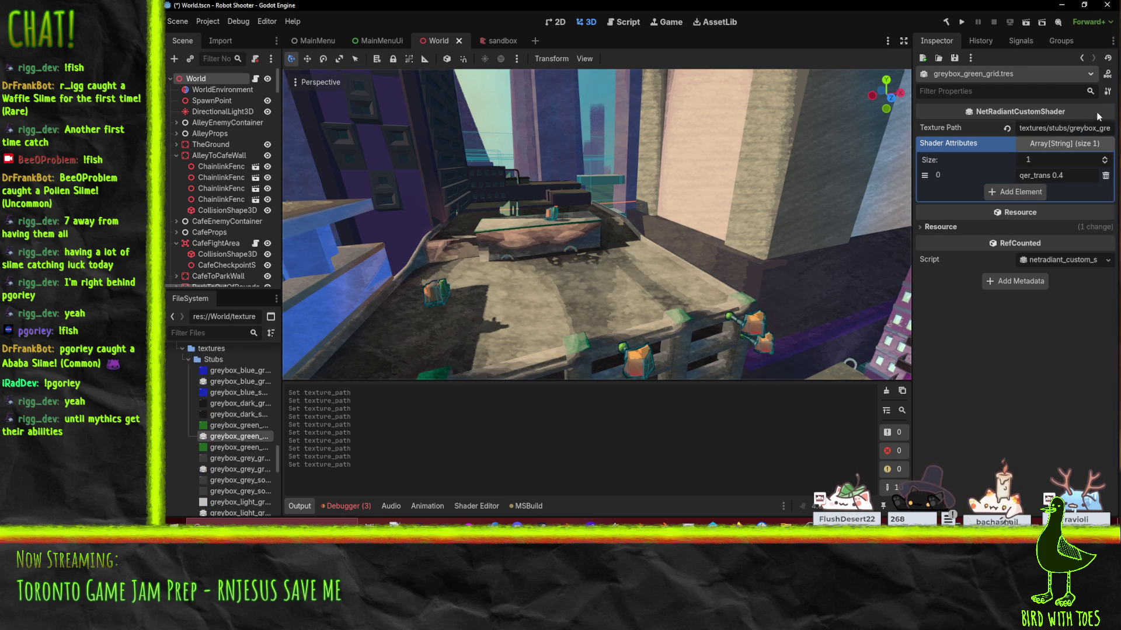
pyautogui.click(1079, 128)
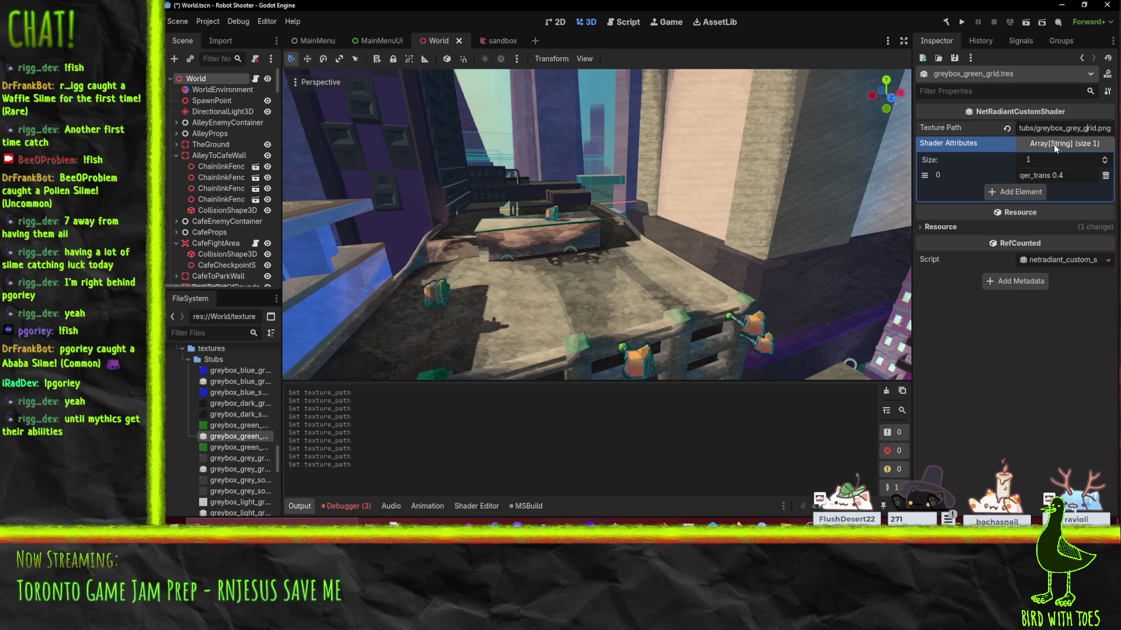
pyautogui.hotkey('ctrl', 'a')
pyautogui.hotkey('ctrl', 'v')
pyautogui.press('Return')
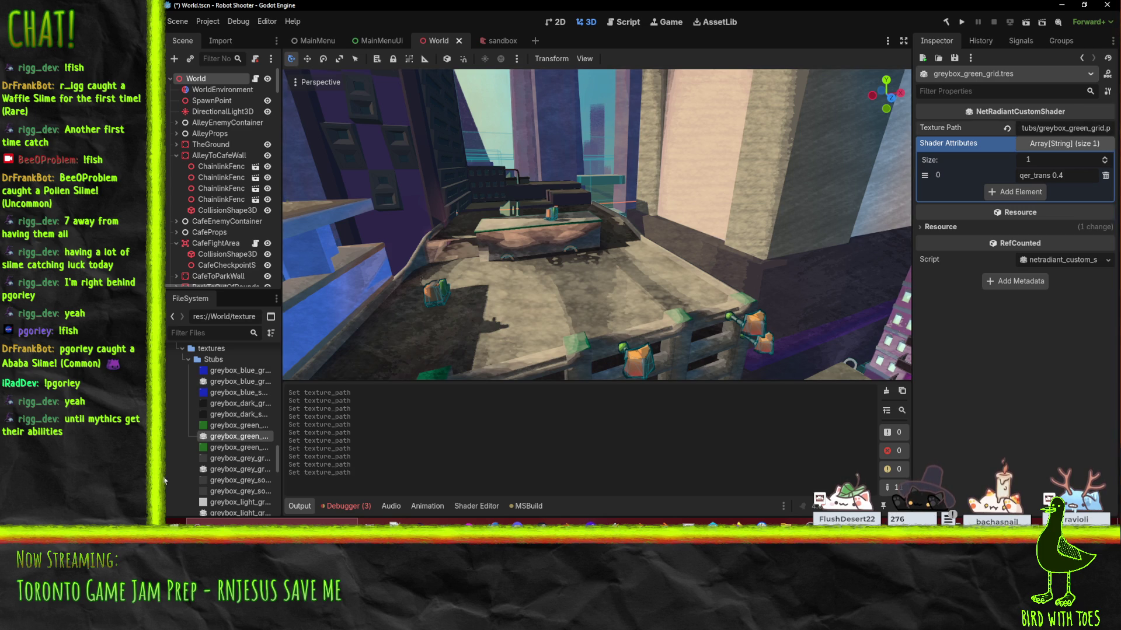
# Step: Point the blue grid material's Texture Path at greybox_blue_grid.png, undoing a mistyped edit
pyautogui.click(230, 382)
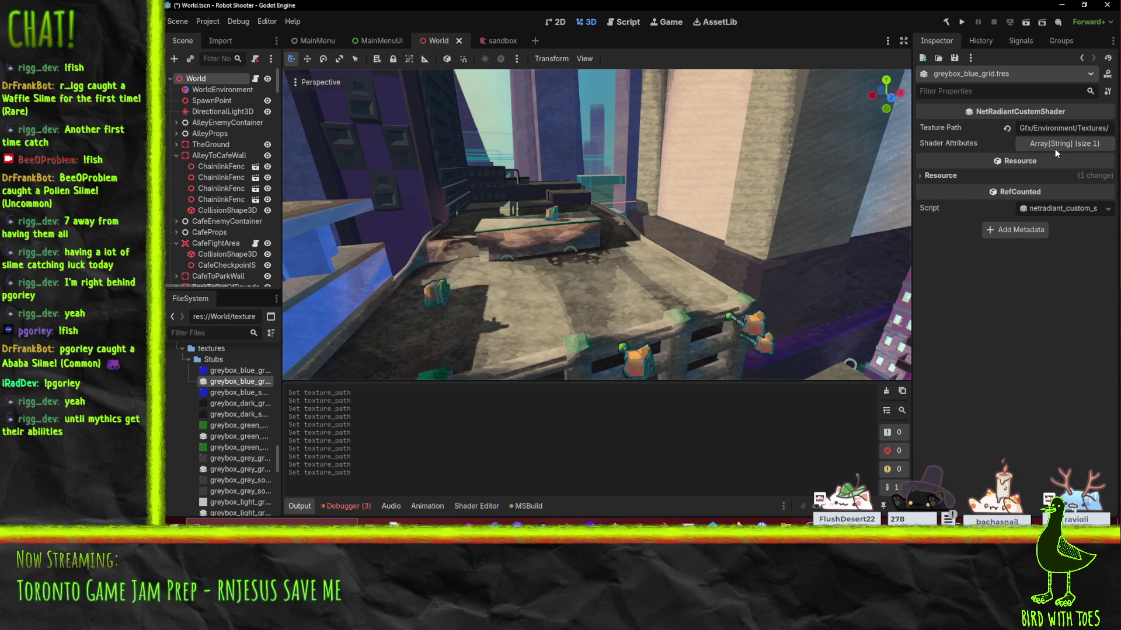
pyautogui.click(1078, 128)
pyautogui.hotkey('shift', 'End')
pyautogui.write('t')
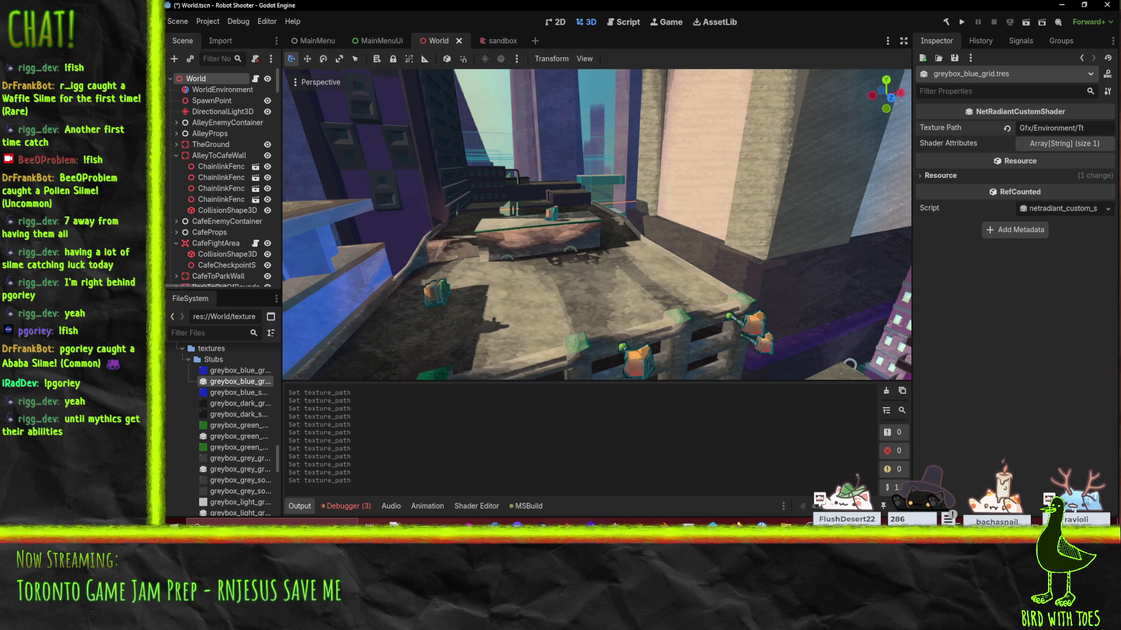
pyautogui.hotkey('ctrl', 'z')
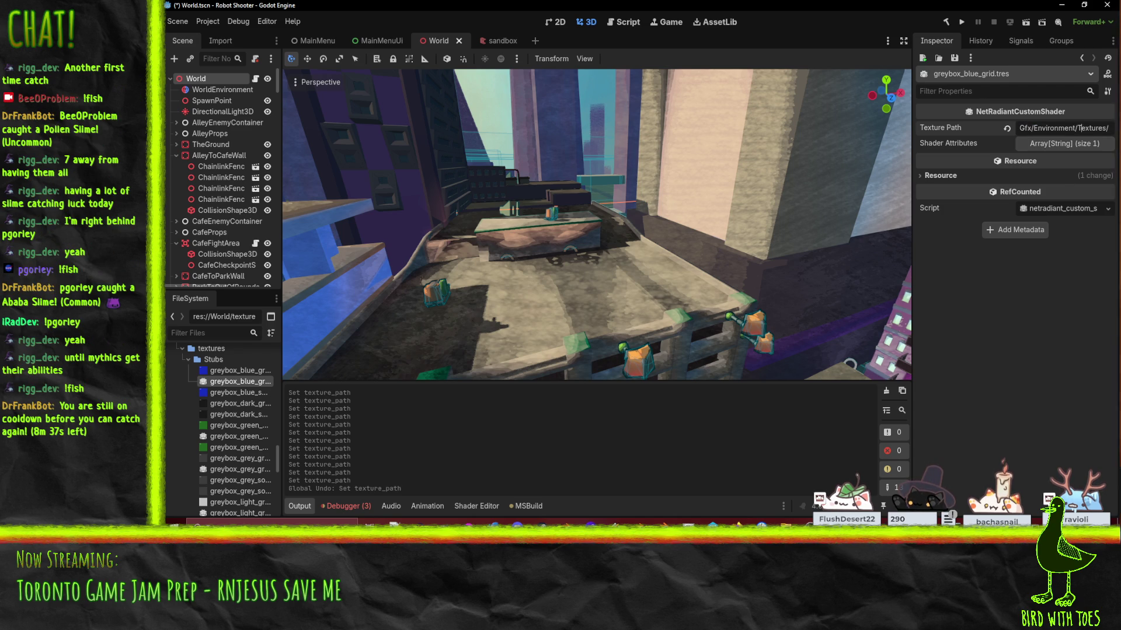
pyautogui.hotkey('ctrl', 'v')
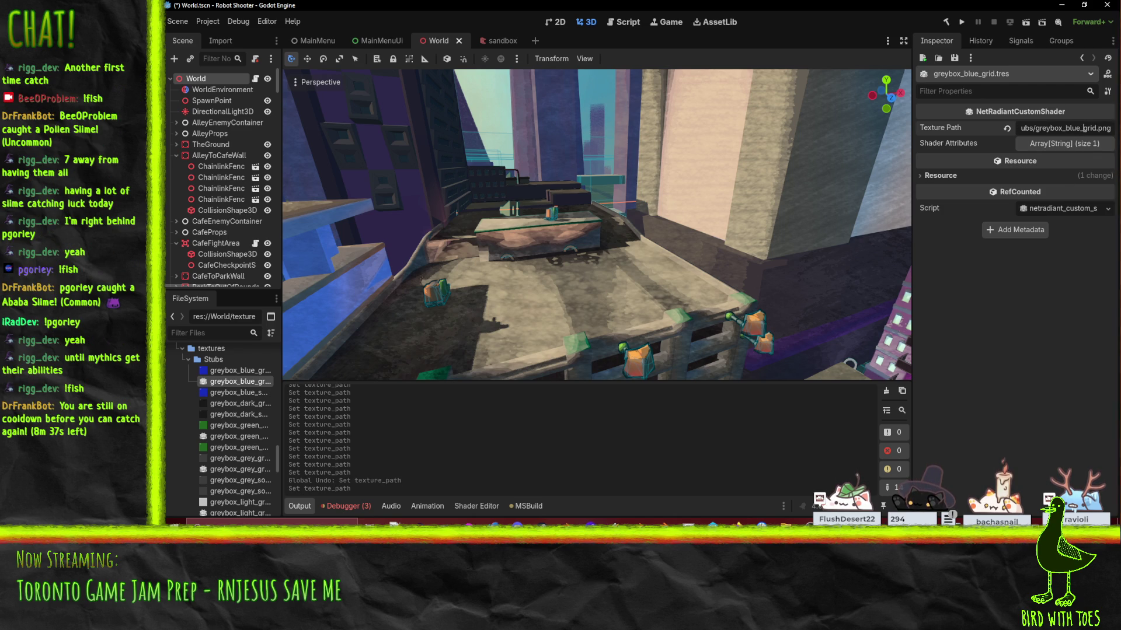
pyautogui.press('Return')
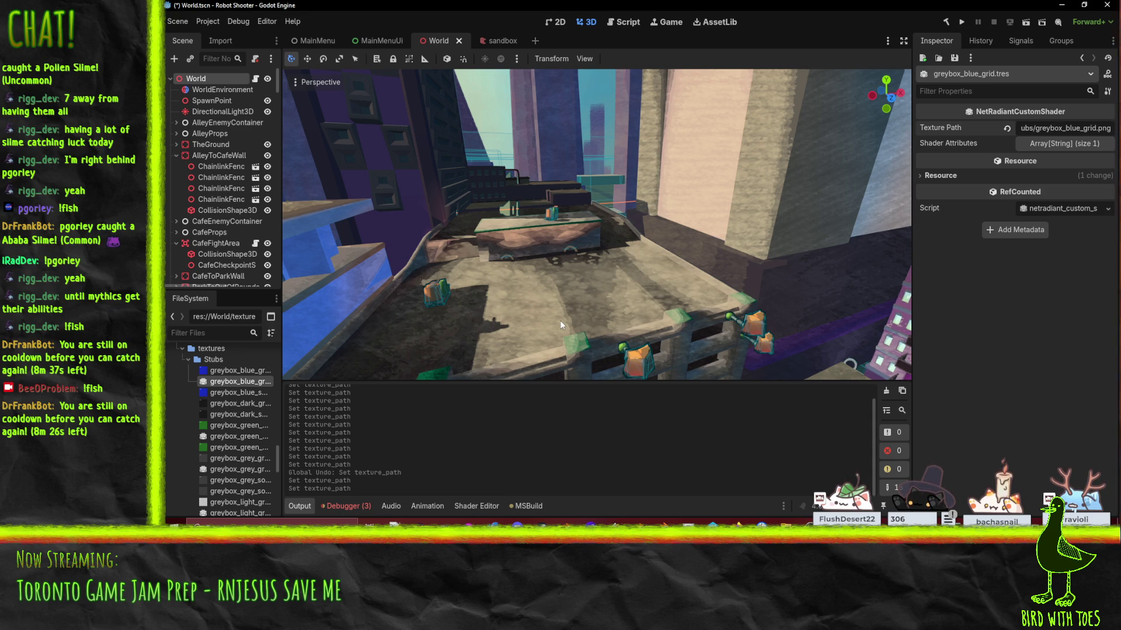
# Step: Save the World scene with Ctrl+S
pyautogui.hotkey('ctrl', 's')
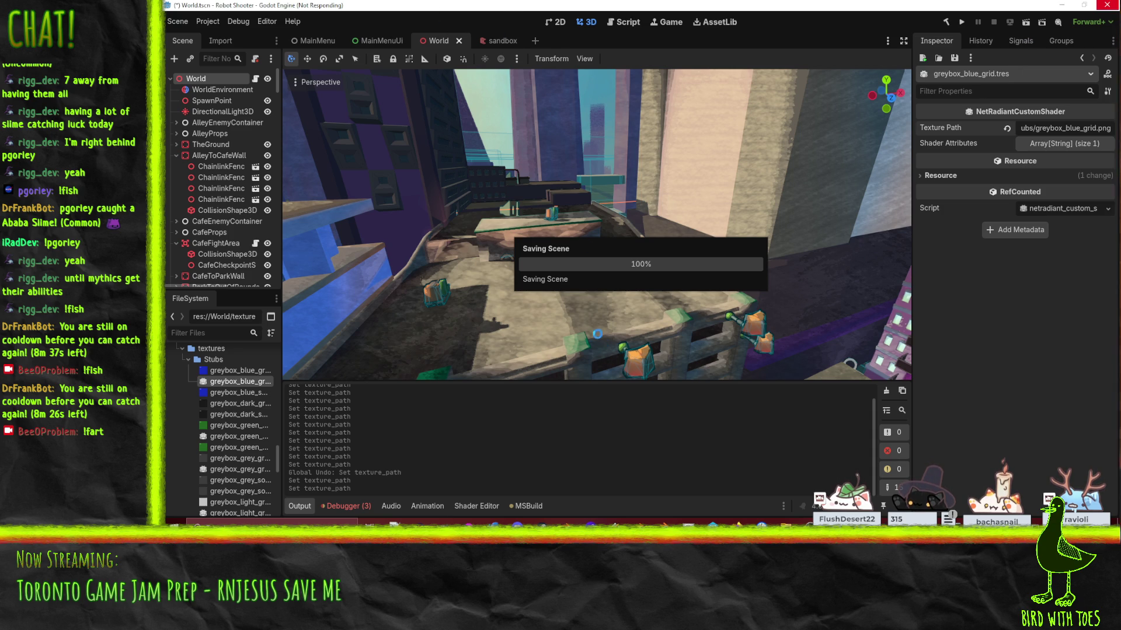
# Step: Check out the RobotShooter depot folder into P4V's default pending changelist
pyautogui.click(712, 522)
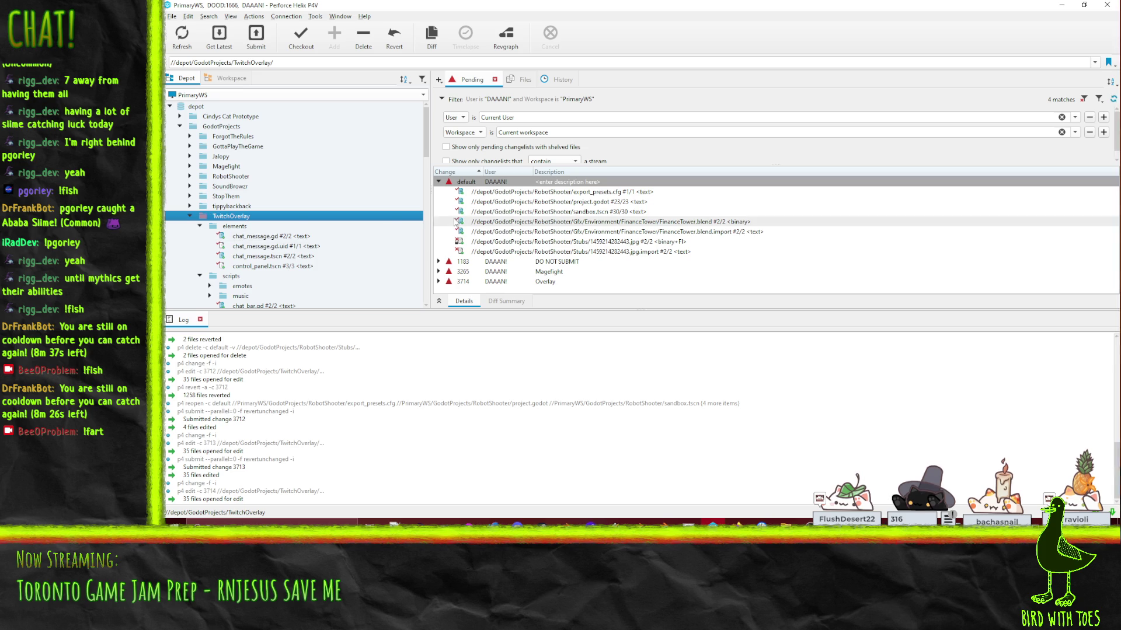
pyautogui.click(189, 217)
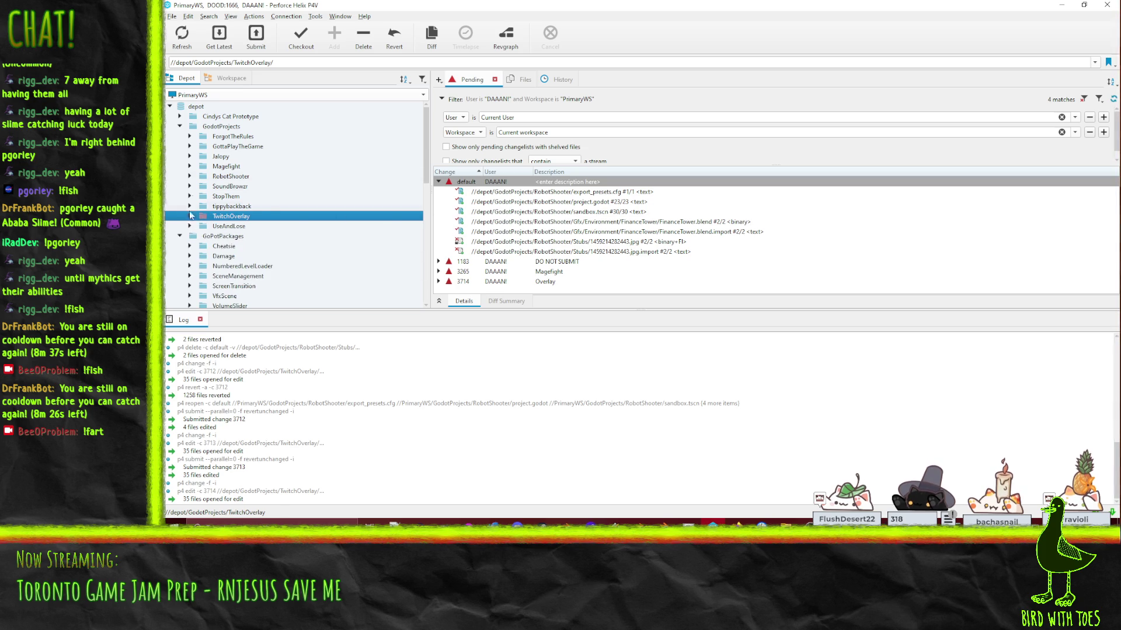
pyautogui.moveTo(228, 177); pyautogui.dragTo(493, 186)
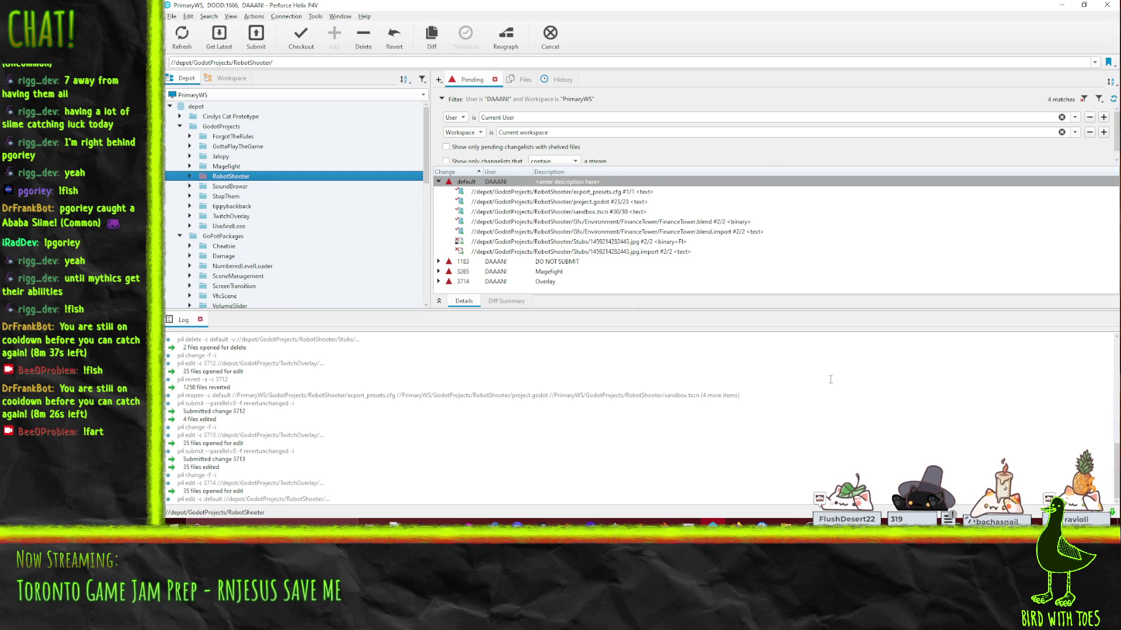
pyautogui.hotkey('alt', 'Tab')
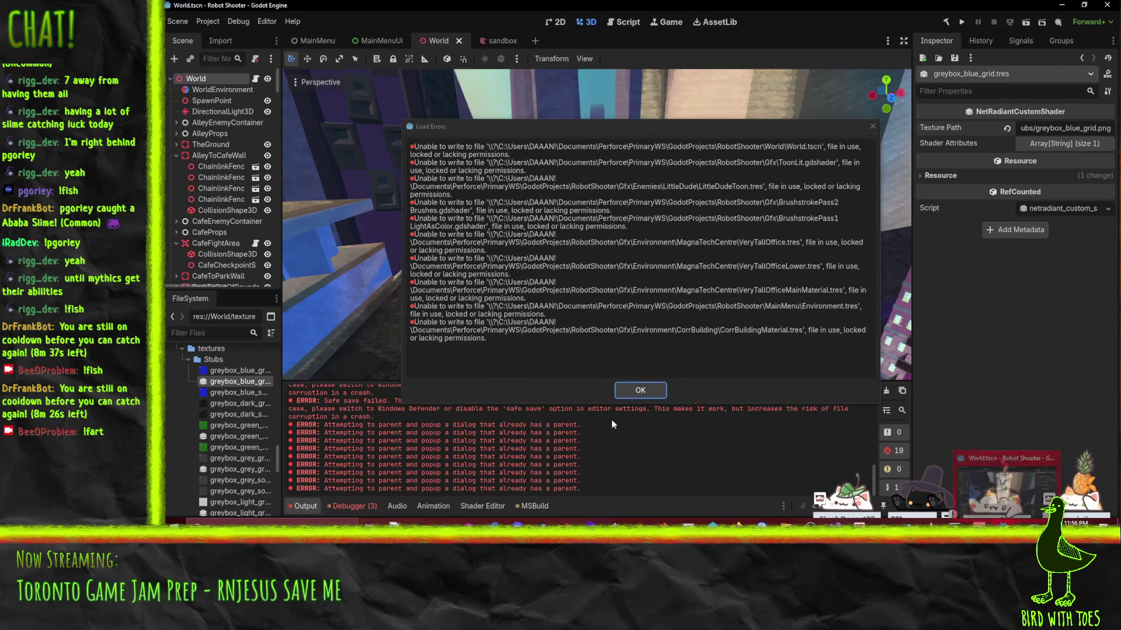
# Step: Save the World scene again and re-save the blue grid material
pyautogui.hotkey('ctrl', 's')
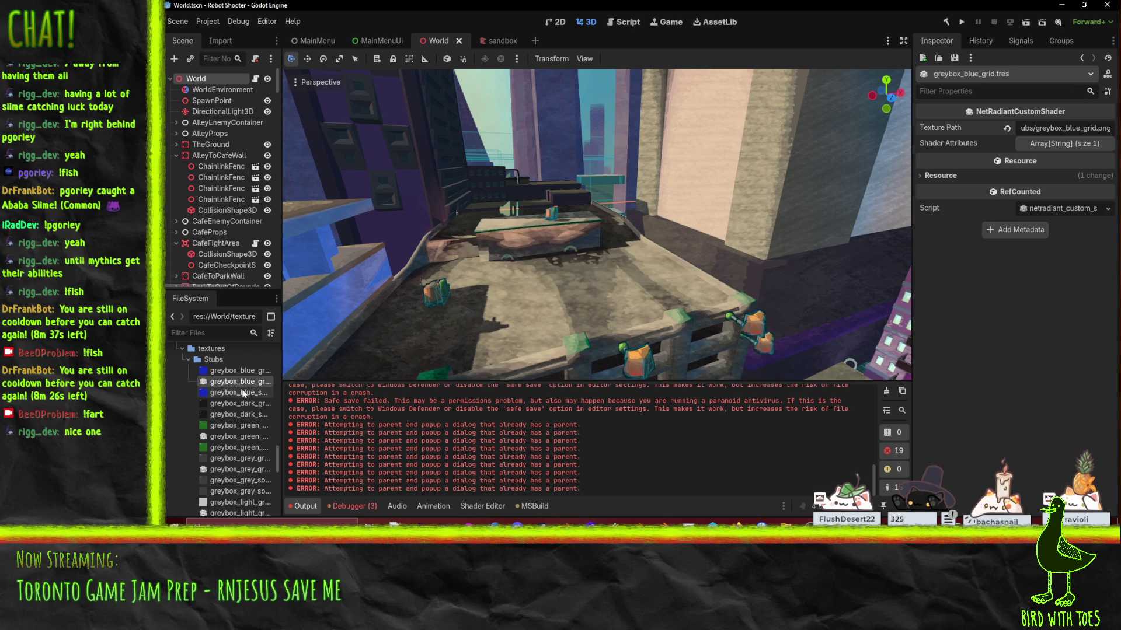
pyautogui.rightClick(229, 373)
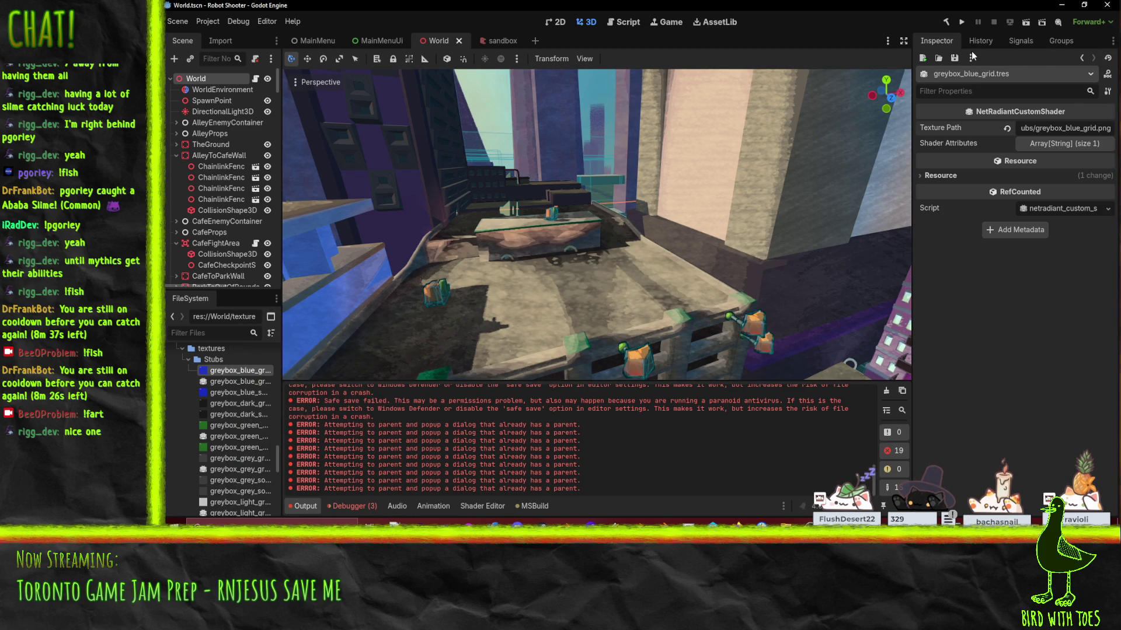
pyautogui.click(956, 58)
pyautogui.click(967, 73)
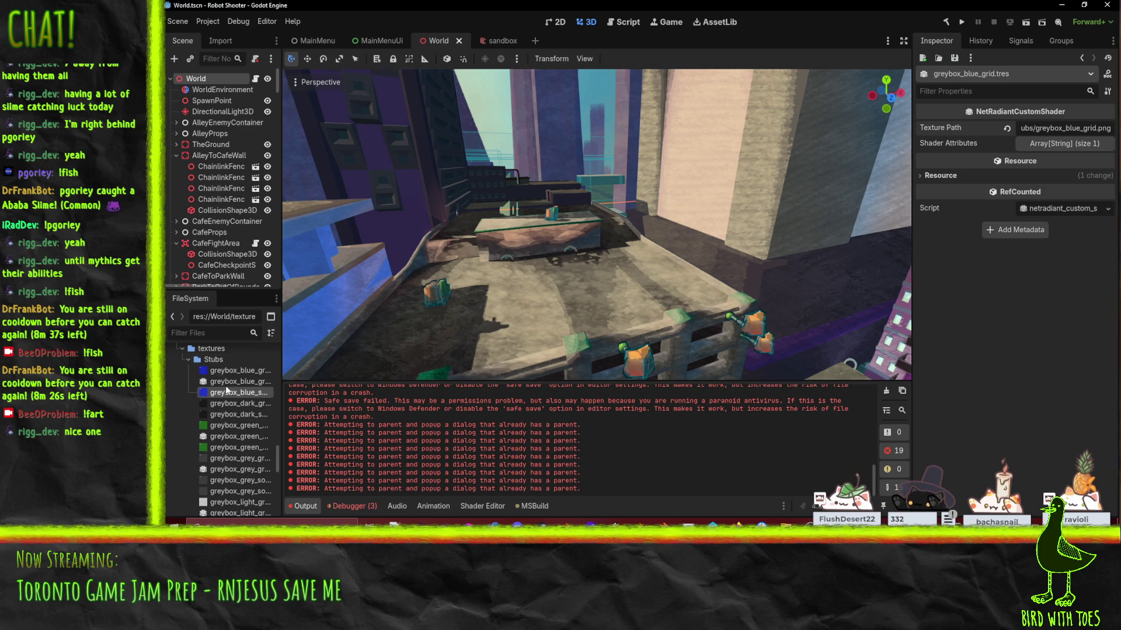
pyautogui.moveTo(225, 382); pyautogui.dragTo(530, 261)
pyautogui.click(955, 58)
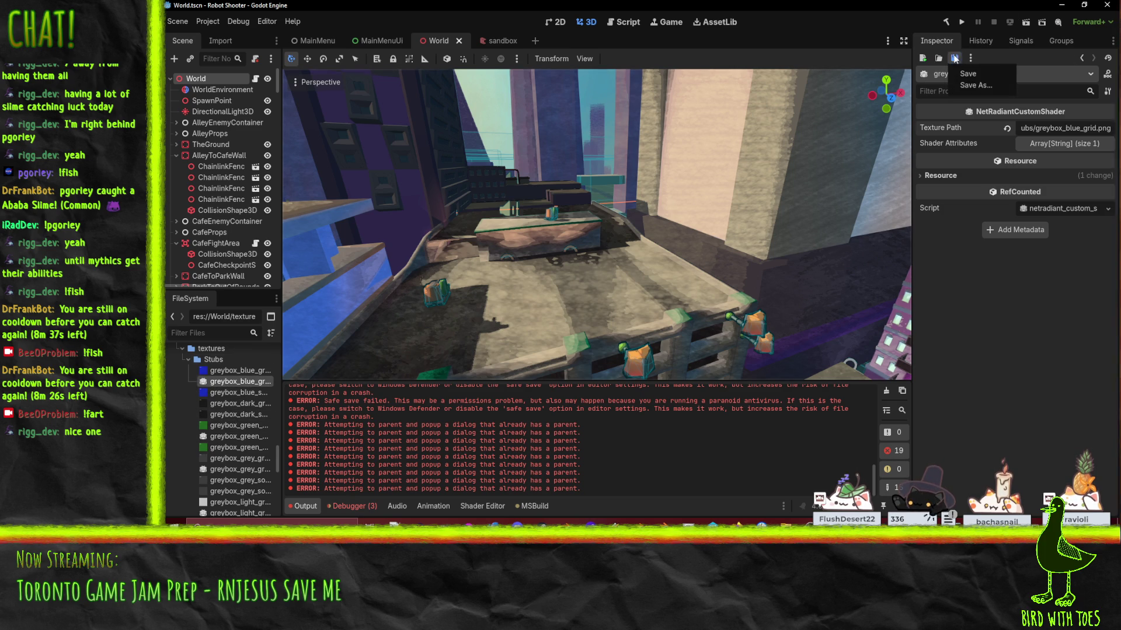
pyautogui.click(973, 86)
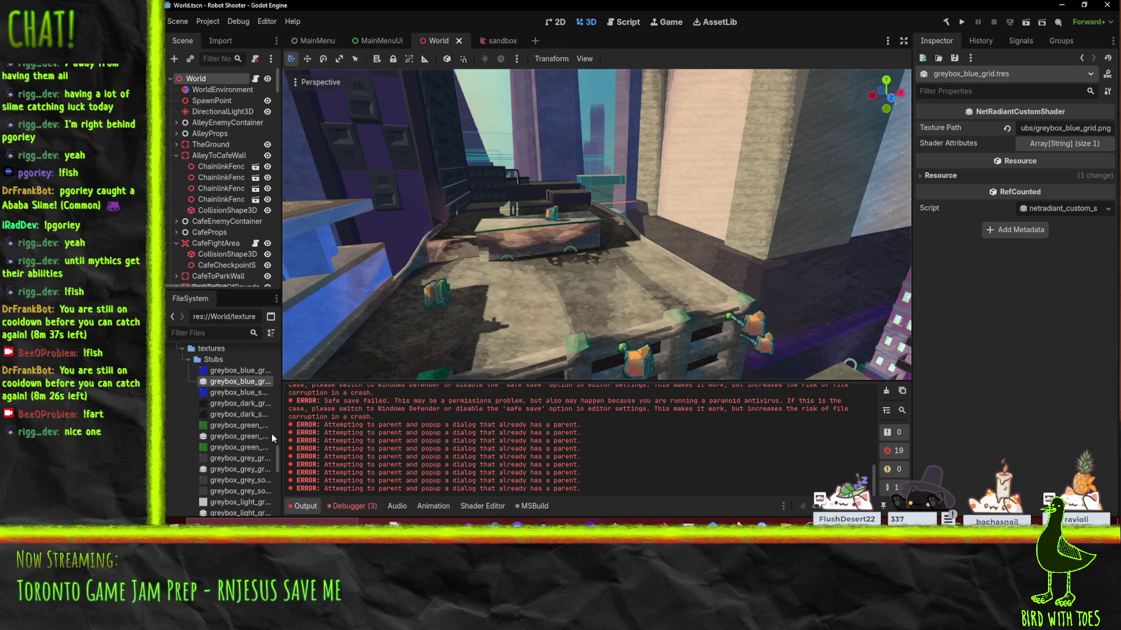
# Step: Re-save the green grid material from the Inspector's save options
pyautogui.click(234, 435)
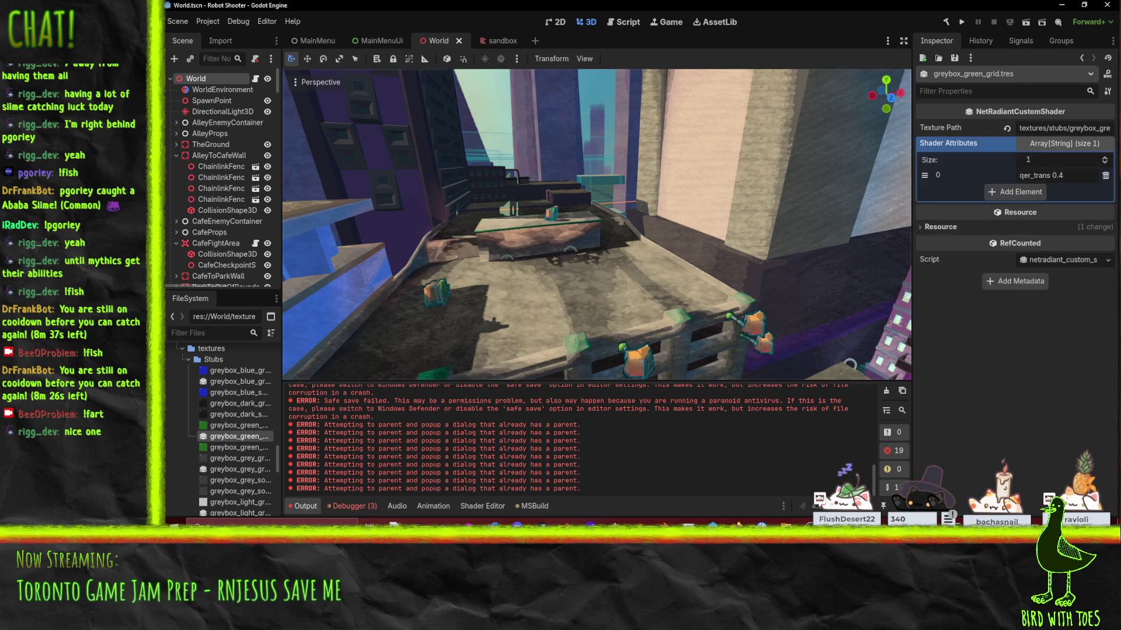
pyautogui.click(939, 58)
pyautogui.click(892, 88)
pyautogui.click(954, 58)
pyautogui.click(971, 73)
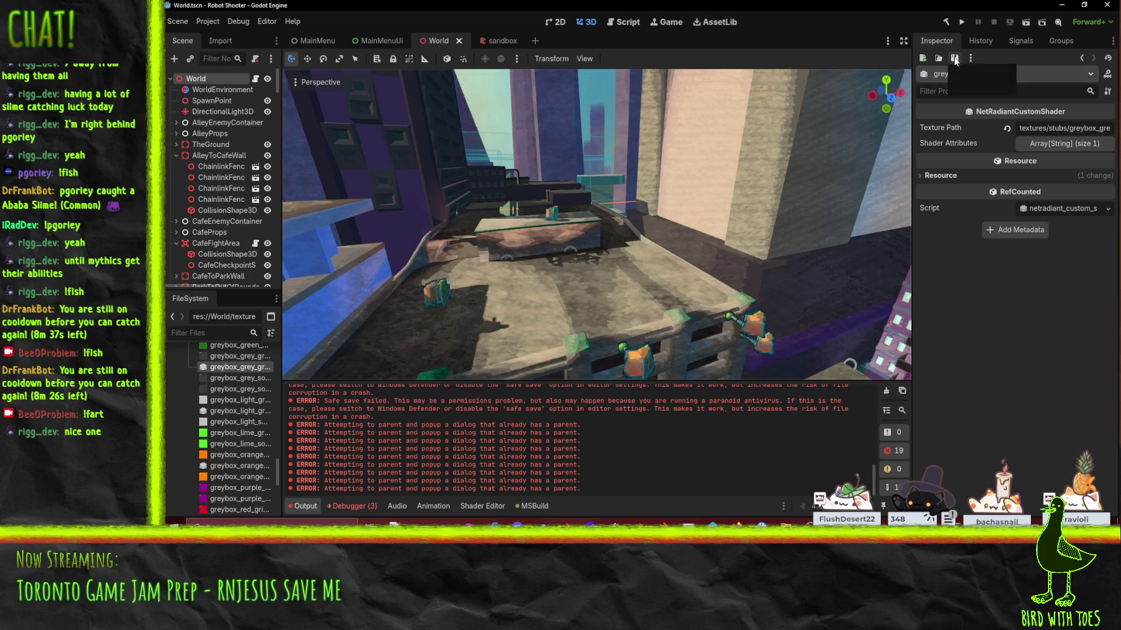
# Step: Re-save the light grid material, then select the orange grid material
pyautogui.click(240, 411)
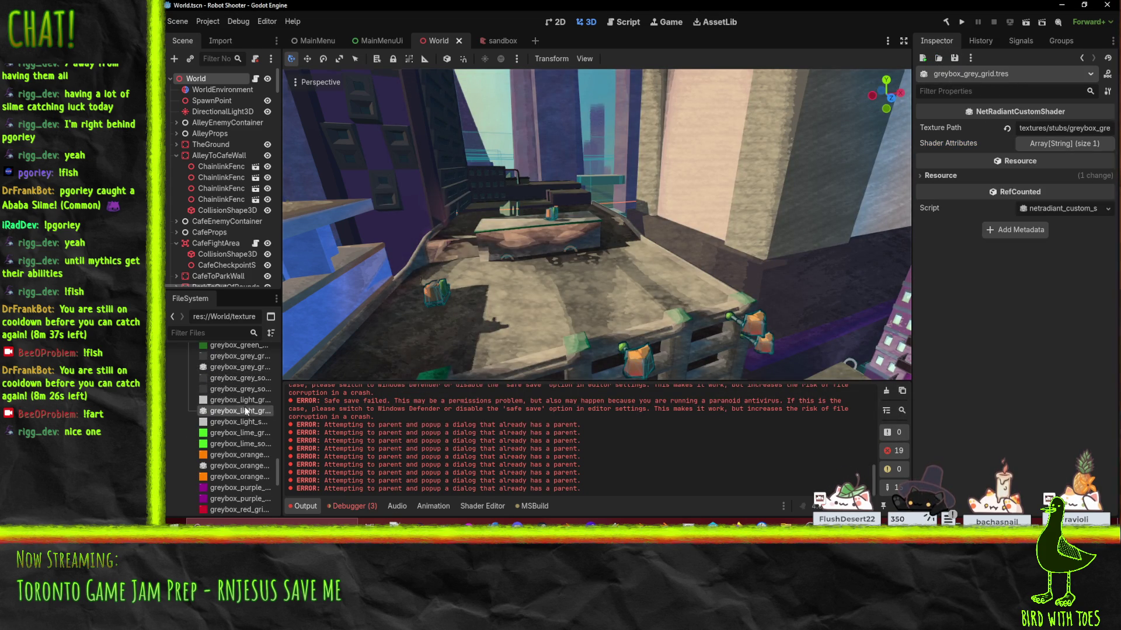
pyautogui.click(954, 58)
pyautogui.click(965, 73)
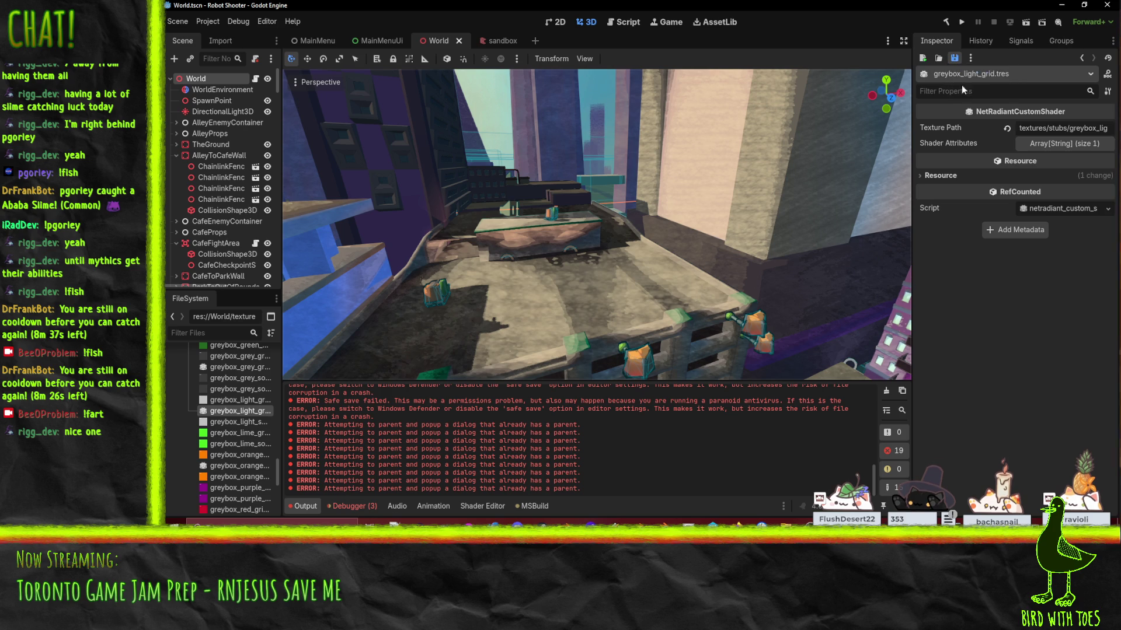
pyautogui.scroll(-2, 242, 395)
pyautogui.click(244, 425)
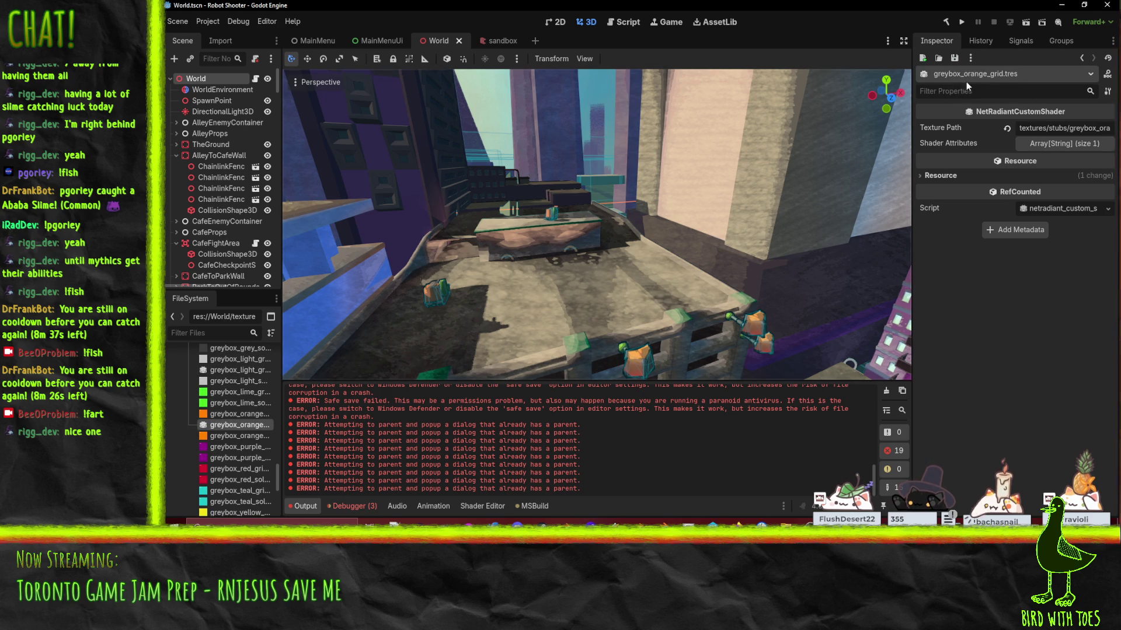
pyautogui.click(955, 58)
pyautogui.scroll(-4, 245, 426)
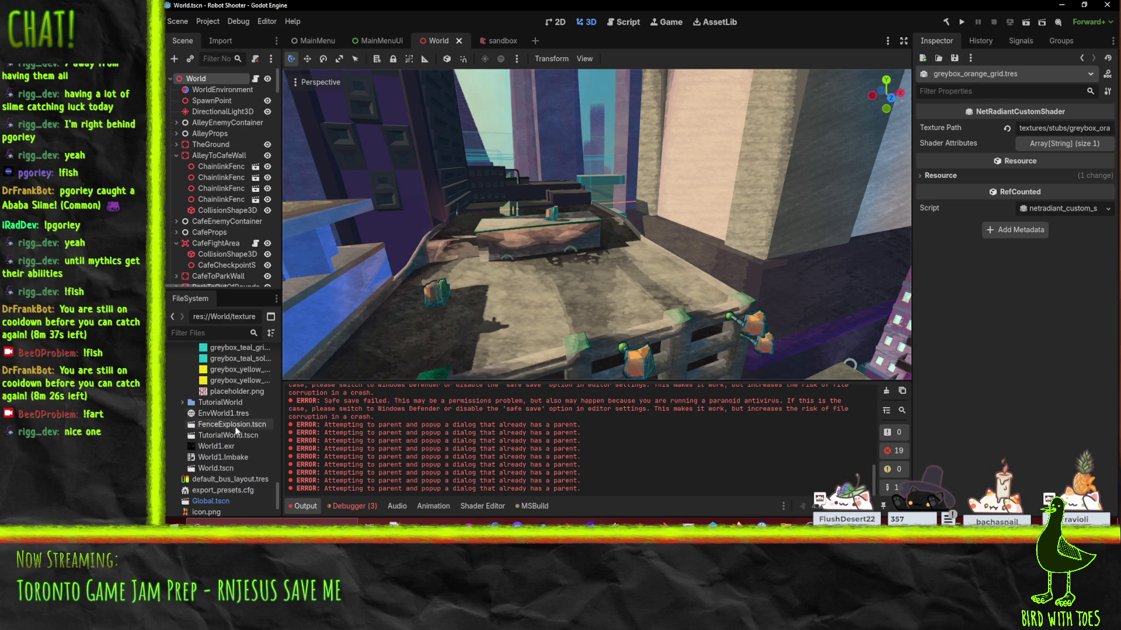
pyautogui.scroll(10, 236, 390)
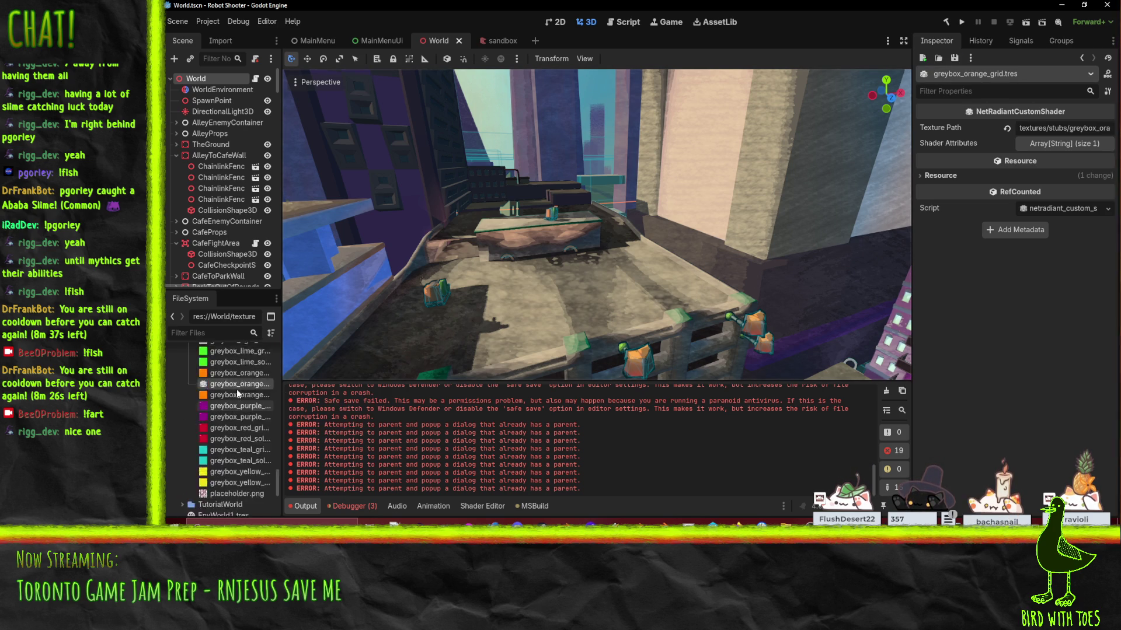
pyautogui.scroll(-2, 233, 426)
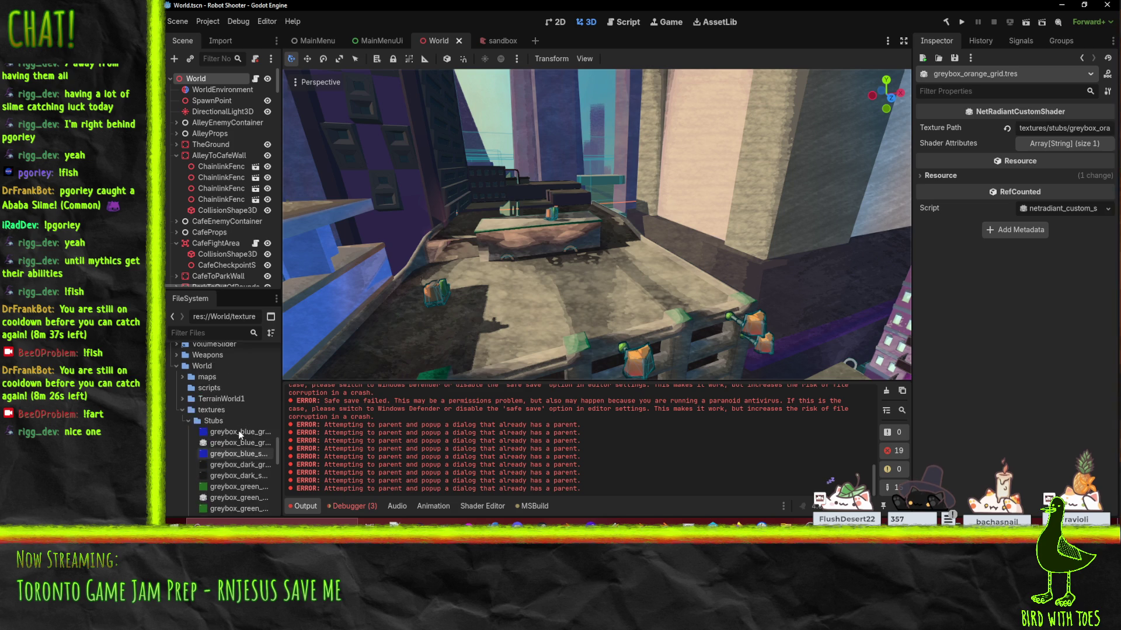
pyautogui.scroll(3, 221, 446)
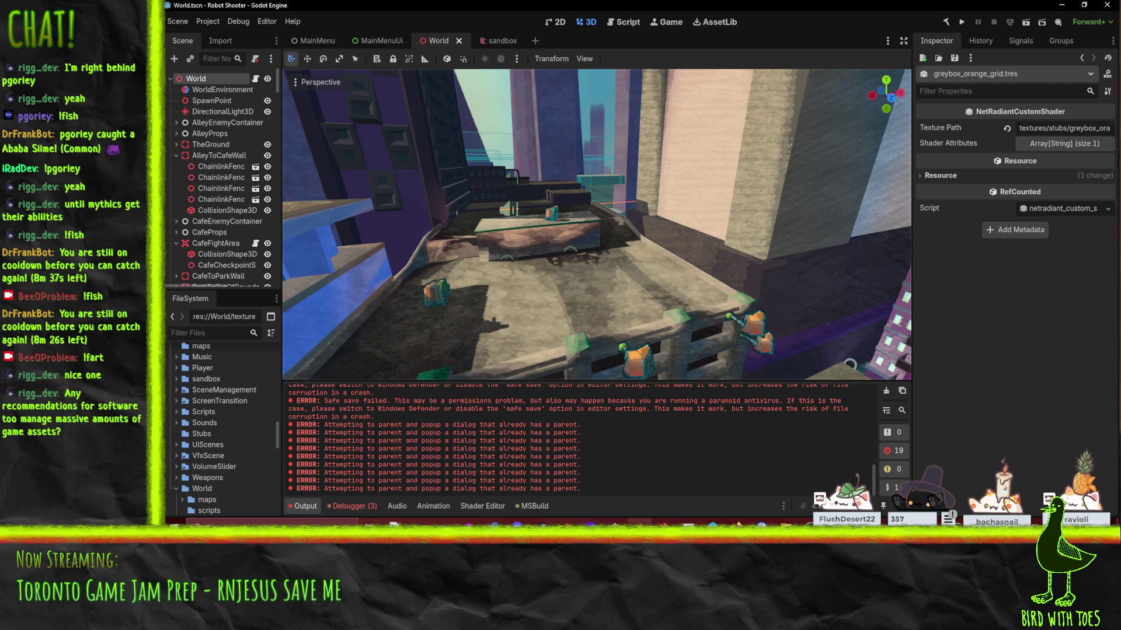
# Step: Launch Godot 4.6.1 from the DAAAN folder and open SoundBrowzr, accepting the 4.6 upgrade
pyautogui.click(737, 522)
pyautogui.click(786, 525)
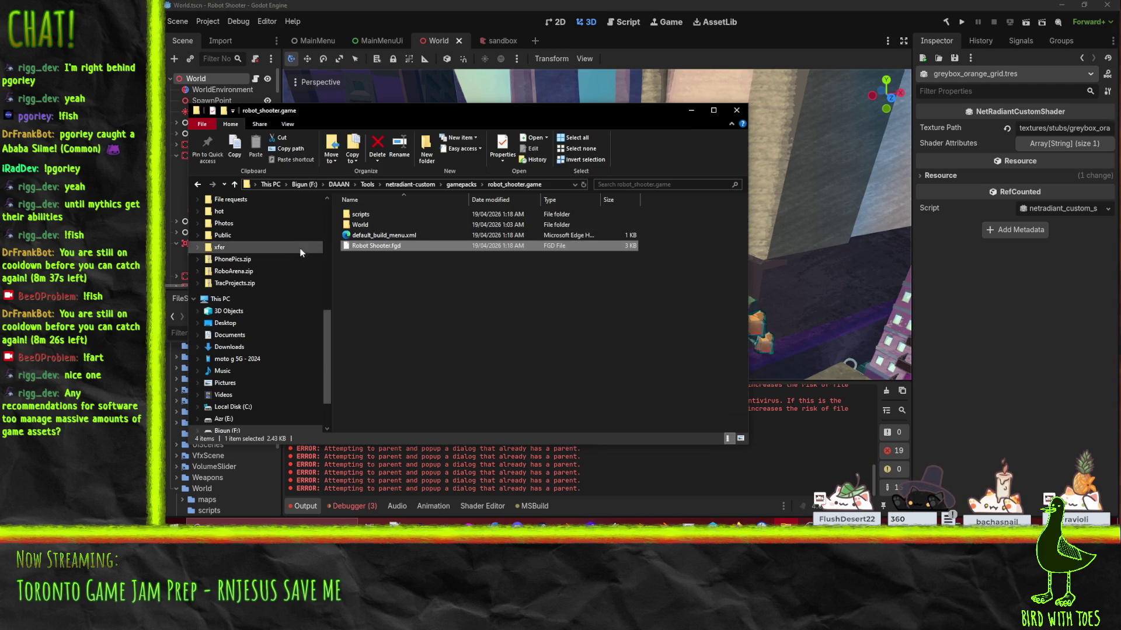
pyautogui.click(198, 184)
pyautogui.click(198, 184)
pyautogui.click(198, 185)
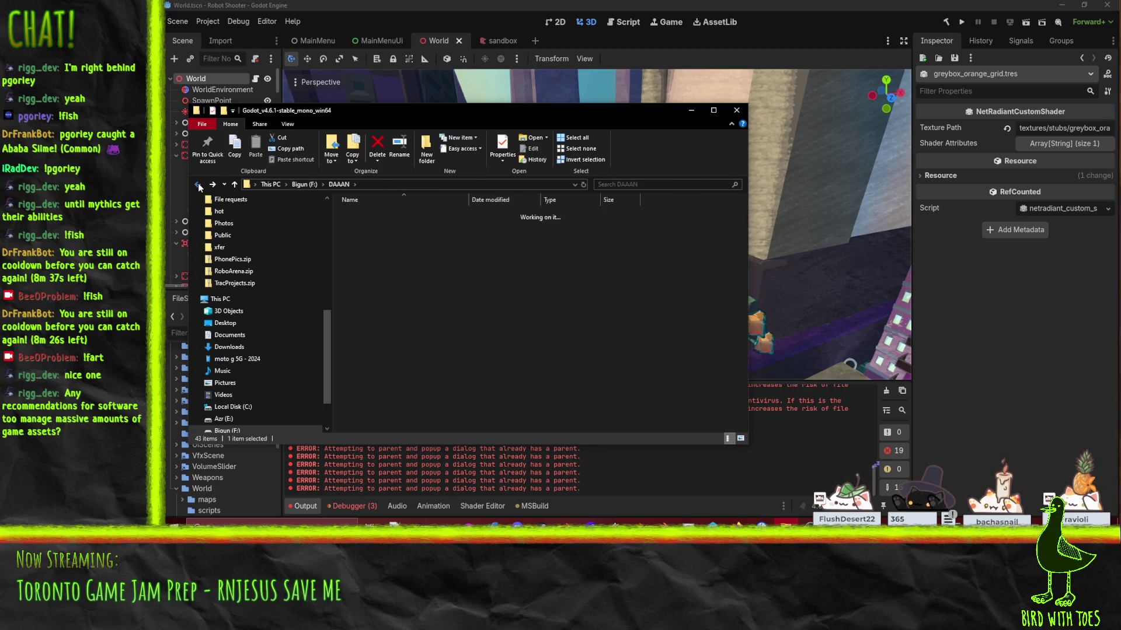
pyautogui.doubleClick(383, 237)
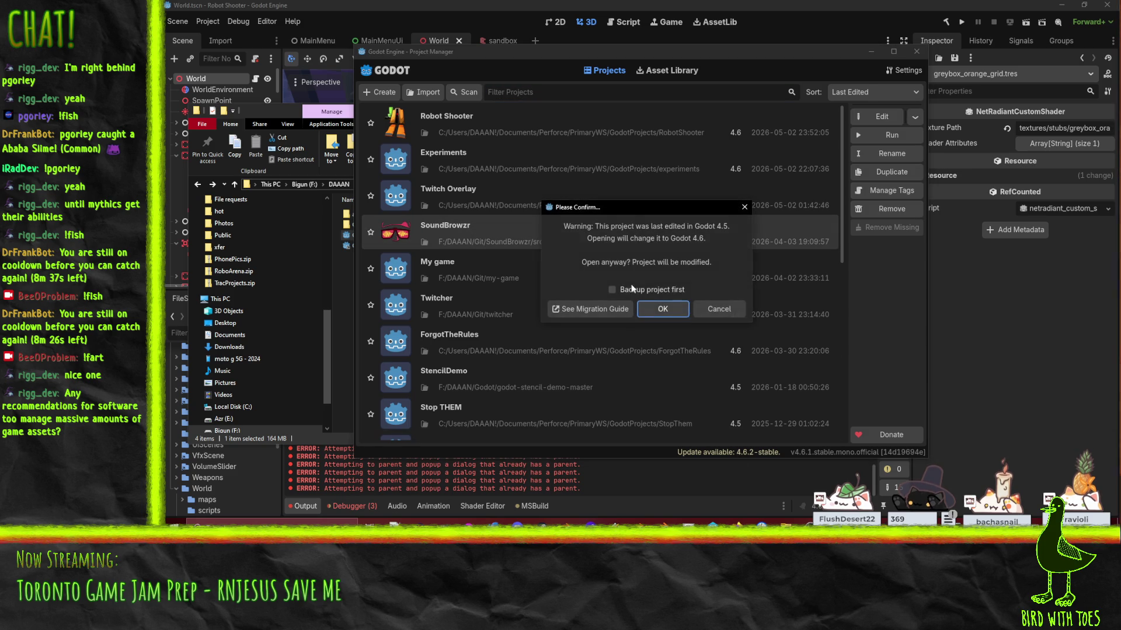
pyautogui.click(667, 309)
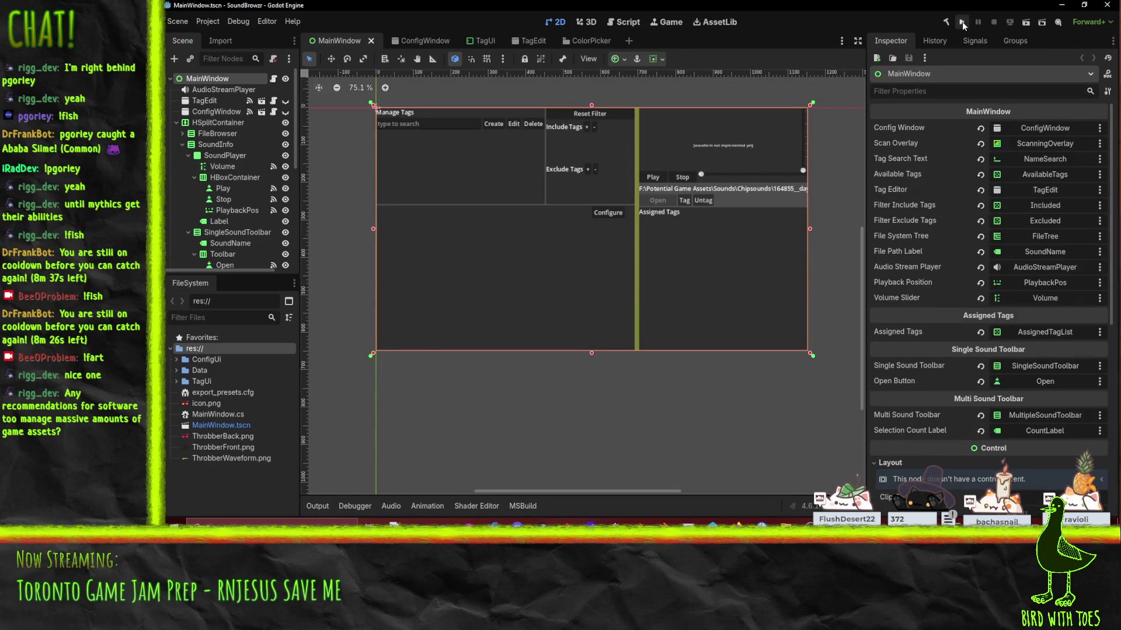
# Step: Build and run the SoundBrowzr project from the Godot toolbar
pyautogui.click(962, 23)
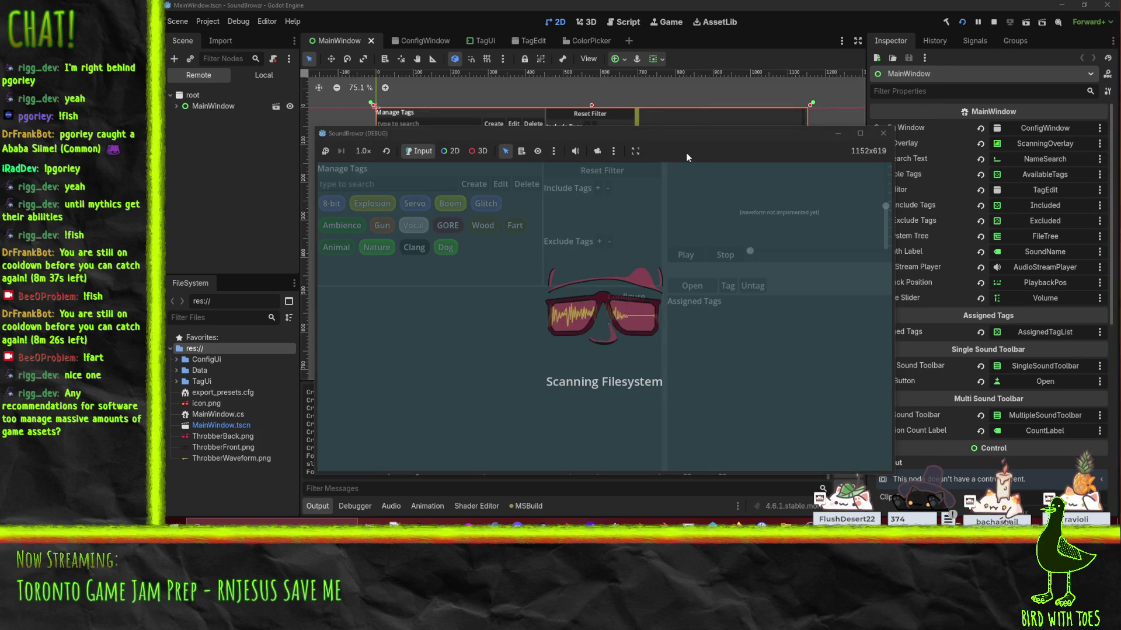
# Step: Filter the SoundBrowzr sound list by the Gun include tag
pyautogui.click(667, 139)
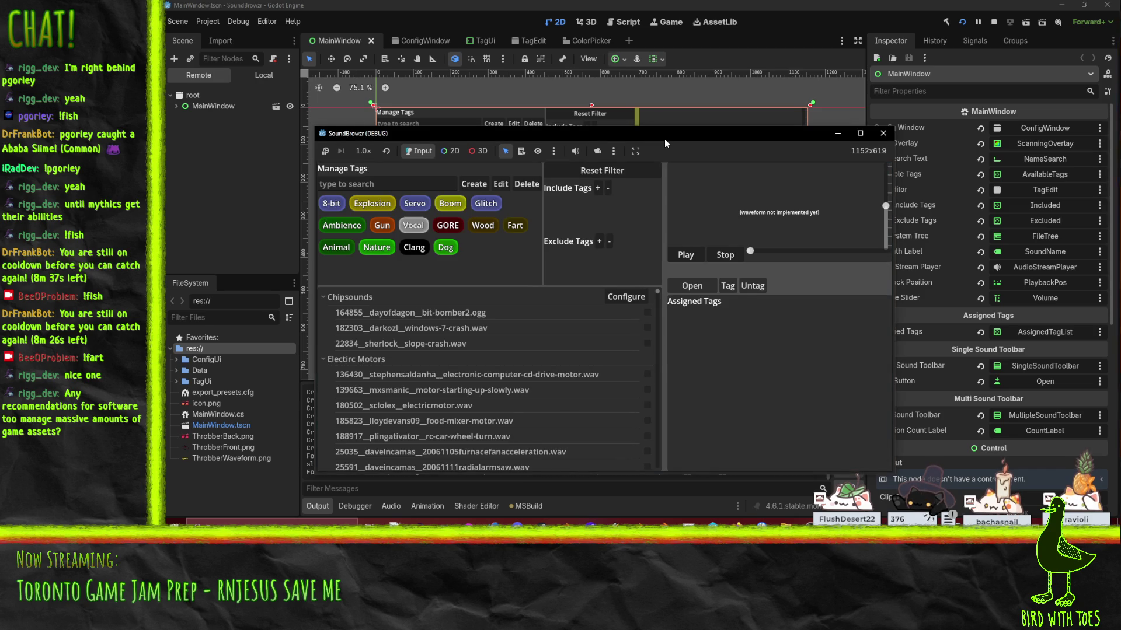
pyautogui.moveTo(664, 139); pyautogui.dragTo(630, 116)
pyautogui.scroll(-8, 479, 353)
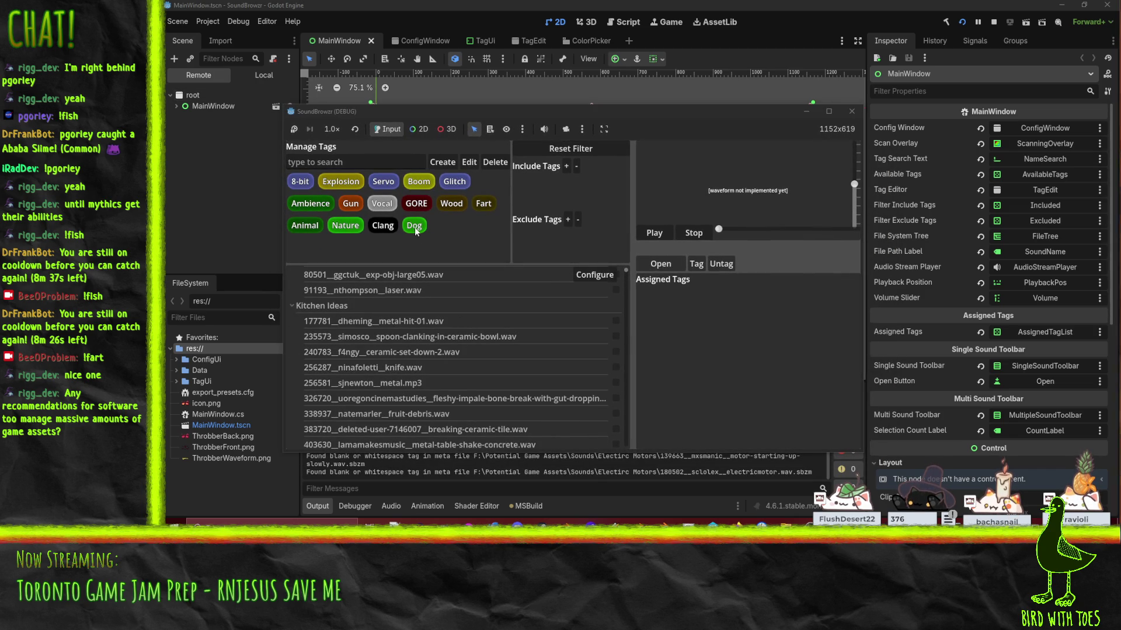
pyautogui.click(355, 203)
pyautogui.click(565, 166)
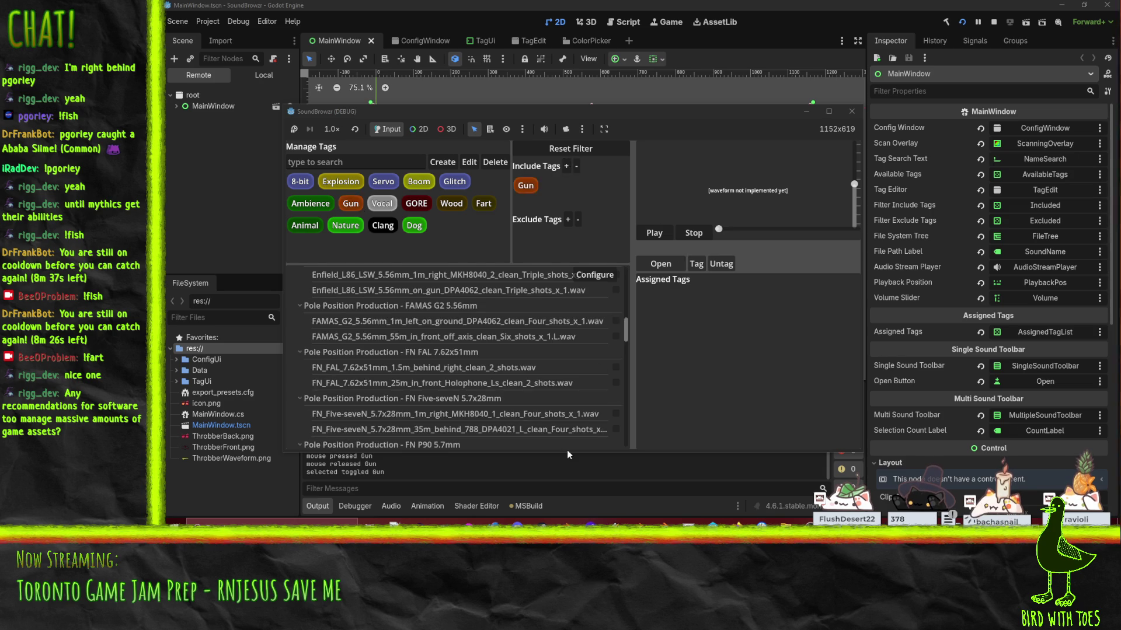
pyautogui.scroll(8, 466, 304)
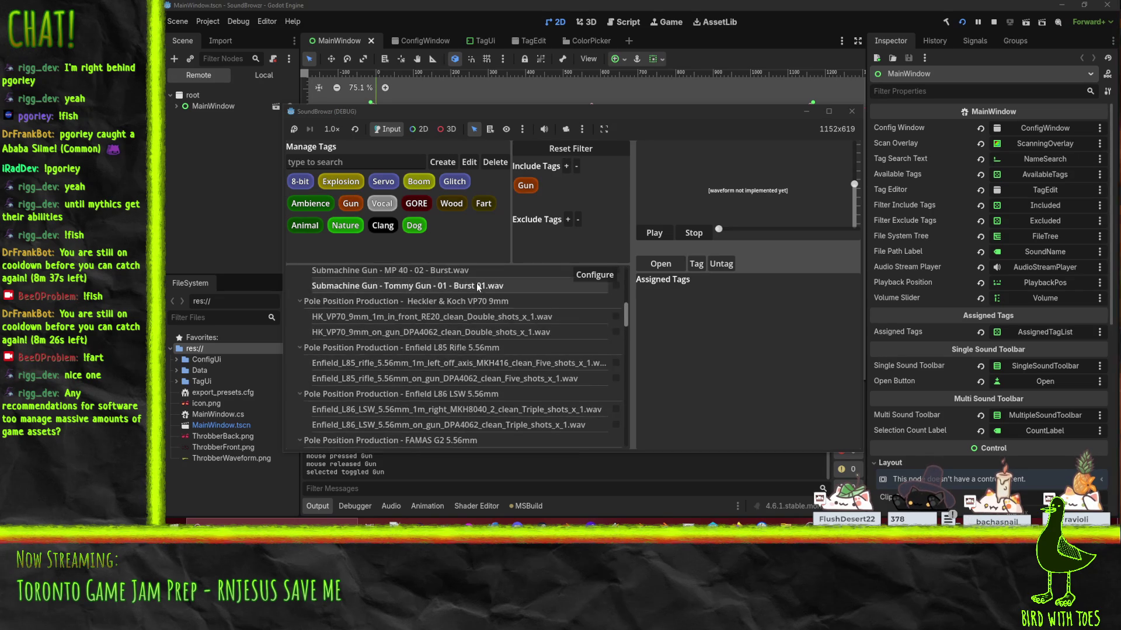
pyautogui.scroll(-3, 469, 303)
pyautogui.scroll(-3, 469, 303)
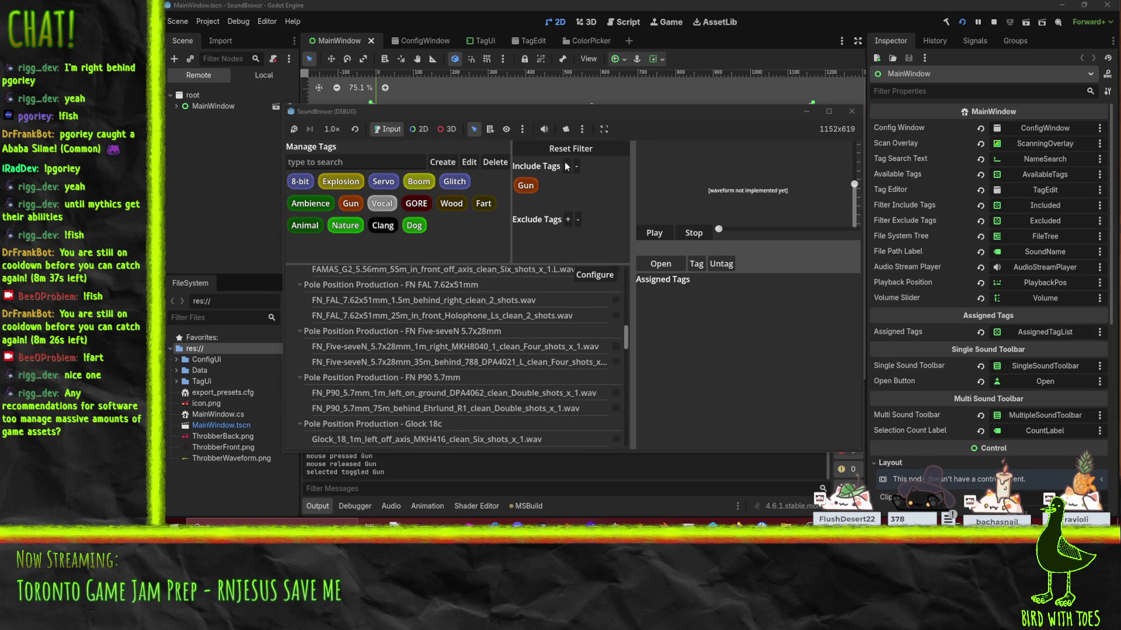
pyautogui.scroll(-3, 443, 357)
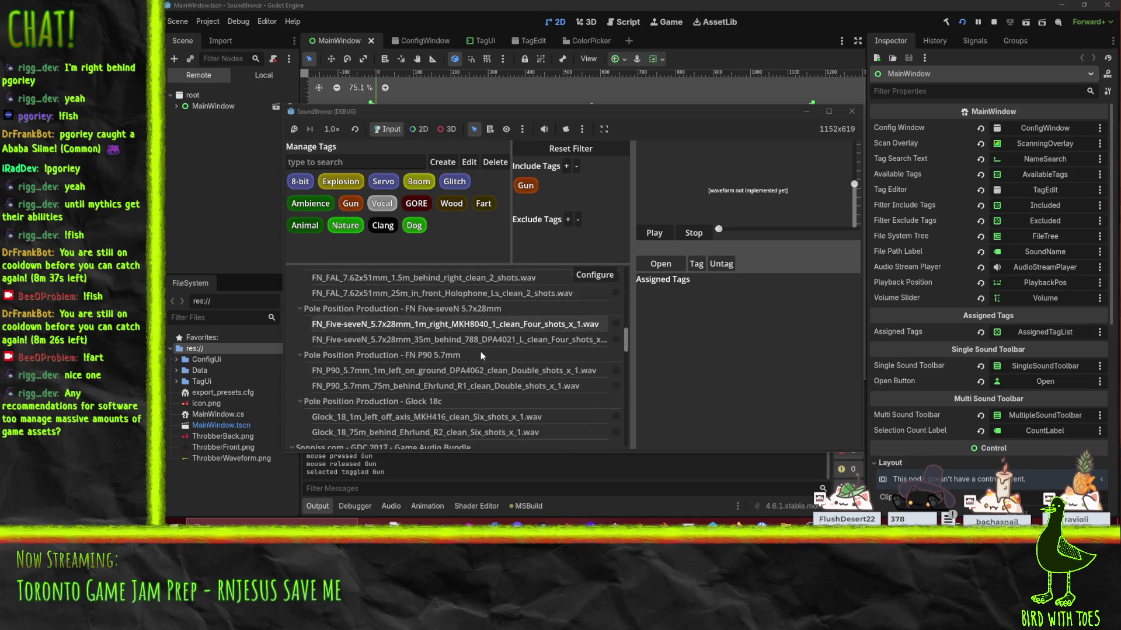
# Step: Add Boom to the include tags and inspect the heavy-beam-weapon mp3's tags
pyautogui.click(417, 185)
pyautogui.click(563, 169)
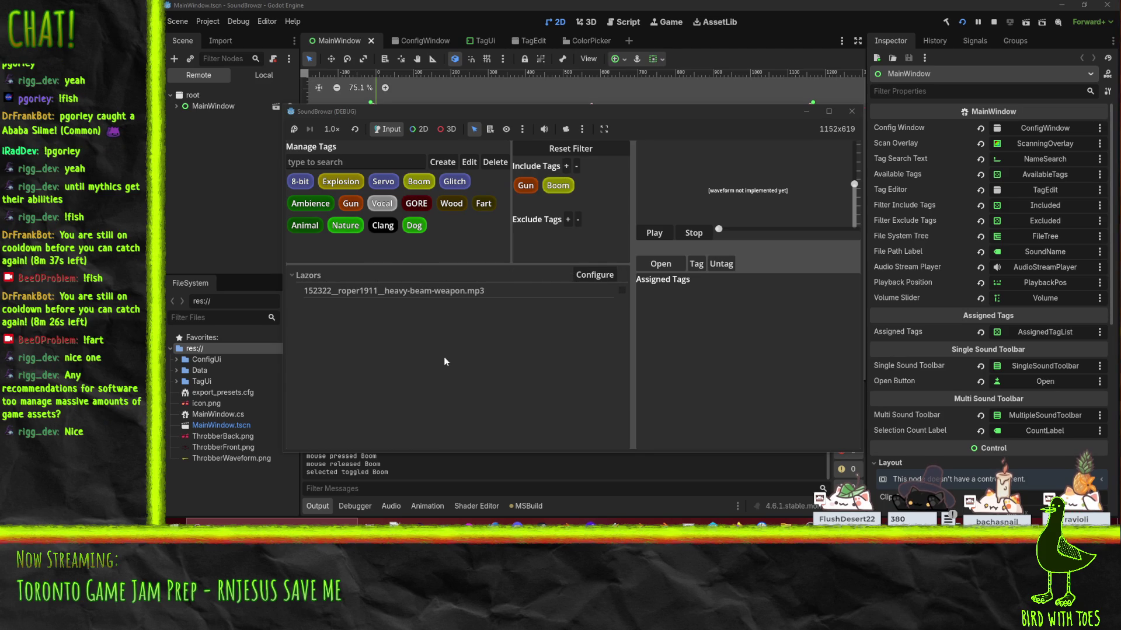
pyautogui.click(418, 294)
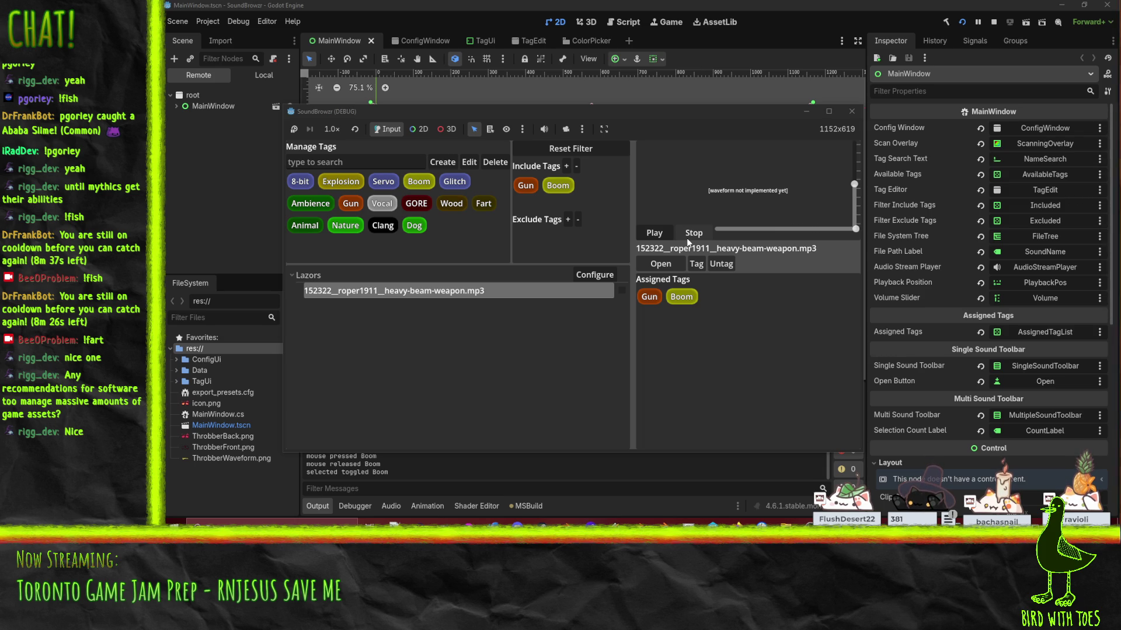
# Step: Clear the Gun and Boom include tags and close the SoundBrowzr window
pyautogui.click(557, 185)
pyautogui.click(576, 166)
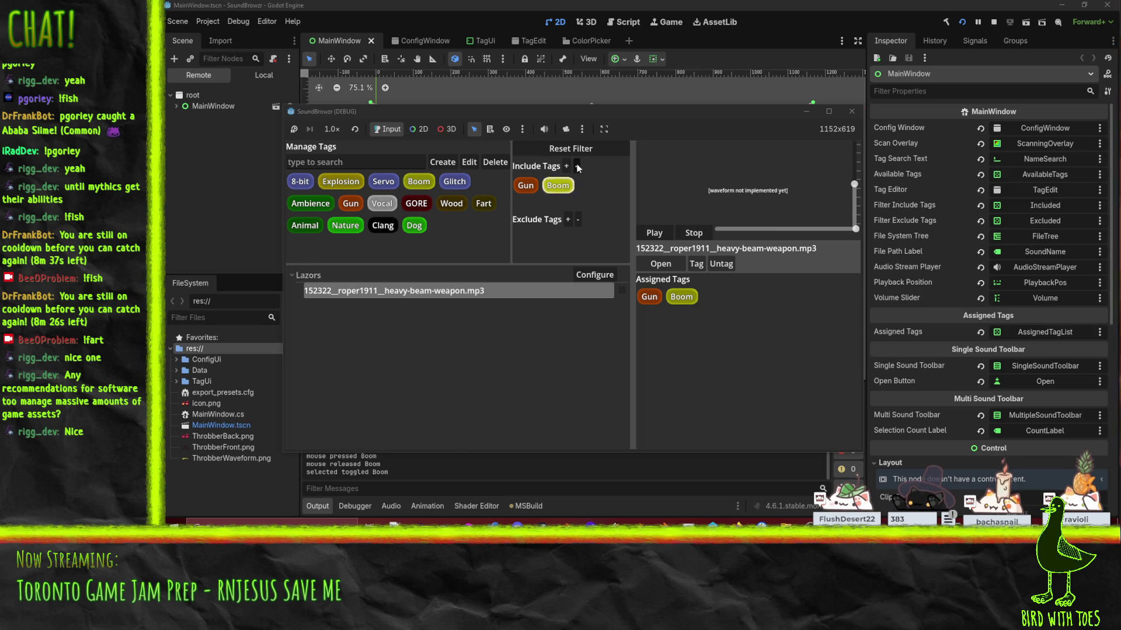
pyautogui.click(576, 166)
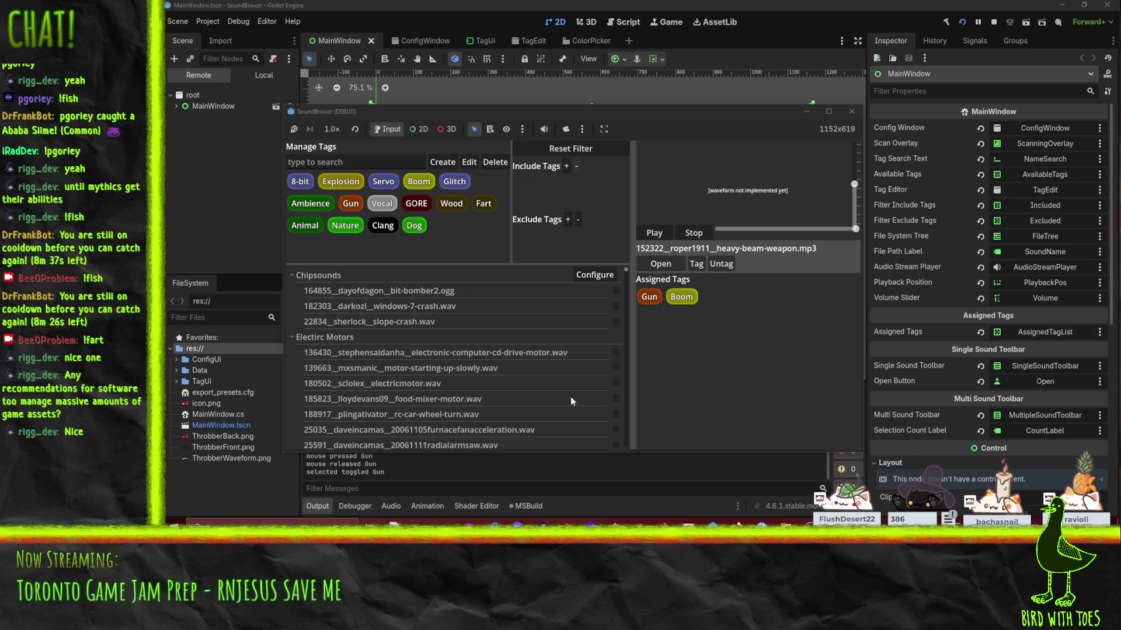
pyautogui.moveTo(625, 270); pyautogui.dragTo(639, 444)
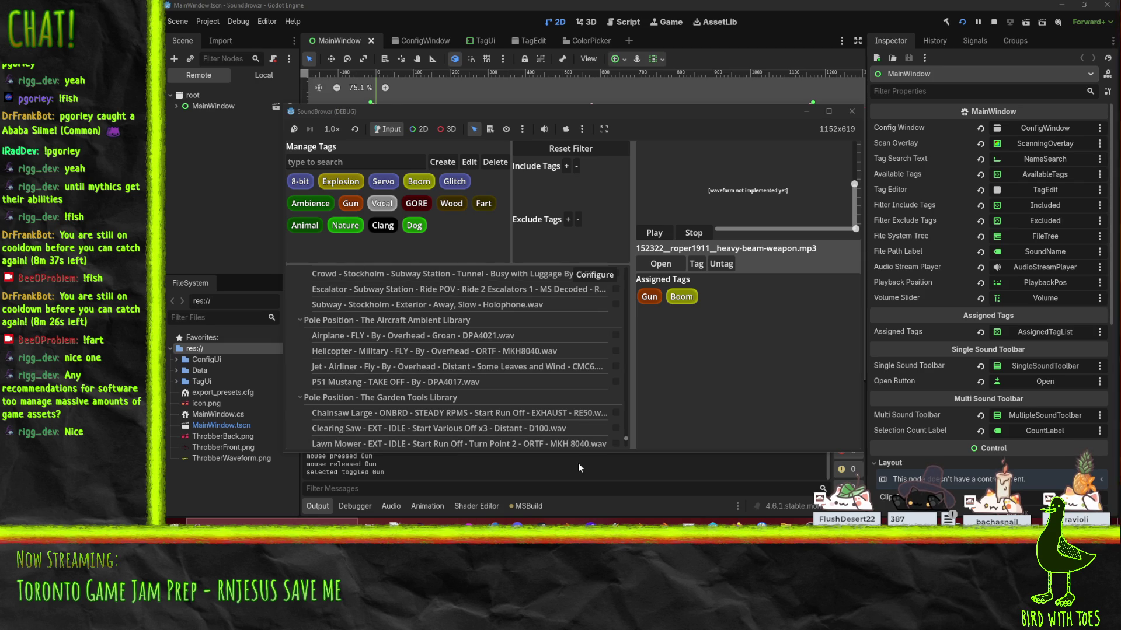
pyautogui.scroll(-5, 456, 419)
pyautogui.scroll(-10, 436, 427)
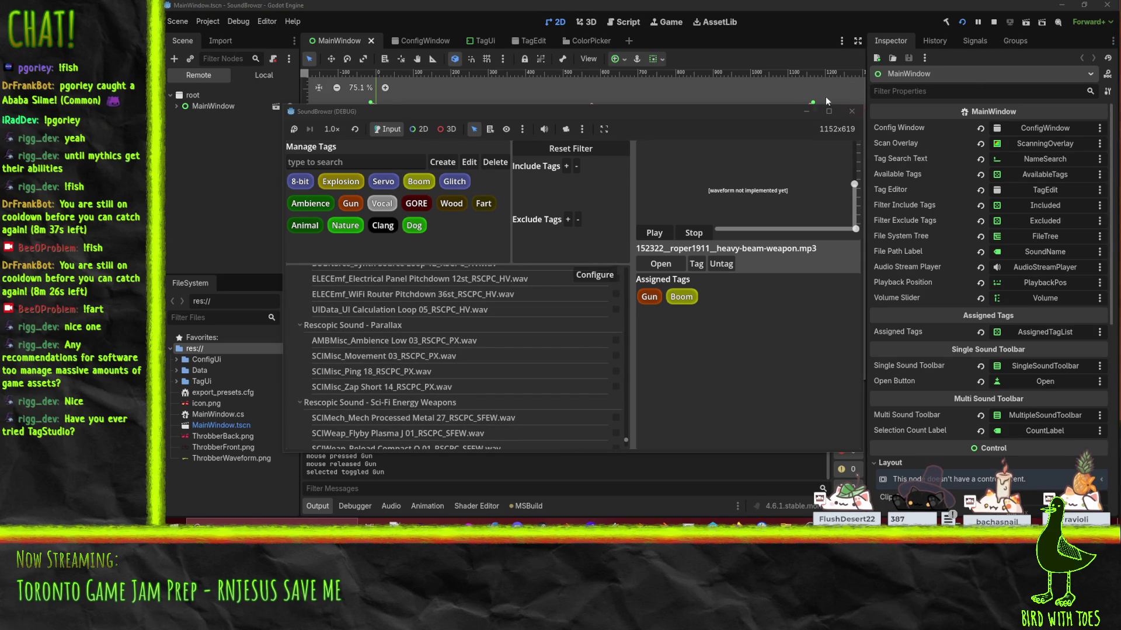
pyautogui.click(578, 543)
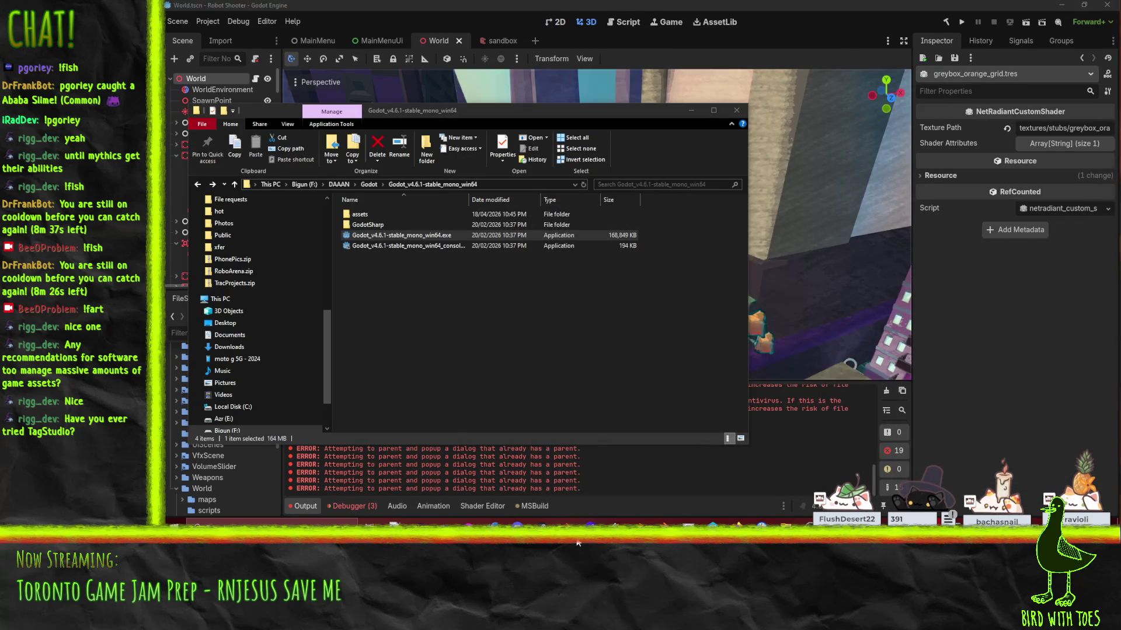
# Step: Search the web for 'tagstudio' in a new browser tab
pyautogui.moveTo(738, 522)
pyautogui.click(738, 485)
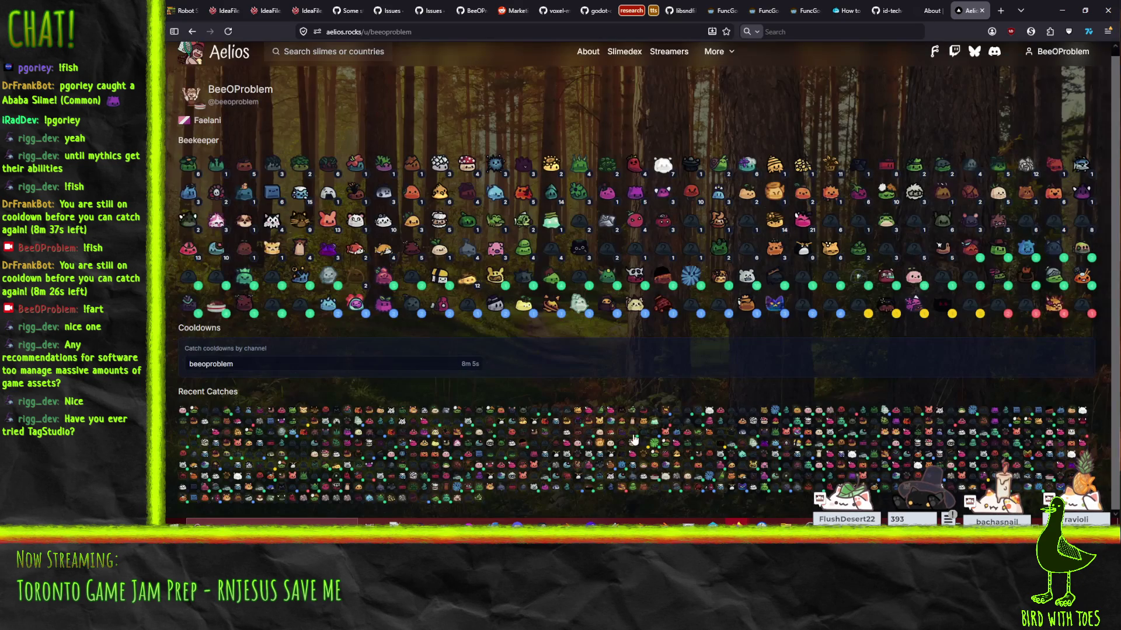
pyautogui.hotkey('ctrl', 't')
pyautogui.write('tagstudio')
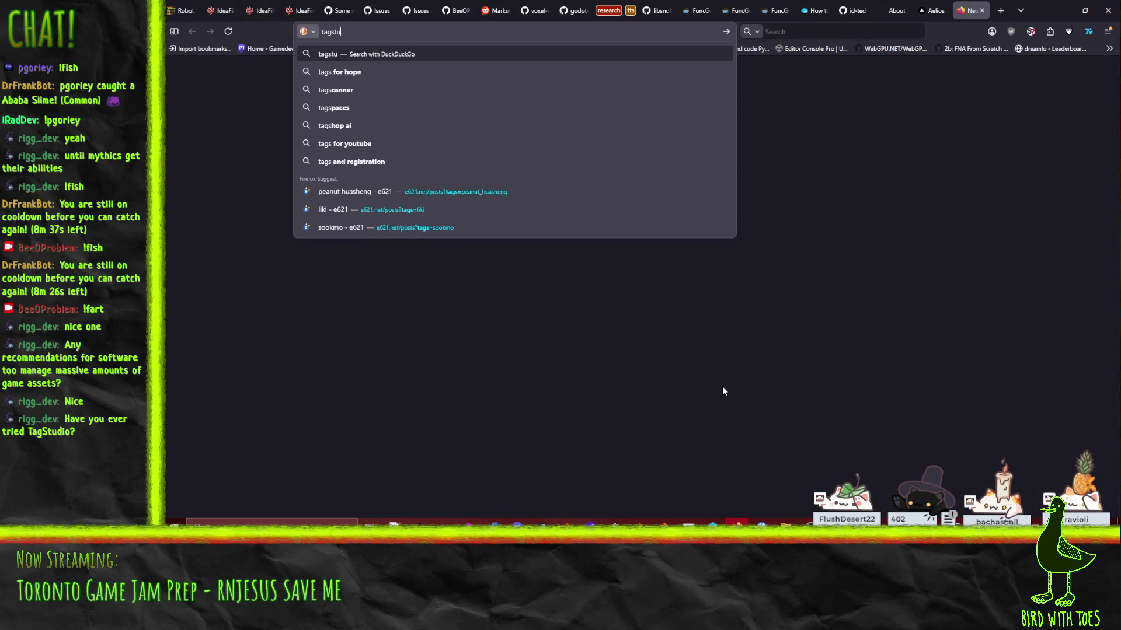
pyautogui.press('Return')
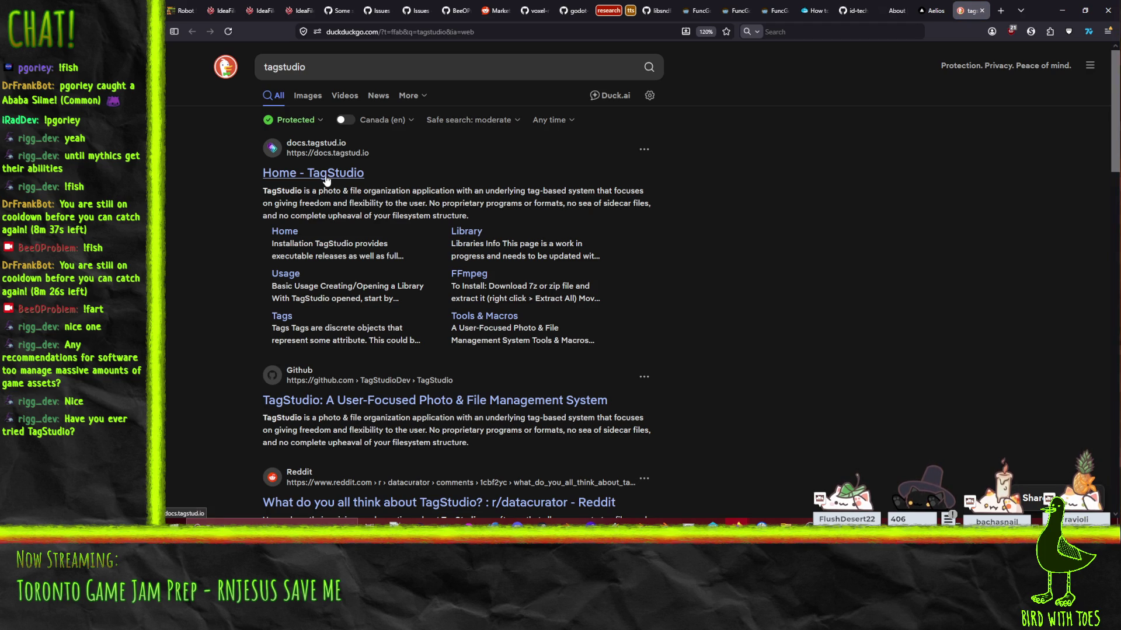
# Step: Open the Home - TagStudio result and scroll through the page
pyautogui.click(325, 175)
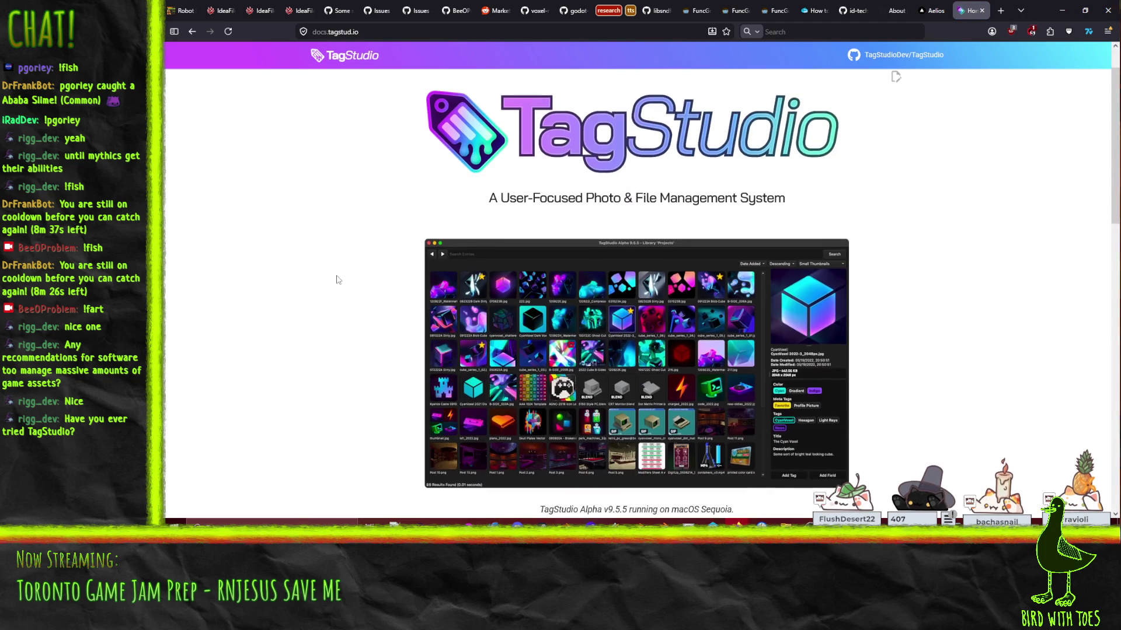
pyautogui.scroll(-3, 336, 281)
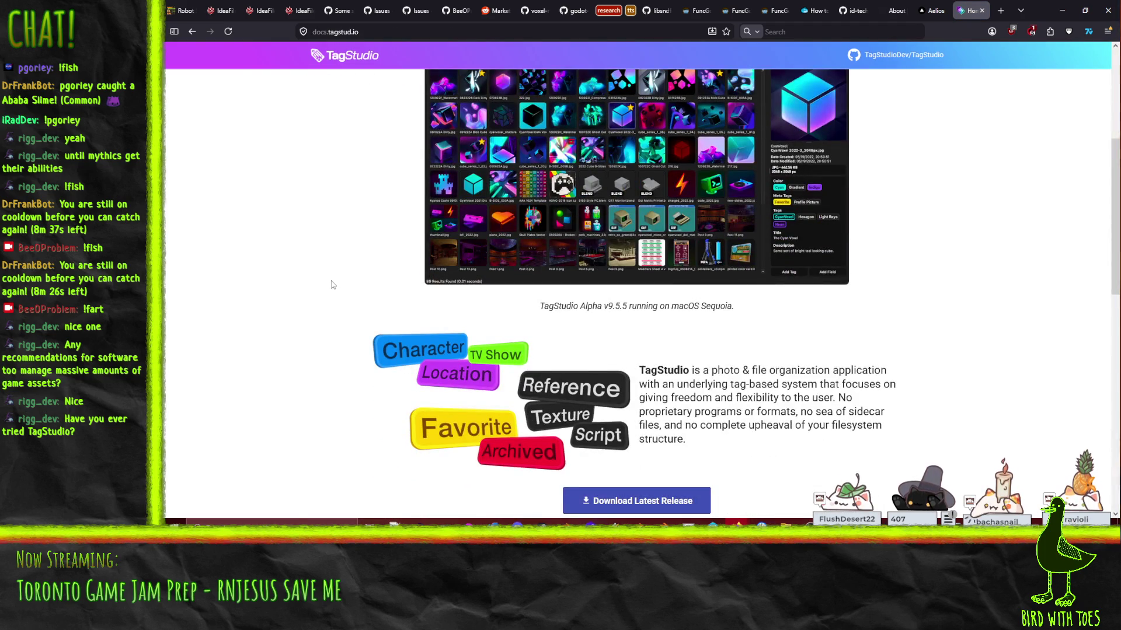
pyautogui.scroll(2, 332, 284)
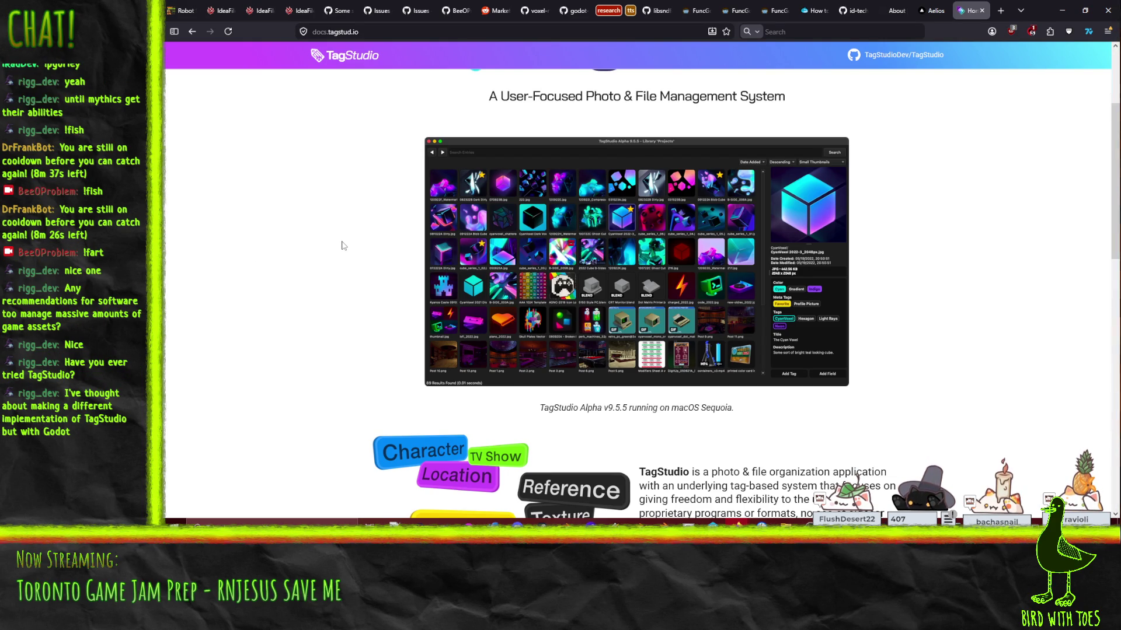
pyautogui.scroll(2, 360, 211)
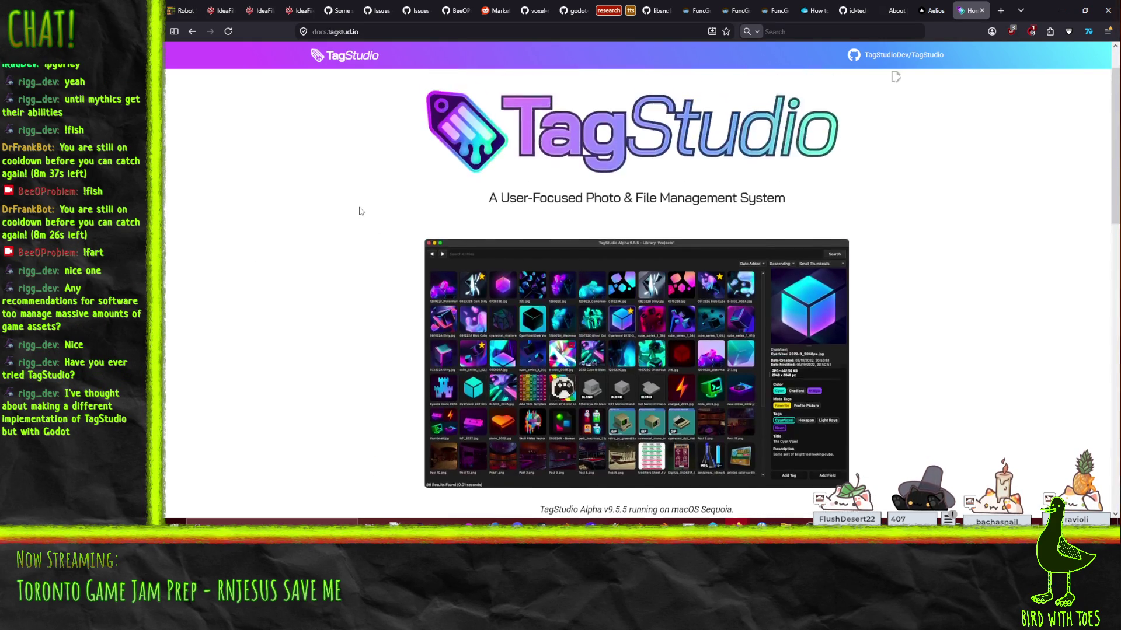
pyautogui.scroll(-7, 362, 204)
pyautogui.scroll(-5, 356, 201)
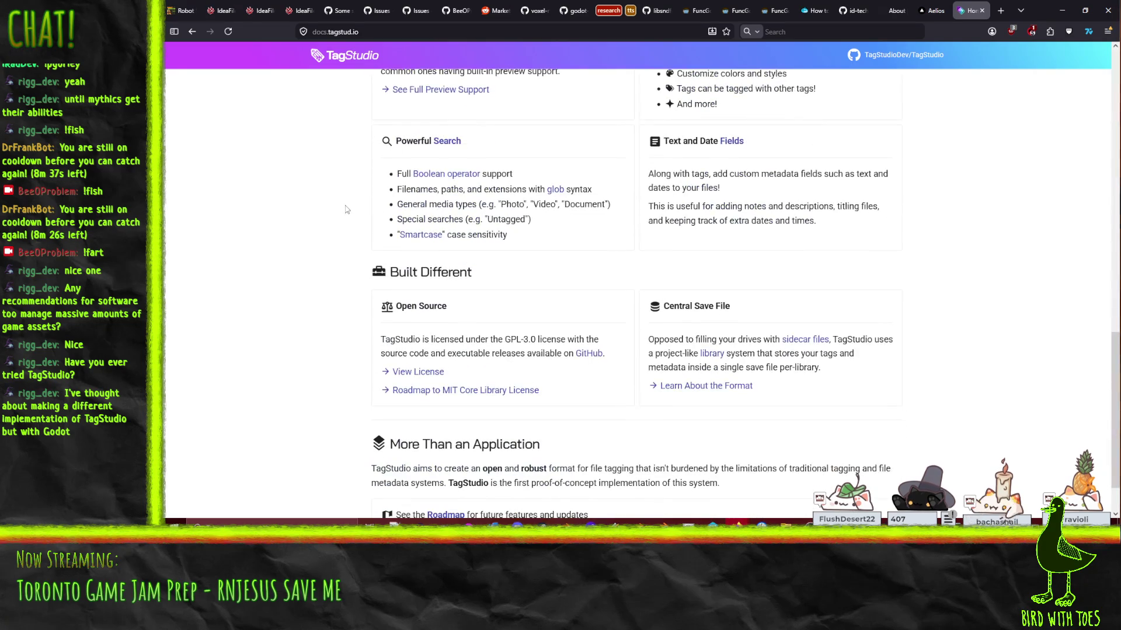
pyautogui.scroll(-1, 347, 197)
pyautogui.scroll(13, 347, 197)
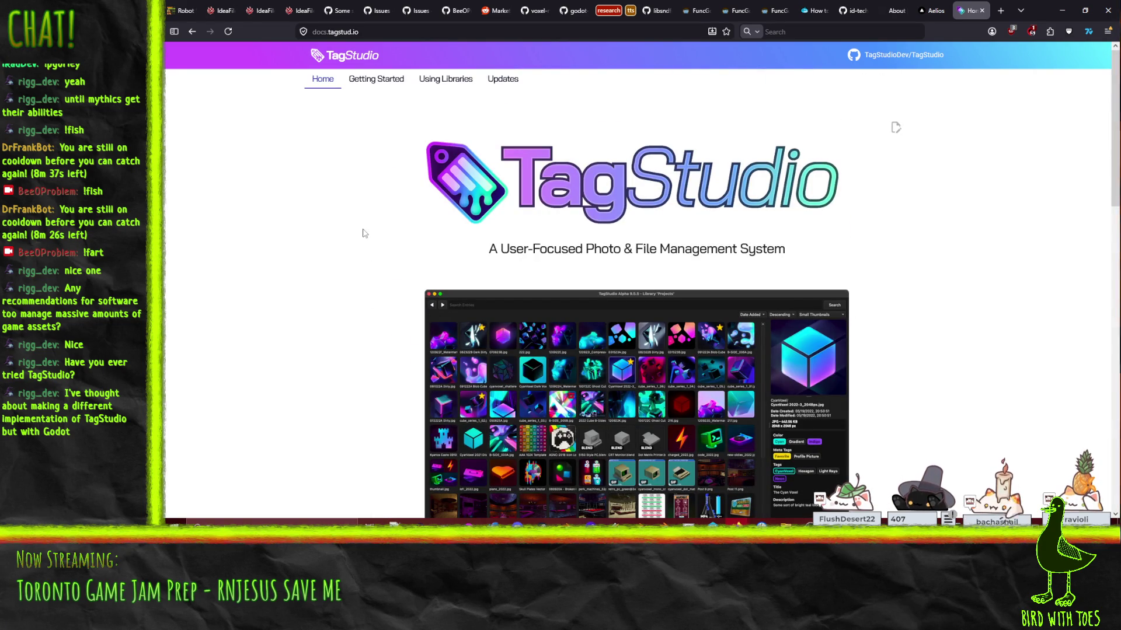
pyautogui.scroll(-1, 367, 219)
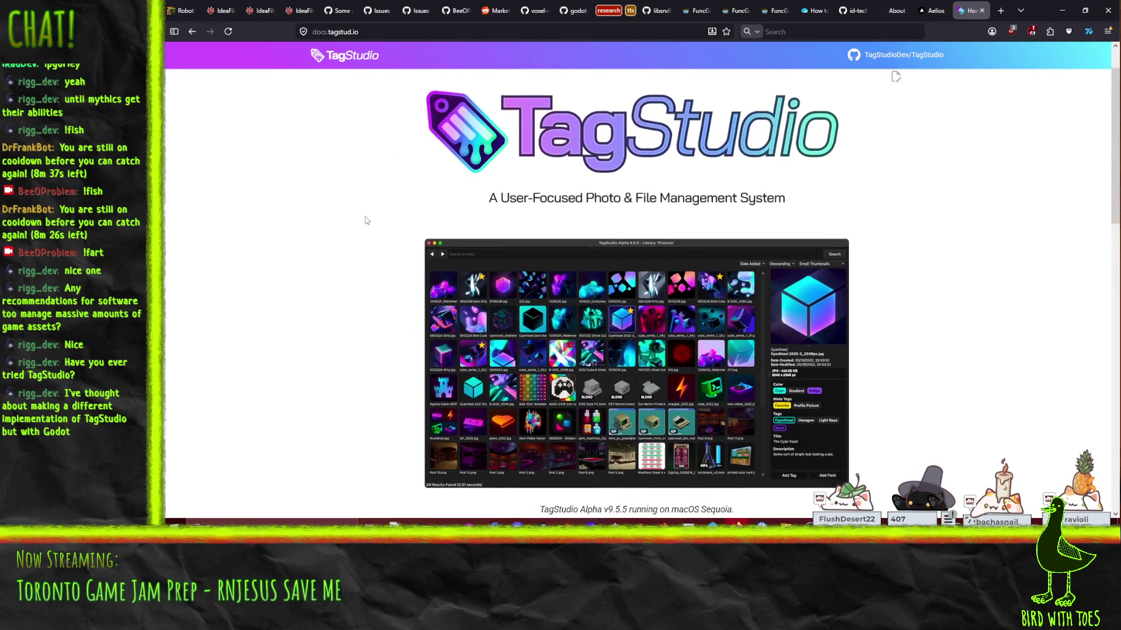
pyautogui.scroll(1, 367, 219)
pyautogui.scroll(-2, 366, 220)
pyautogui.scroll(1, 361, 210)
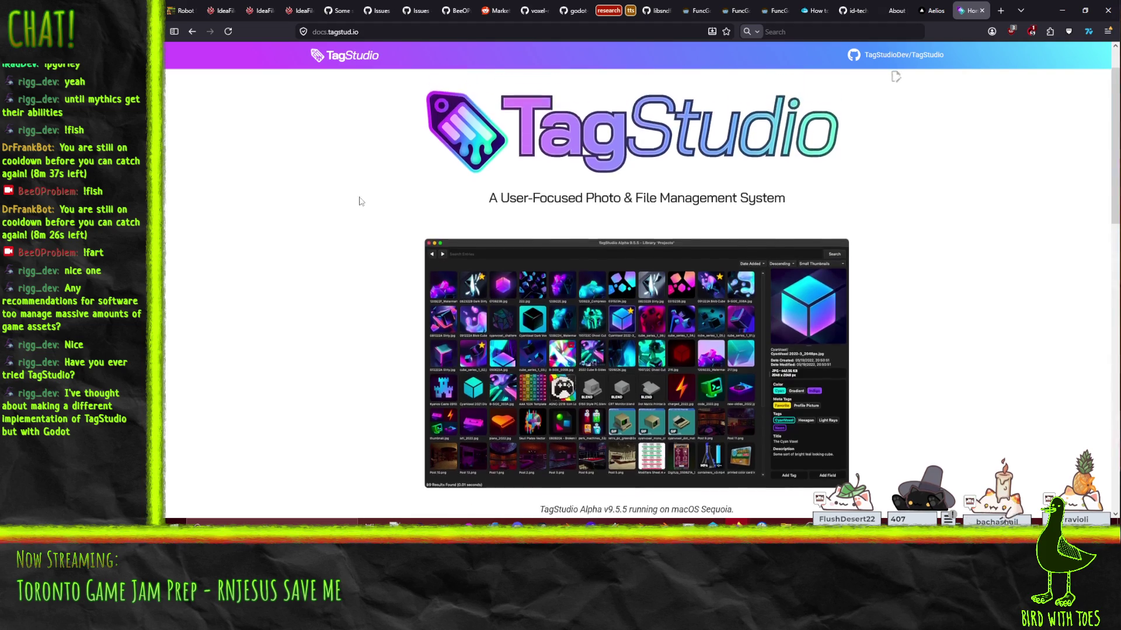
pyautogui.scroll(-1, 359, 213)
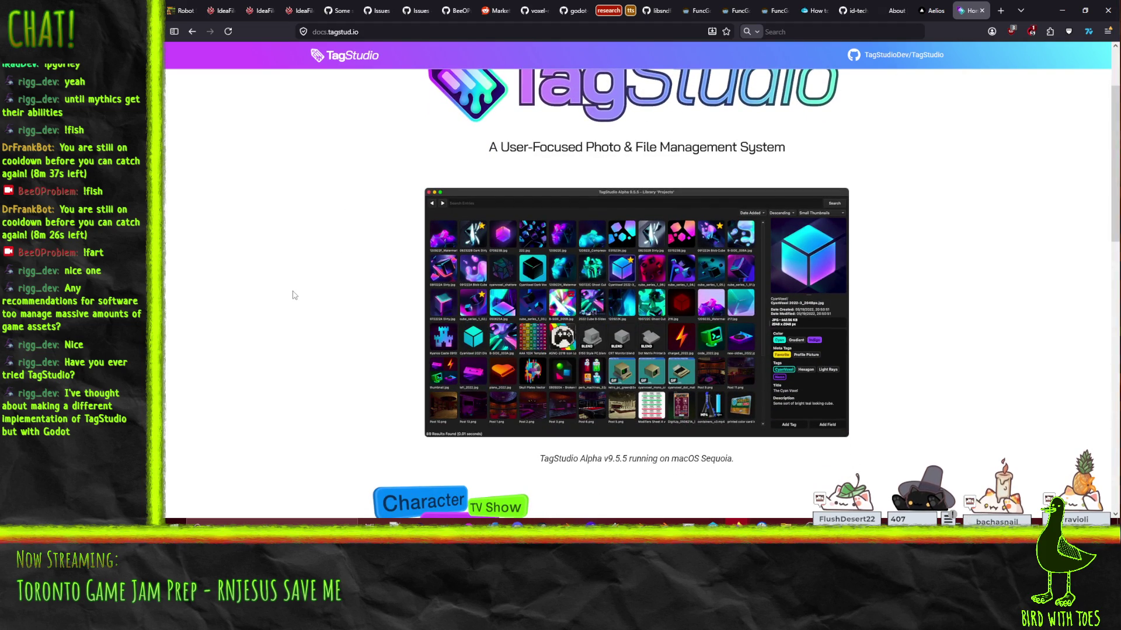
pyautogui.scroll(2, 294, 295)
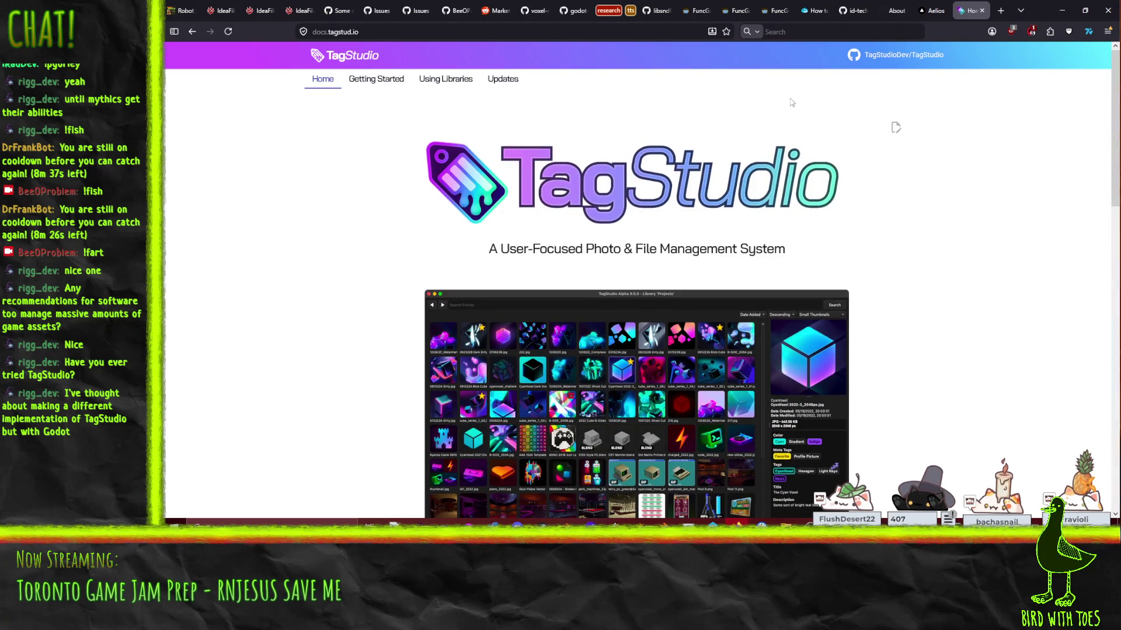
# Step: Close the TagStudio tab, open the SoundBrowzr repository and select its URL
pyautogui.click(982, 11)
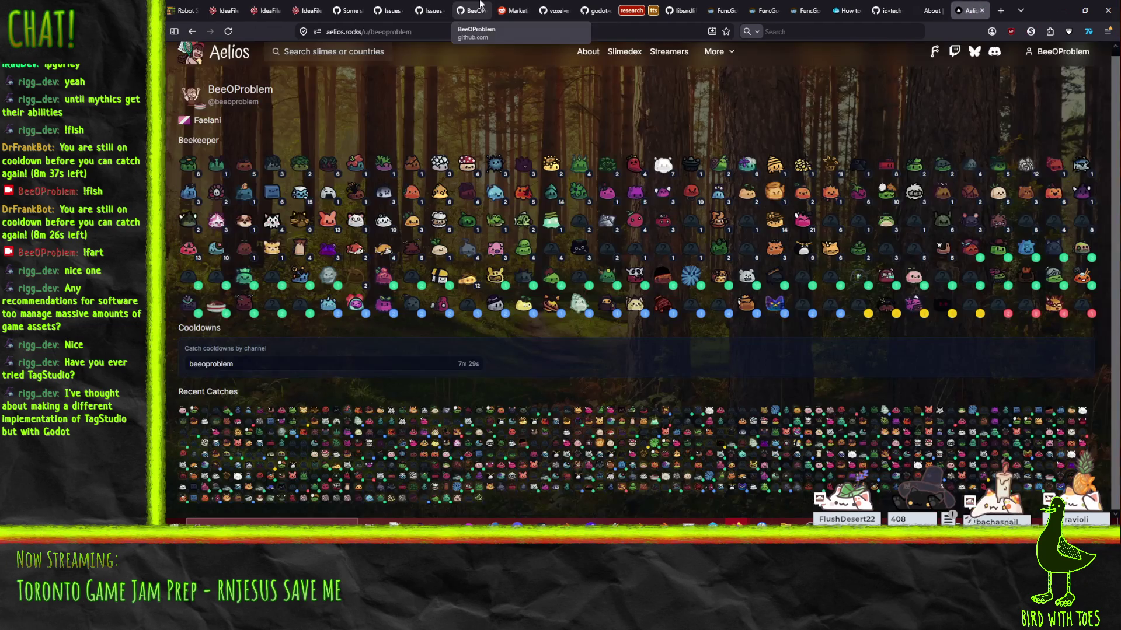
pyautogui.click(472, 11)
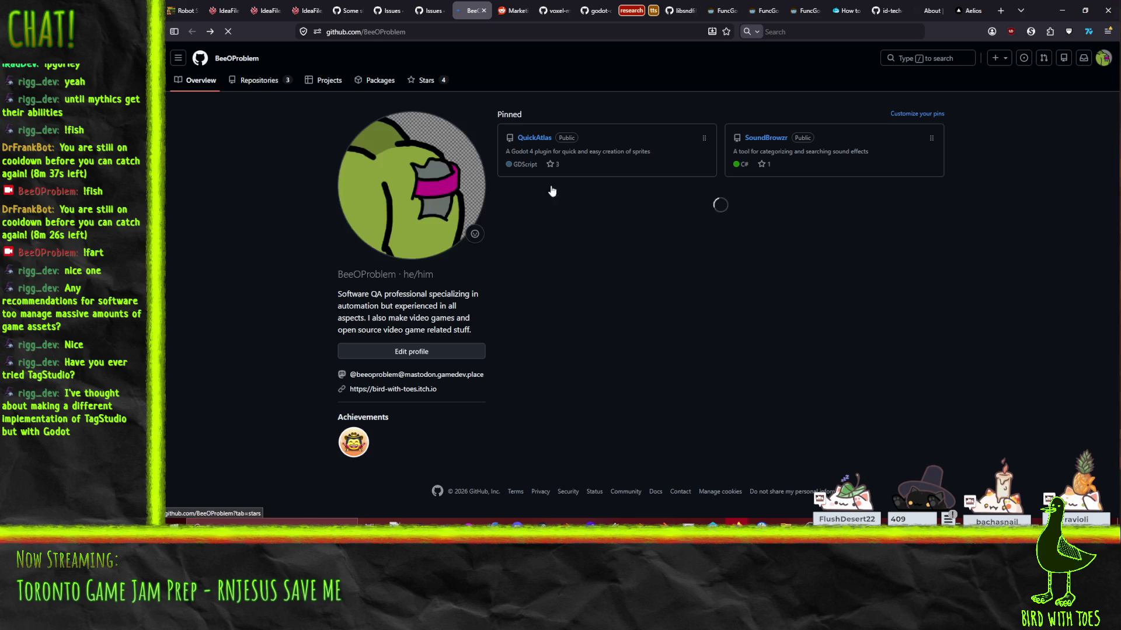
pyautogui.click(765, 138)
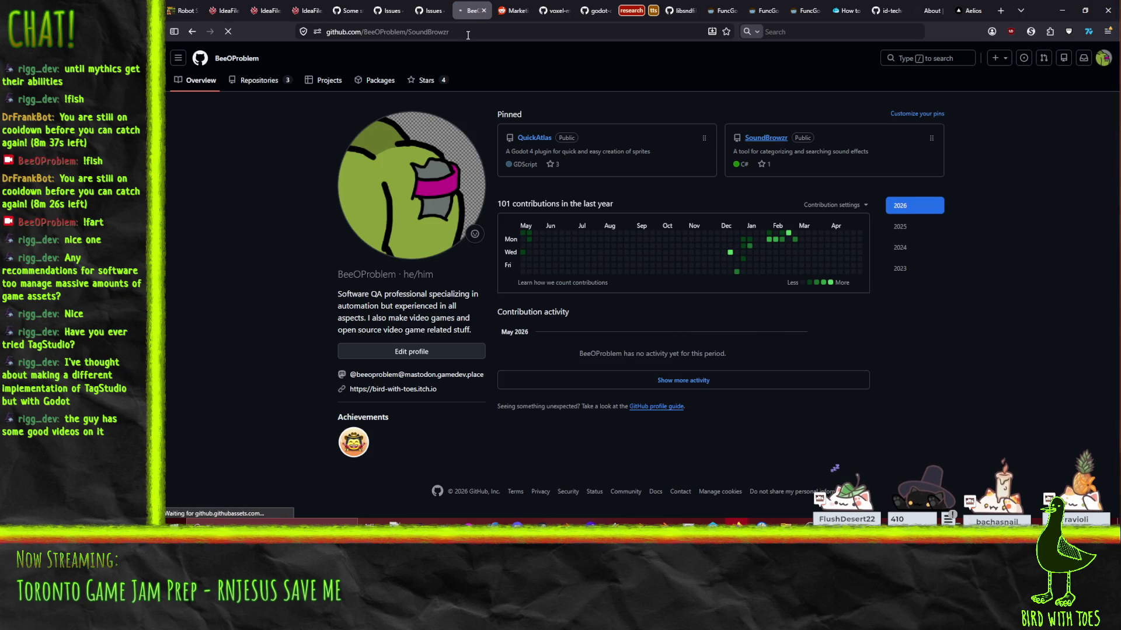
pyautogui.click(409, 31)
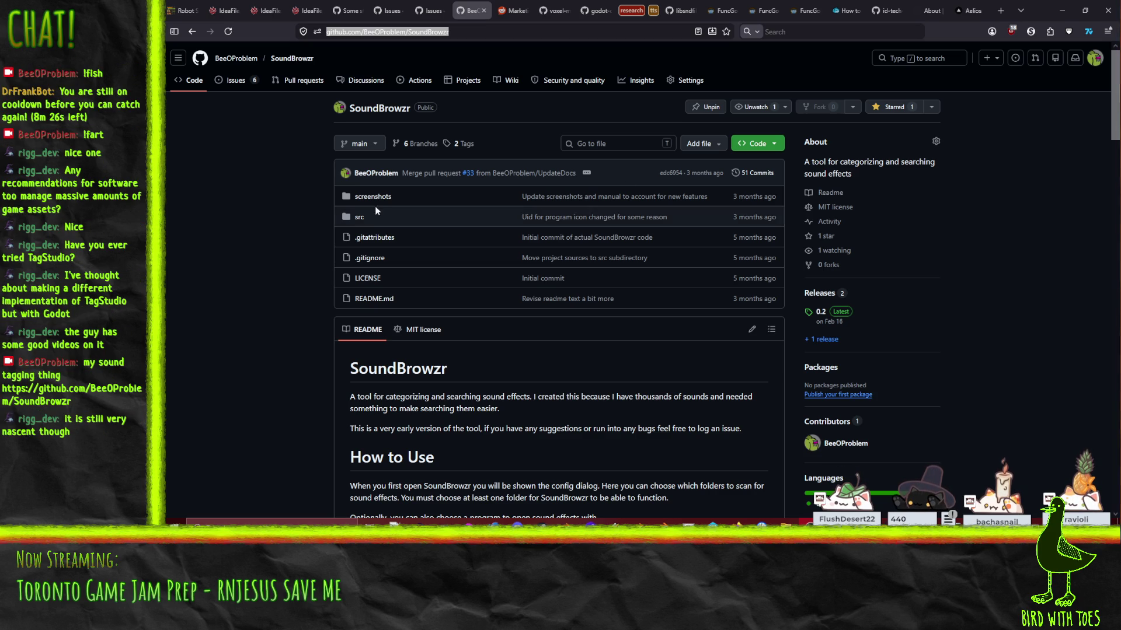
# Step: Read through the SoundBrowzr README and back up, then minimize the browser
pyautogui.click(251, 342)
pyautogui.scroll(-5, 248, 325)
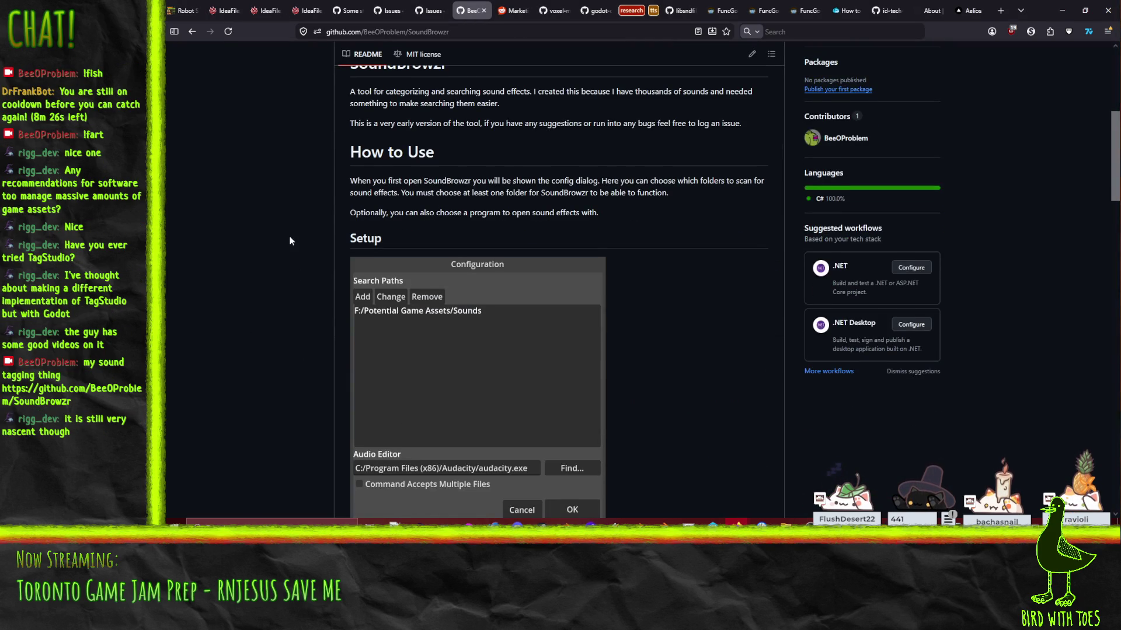
pyautogui.scroll(-8, 279, 246)
pyautogui.scroll(-15, 279, 249)
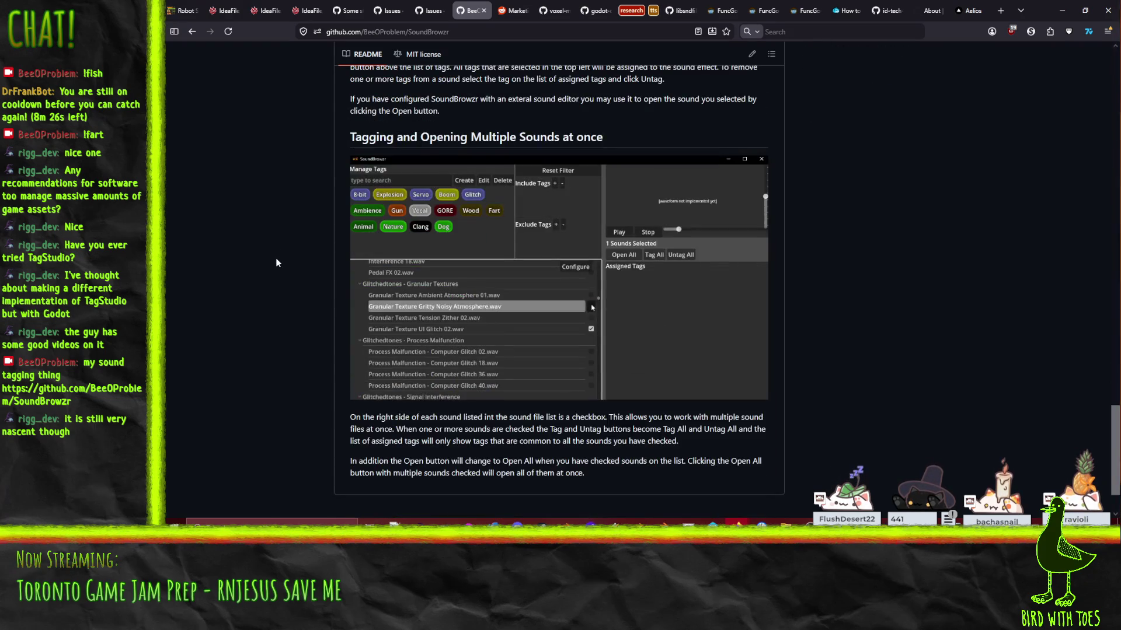
pyautogui.scroll(3, 276, 262)
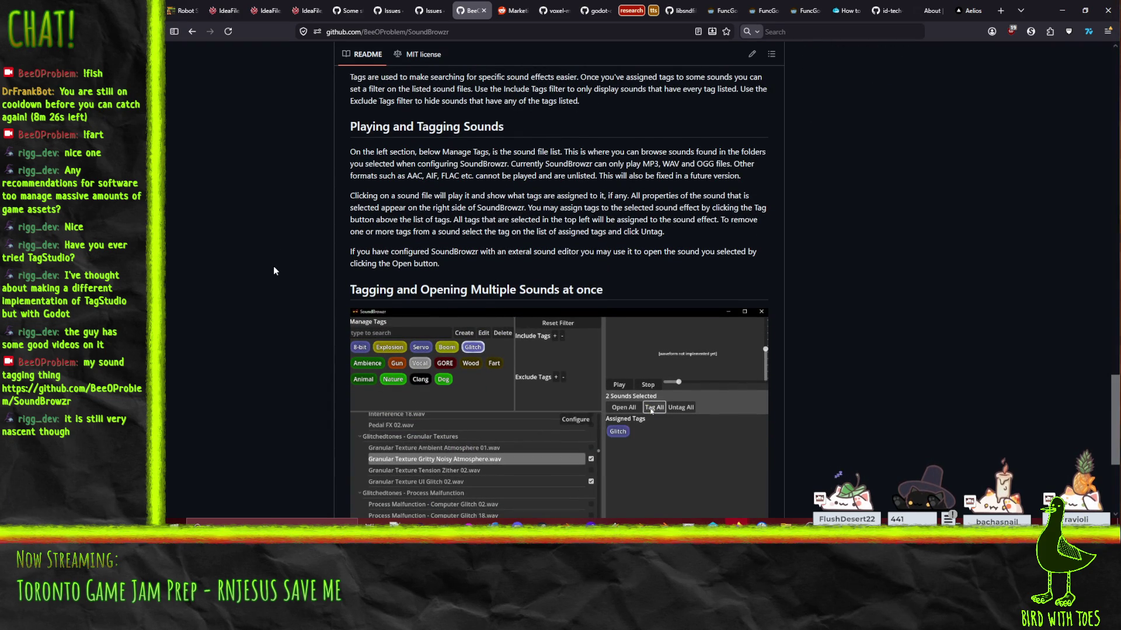
pyautogui.scroll(-1, 273, 268)
pyautogui.scroll(-1, 273, 270)
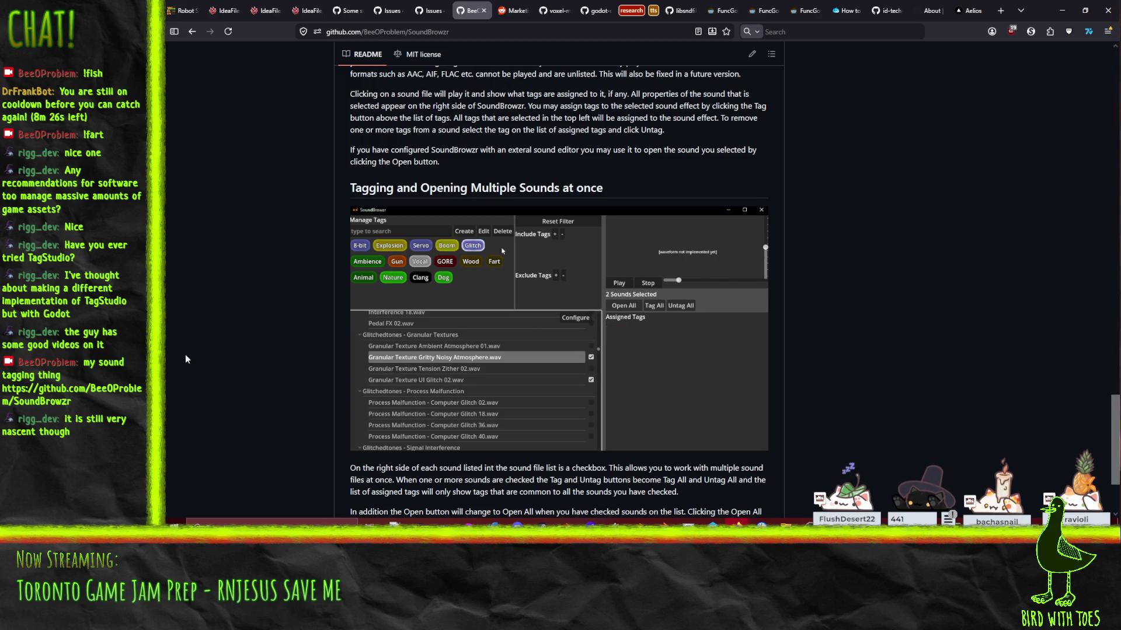
pyautogui.scroll(-1, 298, 297)
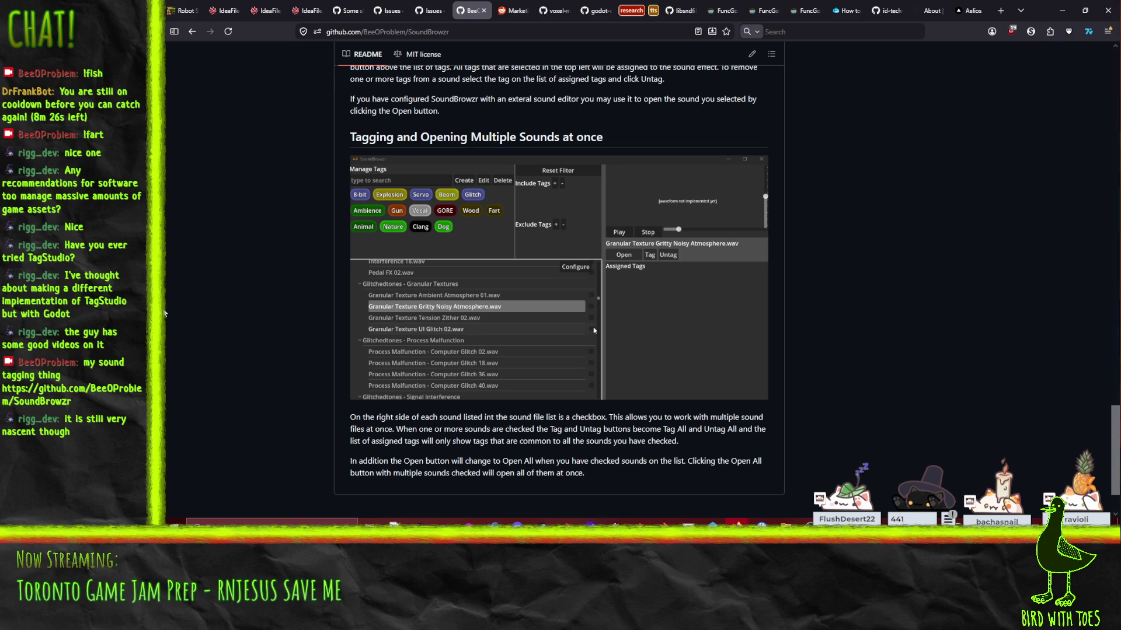
pyautogui.scroll(15, 329, 286)
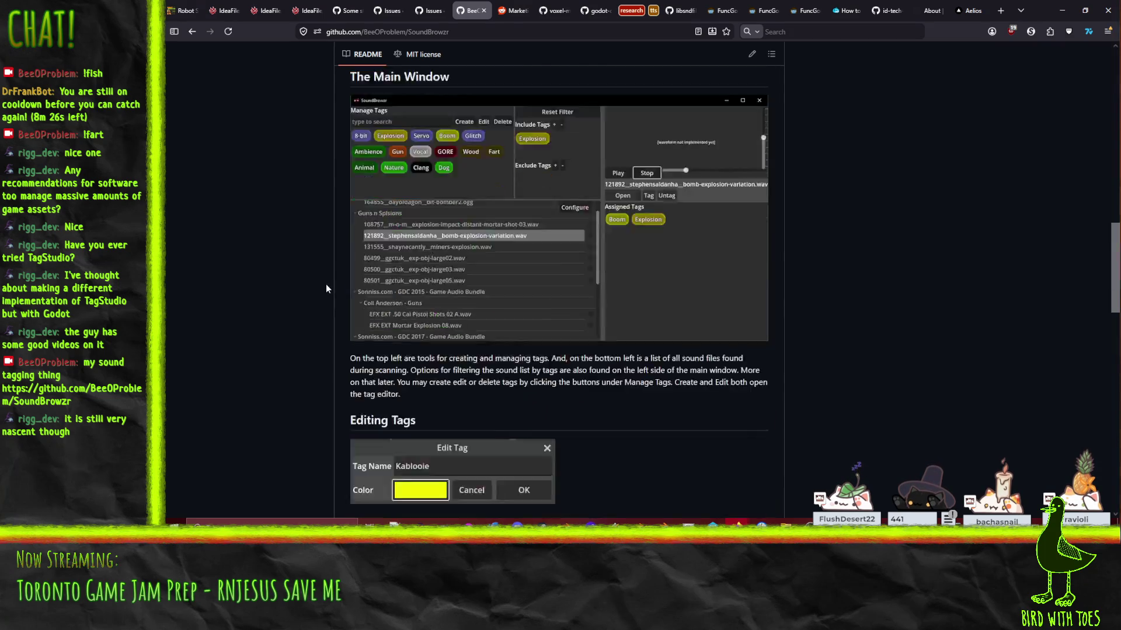
pyautogui.scroll(6, 326, 286)
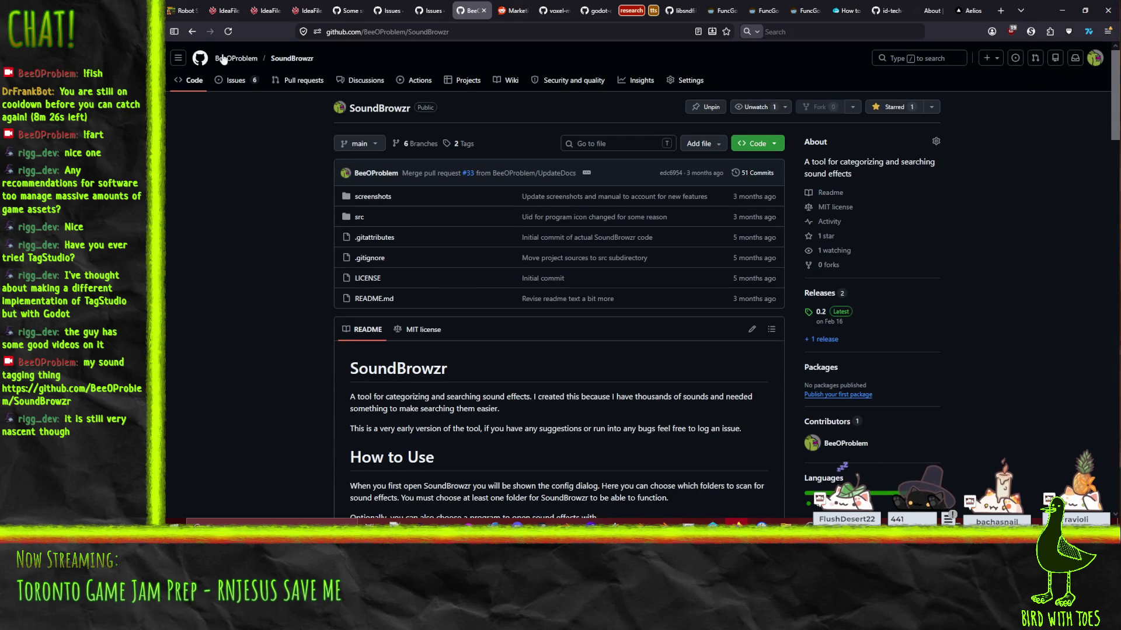
pyautogui.click(1065, 8)
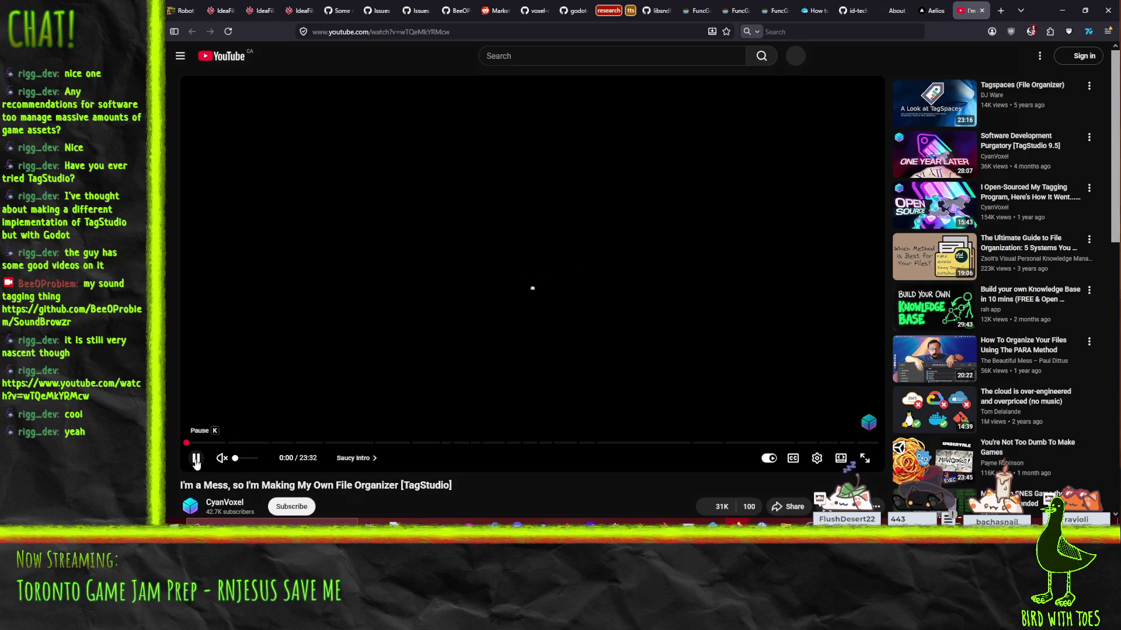
# Step: Pause the TagStudio video, skim its description and comments, and close the YouTube tab
pyautogui.click(196, 460)
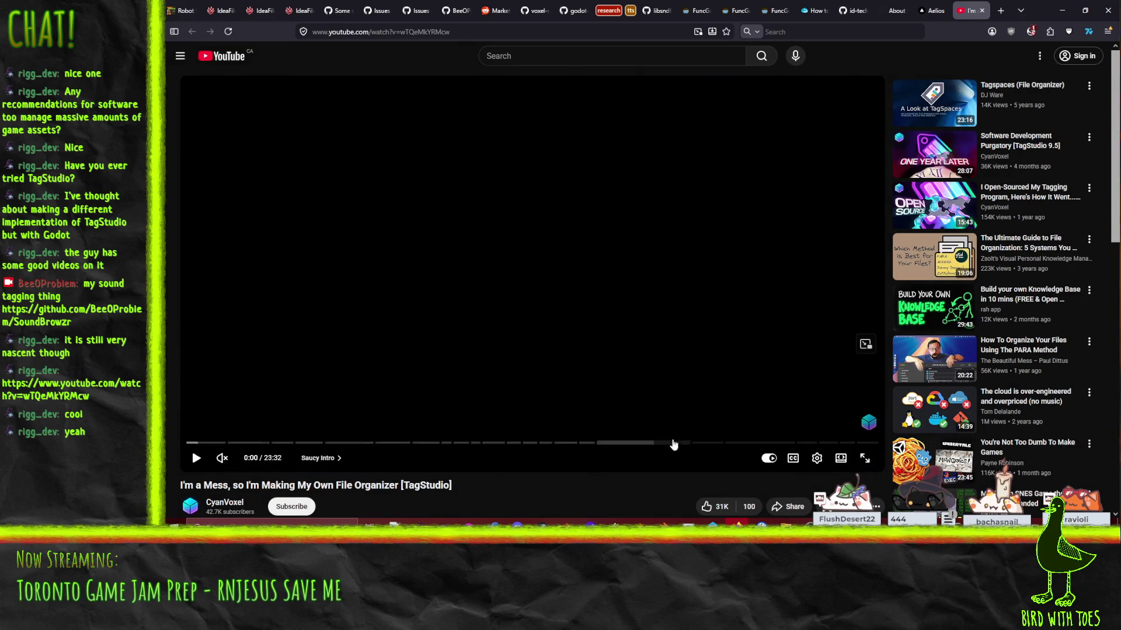
pyautogui.scroll(-3, 432, 389)
pyautogui.scroll(-3, 432, 389)
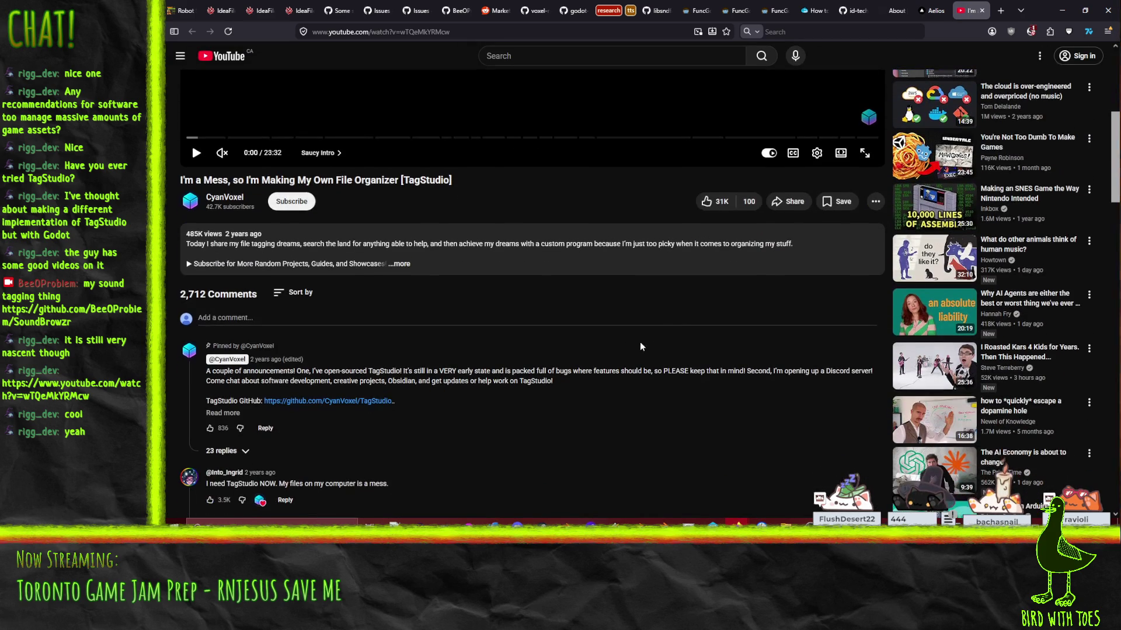
pyautogui.scroll(-1, 680, 325)
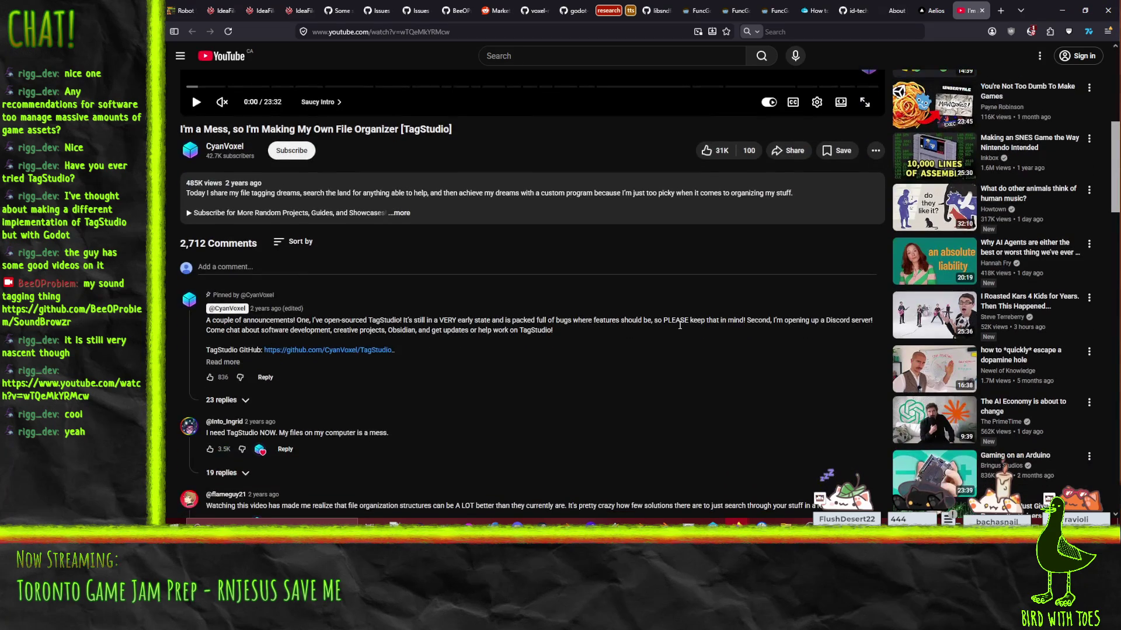
pyautogui.scroll(7, 623, 440)
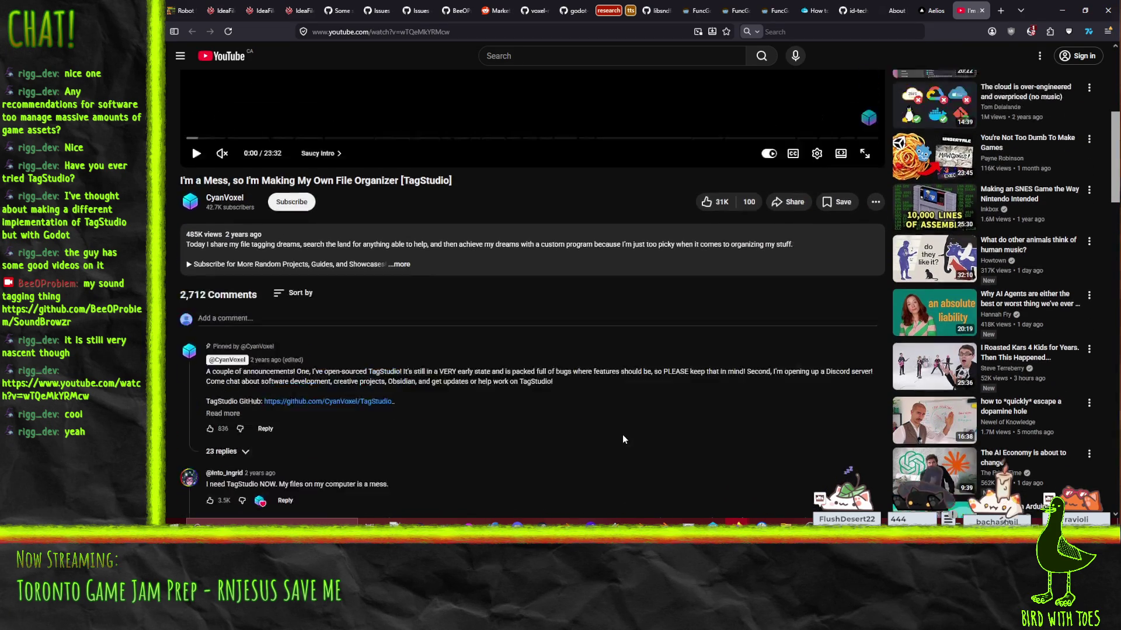
pyautogui.scroll(-3, 589, 369)
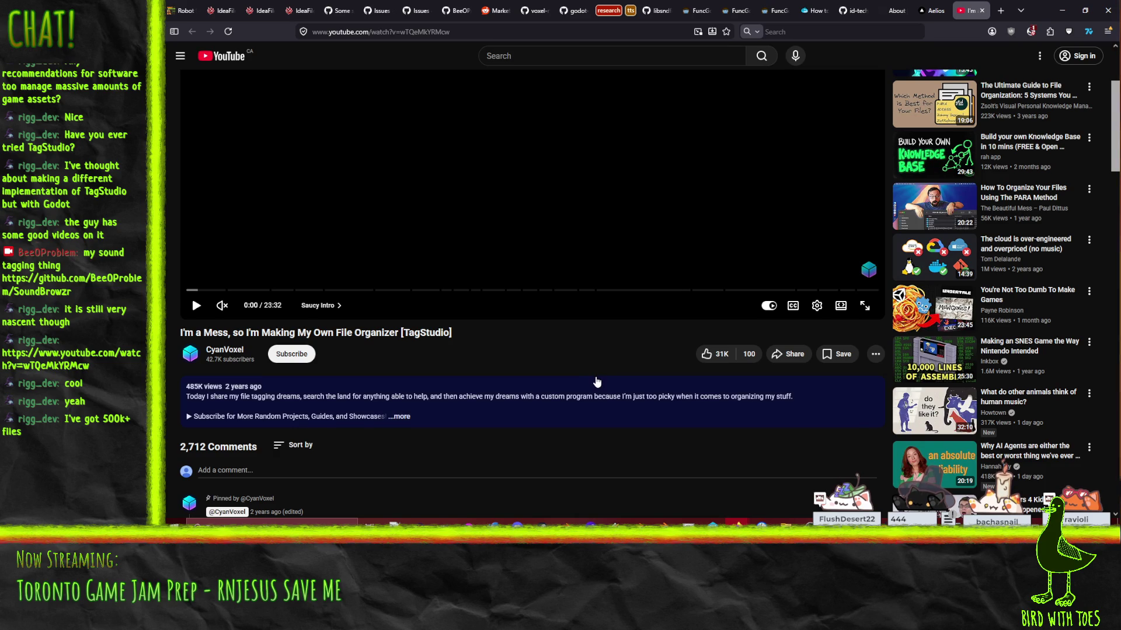
pyautogui.scroll(3, 601, 388)
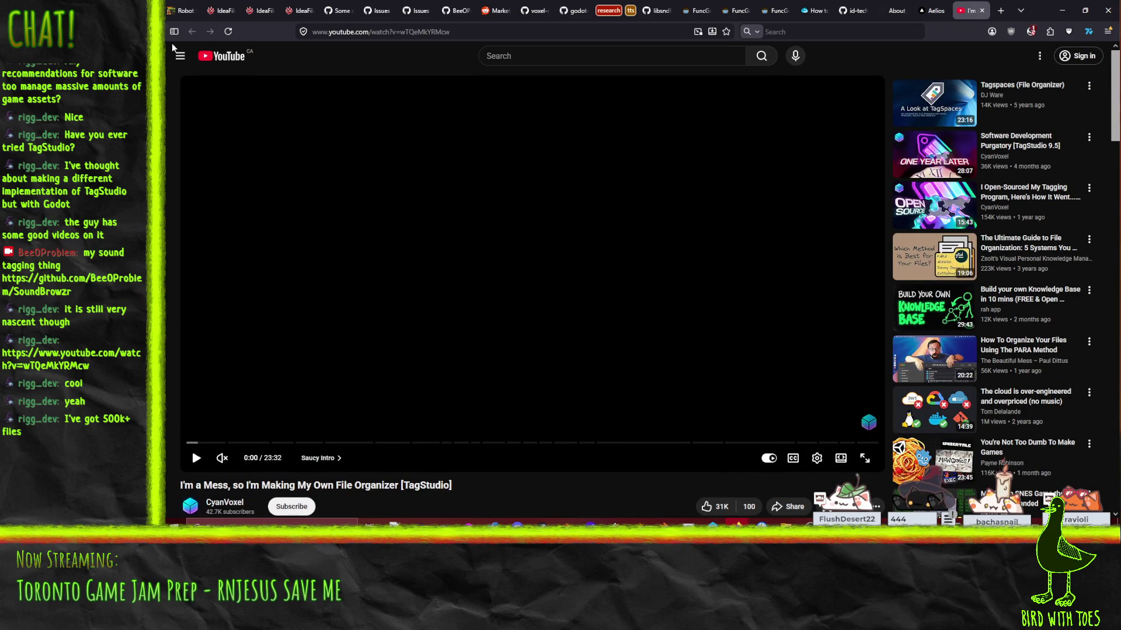
pyautogui.click(981, 11)
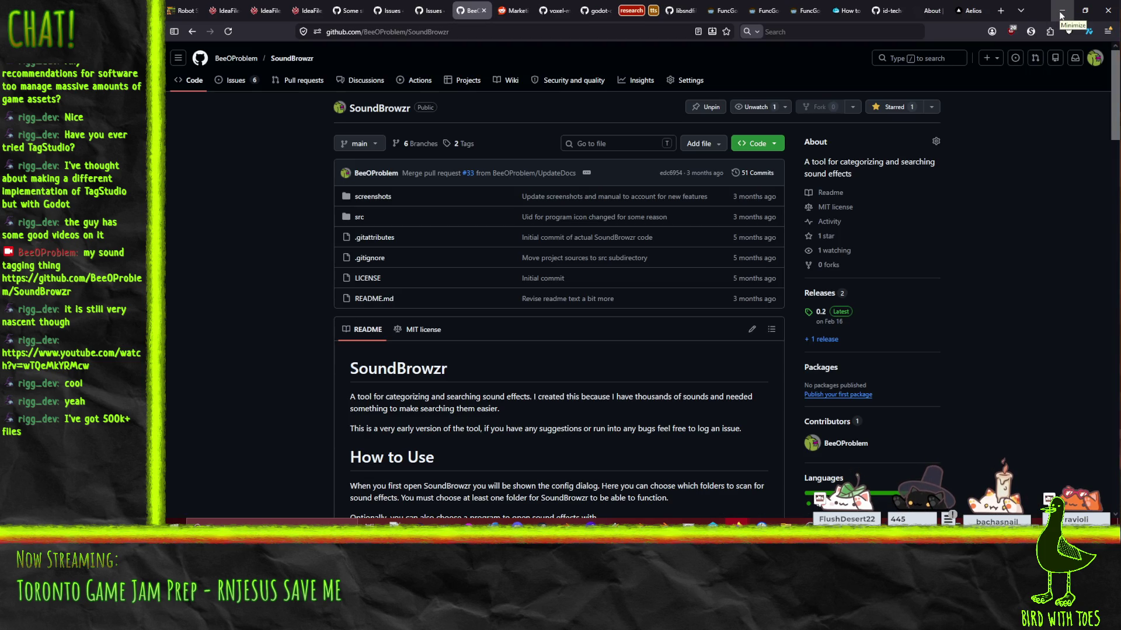
# Step: Bring File Explorer forward and go to the Potential Game Assets folder
pyautogui.click(1061, 12)
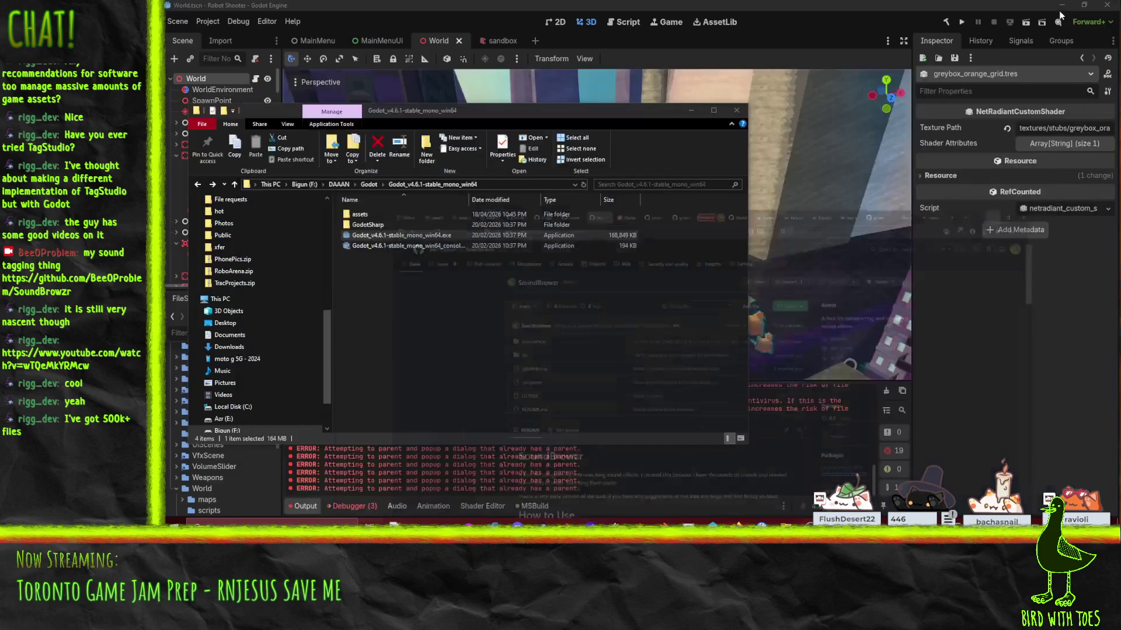
pyautogui.click(602, 362)
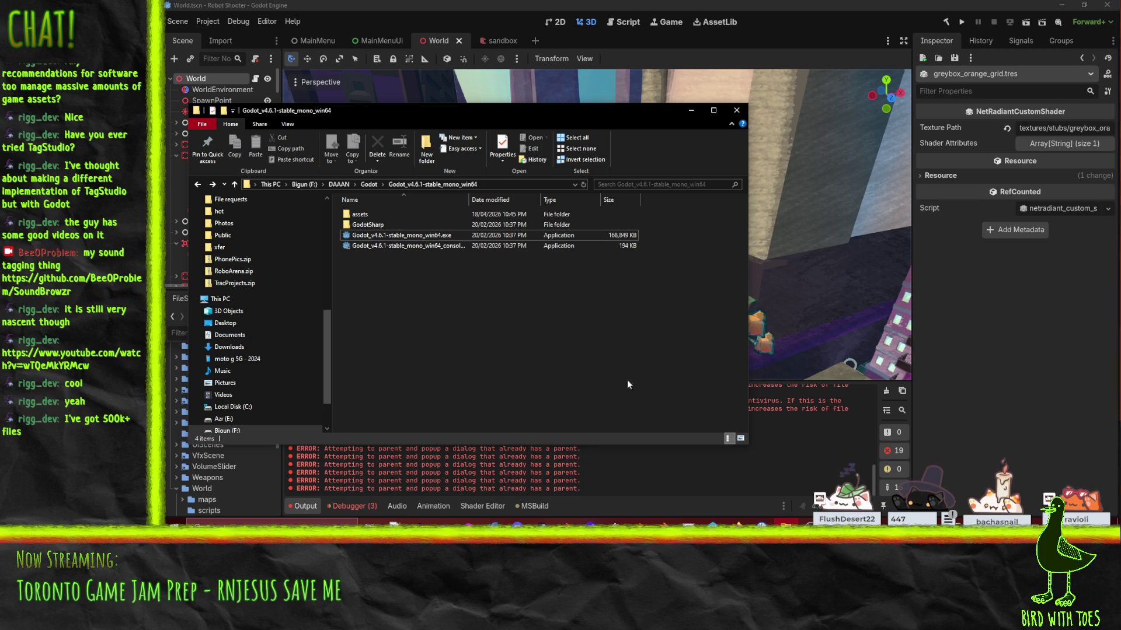
pyautogui.scroll(5, 260, 352)
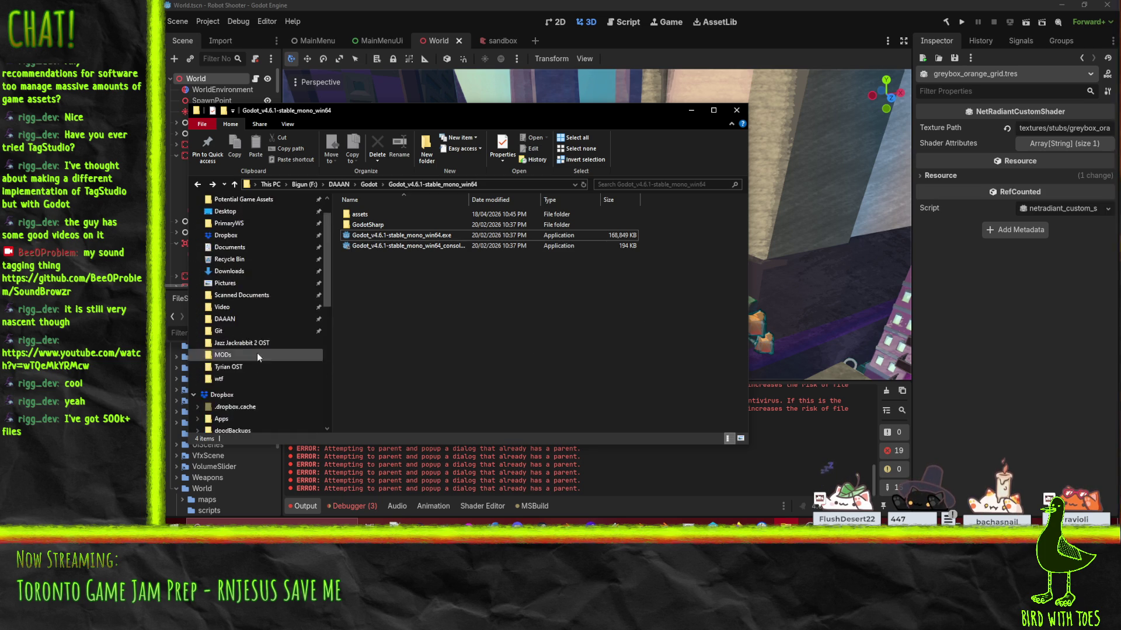
pyautogui.click(245, 234)
# Step: Look inside the Fonts and Models folders, returning to Potential Game Assets each time
pyautogui.doubleClick(379, 315)
pyautogui.scroll(-5, 394, 317)
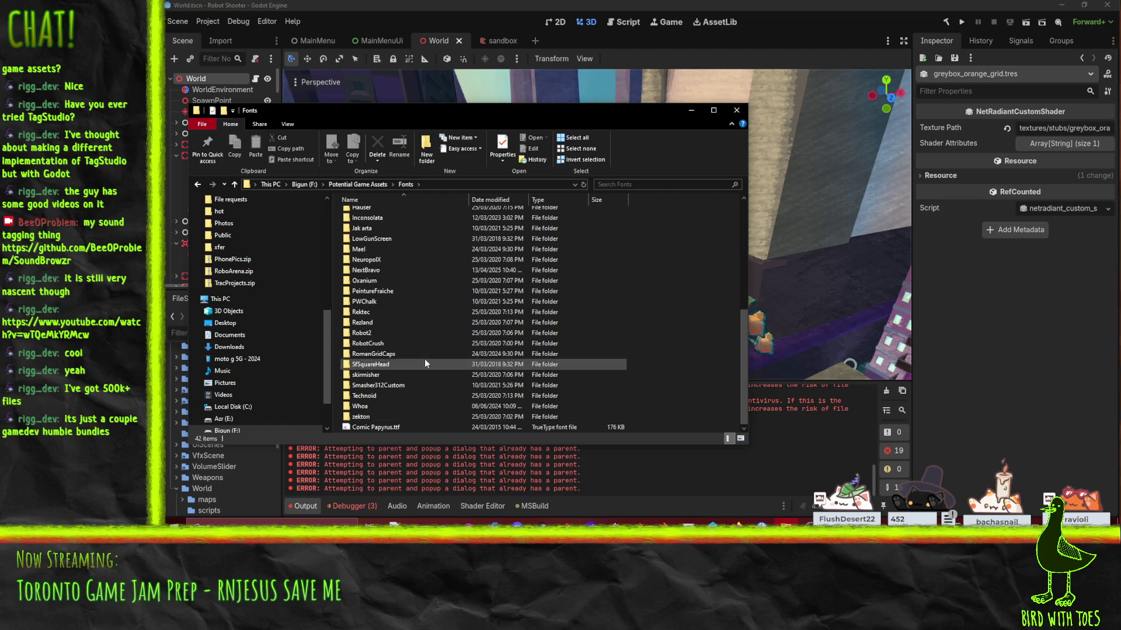
pyautogui.scroll(3, 401, 334)
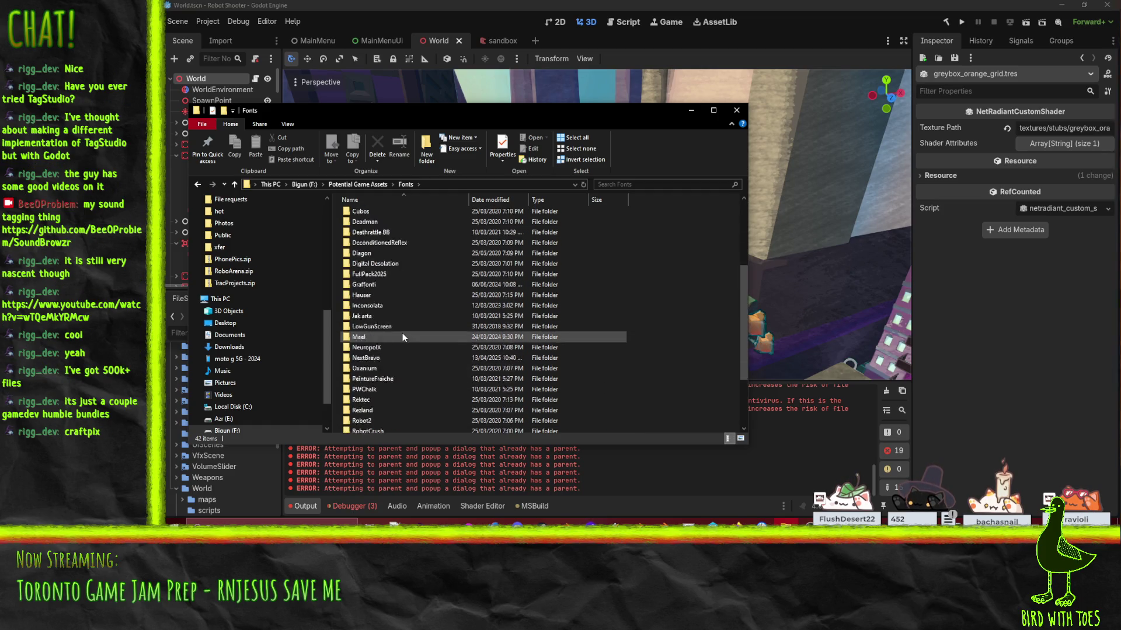
pyautogui.scroll(4, 402, 337)
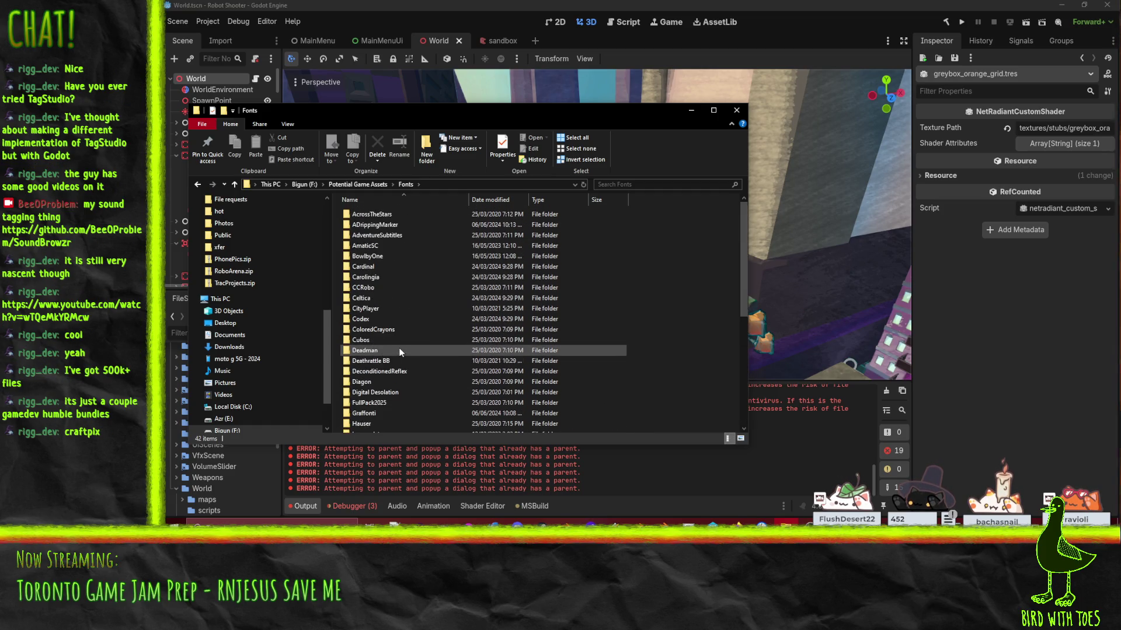
pyautogui.click(361, 182)
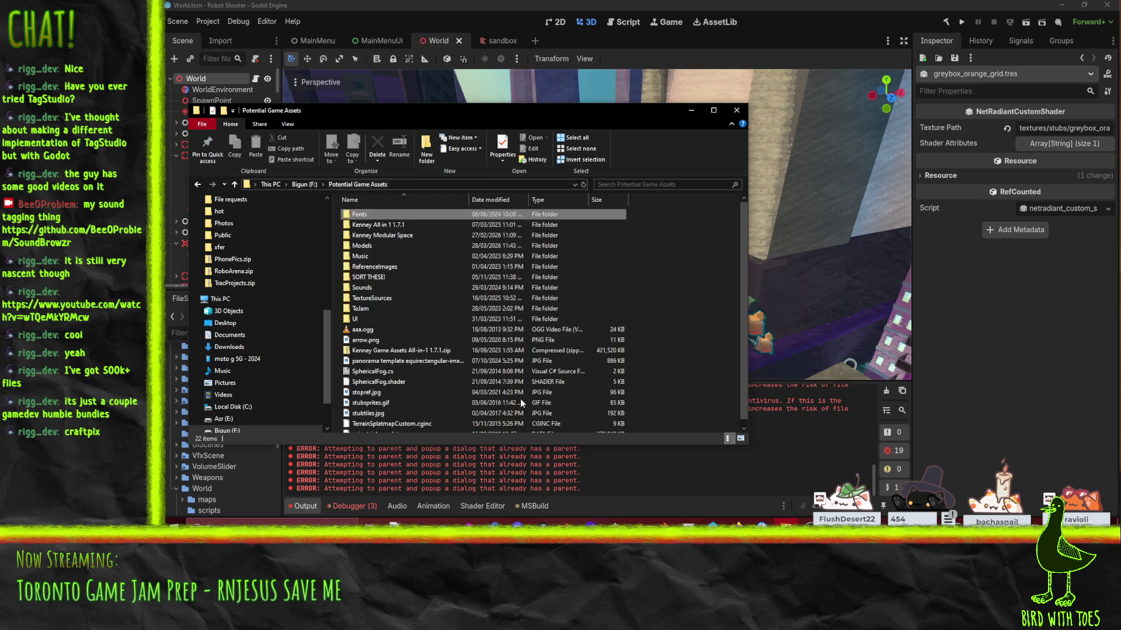
pyautogui.doubleClick(366, 245)
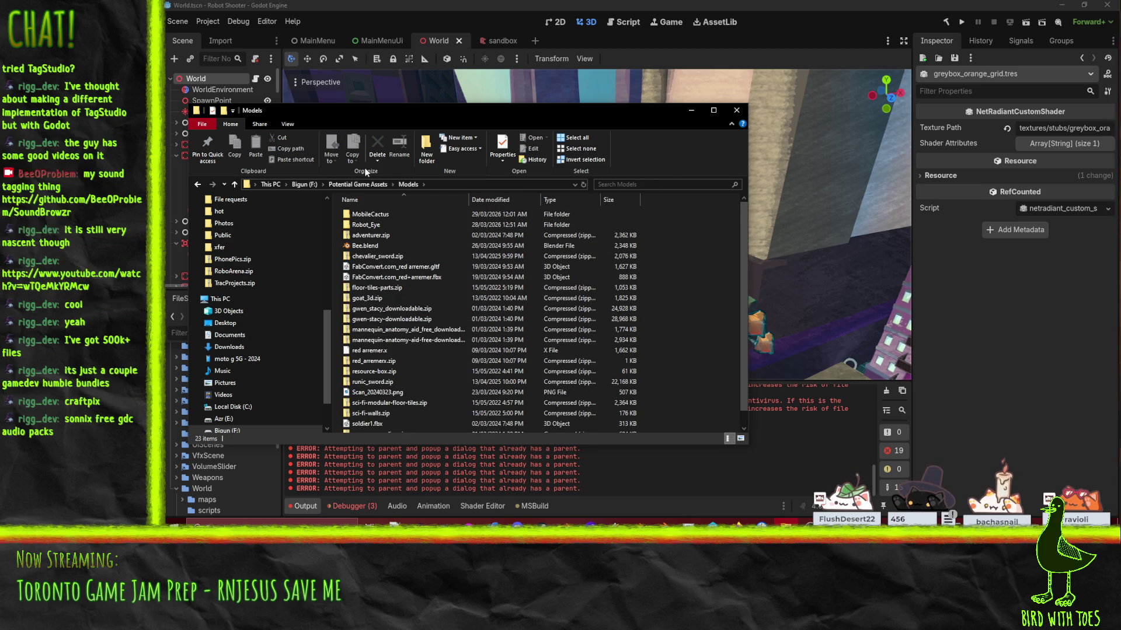
pyautogui.click(357, 184)
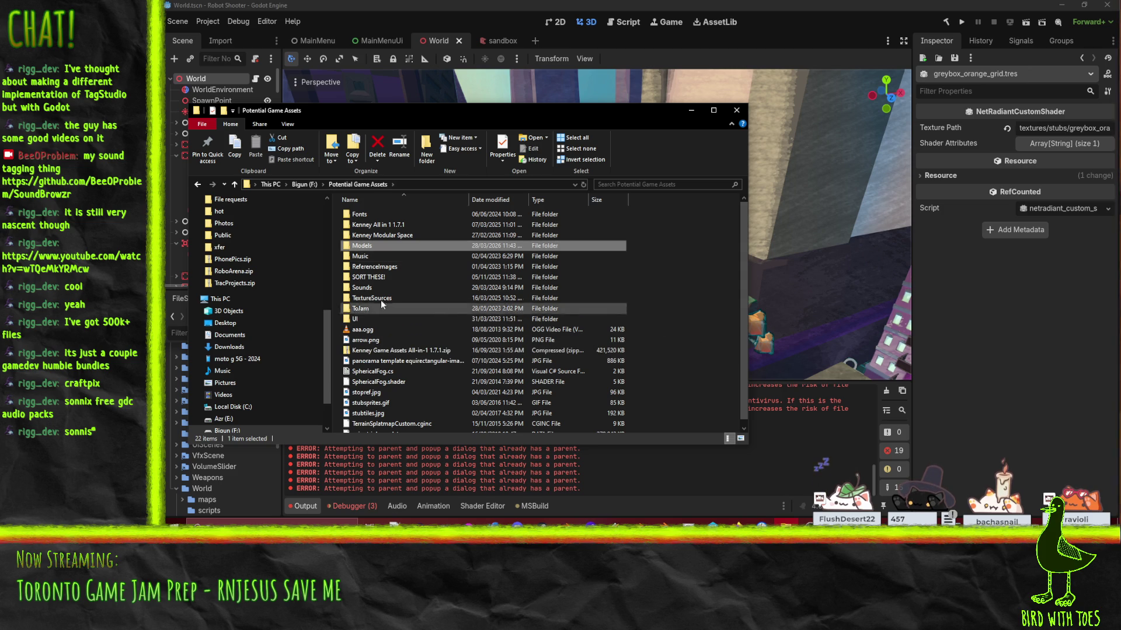
# Step: Open the Sounds folder and then the Sonniss.com GDC 2024 Game Audio Bundle folder
pyautogui.click(363, 286)
pyautogui.press('Return')
pyautogui.scroll(-2, 478, 377)
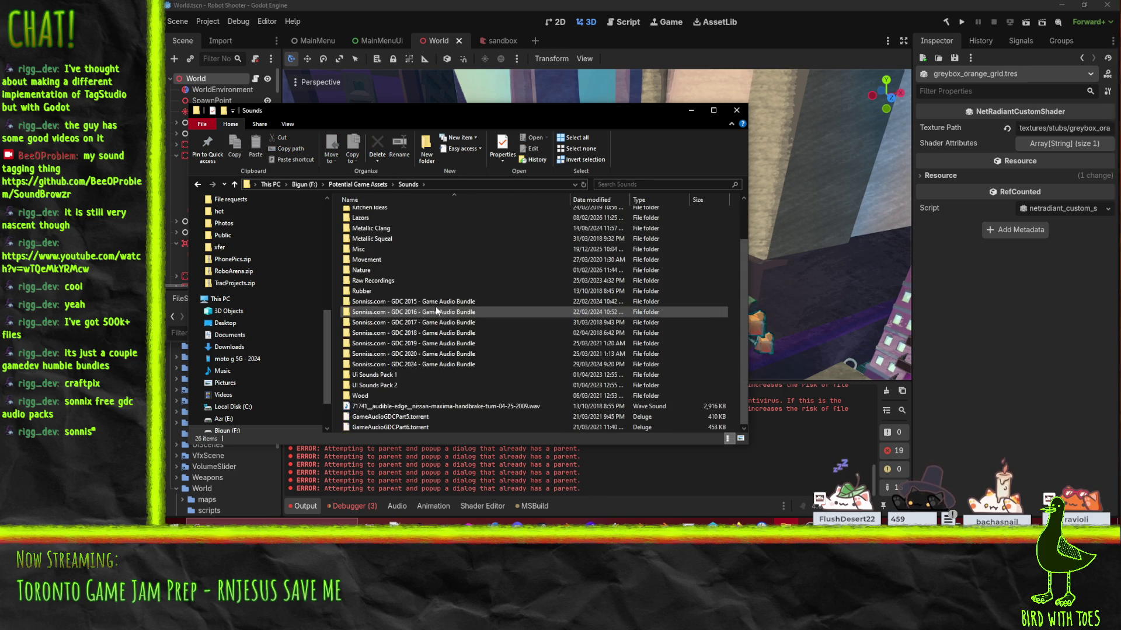
pyautogui.click(432, 303)
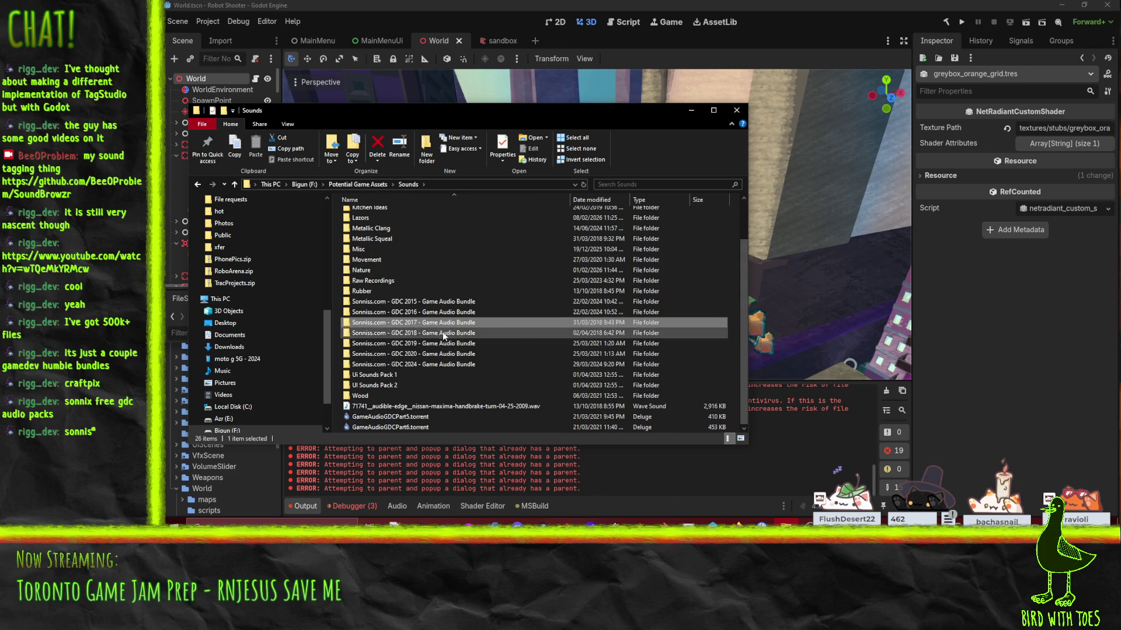
pyautogui.click(444, 354)
pyautogui.click(445, 366)
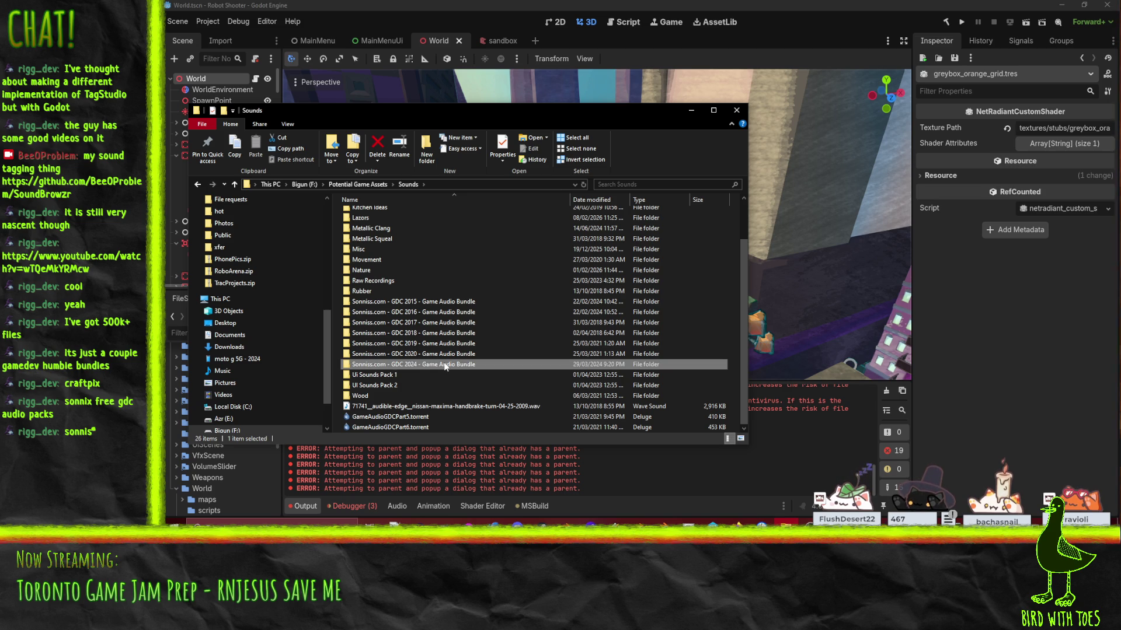
pyautogui.doubleClick(445, 366)
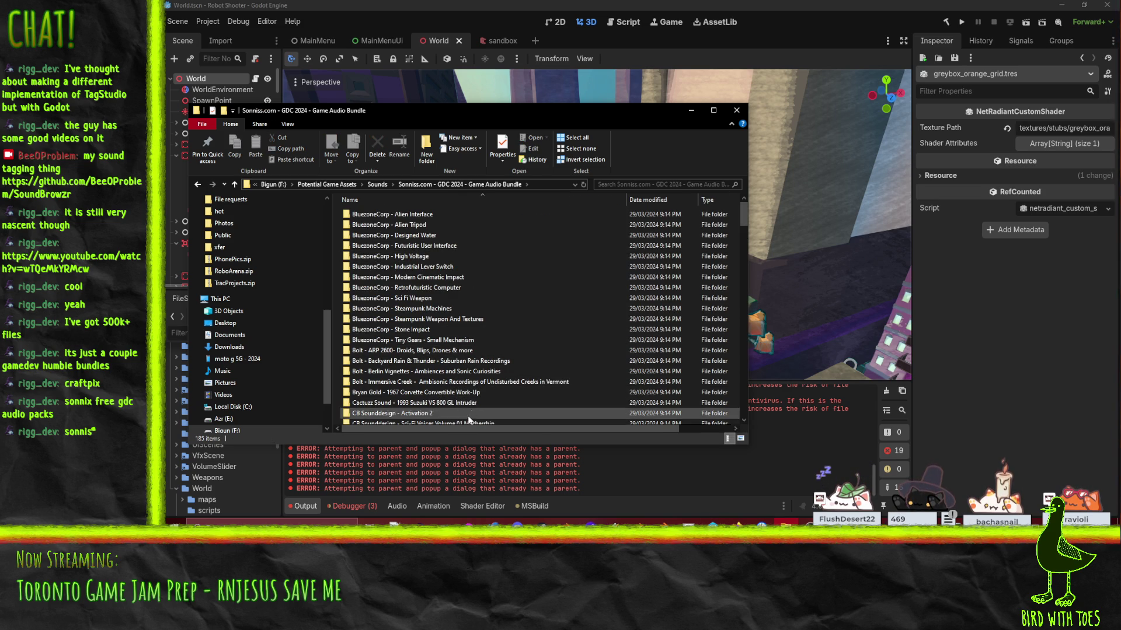
# Step: Browse the BluezoneCorp folders, open Sci Fi Weapon, then return to the GDC 2024 bundle
pyautogui.click(455, 340)
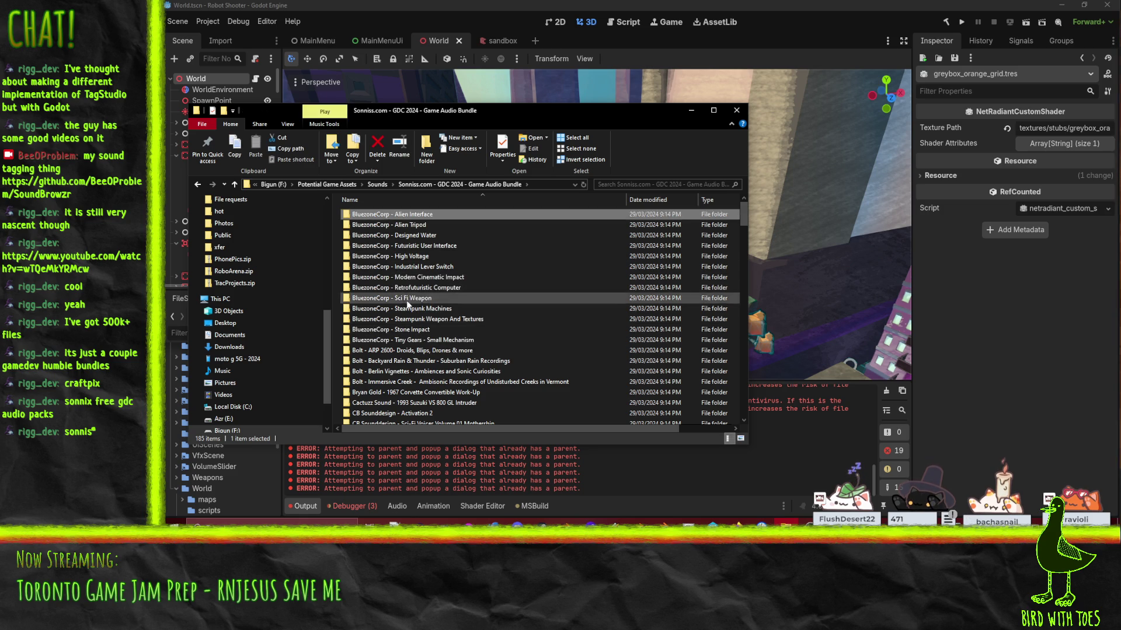
pyautogui.click(415, 257)
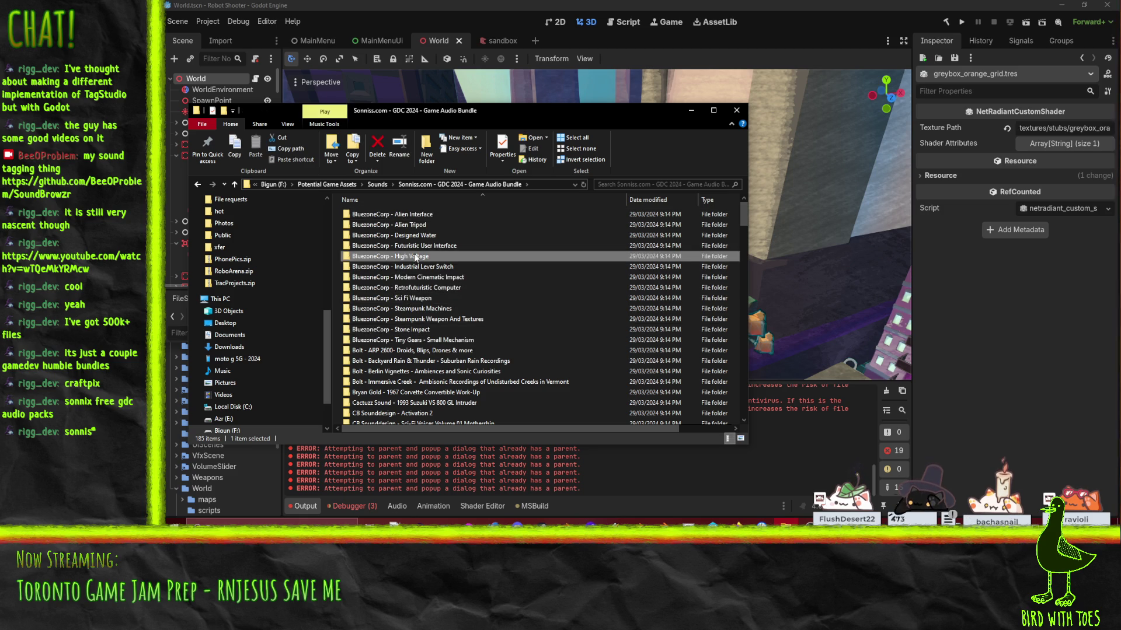
pyautogui.click(453, 341)
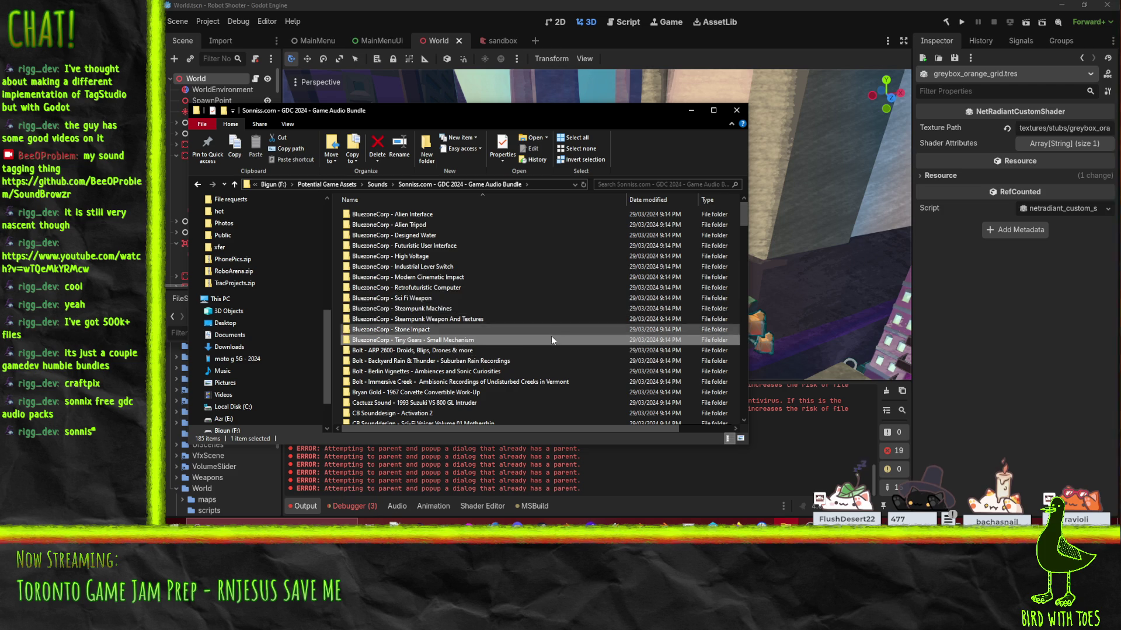
pyautogui.click(415, 214)
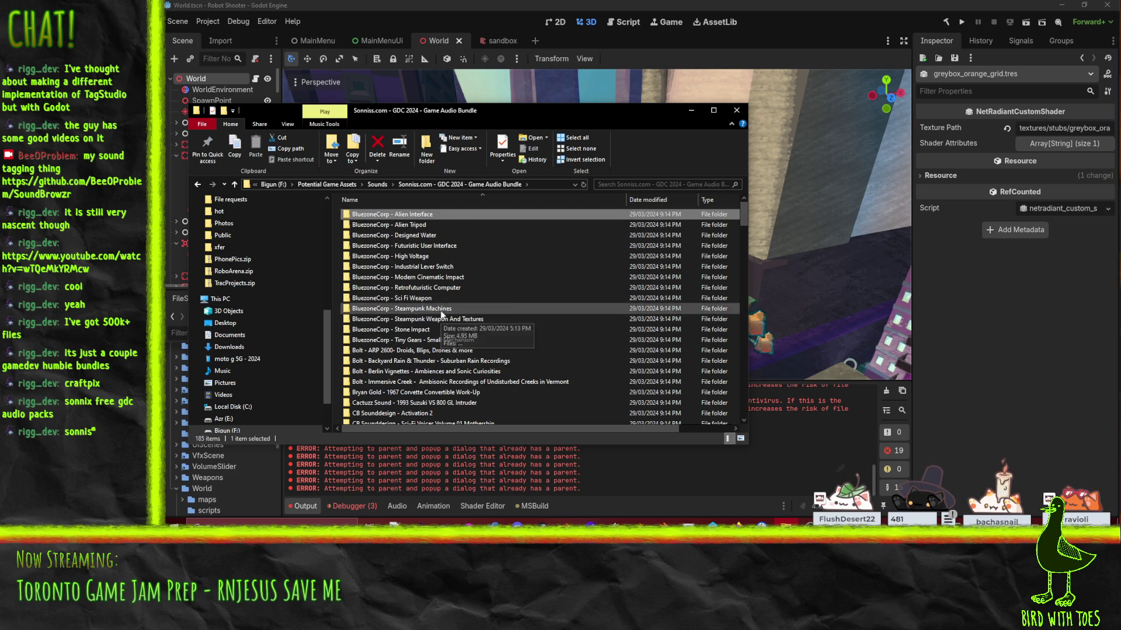
pyautogui.doubleClick(392, 298)
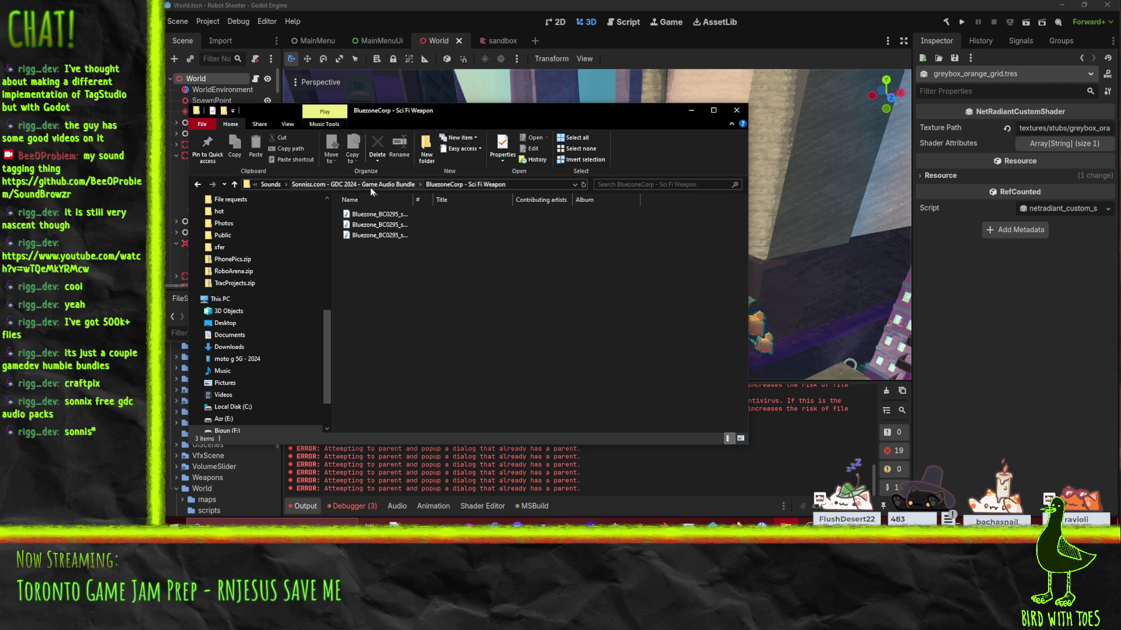
pyautogui.click(390, 184)
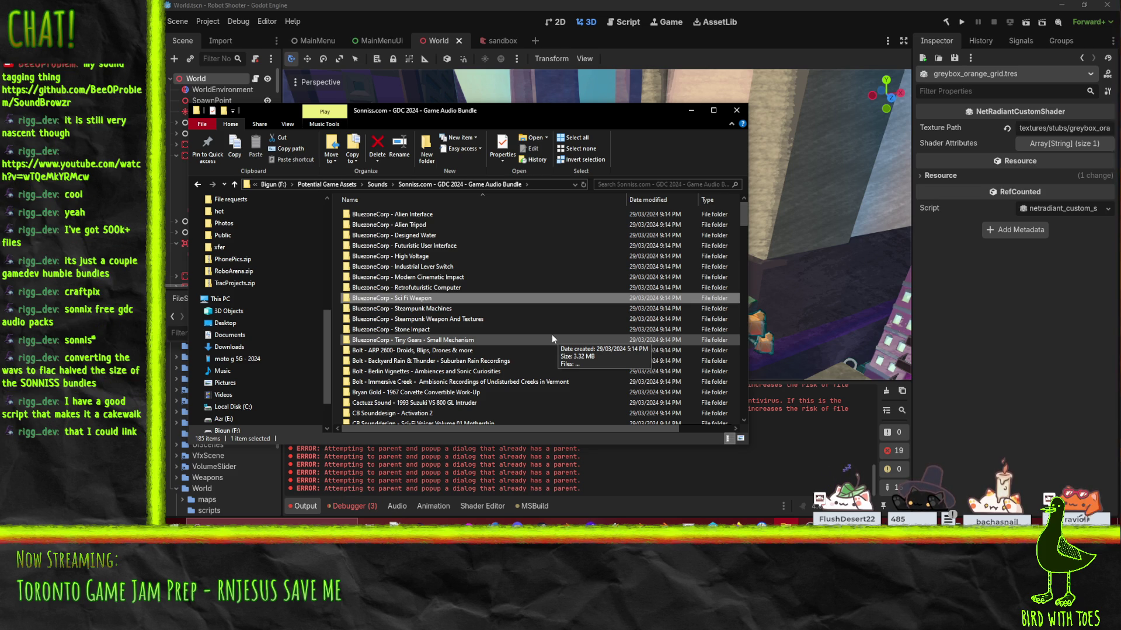
# Step: Switch to the Firefox window showing GitHub from the taskbar
pyautogui.click(736, 524)
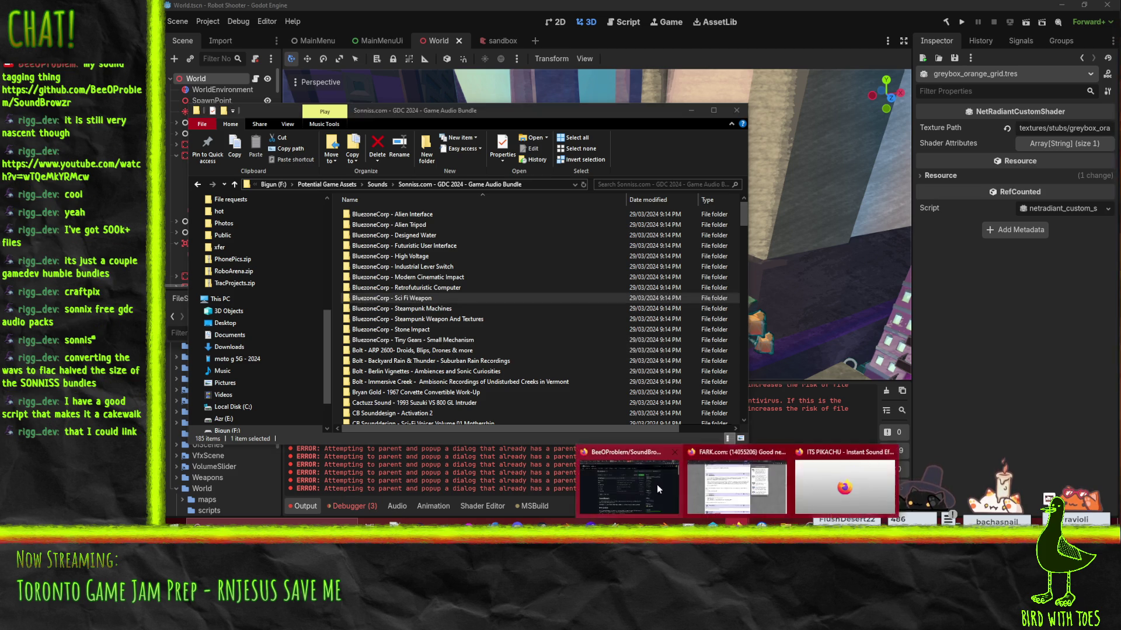
pyautogui.click(656, 484)
pyautogui.click(691, 240)
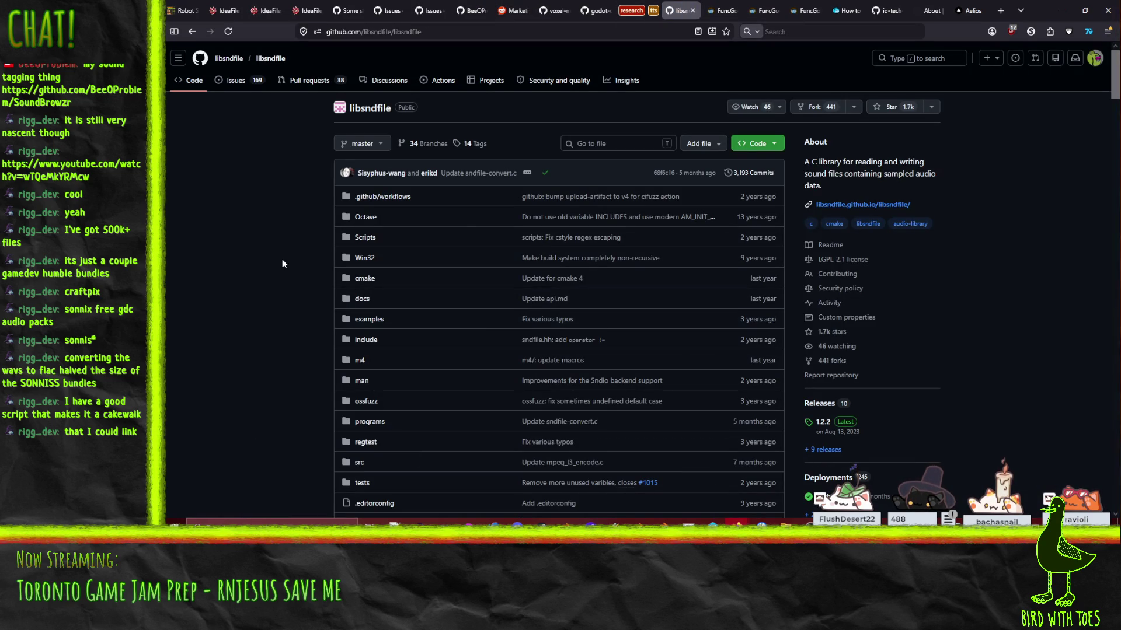
# Step: Scroll the libsndfile README down through the build instructions to the CMake options list
pyautogui.scroll(-10, 254, 247)
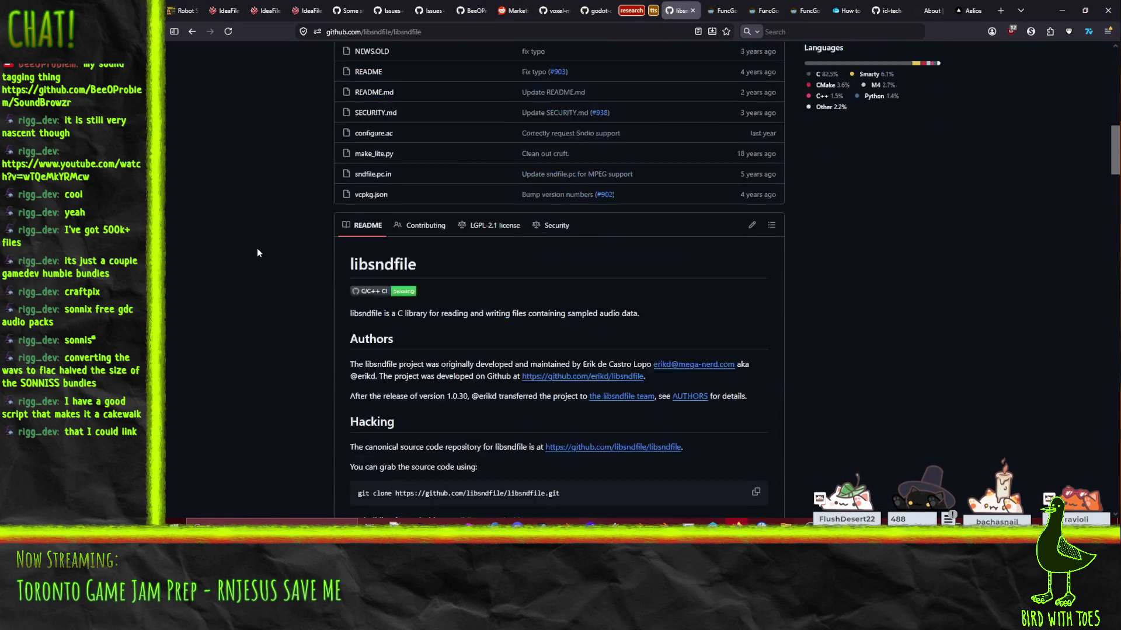
pyautogui.scroll(-3, 257, 250)
pyautogui.scroll(2, 257, 250)
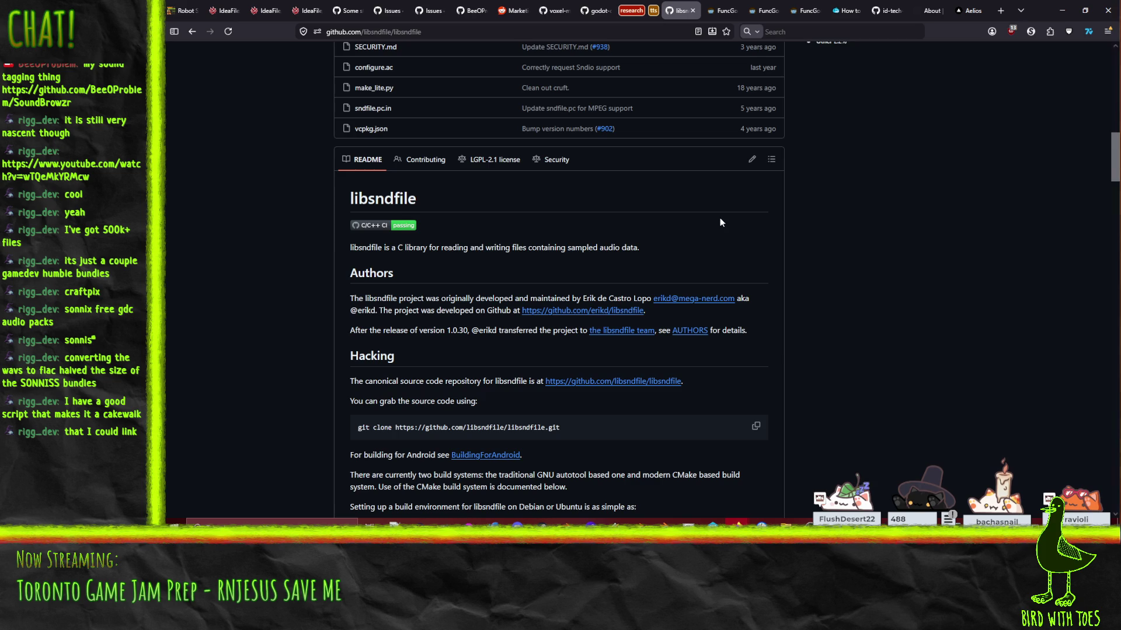
pyautogui.scroll(-4, 719, 222)
pyautogui.scroll(-3, 310, 322)
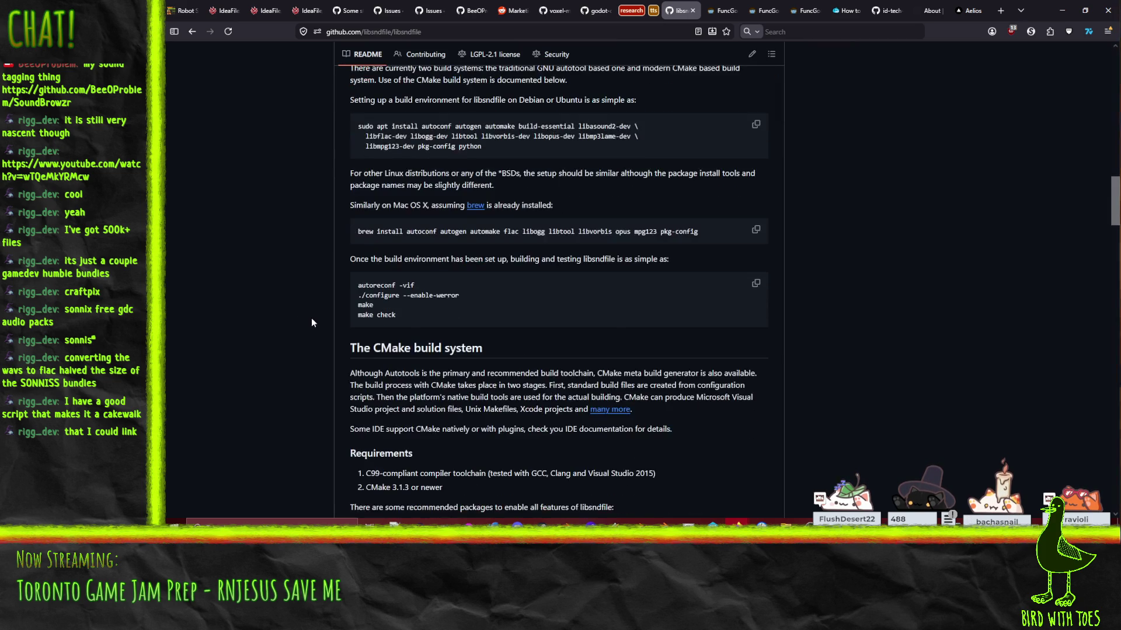
pyautogui.scroll(-4, 310, 320)
pyautogui.scroll(-1, 311, 324)
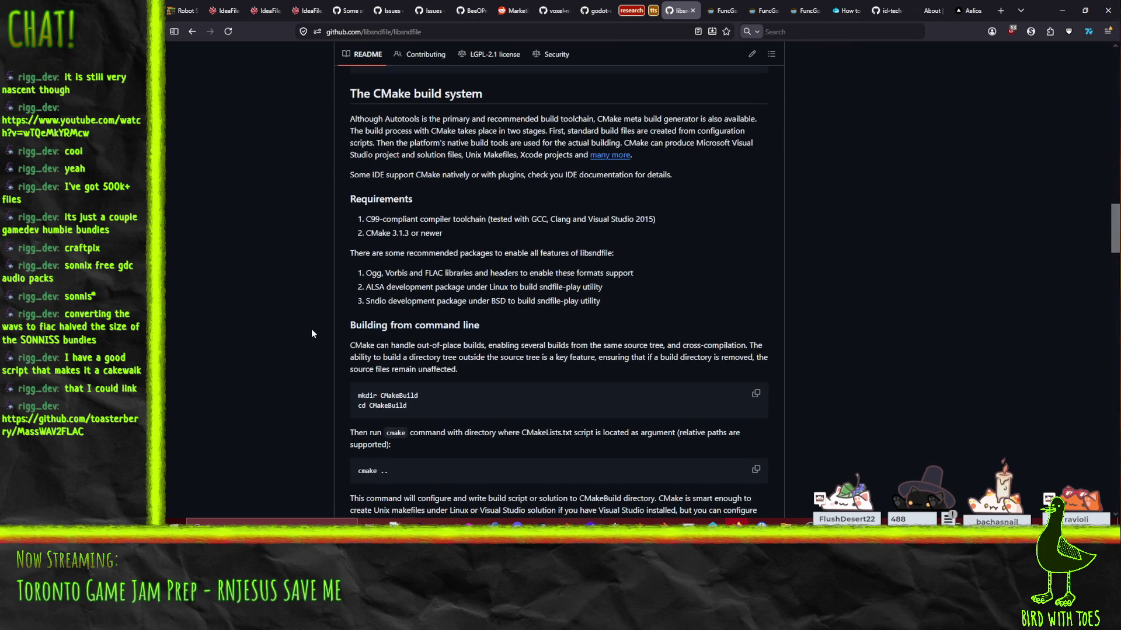
pyautogui.scroll(-10, 281, 317)
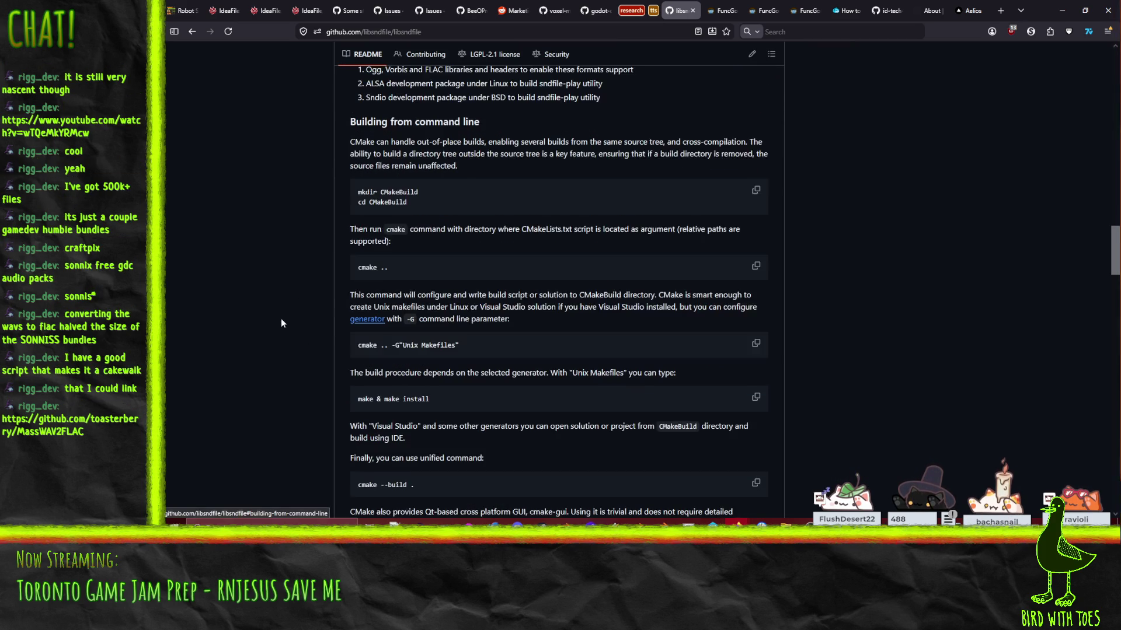
pyautogui.scroll(-4, 286, 299)
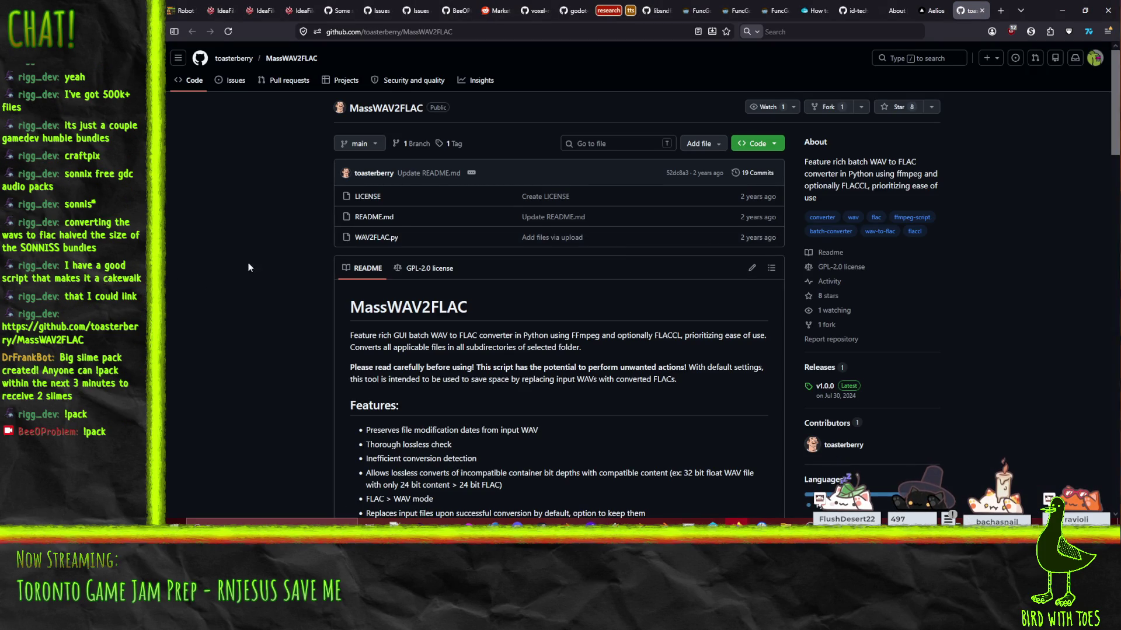
# Step: Skim the MassWAV2FLAC README and save the repository page as a bookmark
pyautogui.scroll(-1, 275, 301)
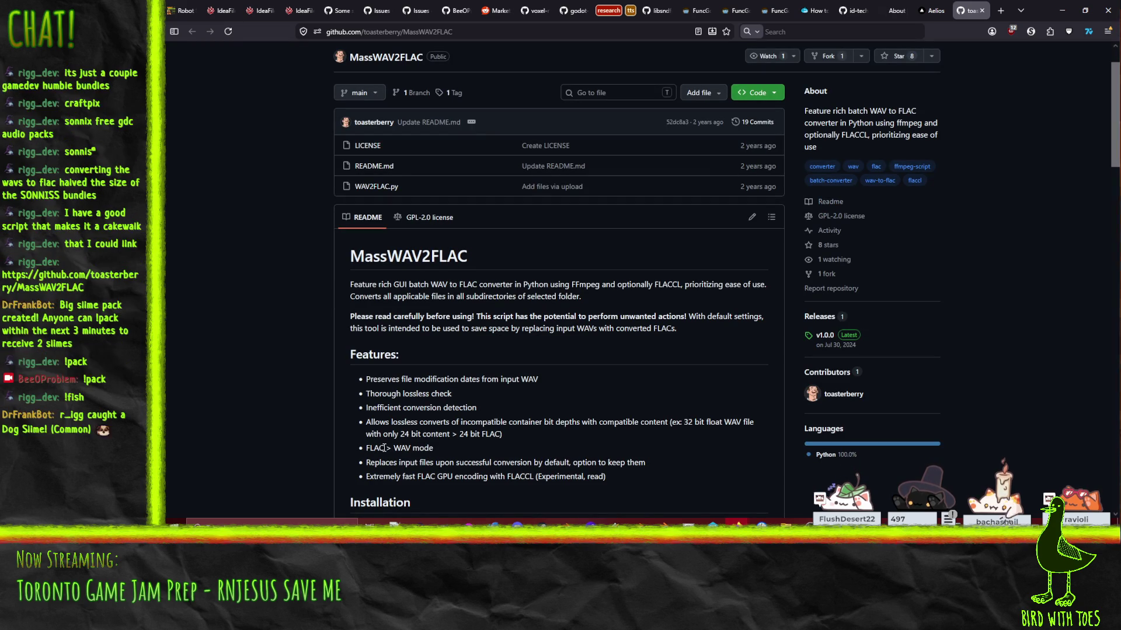
pyautogui.scroll(-8, 358, 390)
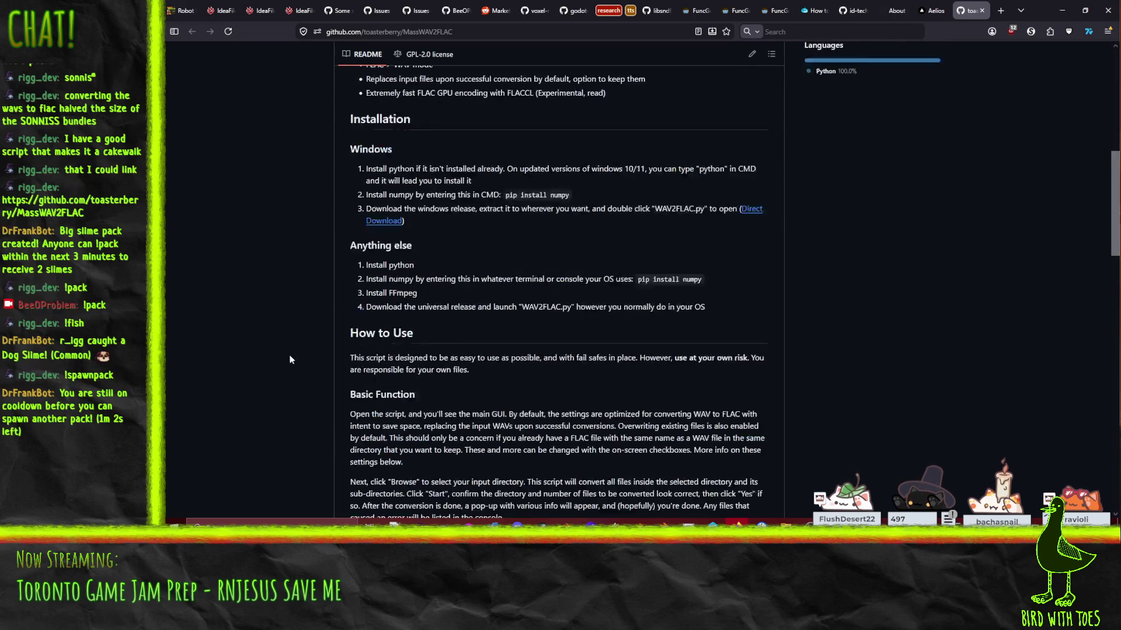
pyautogui.scroll(15, 285, 354)
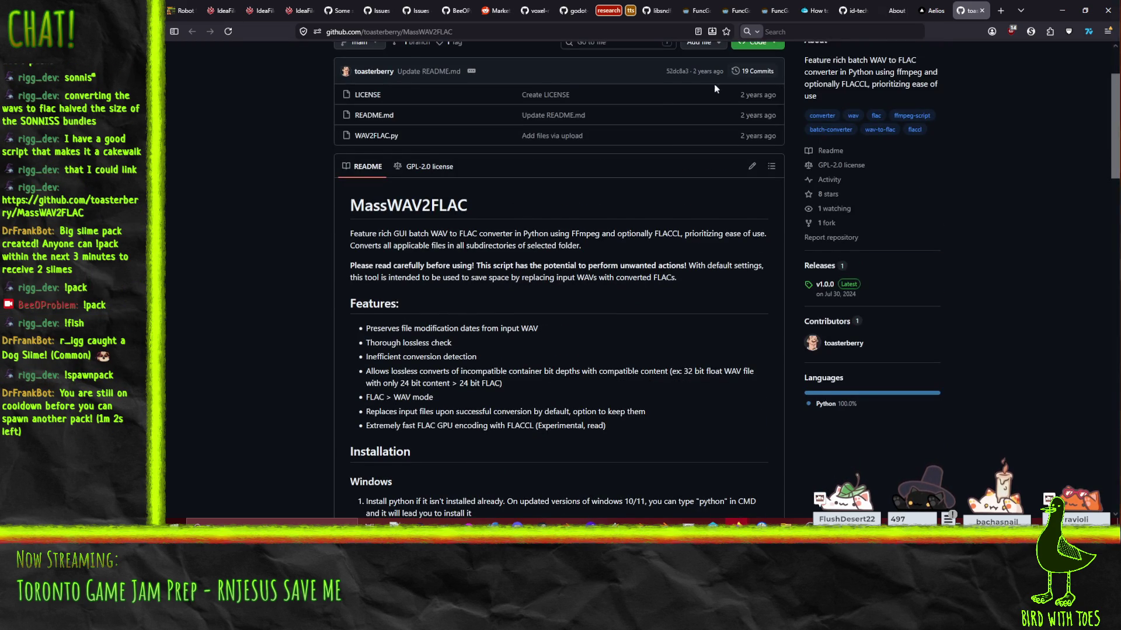
pyautogui.click(726, 31)
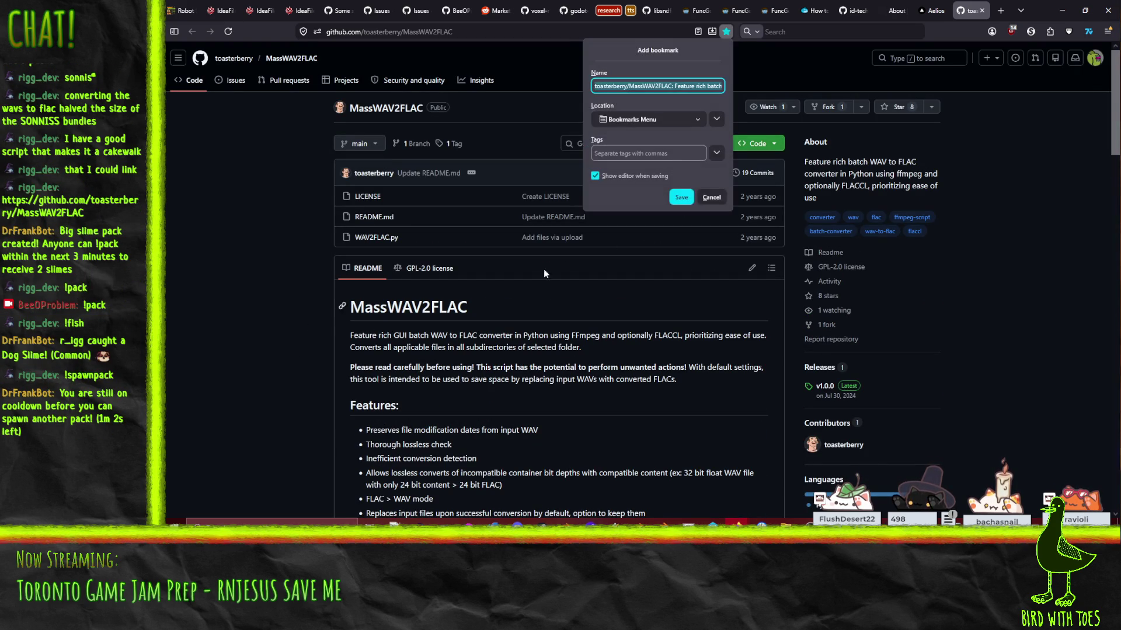
pyautogui.click(681, 197)
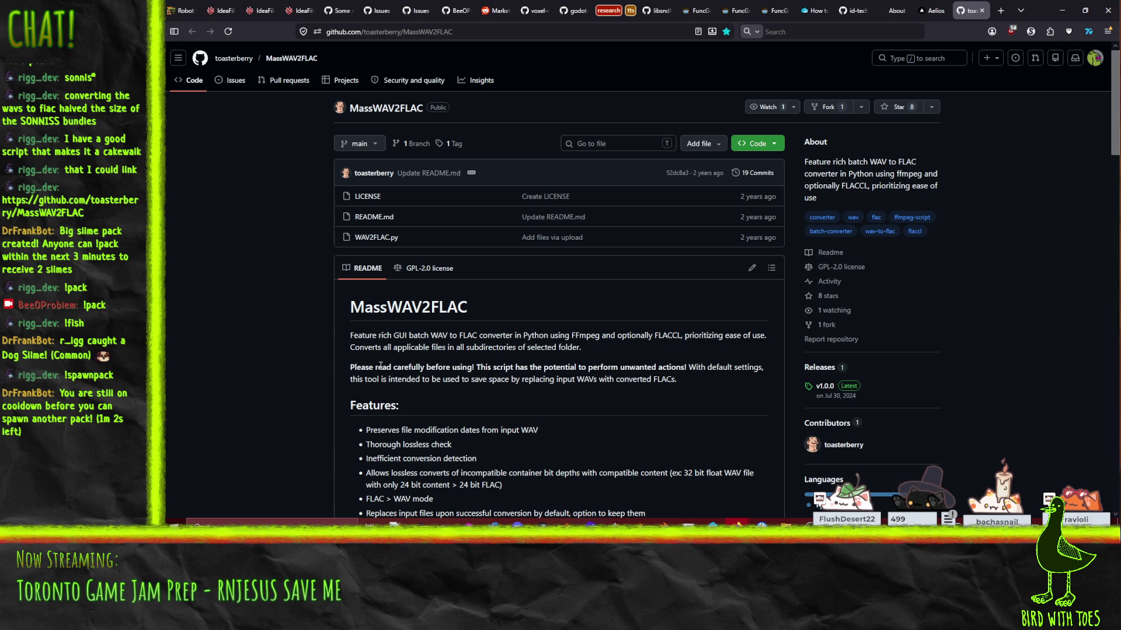
# Step: Return to the libsndfile tab, scroll to the top, and minimize Firefox
pyautogui.click(651, 6)
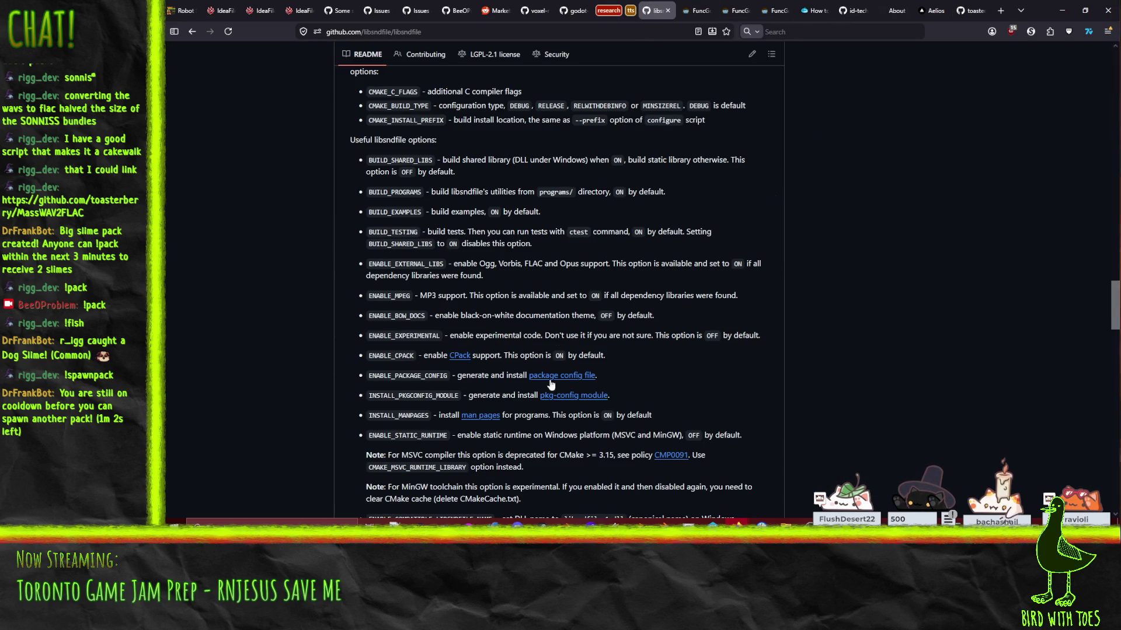
pyautogui.scroll(15, 551, 385)
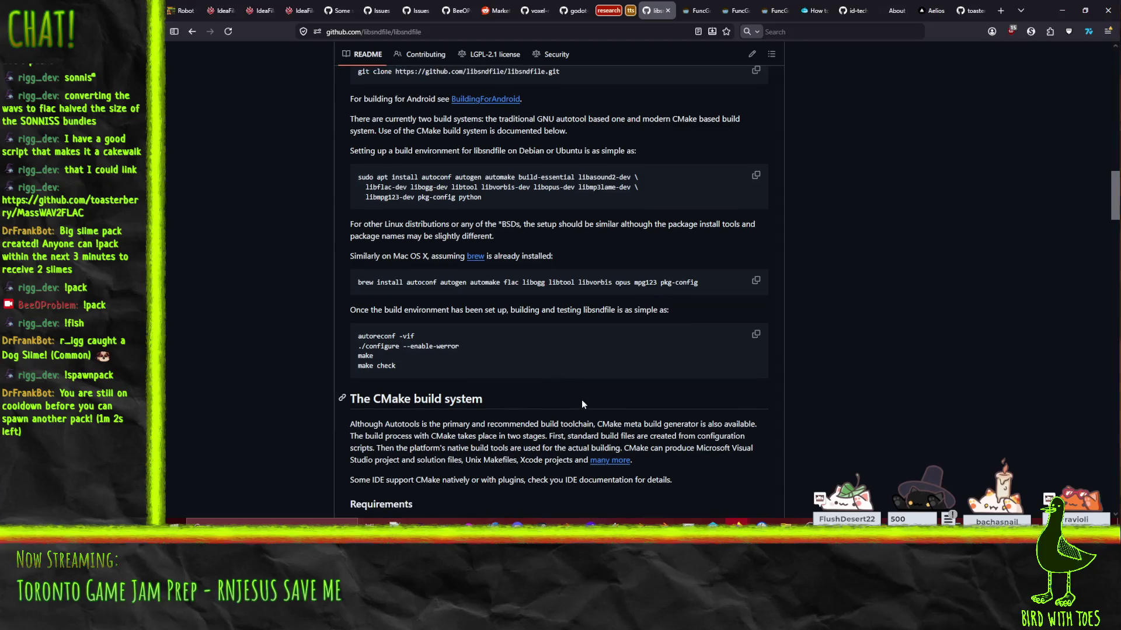
pyautogui.scroll(10, 582, 403)
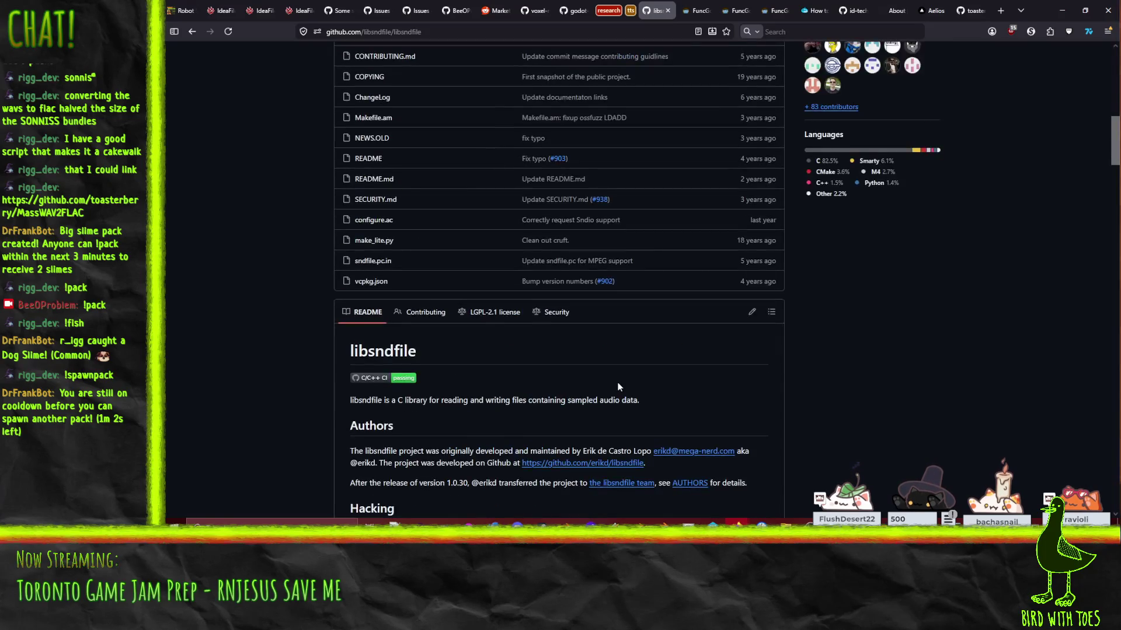
pyautogui.scroll(5, 618, 386)
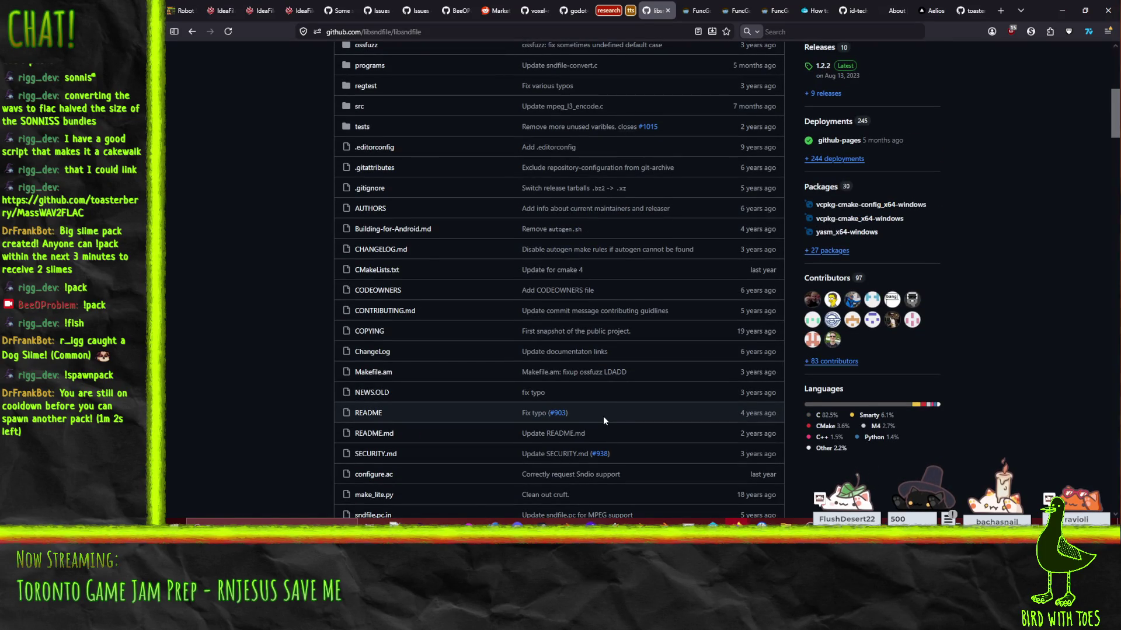
pyautogui.scroll(3, 490, 401)
pyautogui.scroll(5, 239, 312)
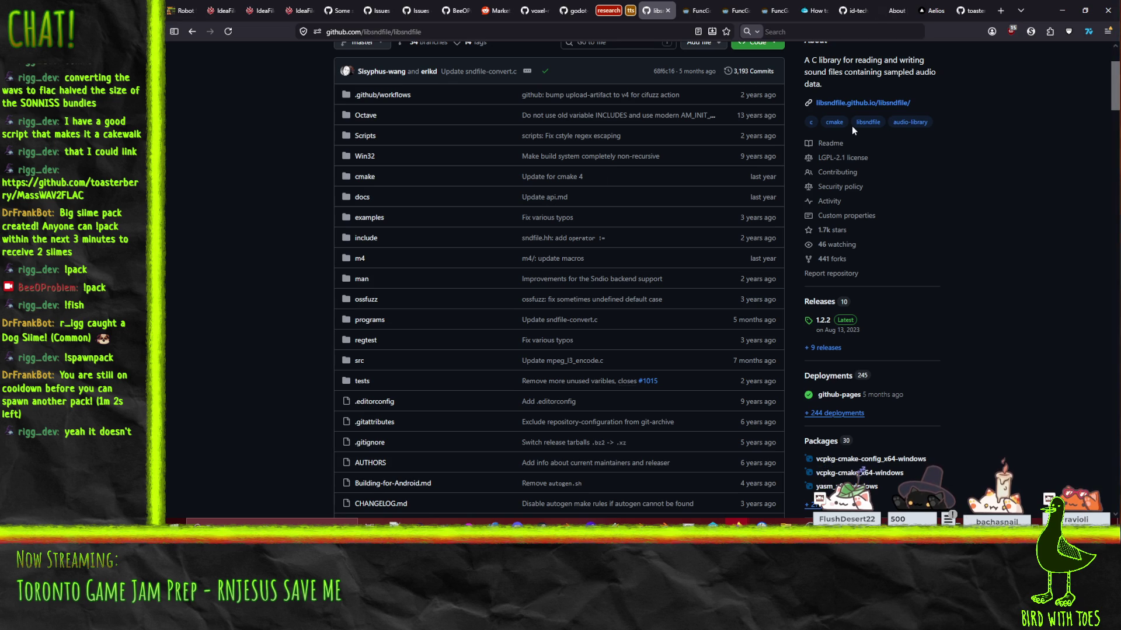
pyautogui.click(1062, 10)
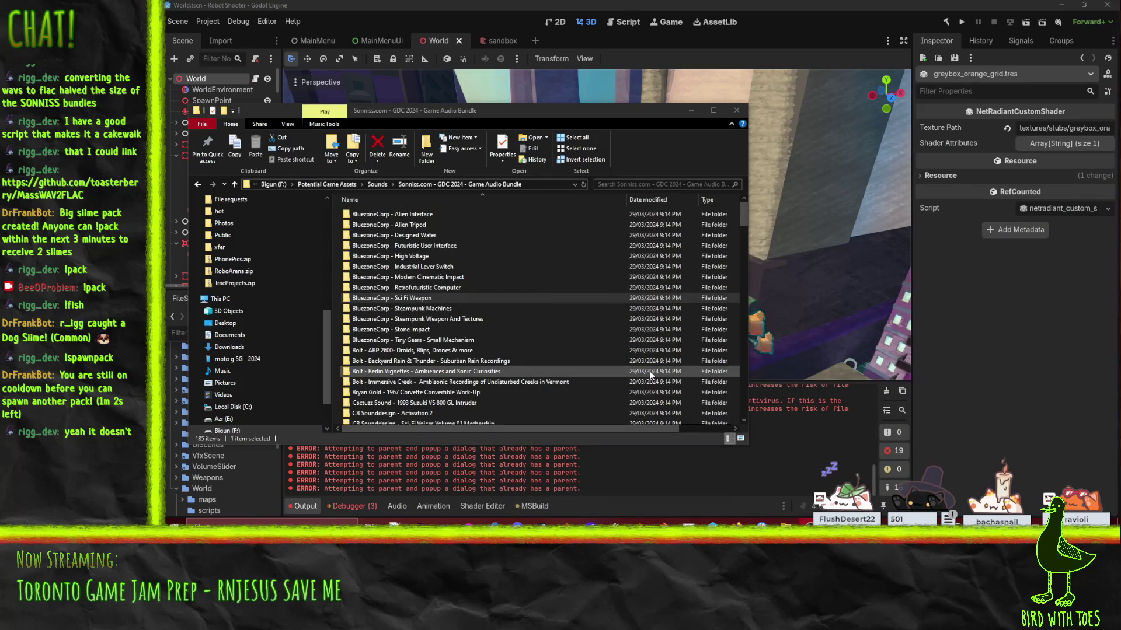
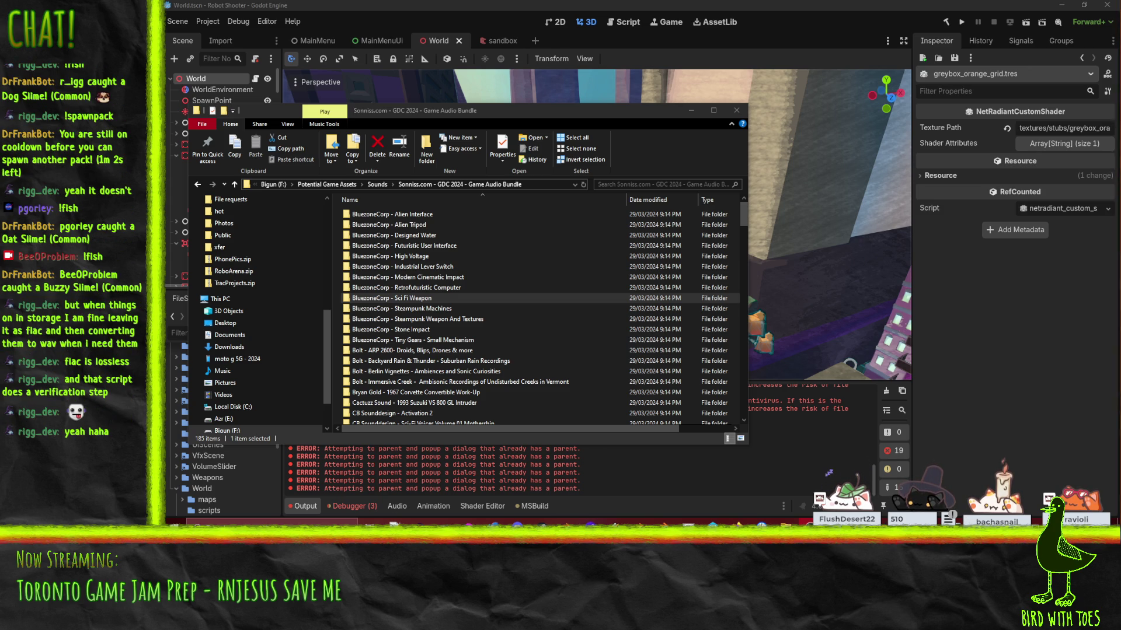
# Step: Bring the Godot editor in front of Explorer and scroll the FileSystem dock up to res://
pyautogui.click(817, 327)
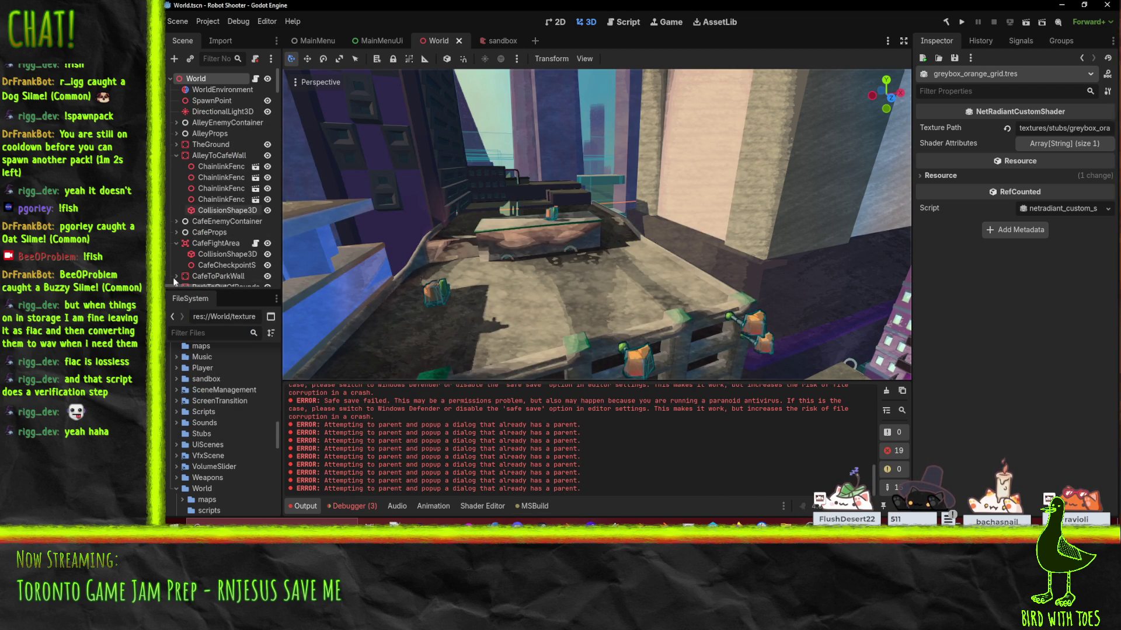
pyautogui.scroll(5, 207, 439)
pyautogui.scroll(10, 209, 439)
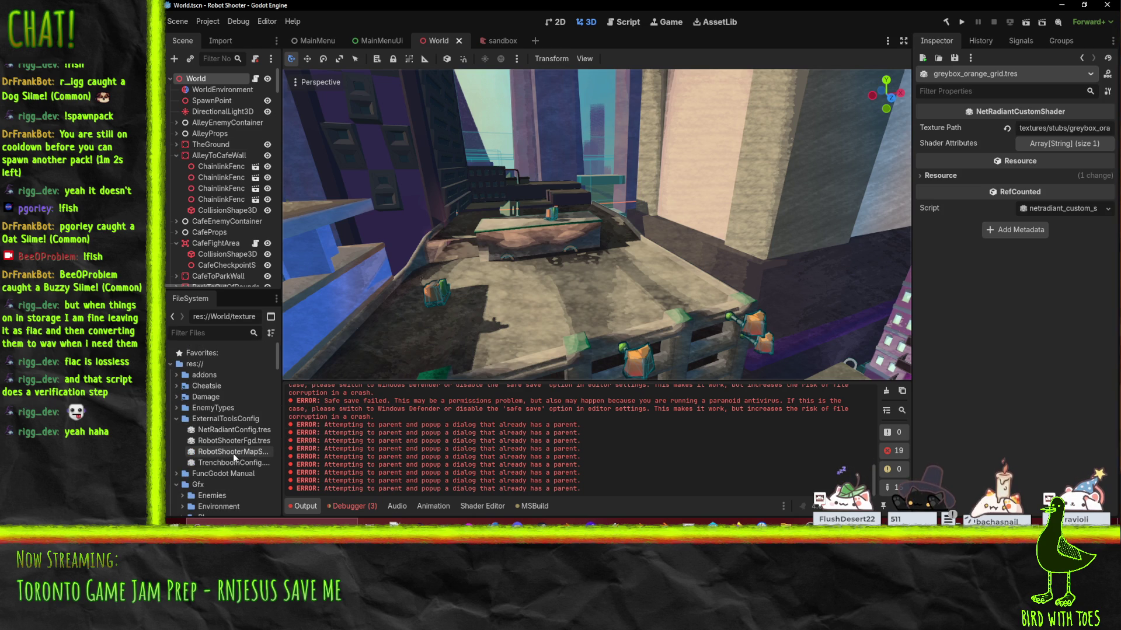
# Step: Open RobotShooterMapSettings.tres and inspect the second entity definition's Visual Build settings
pyautogui.click(233, 453)
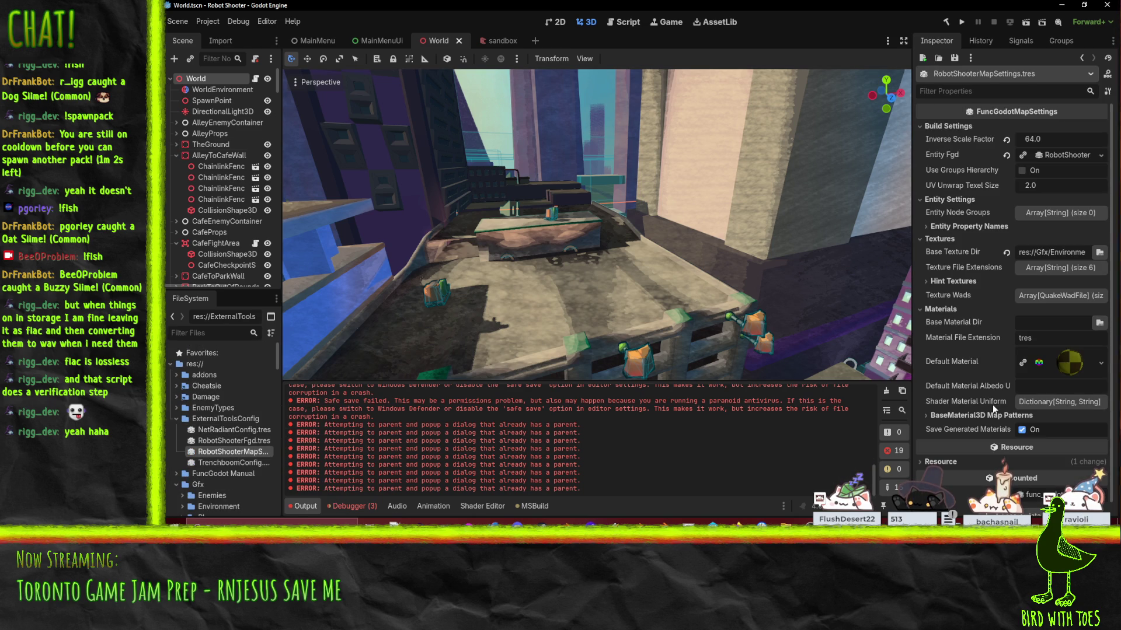
pyautogui.click(1063, 155)
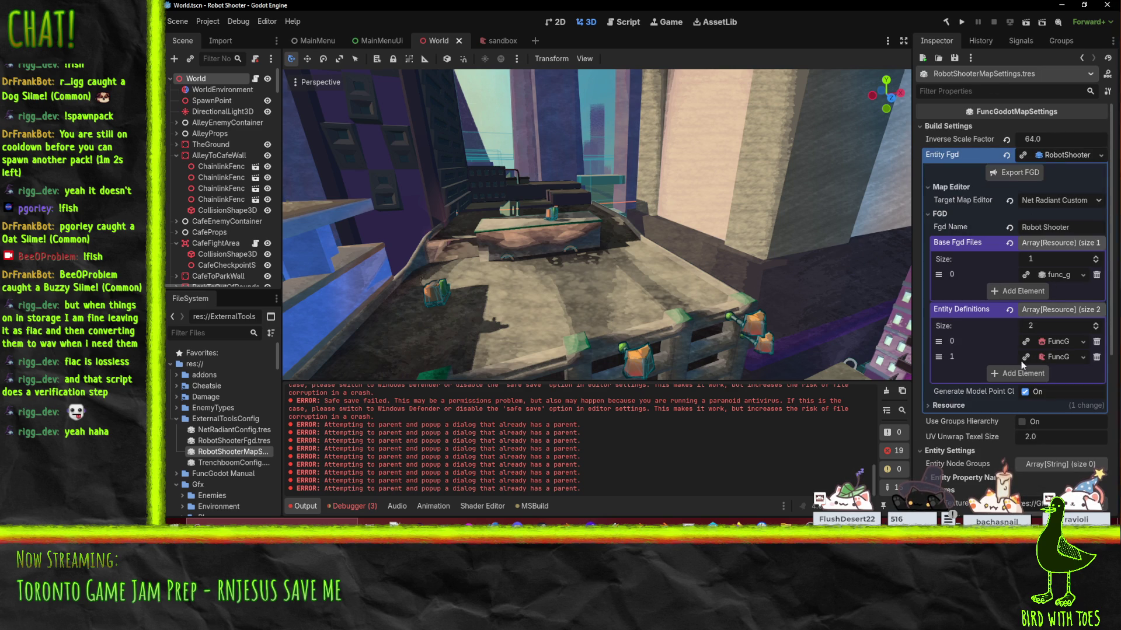
pyautogui.click(1057, 357)
pyautogui.scroll(-5, 987, 279)
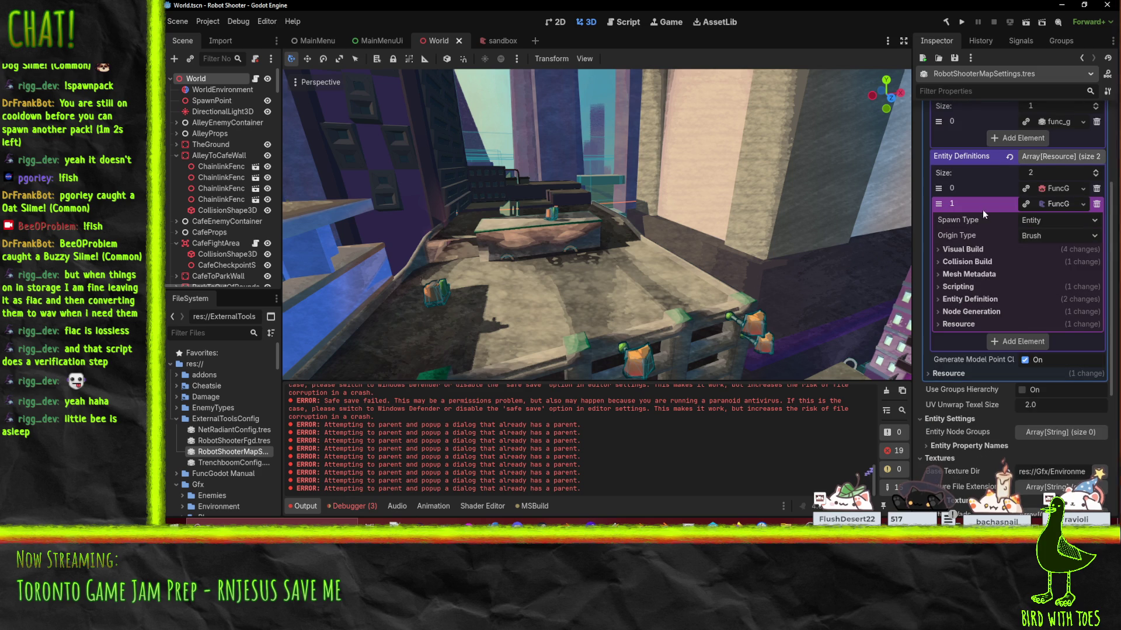
pyautogui.click(973, 250)
pyautogui.scroll(5, 992, 262)
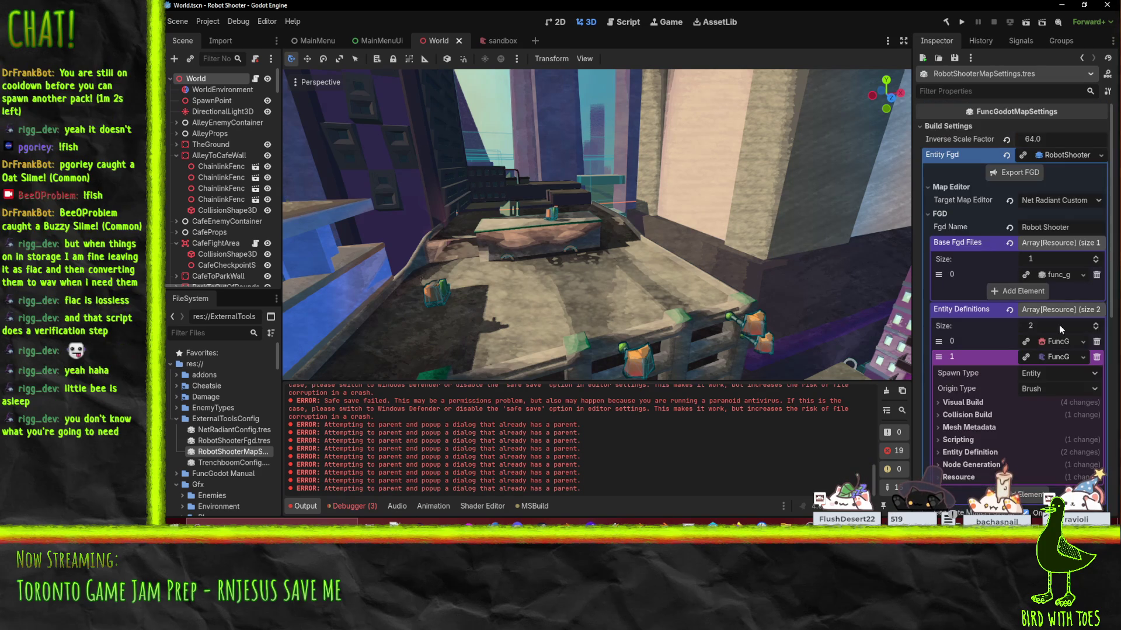
pyautogui.click(1063, 358)
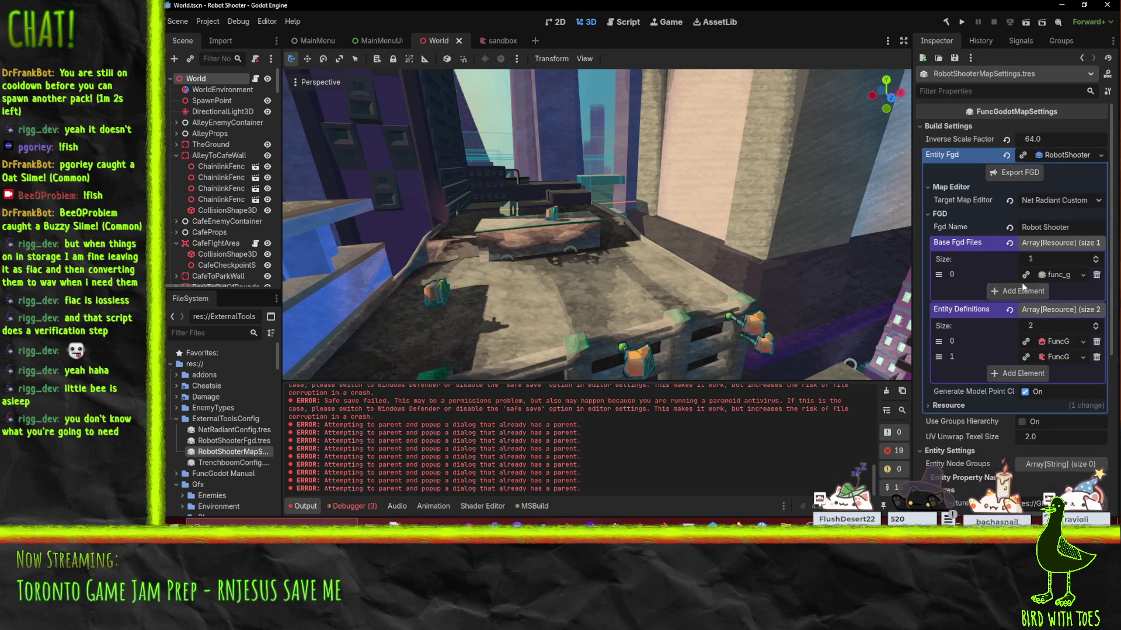
# Step: Expand the FuncGodot base FGD file to view its eight entity definitions
pyautogui.click(1057, 275)
pyautogui.scroll(-1, 958, 327)
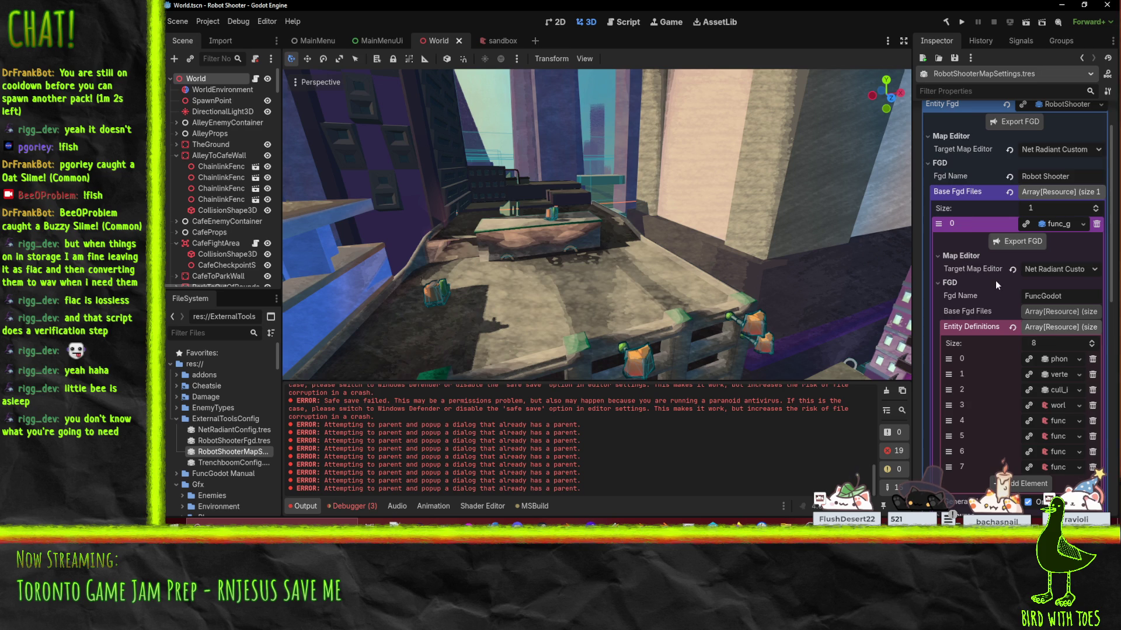
pyautogui.scroll(-2, 995, 280)
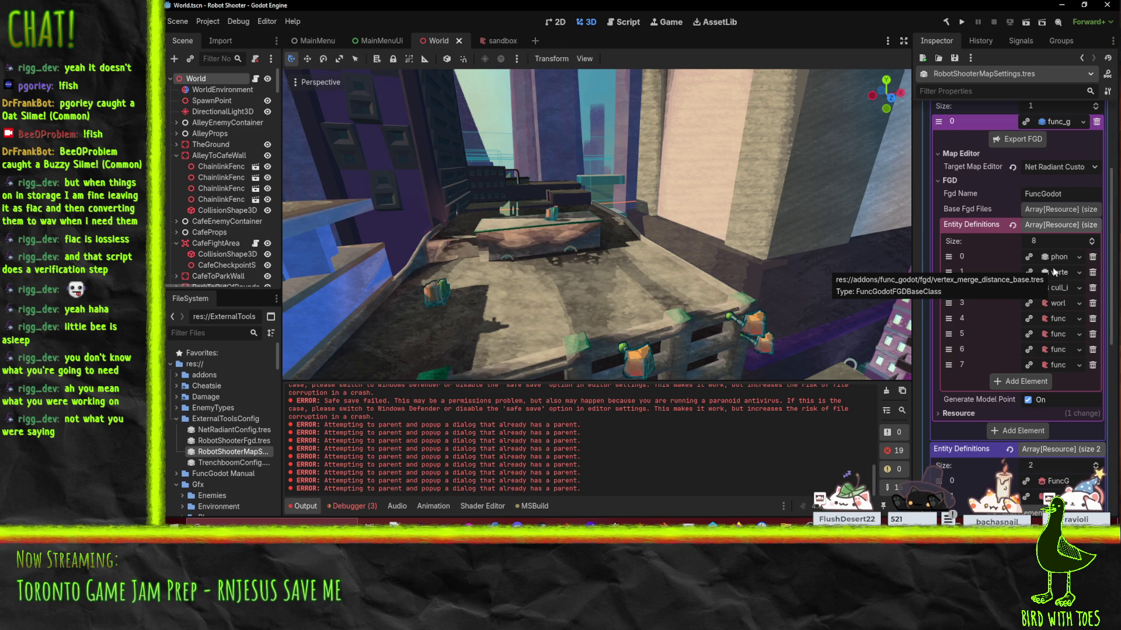
# Step: Check the worldspawn definition and expand the func_geo entity definition
pyautogui.click(1058, 306)
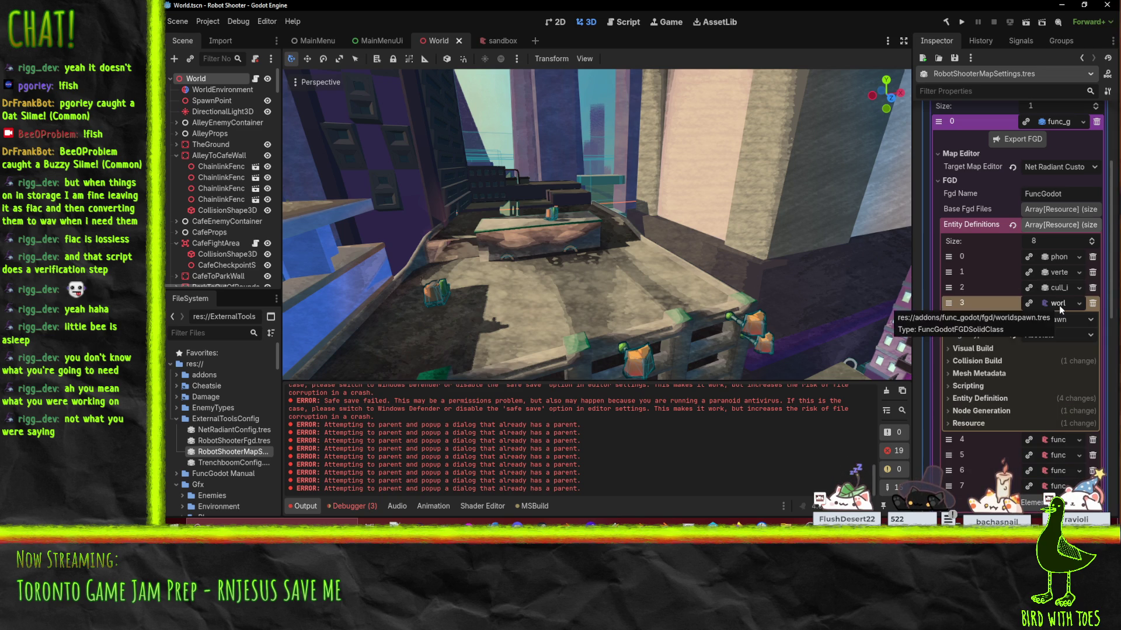
pyautogui.click(1058, 306)
pyautogui.click(1052, 321)
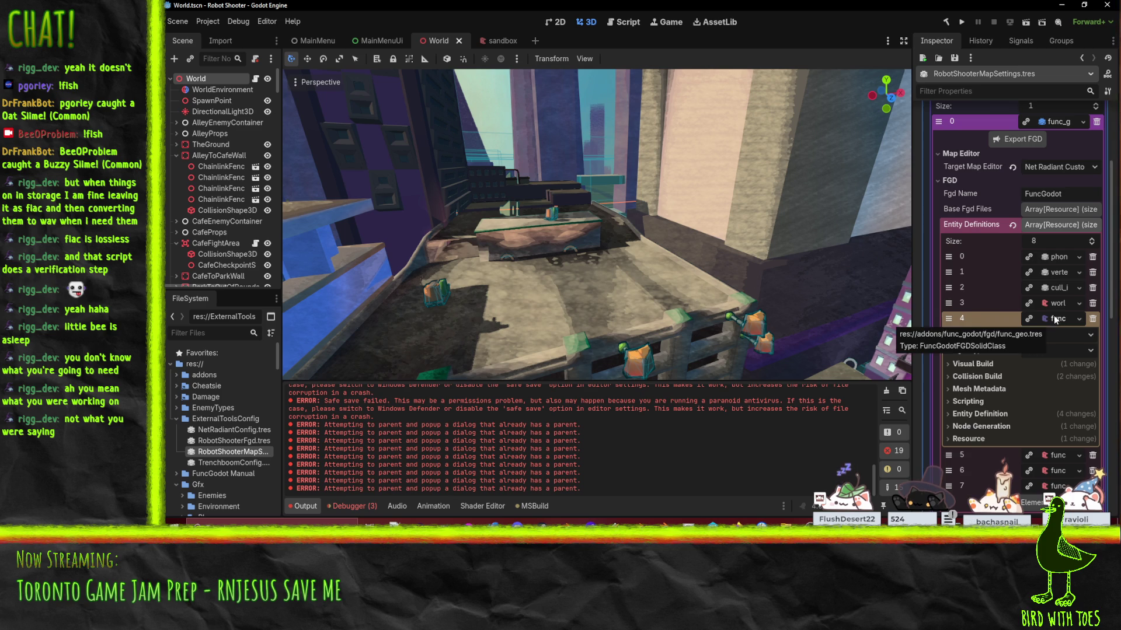
pyautogui.scroll(-3, 1053, 315)
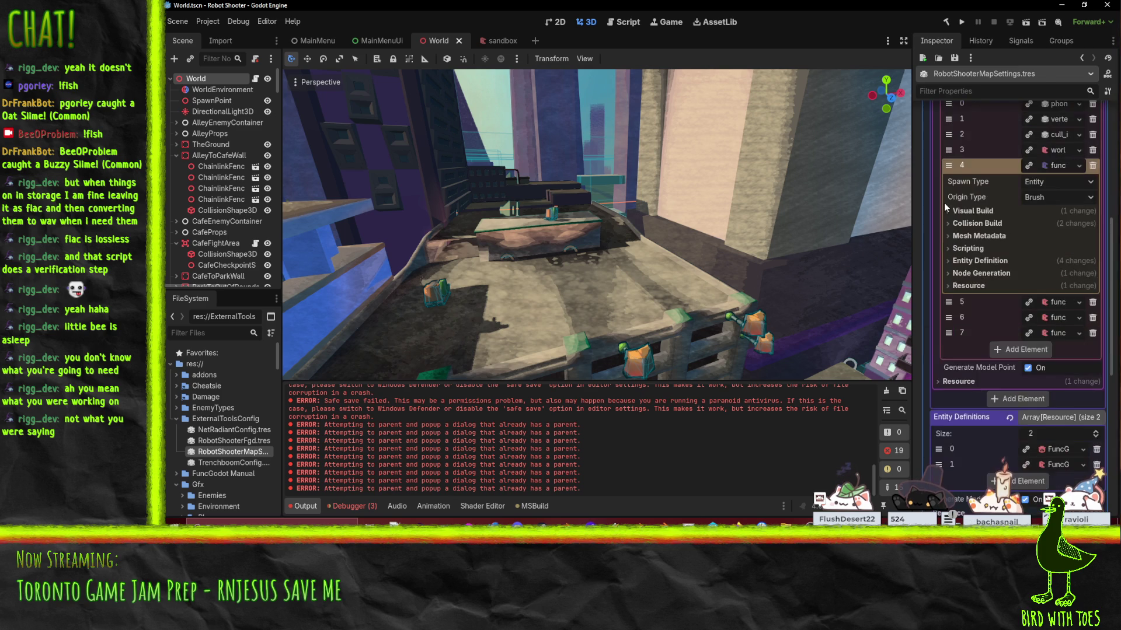
# Step: Collapse the base FGD's definitions and open NetRadiantConfig.tres in the Inspector
pyautogui.click(1059, 166)
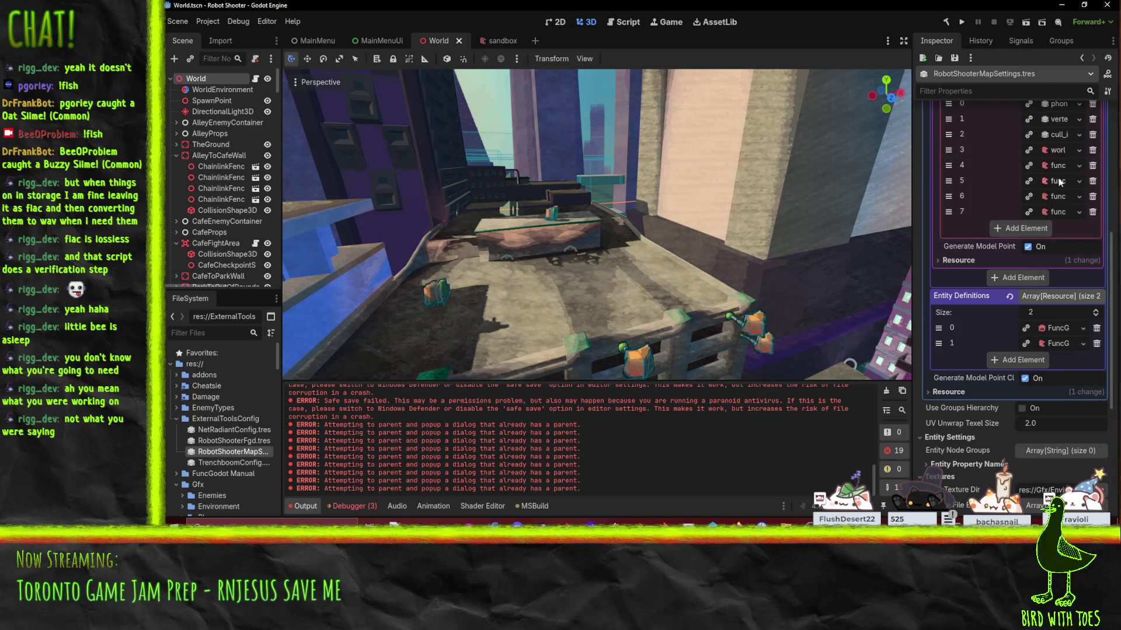
pyautogui.click(1059, 166)
pyautogui.click(1059, 166)
pyautogui.scroll(4, 1062, 183)
pyautogui.click(1035, 329)
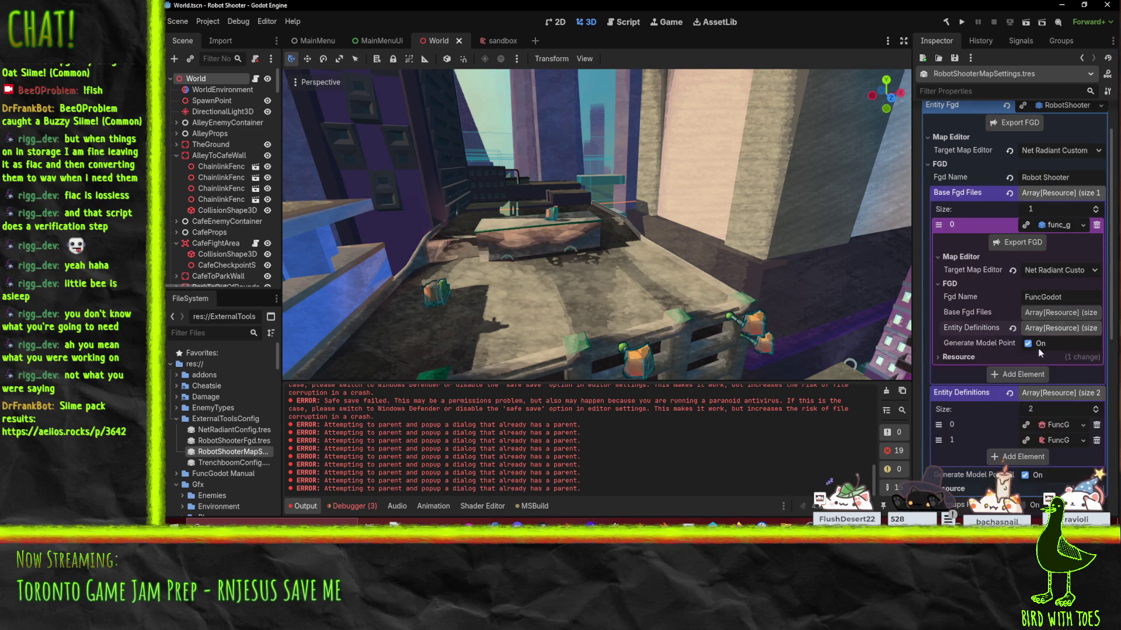
pyautogui.click(238, 431)
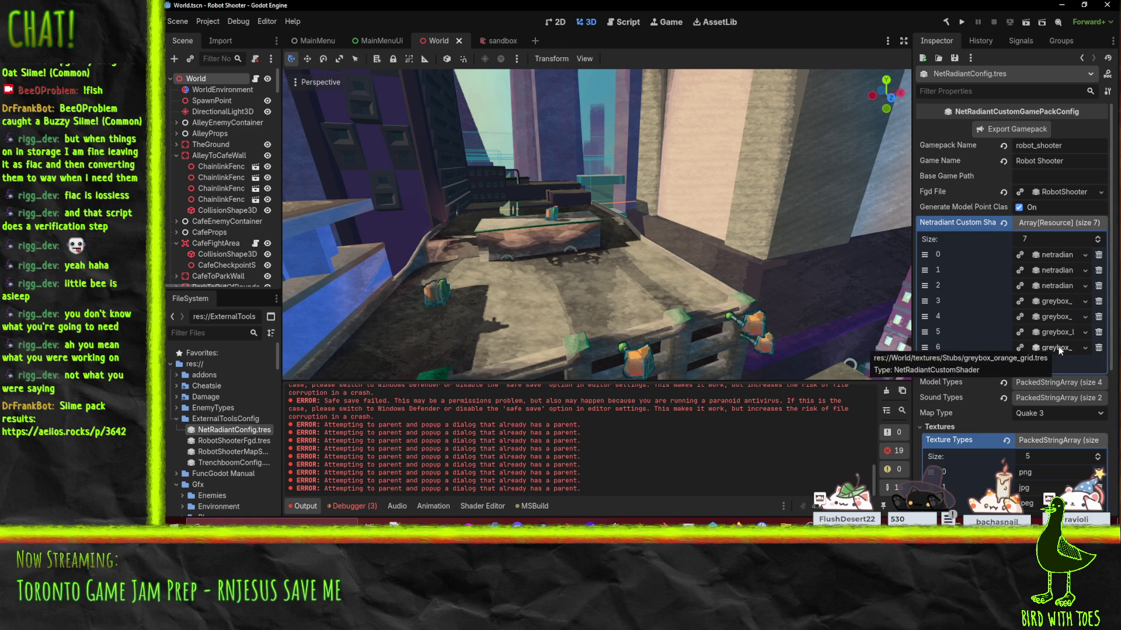
# Step: Add an eighth empty slot to the Netradiant Custom Shaders list
pyautogui.scroll(-1, 968, 285)
pyautogui.click(1013, 314)
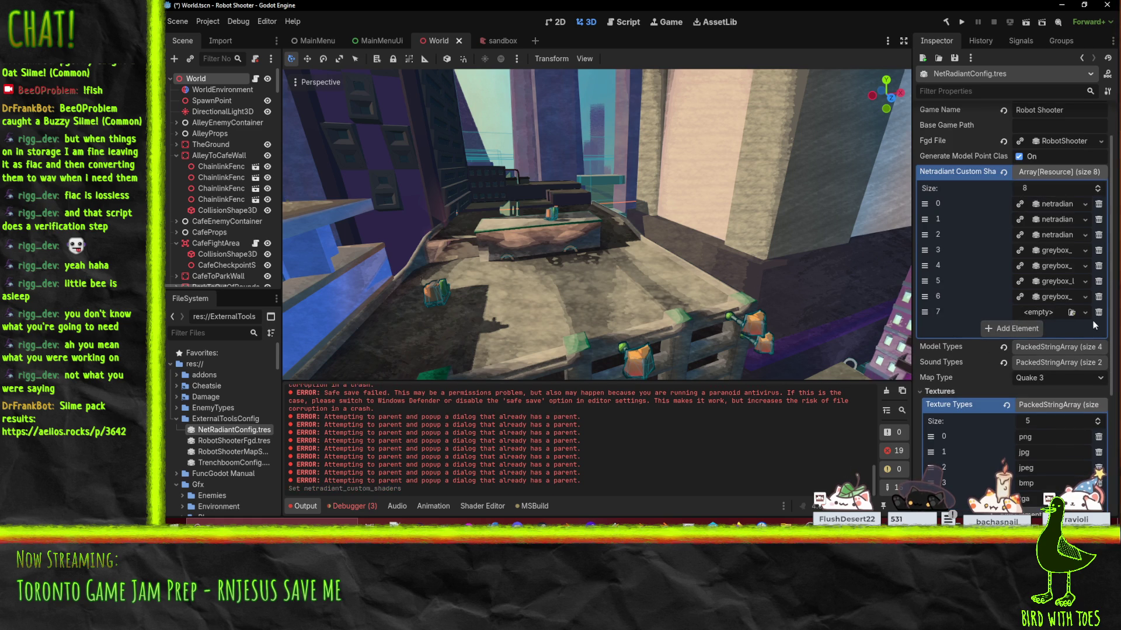
pyautogui.click(1079, 313)
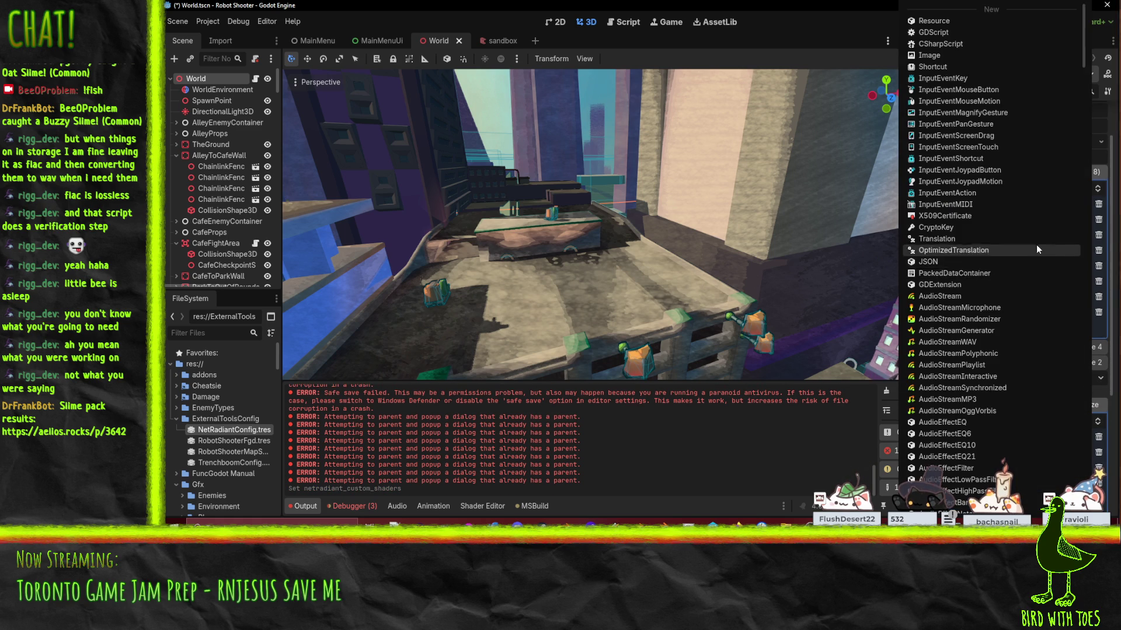
pyautogui.scroll(-10, 1033, 243)
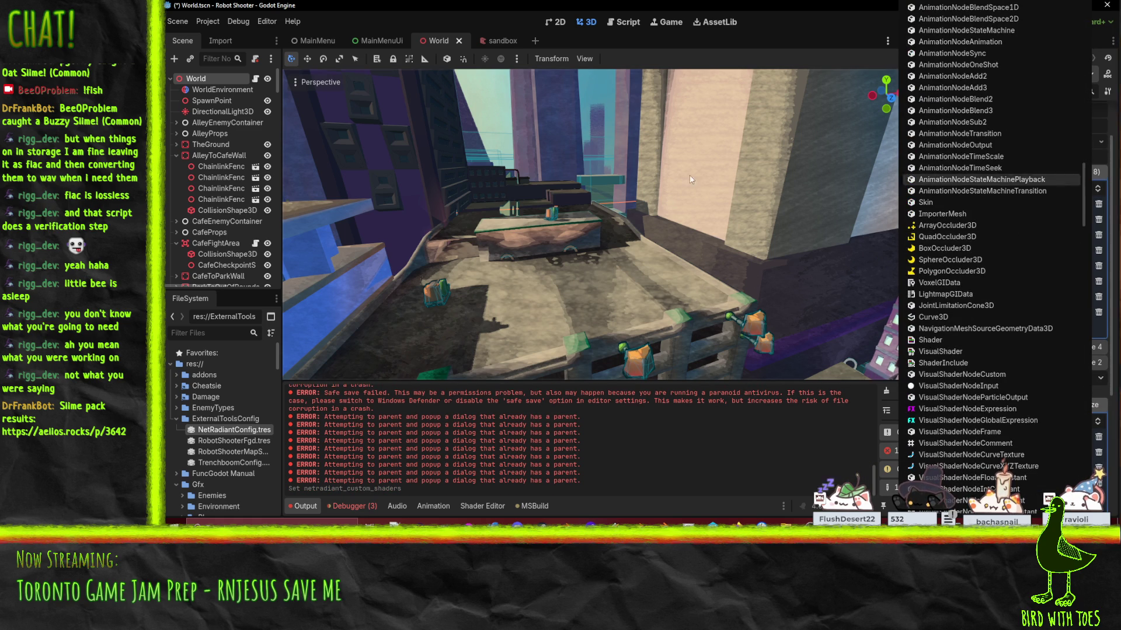
pyautogui.click(506, 399)
# Step: Drag a greybox shader from FileSystem into the new slot and export the gamepack
pyautogui.scroll(-15, 245, 439)
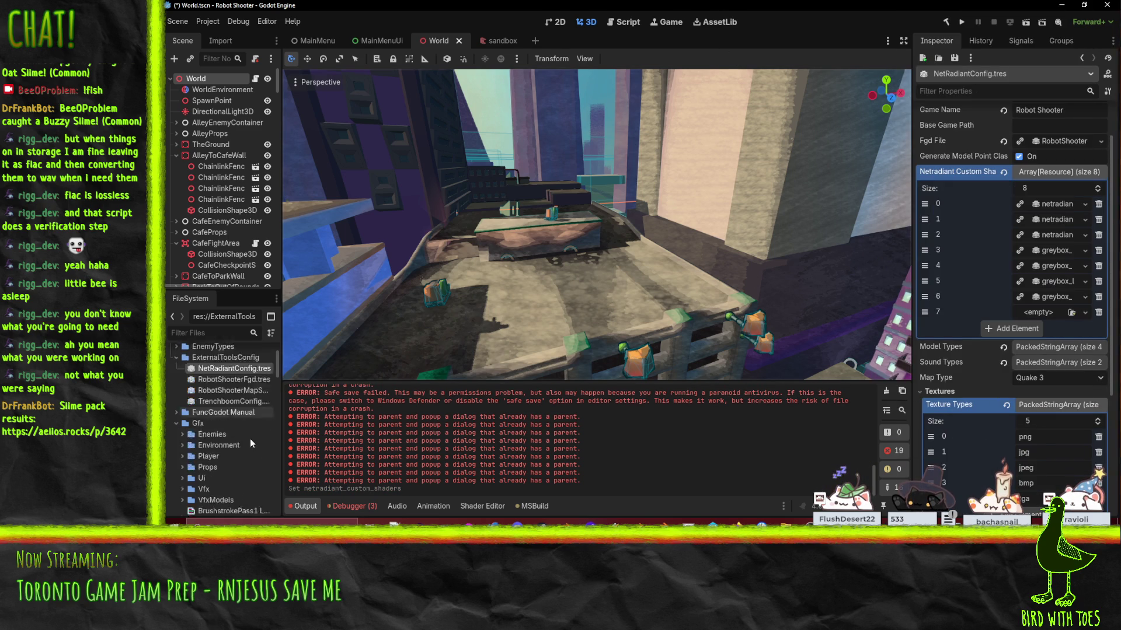
pyautogui.scroll(-4, 238, 439)
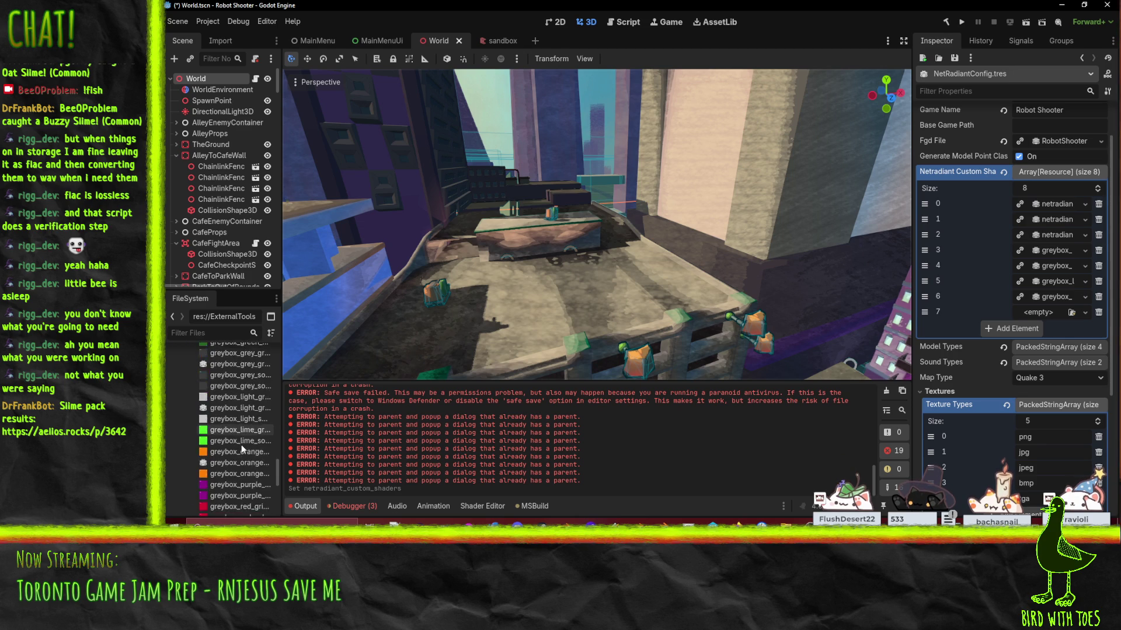
pyautogui.moveTo(233, 432)
pyautogui.mouseDown()
pyautogui.moveTo(1044, 360)
pyautogui.moveTo(1068, 306)
pyautogui.moveTo(1039, 313)
pyautogui.mouseUp()
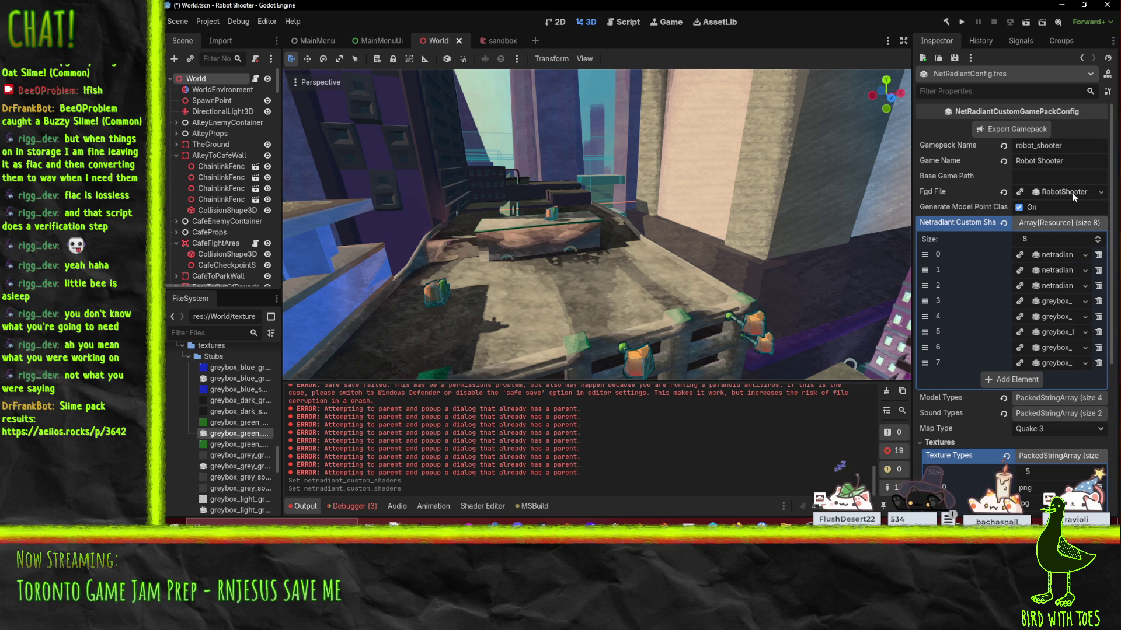
pyautogui.click(990, 130)
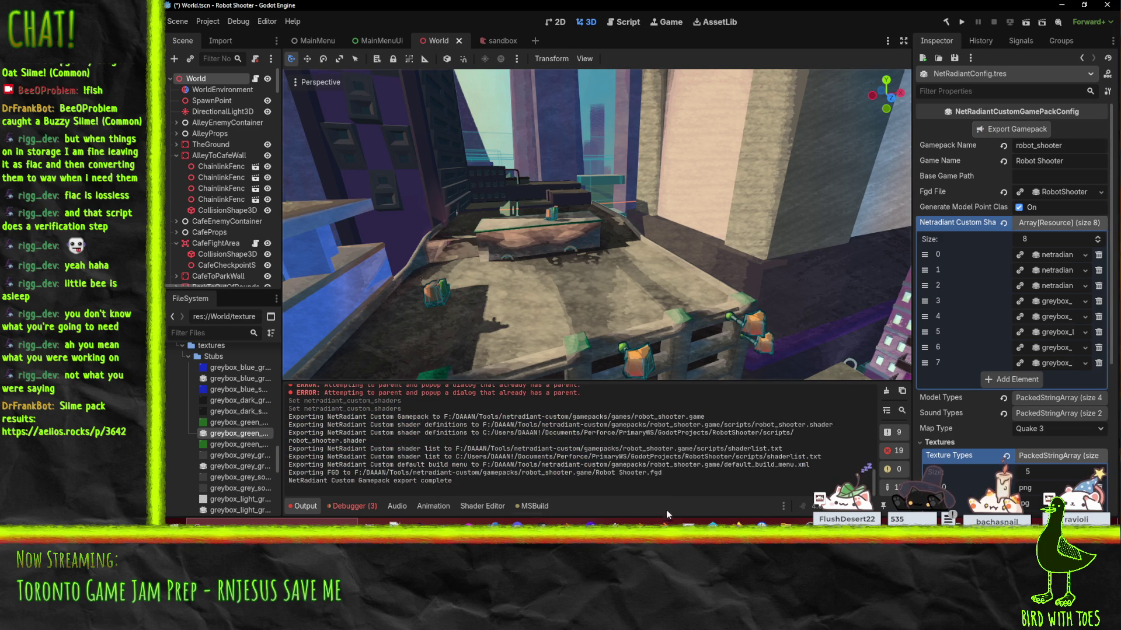
pyautogui.click(774, 522)
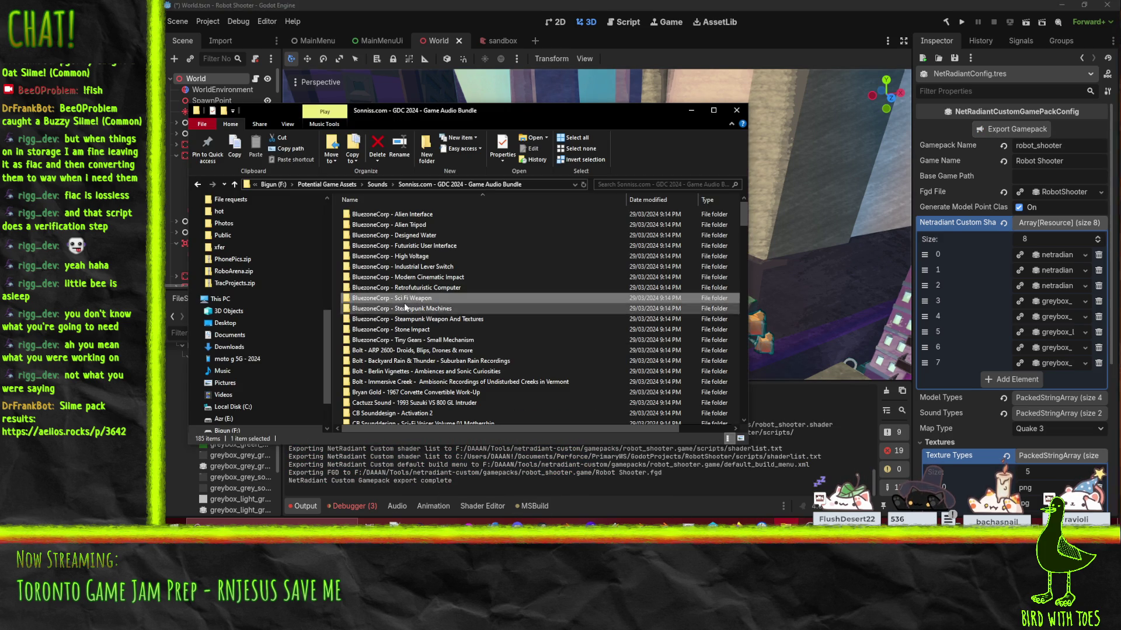
# Step: Navigate Explorer back to the DAAAN folder and open its Tools folder
pyautogui.click(198, 185)
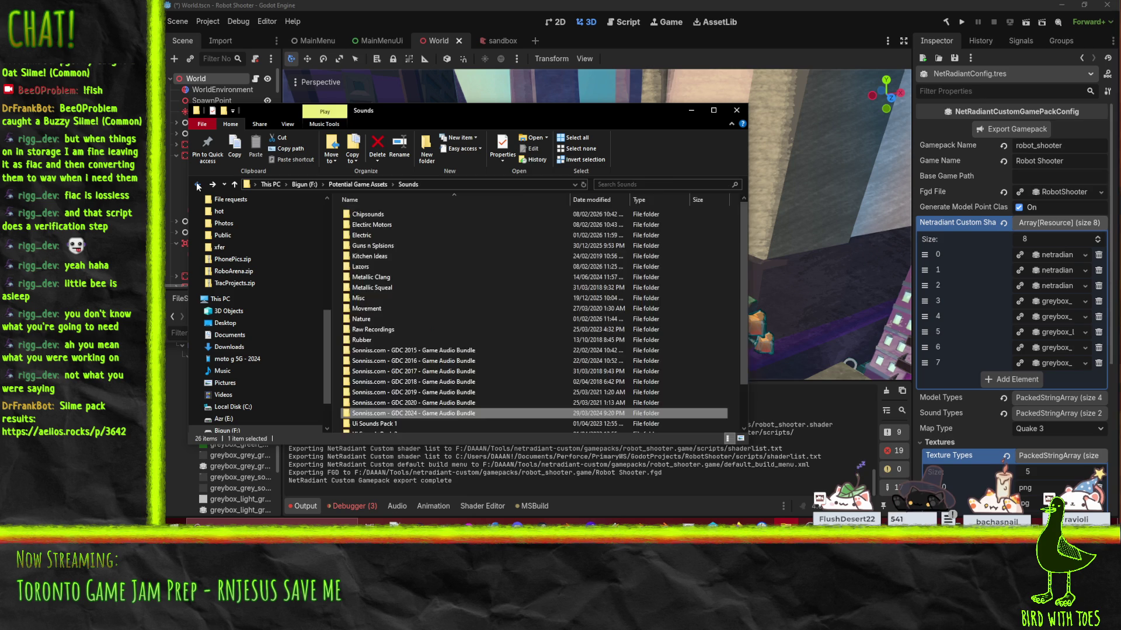
pyautogui.click(198, 185)
pyautogui.click(198, 184)
pyautogui.click(197, 184)
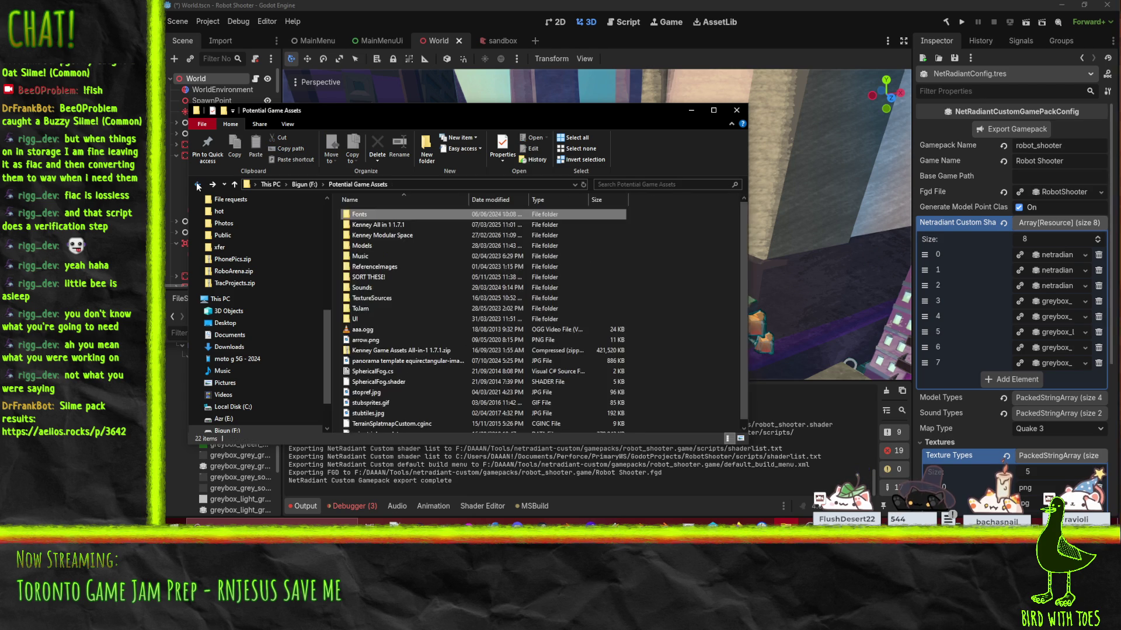
pyautogui.click(197, 185)
pyautogui.click(198, 184)
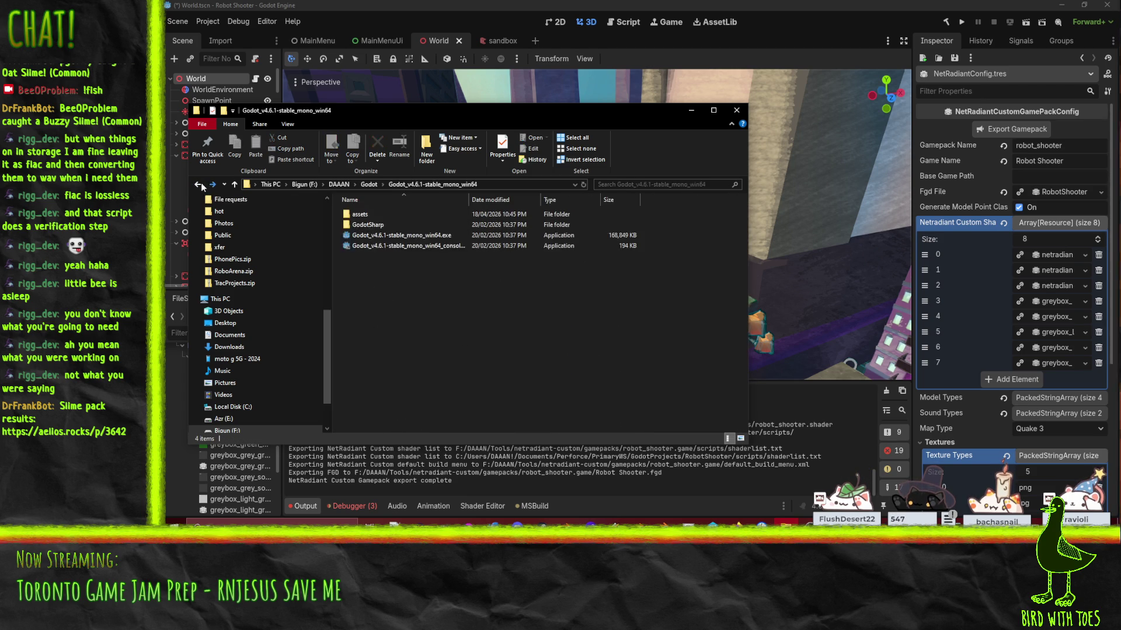
pyautogui.click(330, 186)
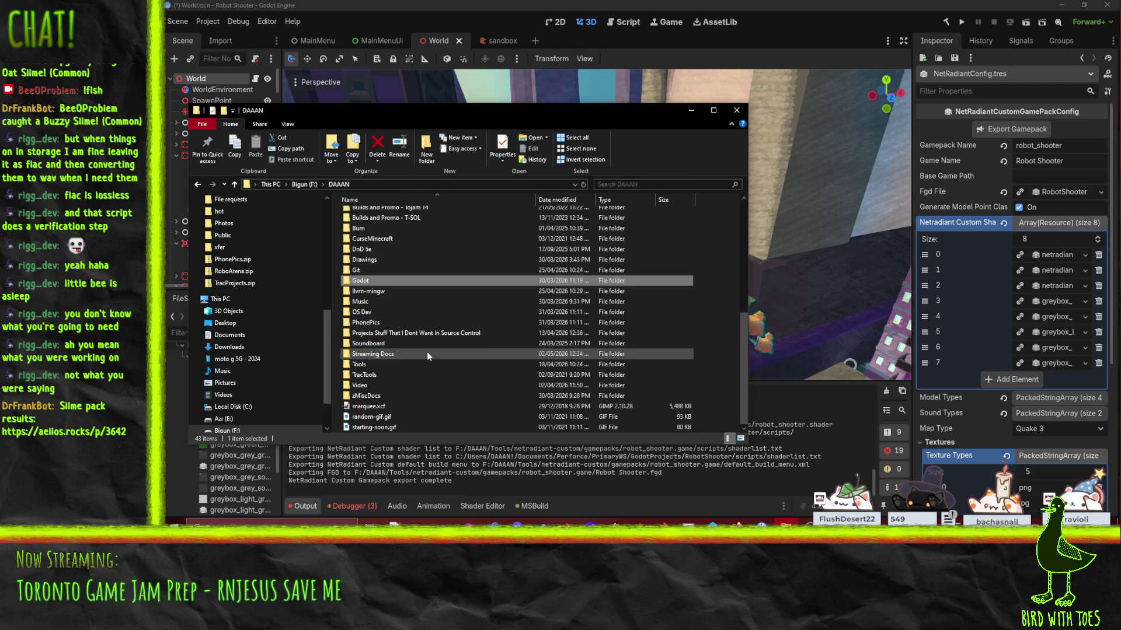
pyautogui.doubleClick(370, 362)
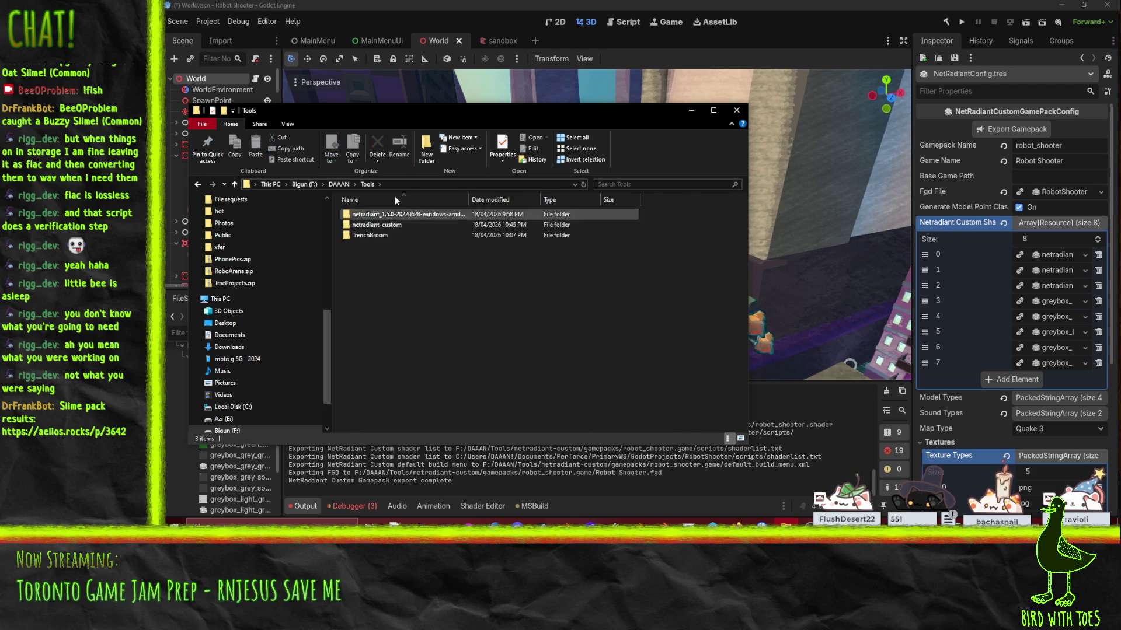
# Step: Launch radiant.exe from netradiant-custom, allowing the unverified-publisher warning
pyautogui.doubleClick(376, 224)
pyautogui.scroll(-5, 428, 302)
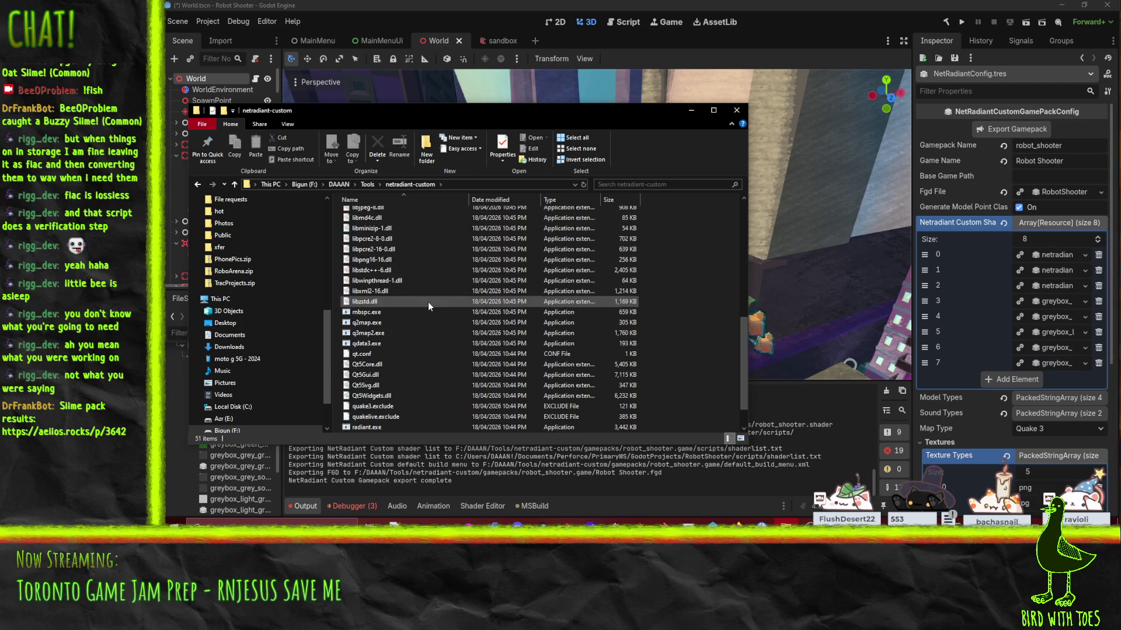
pyautogui.doubleClick(352, 427)
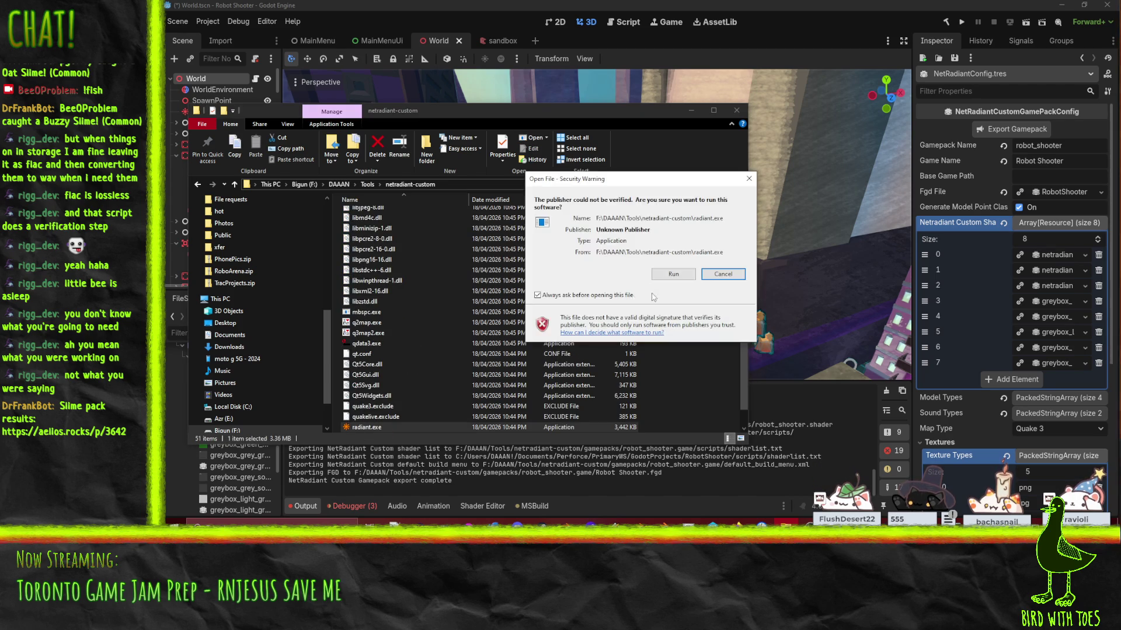
pyautogui.click(673, 279)
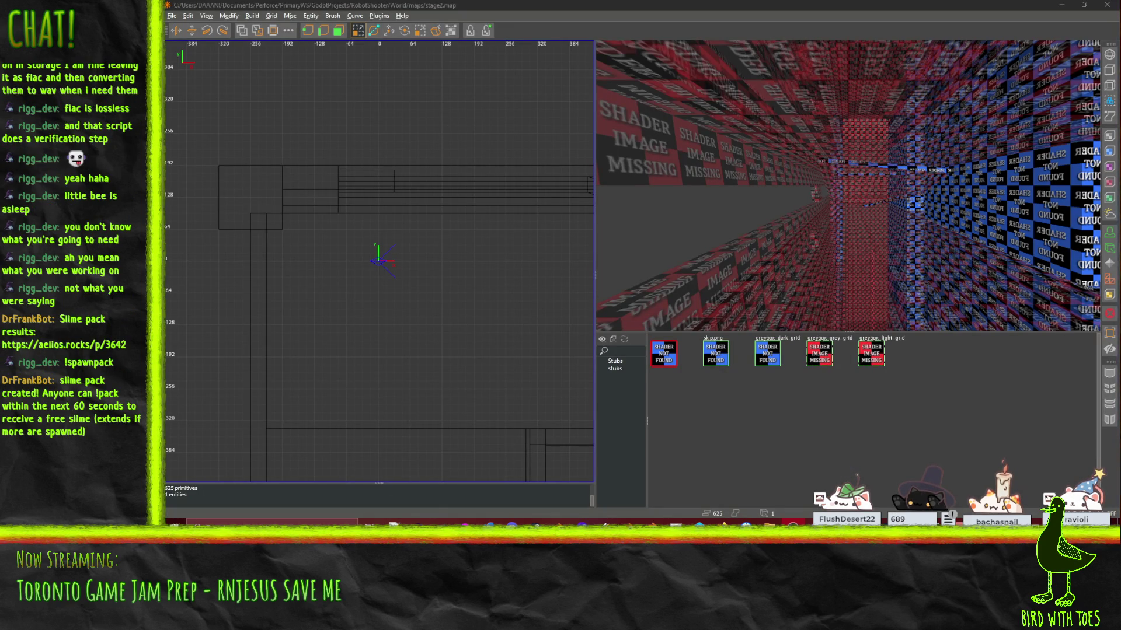
# Step: Free-look fly the 3D camera through stage2.map toward the blue-checkered block
pyautogui.rightClick(848, 186)
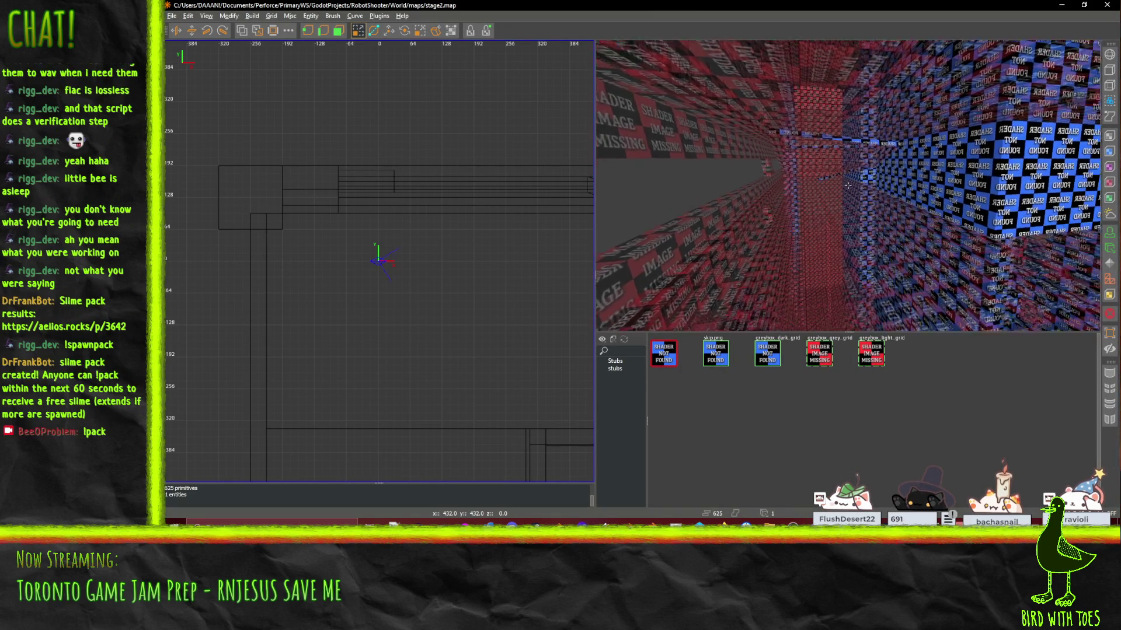
pyautogui.press('Up')
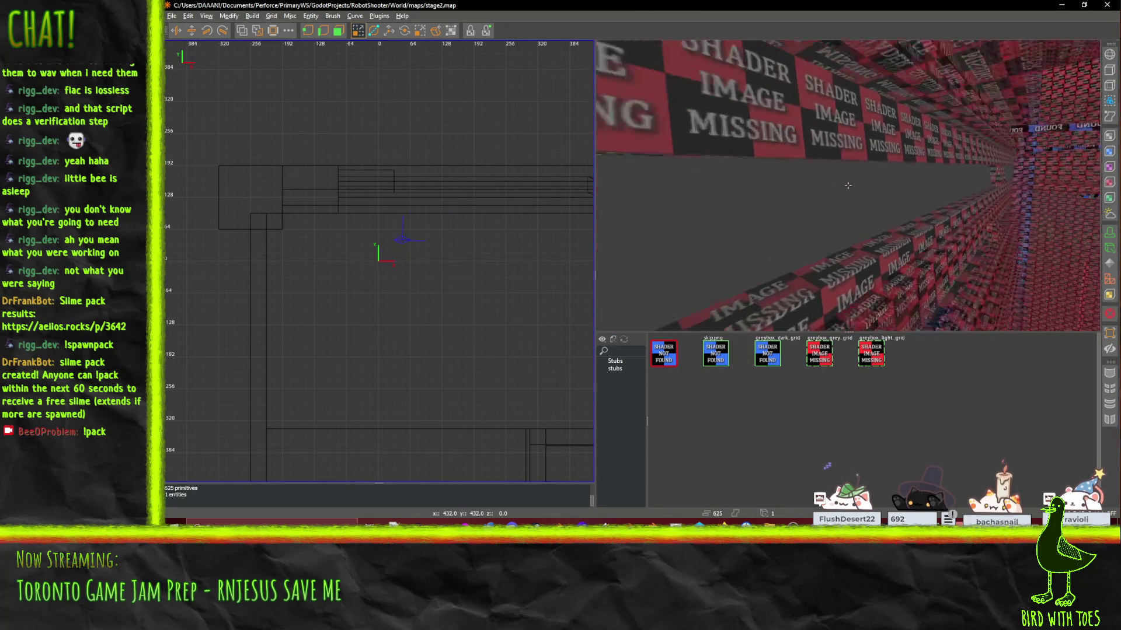
pyautogui.press('Left')
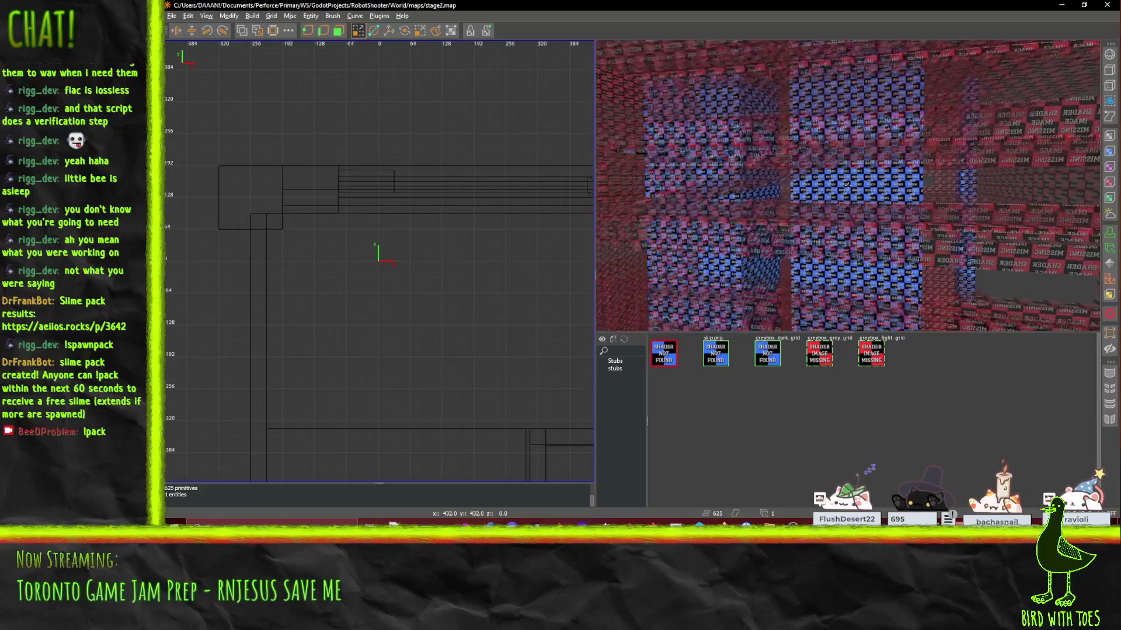
pyautogui.press('Up')
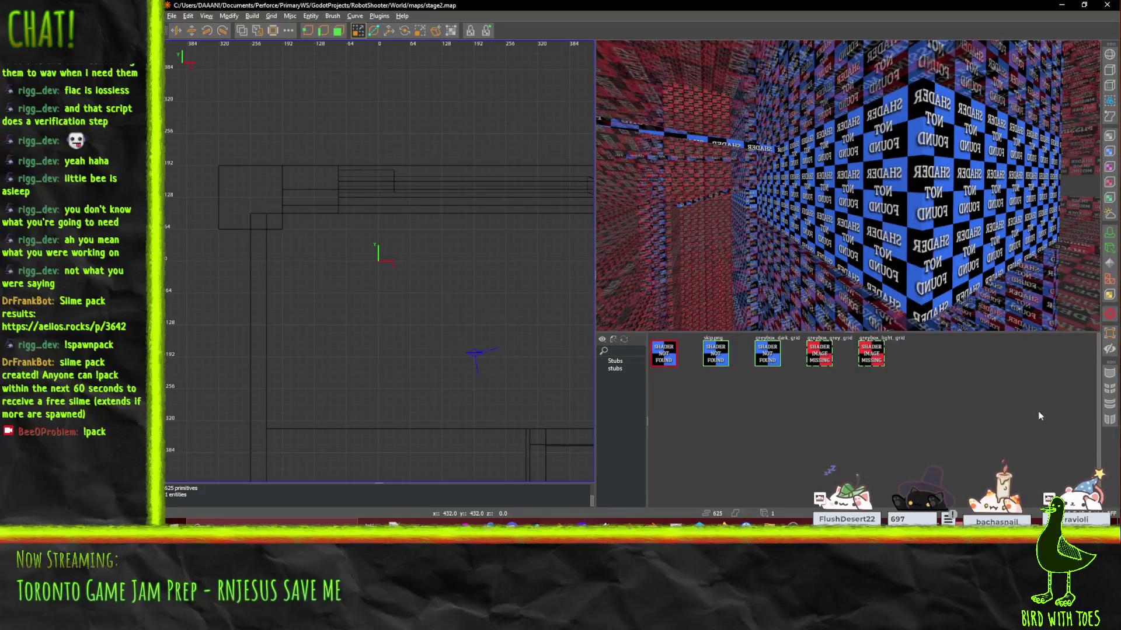
# Step: Open the Stubs texture folder and select greybox_orange_grid after previewing the blue, grey, light grids
pyautogui.click(822, 362)
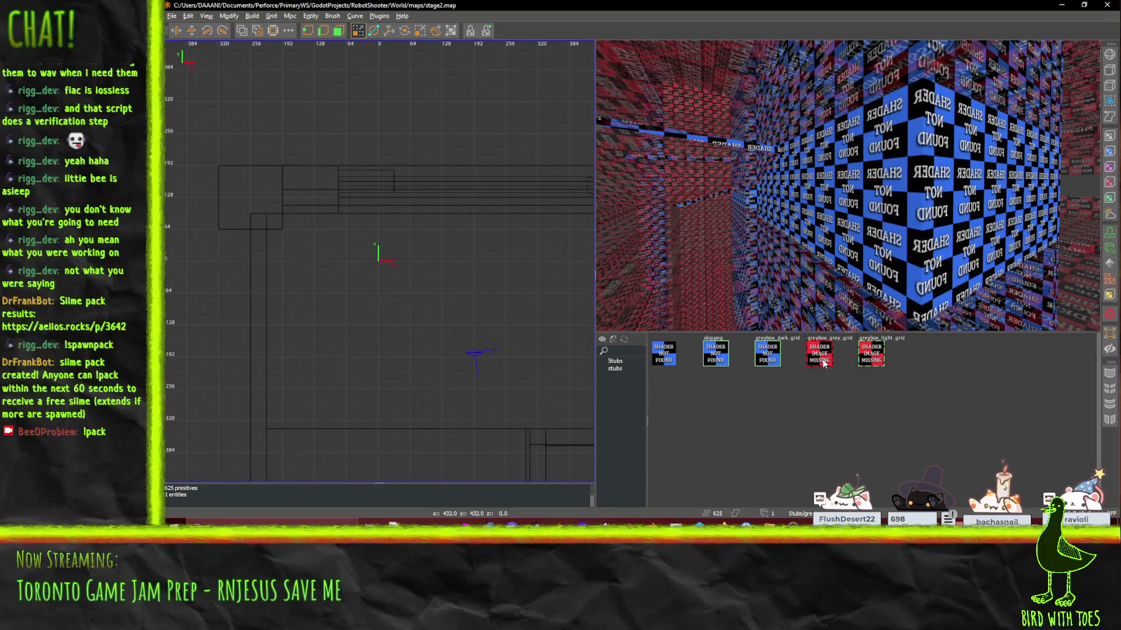
pyautogui.click(614, 361)
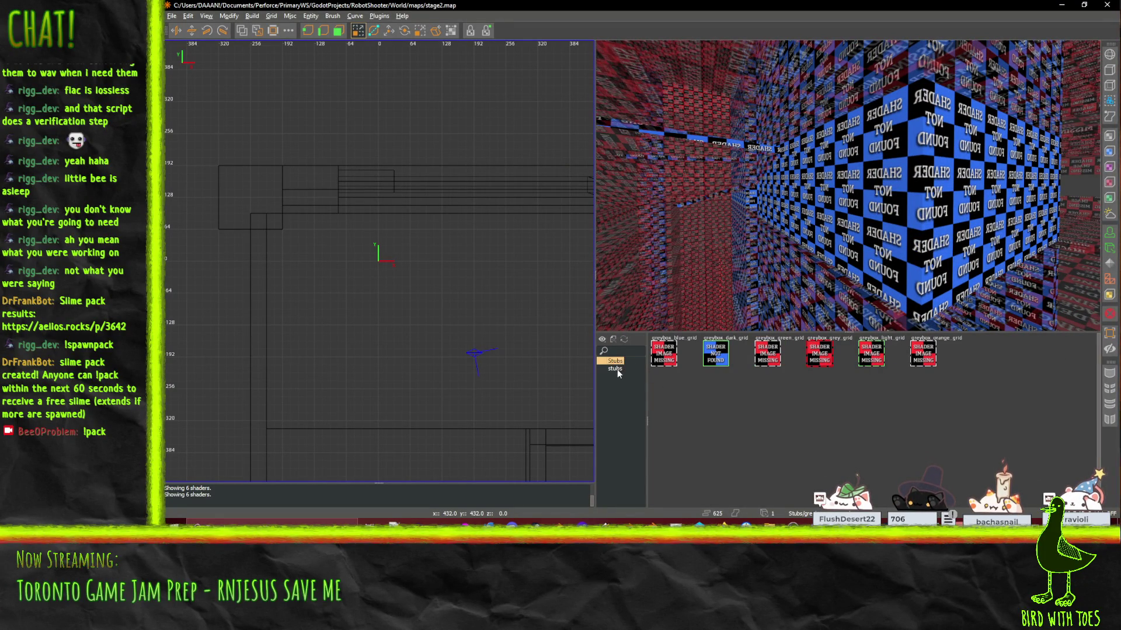
pyautogui.click(618, 369)
pyautogui.click(663, 357)
pyautogui.click(820, 360)
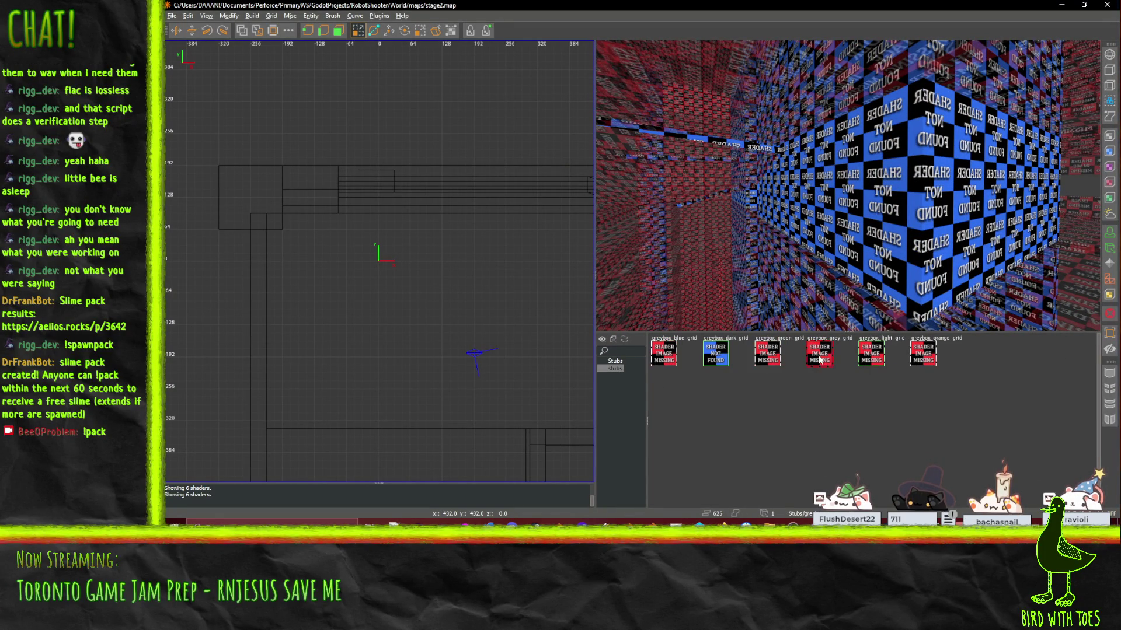
pyautogui.click(882, 358)
pyautogui.click(928, 356)
# Step: Close NetRadiant and browse the gl and themes folders in netradiant-custom
pyautogui.click(1107, 7)
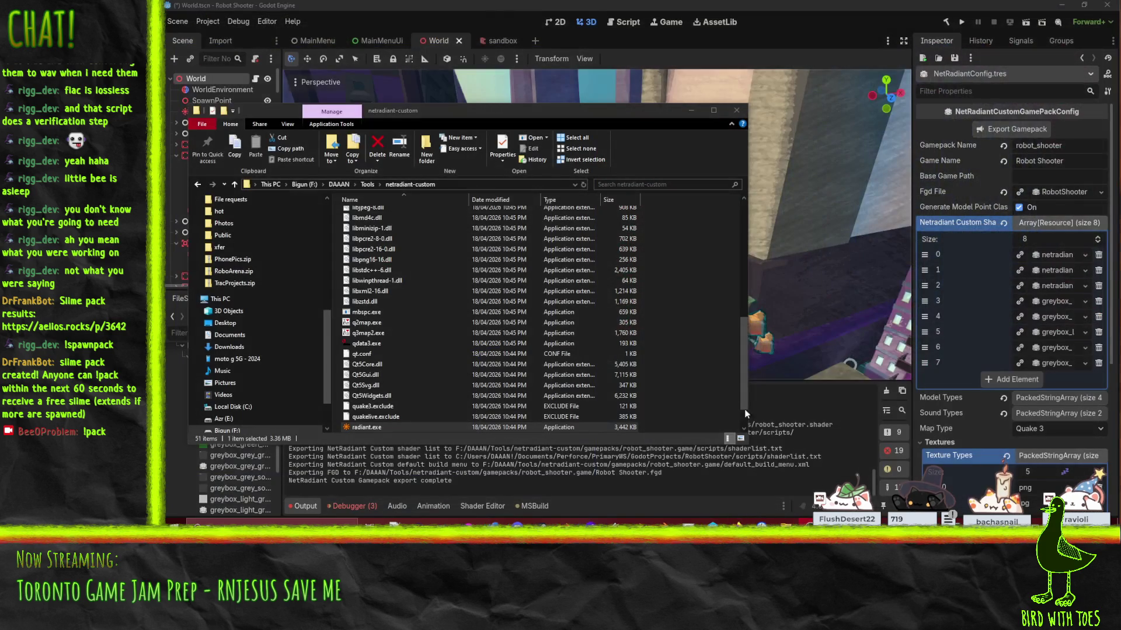
pyautogui.scroll(-1, 447, 419)
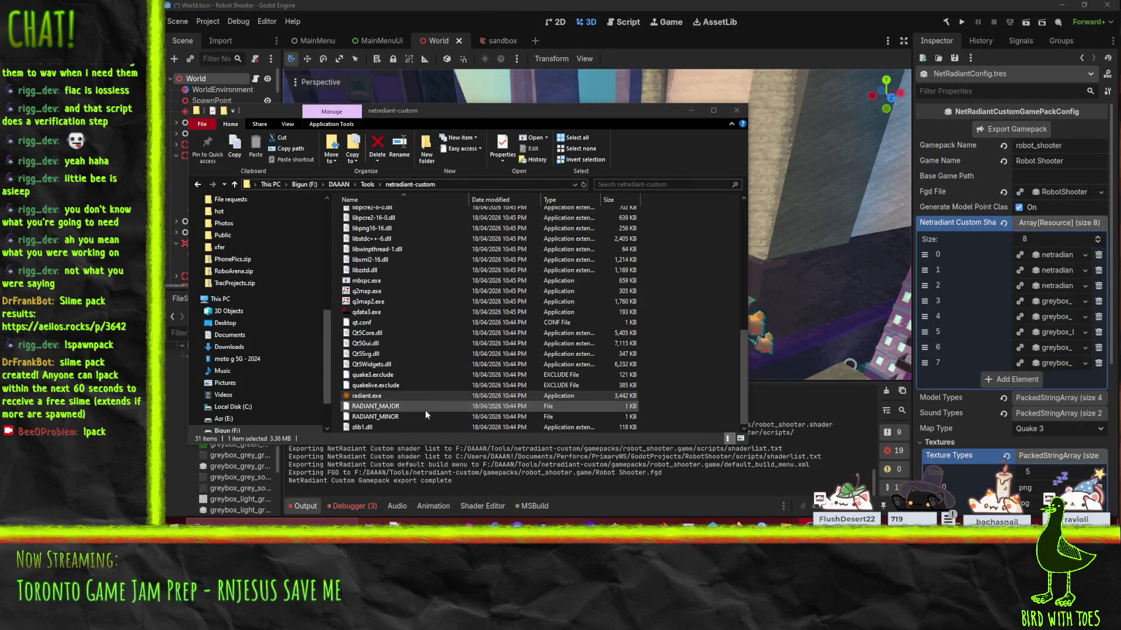
pyautogui.scroll(10, 386, 319)
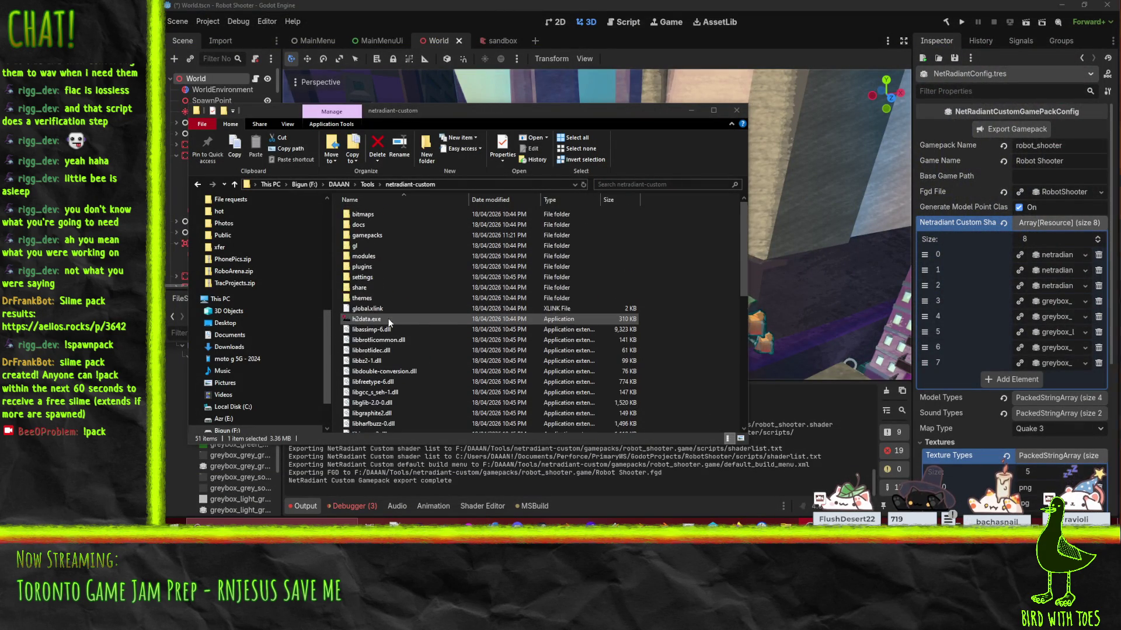
pyautogui.doubleClick(374, 247)
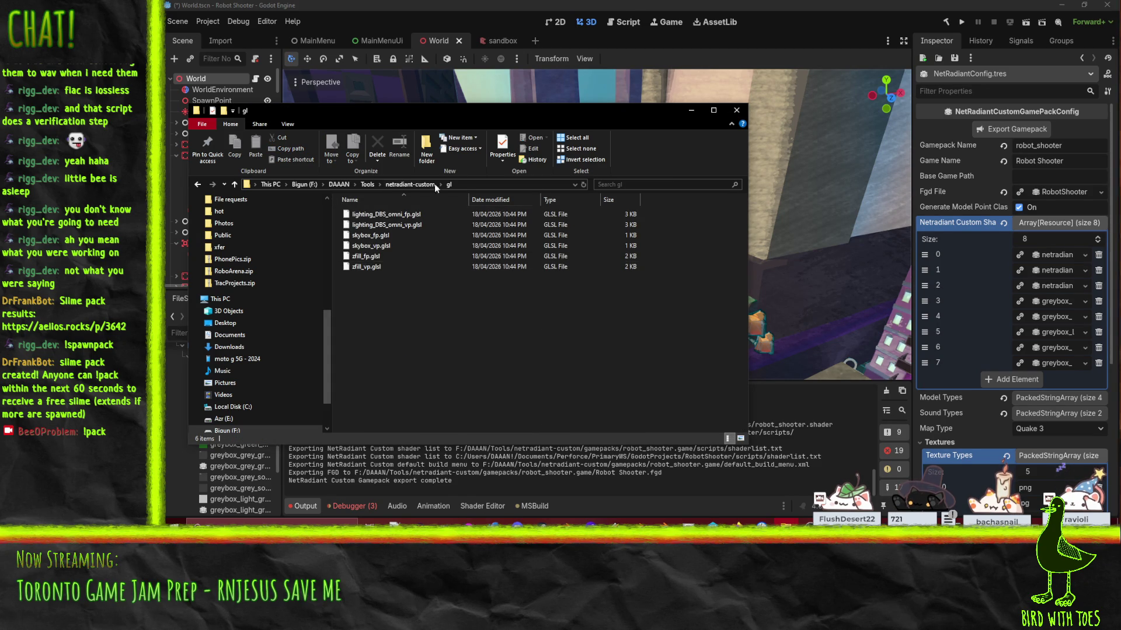
pyautogui.click(398, 184)
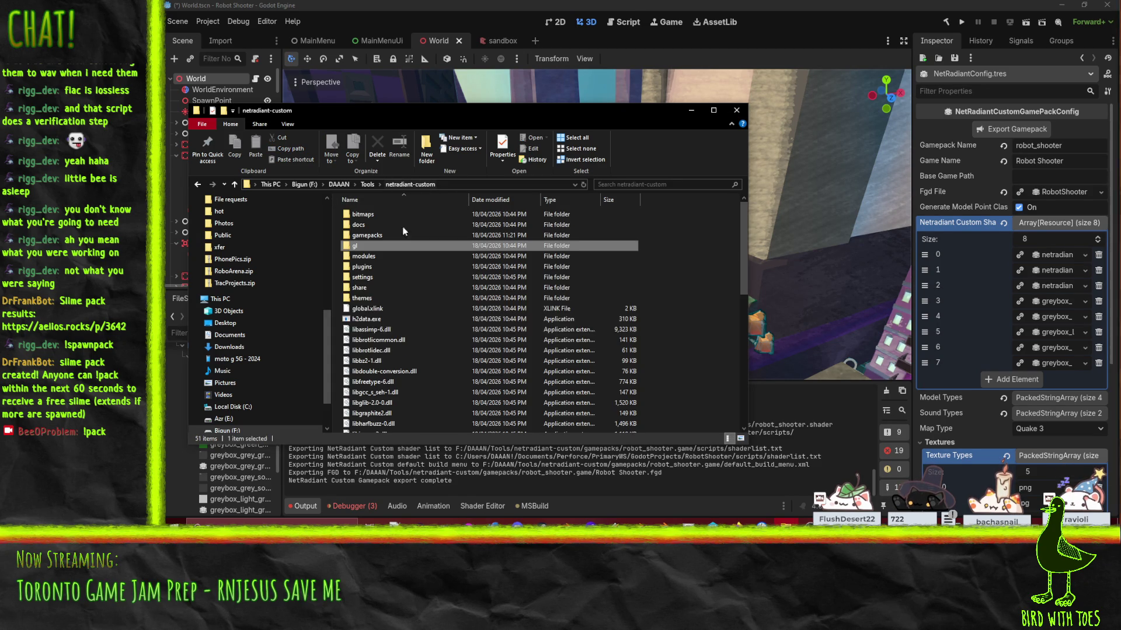
pyautogui.doubleClick(383, 298)
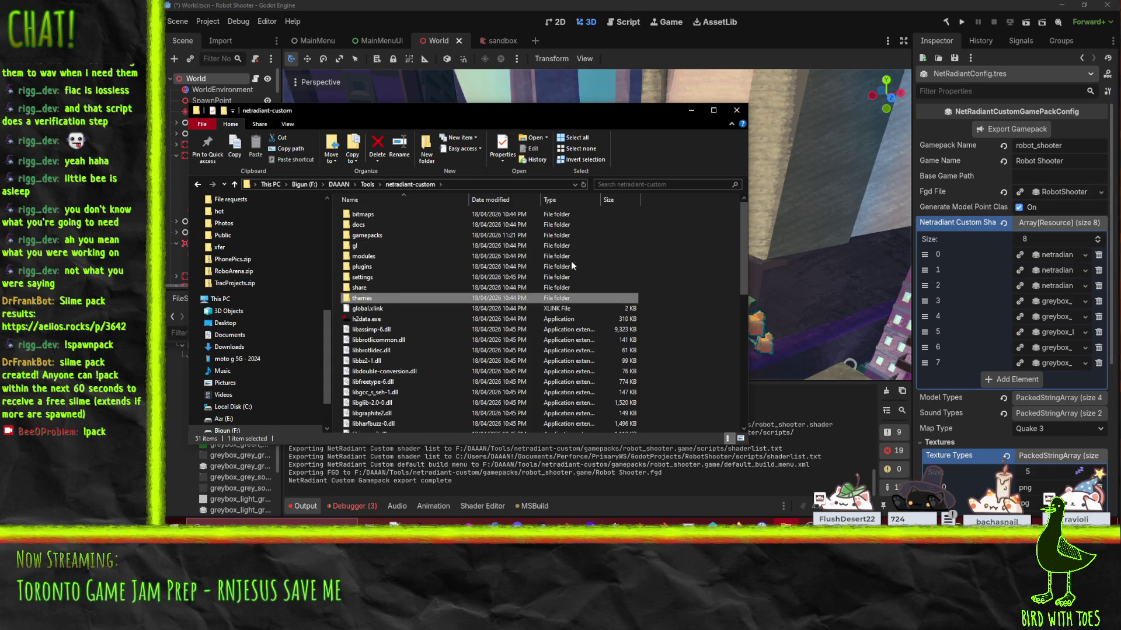
pyautogui.click(411, 186)
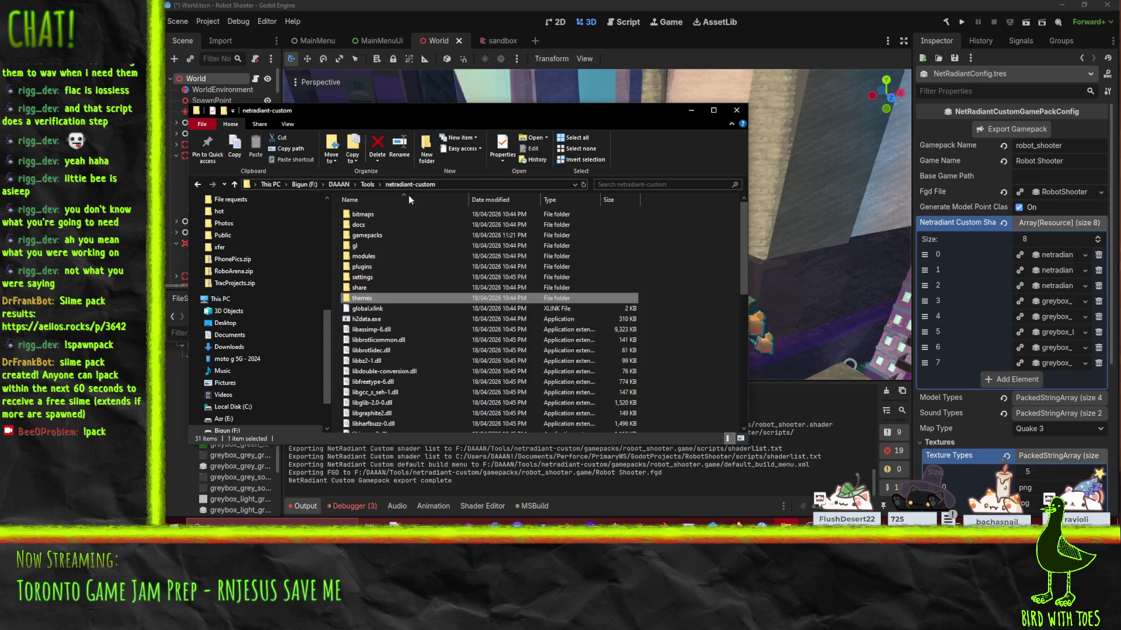
pyautogui.click(373, 215)
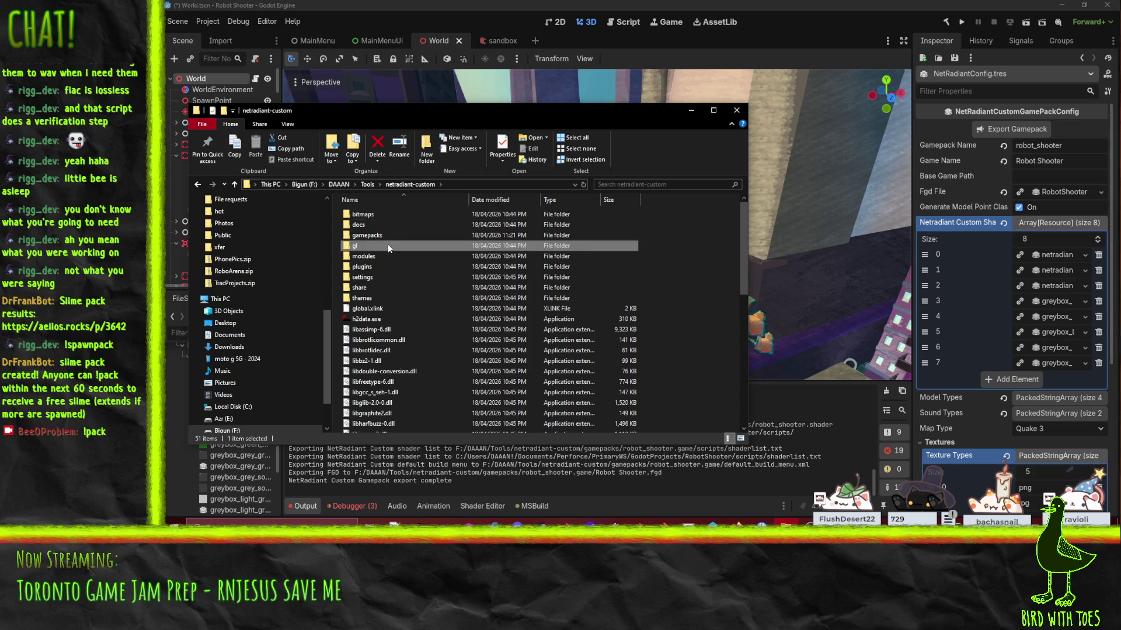
# Step: Open Robot Shooter.fgd from gamepacks > robot_shooter.game with Notepad++
pyautogui.doubleClick(384, 235)
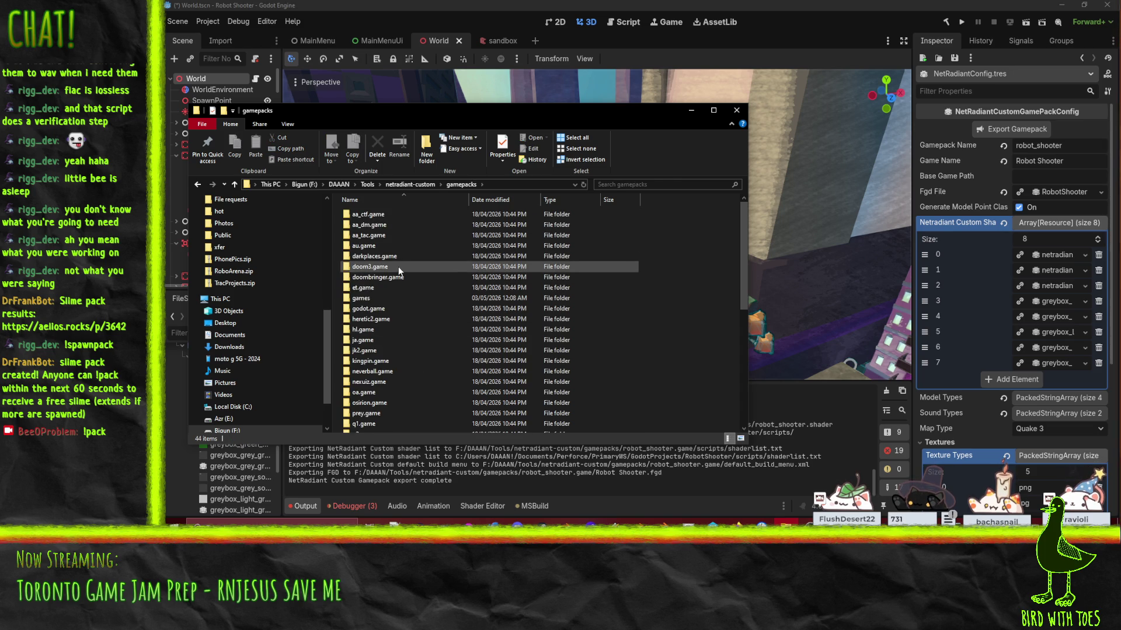
pyautogui.click(401, 297)
pyautogui.press('r')
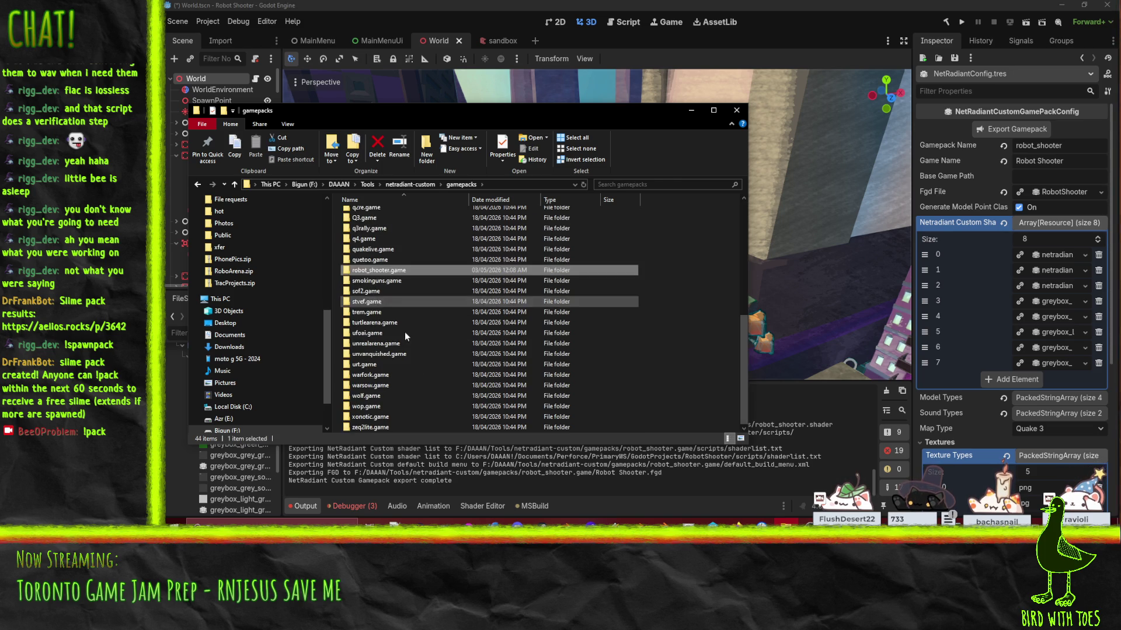
pyautogui.doubleClick(390, 269)
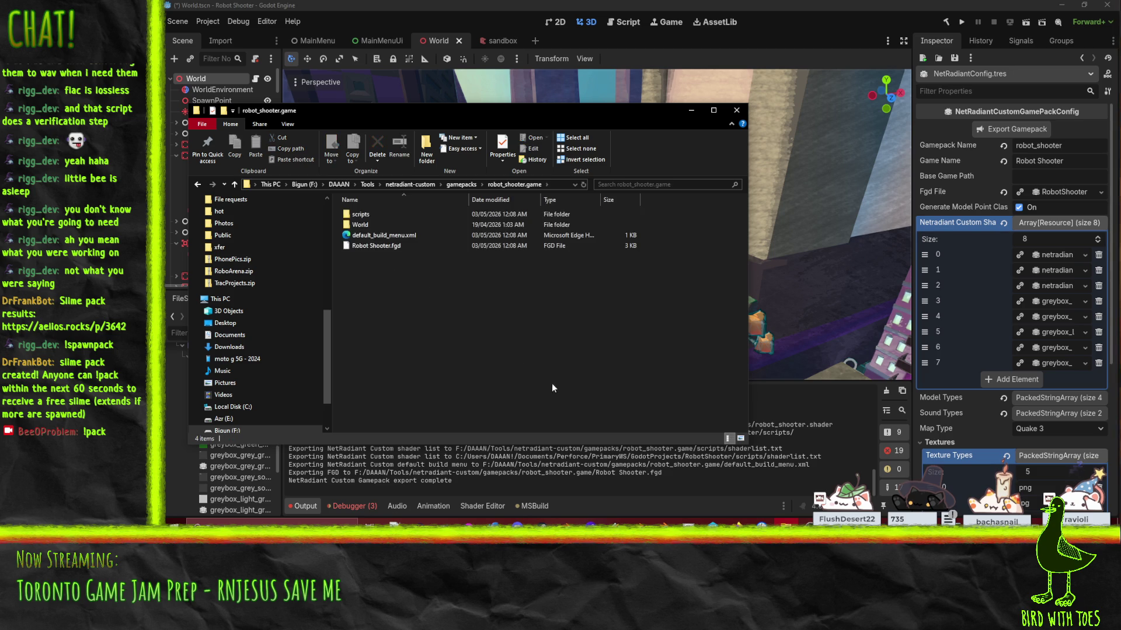
pyautogui.rightClick(391, 247)
pyautogui.click(301, 268)
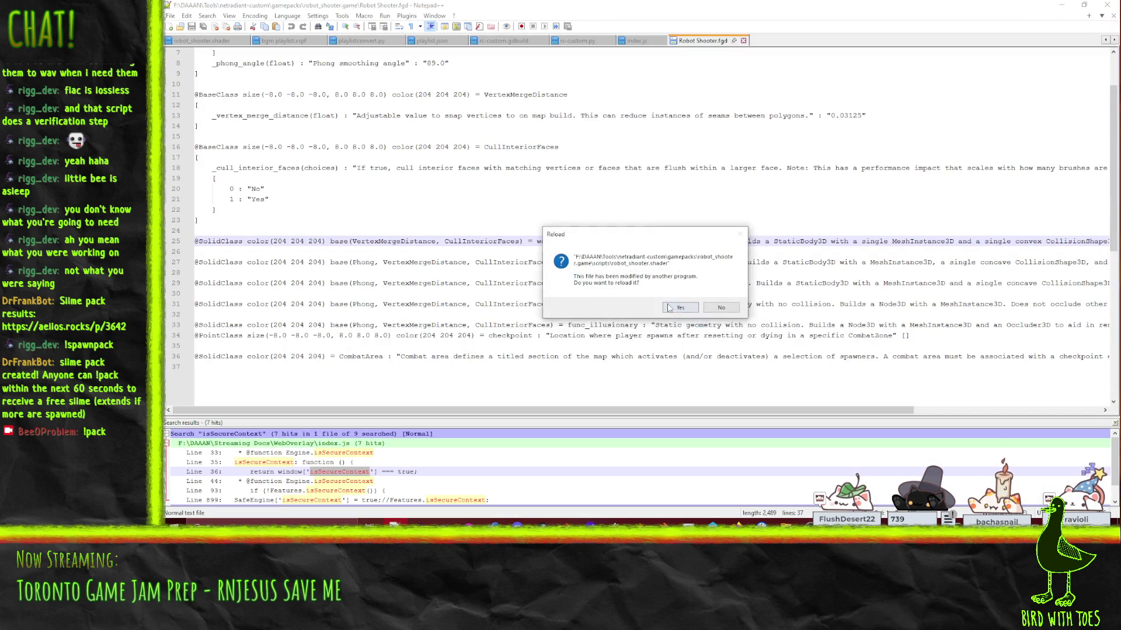
# Step: Reload the externally modified file, scroll to the top, then minimize Notepad++
pyautogui.click(670, 308)
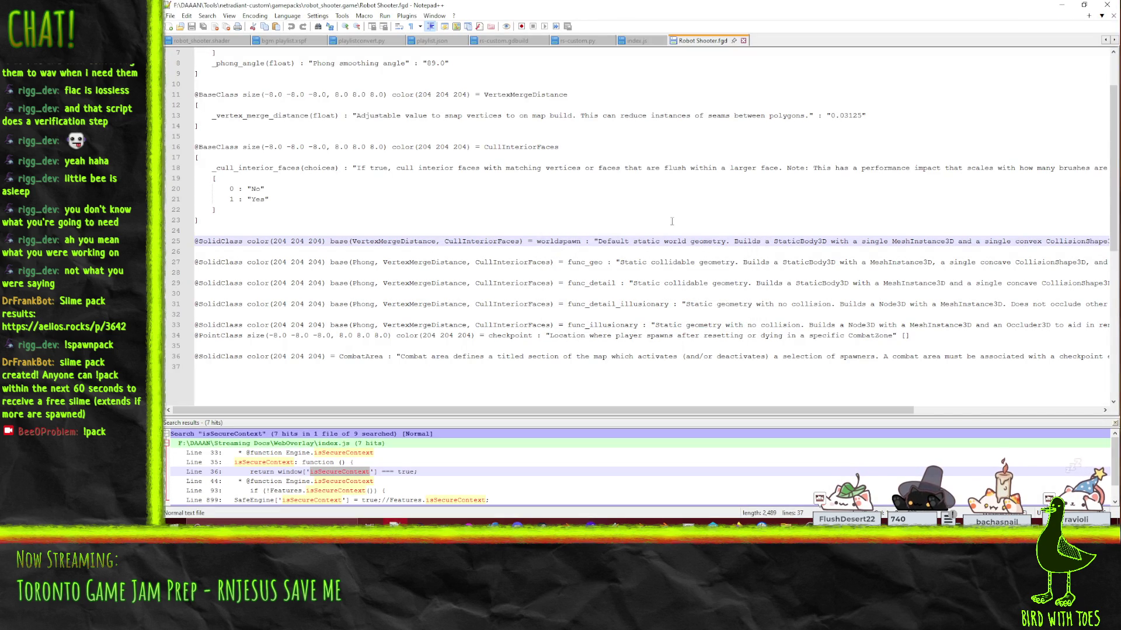
pyautogui.scroll(2, 444, 172)
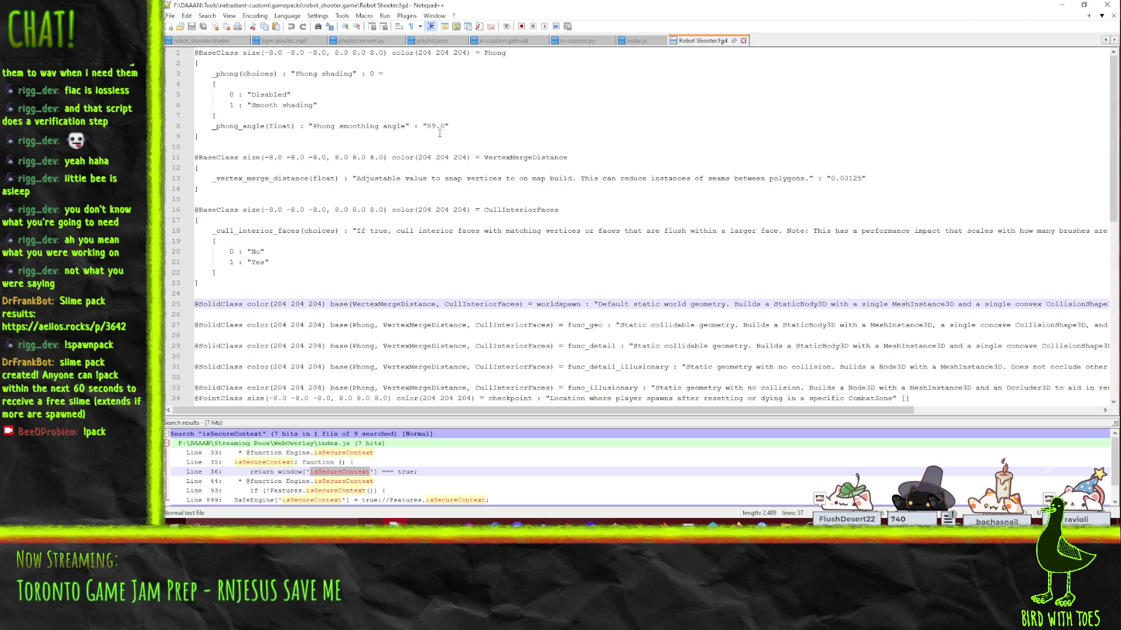
pyautogui.click(405, 80)
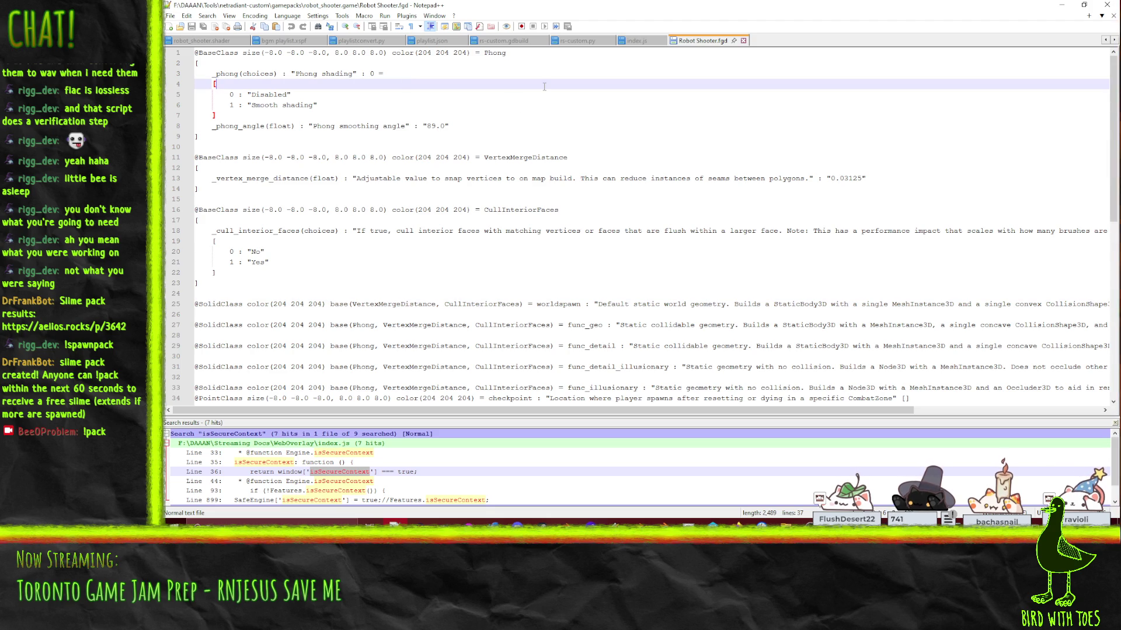
pyautogui.hotkey('ctrl', 'f')
pyautogui.write('texture')
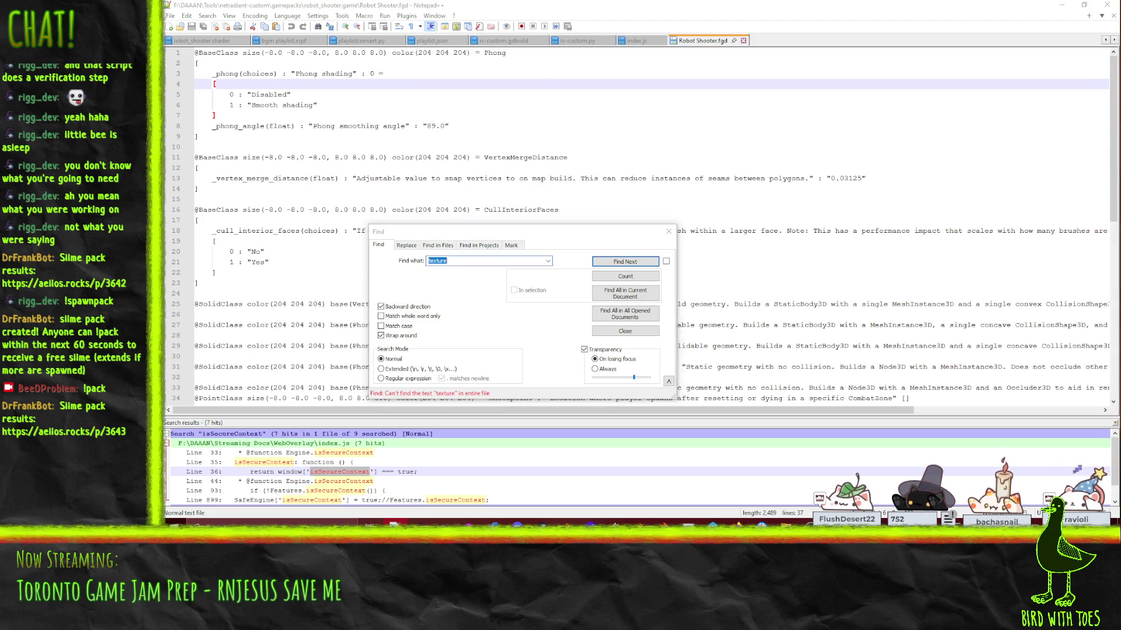
pyautogui.press('Escape')
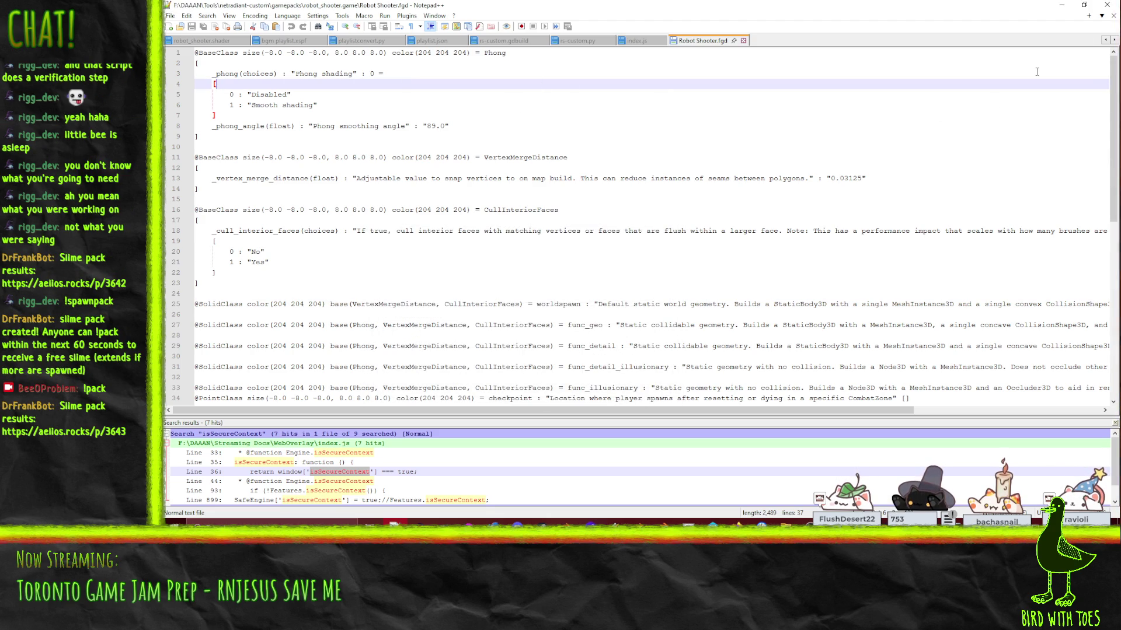
pyautogui.click(1061, 5)
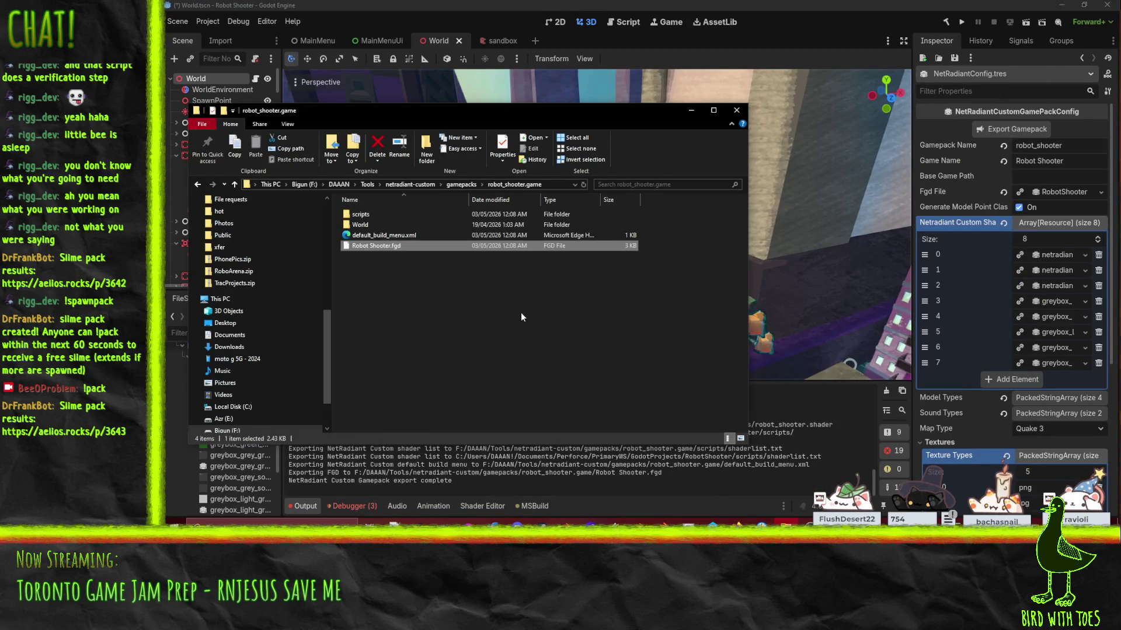
# Step: Enter 'World' as the gamepack's Base Game Path in Godot and export the gamepack again
pyautogui.click(788, 4)
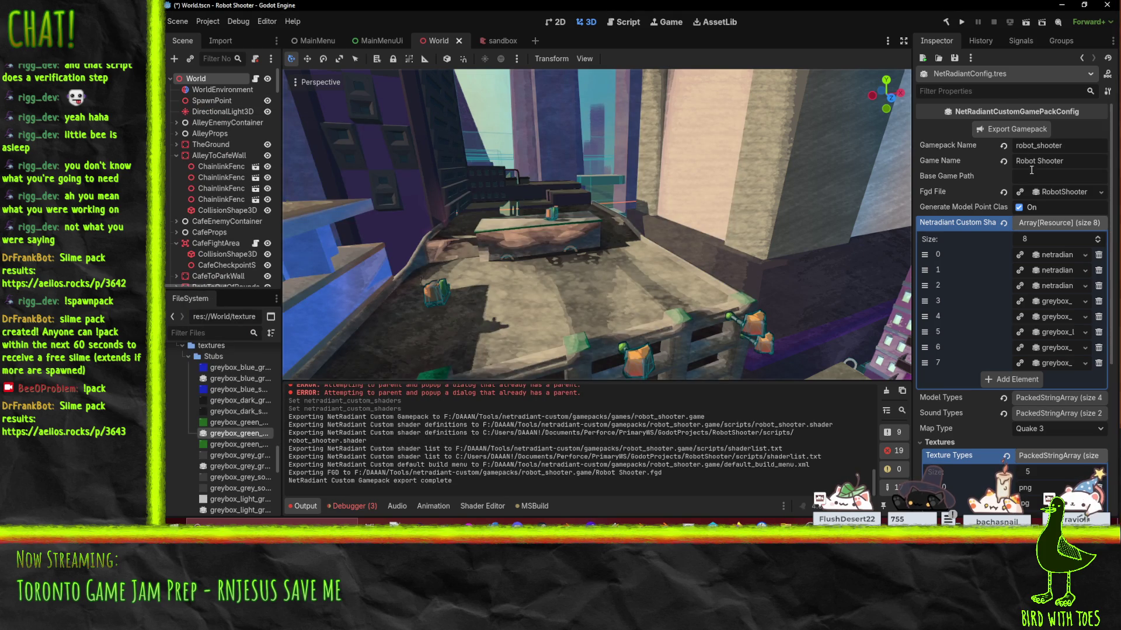
pyautogui.click(1020, 178)
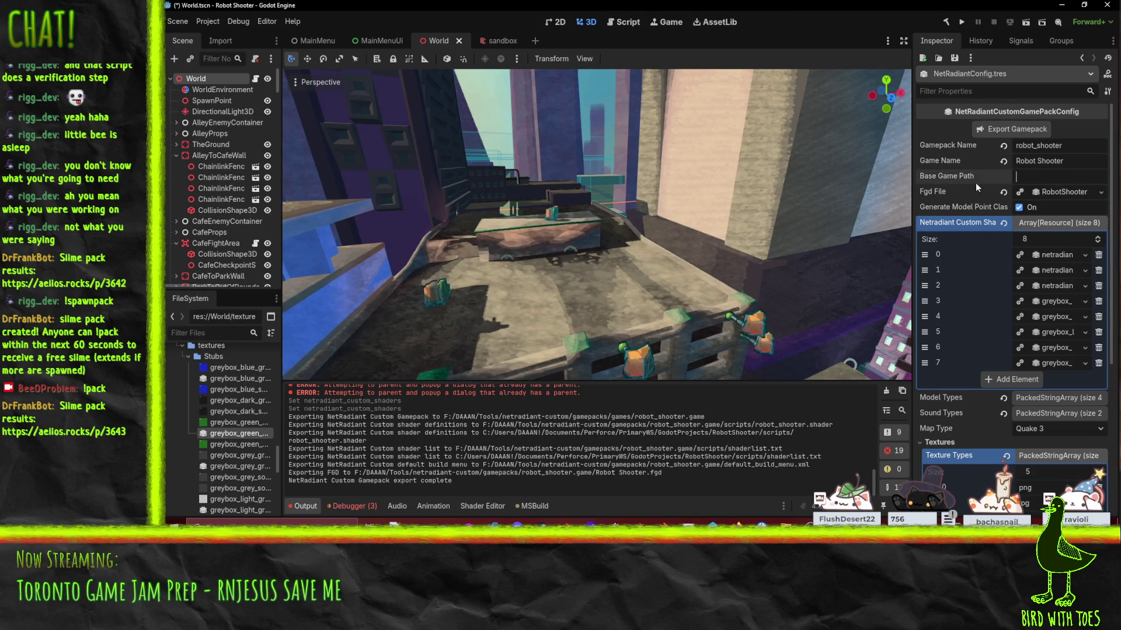
pyautogui.moveTo(953, 177)
pyautogui.write('world')
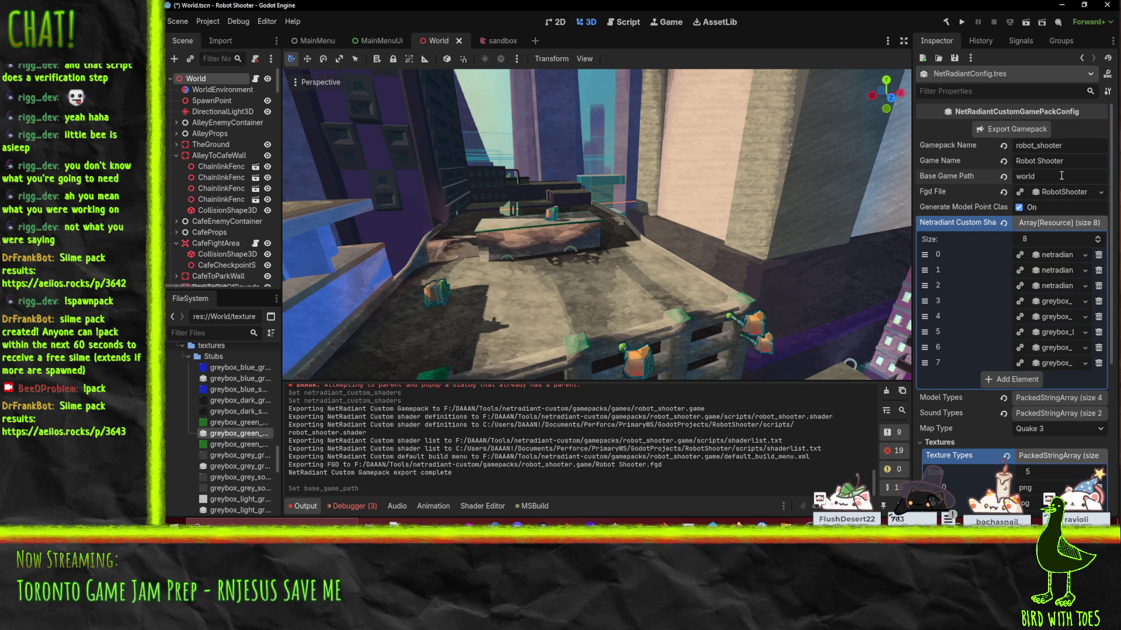
pyautogui.scroll(5, 227, 429)
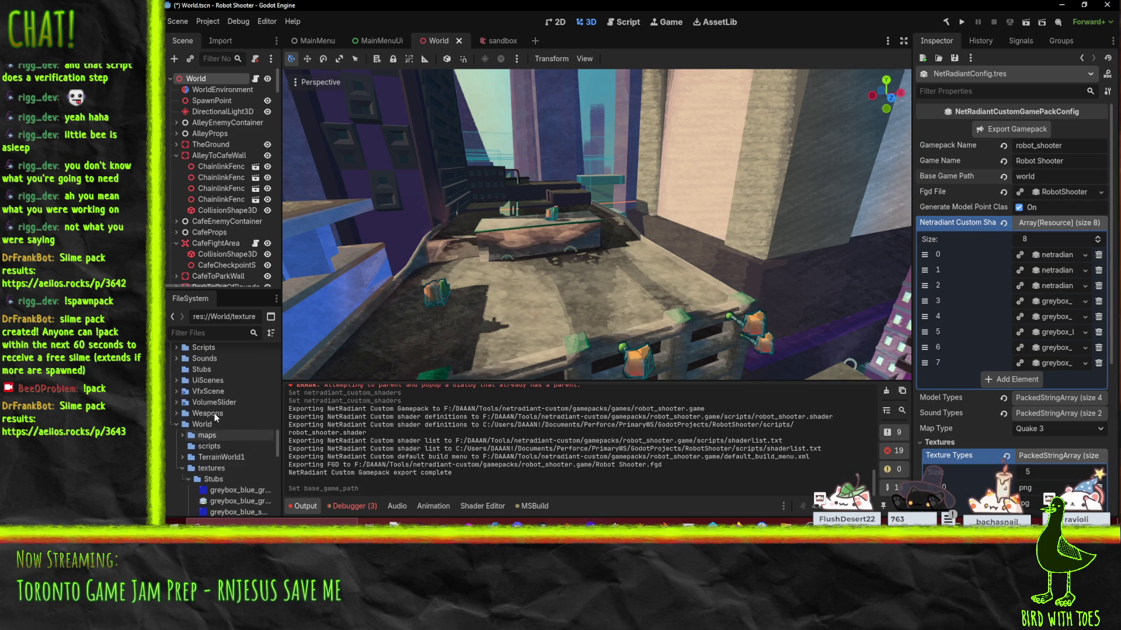
pyautogui.press('BackSpace')
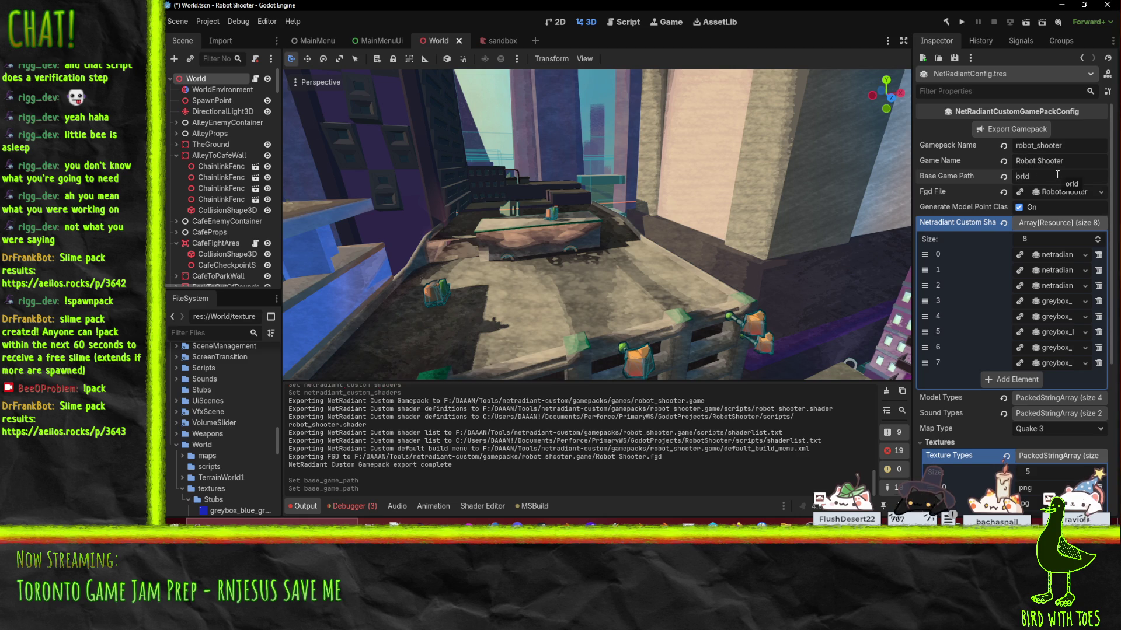
pyautogui.write('W')
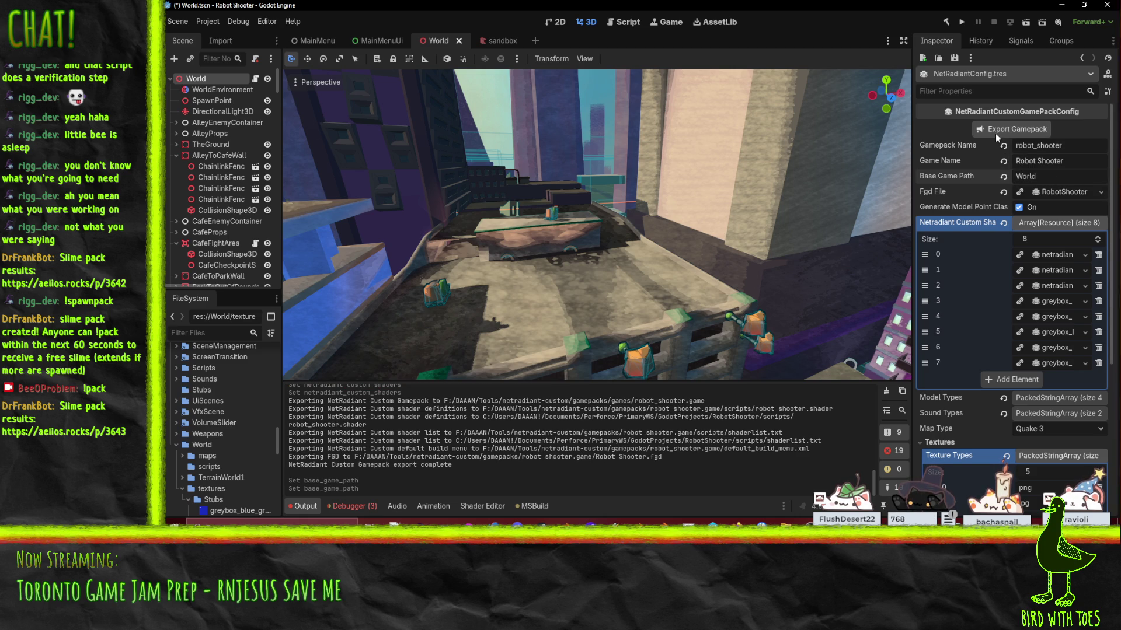
pyautogui.click(994, 133)
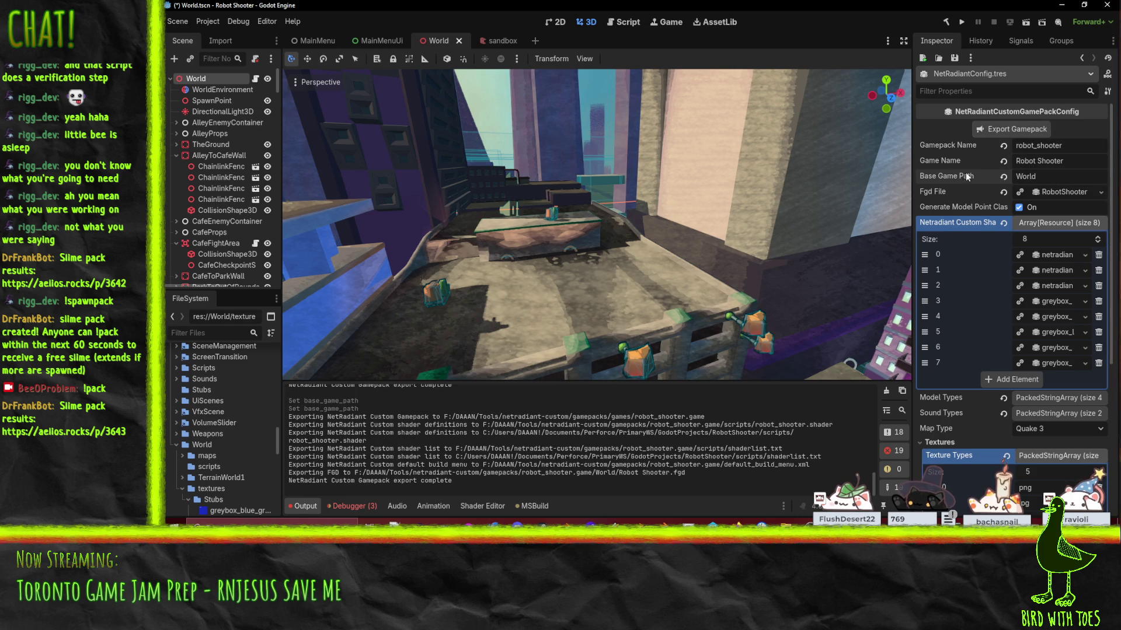
pyautogui.click(762, 523)
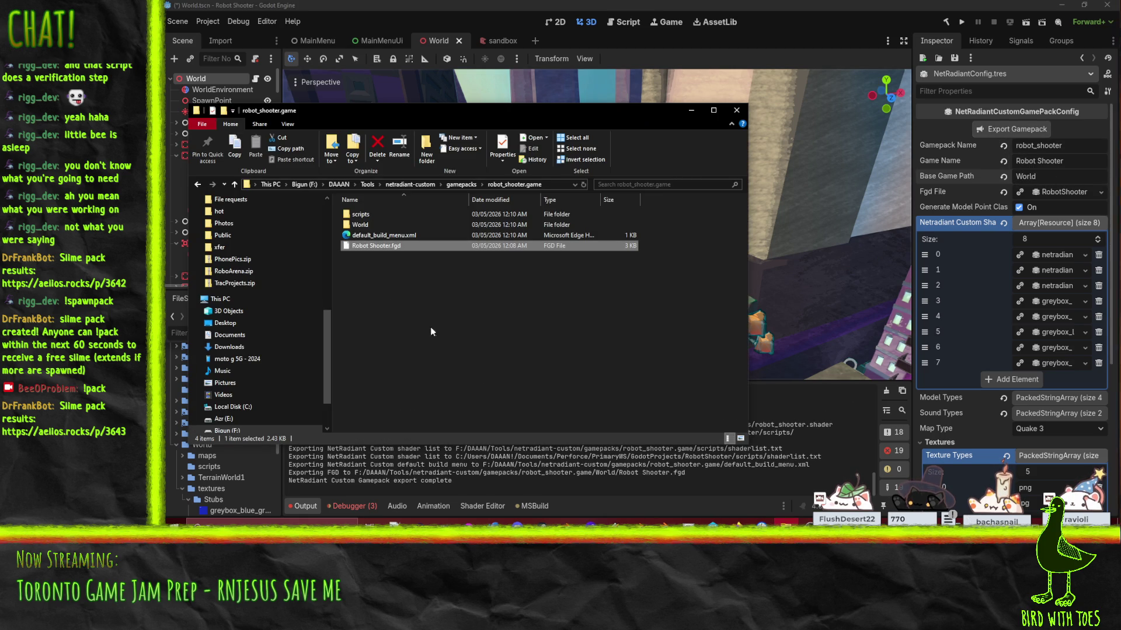
# Step: Relaunch radiant.exe from the netradiant-custom folder, accepting the security warning
pyautogui.click(418, 184)
pyautogui.scroll(-10, 410, 367)
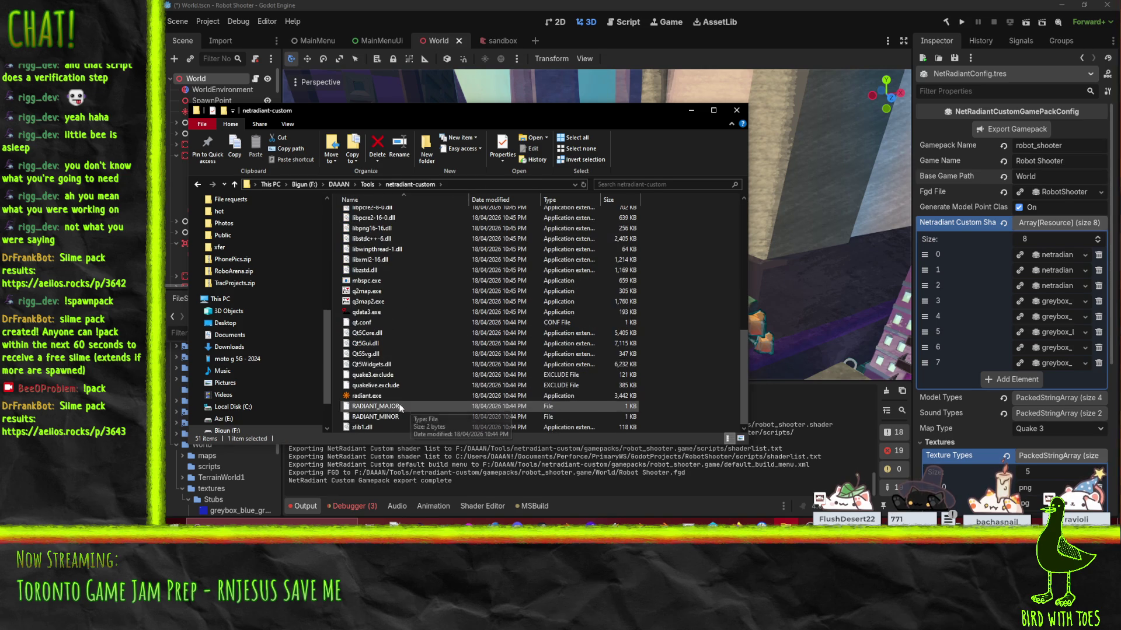
pyautogui.doubleClick(374, 396)
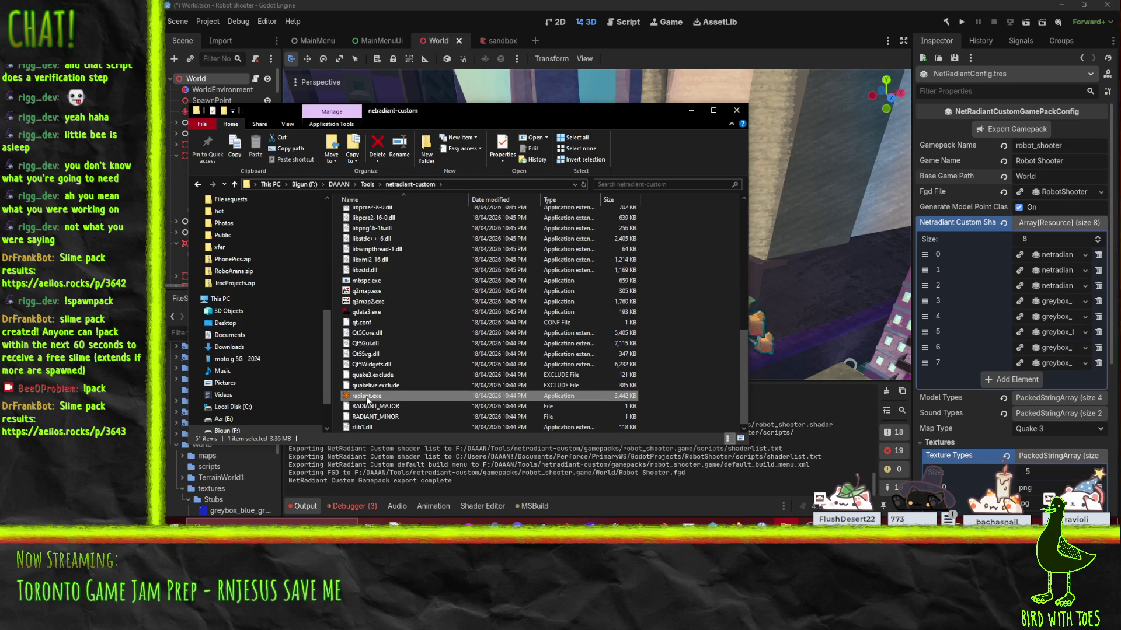
pyautogui.click(673, 274)
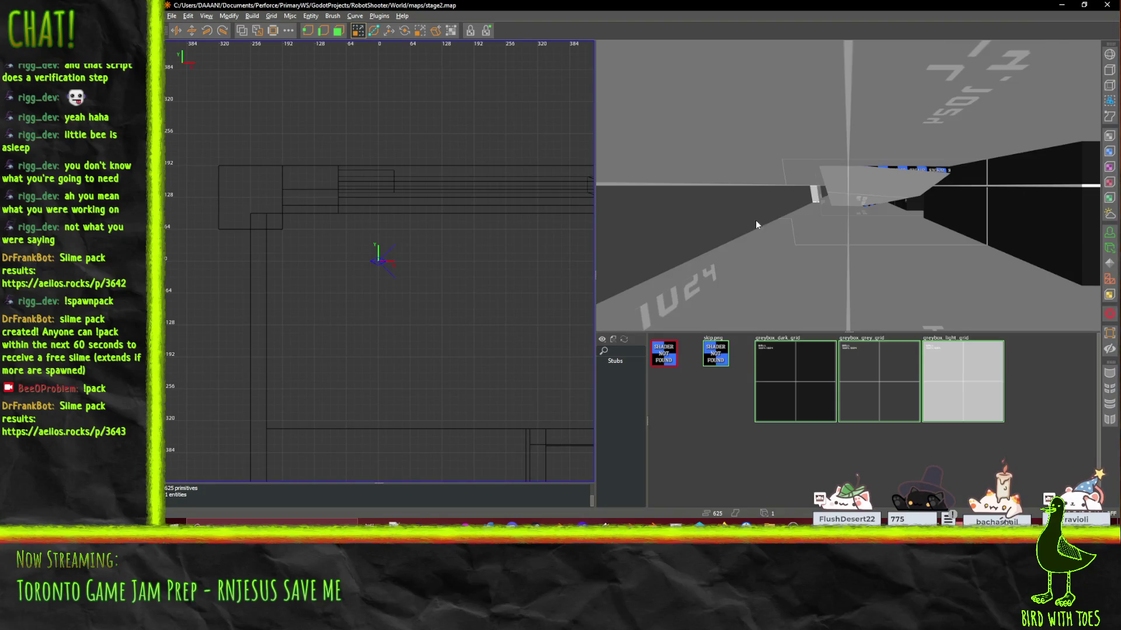
# Step: Look around the level in 3D and load the Stubs greybox textures in the texture browser
pyautogui.rightClick(756, 220)
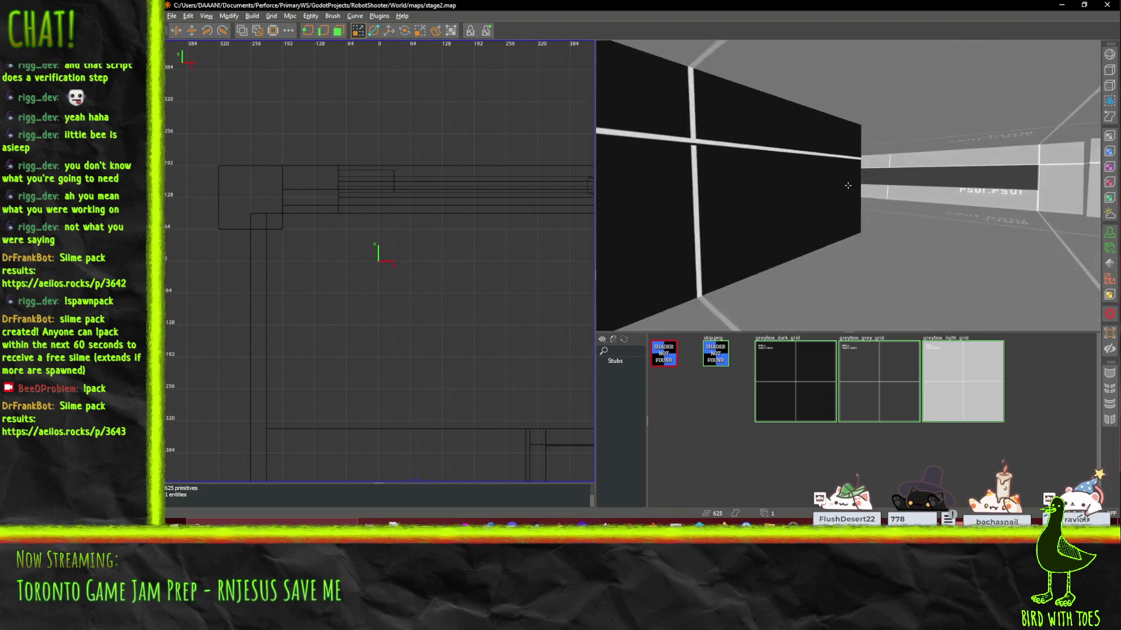
pyautogui.rightClick(848, 185)
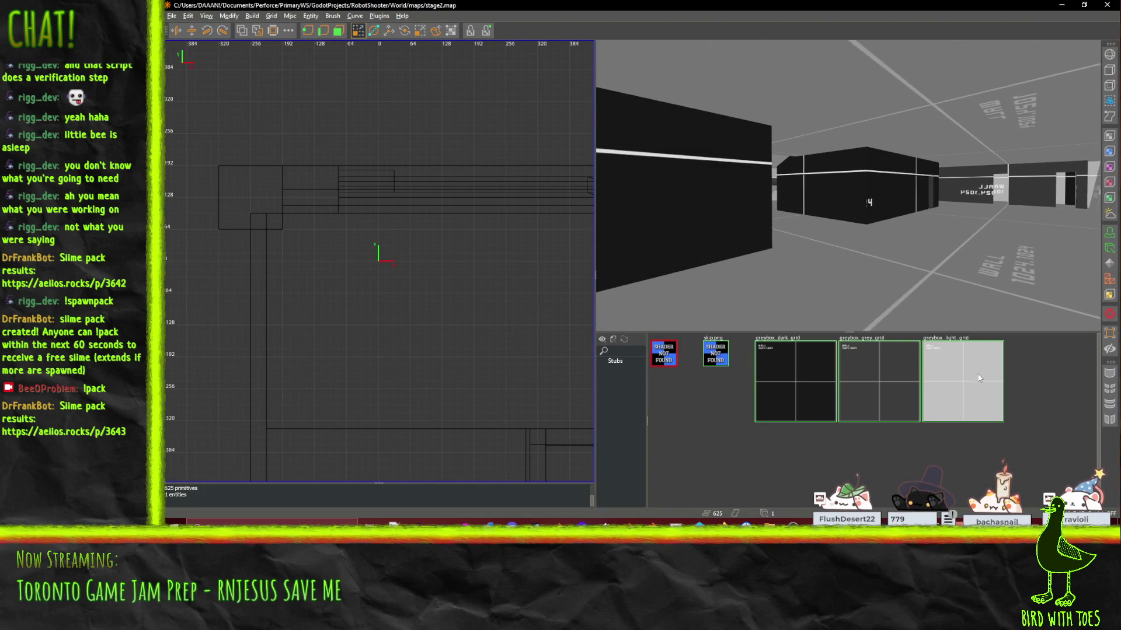
pyautogui.click(615, 361)
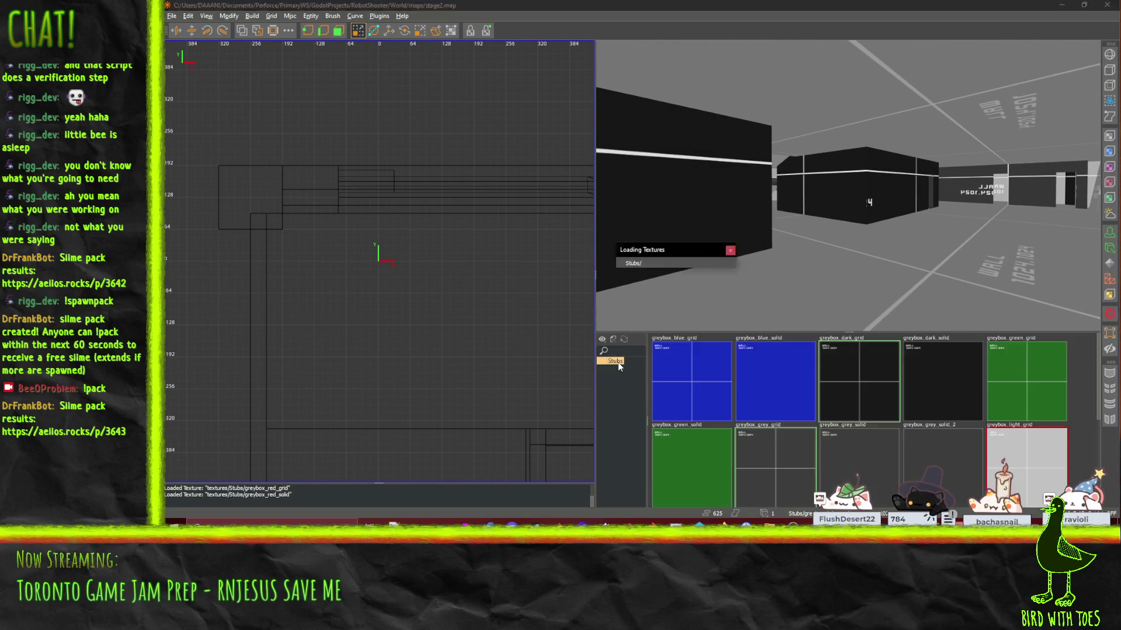
pyautogui.scroll(-3, 873, 397)
pyautogui.scroll(3, 873, 398)
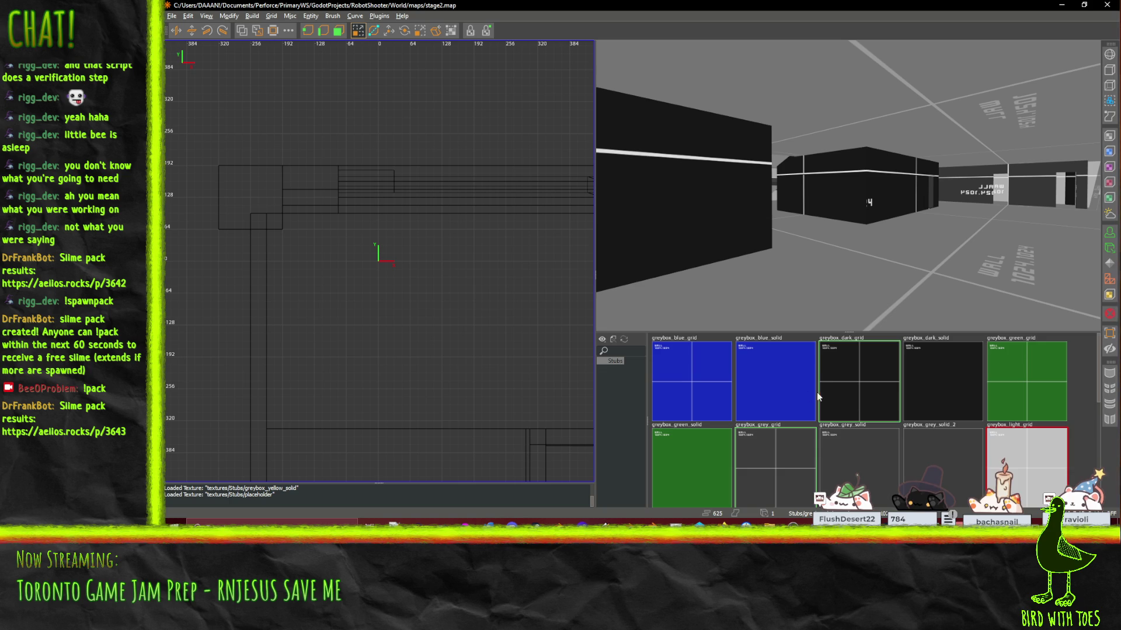
pyautogui.scroll(-5, 803, 387)
pyautogui.scroll(-1, 805, 385)
pyautogui.scroll(3, 828, 415)
# Step: Move to the dark box and apply greybox_red_grid to its narrow door face
pyautogui.press('s')
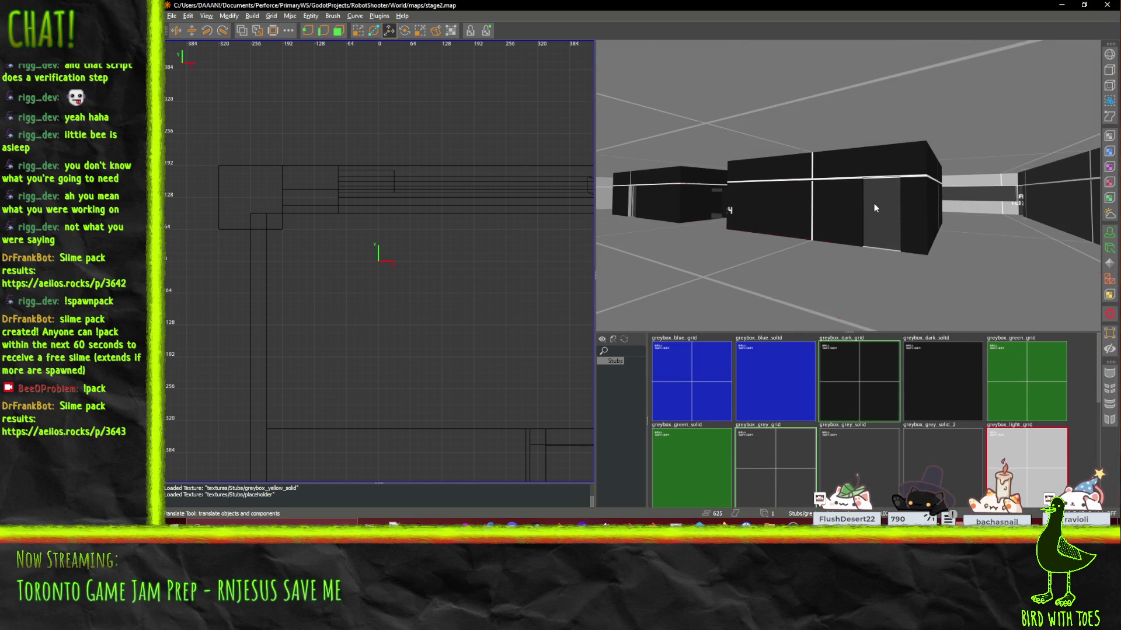
pyautogui.scroll(-6, 747, 414)
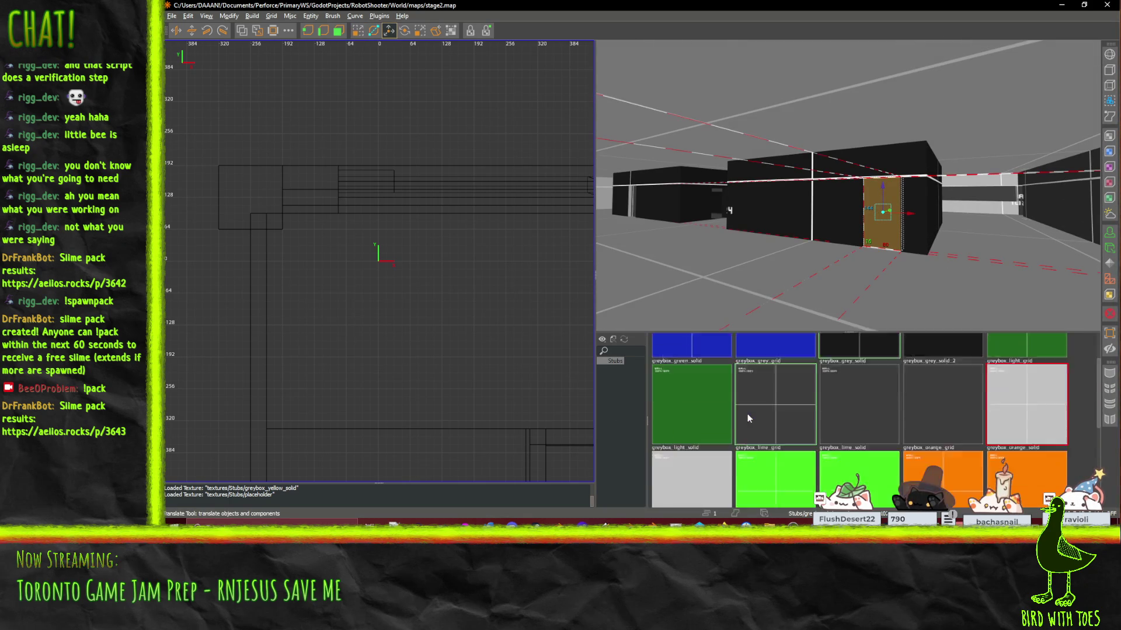
pyautogui.scroll(3, 708, 415)
pyautogui.scroll(-1, 709, 414)
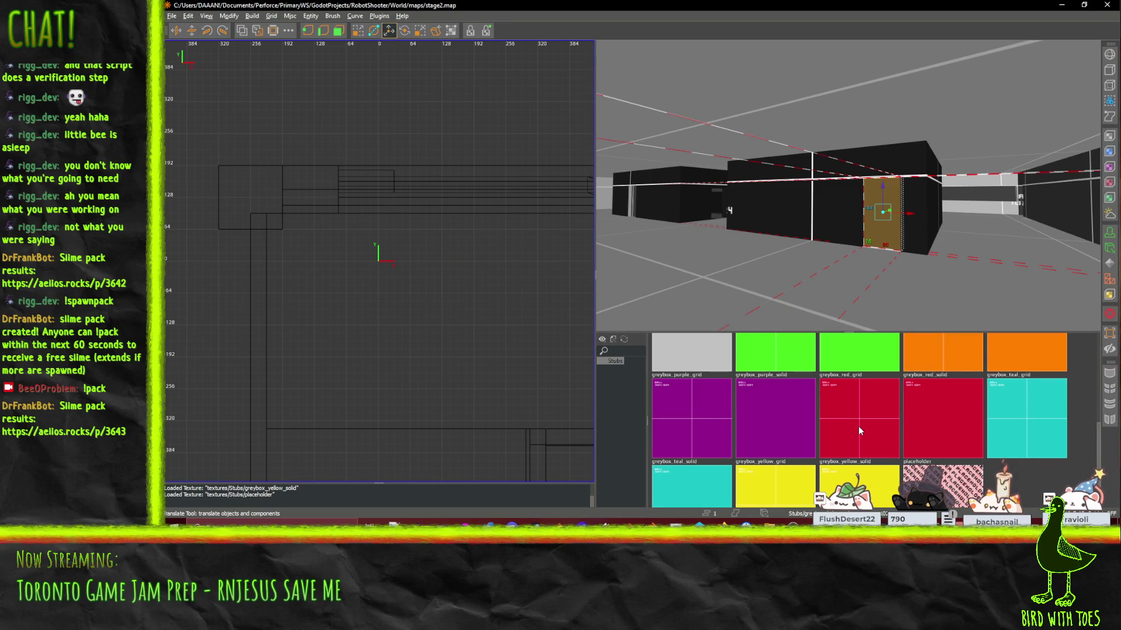
pyautogui.click(858, 426)
pyautogui.press('w')
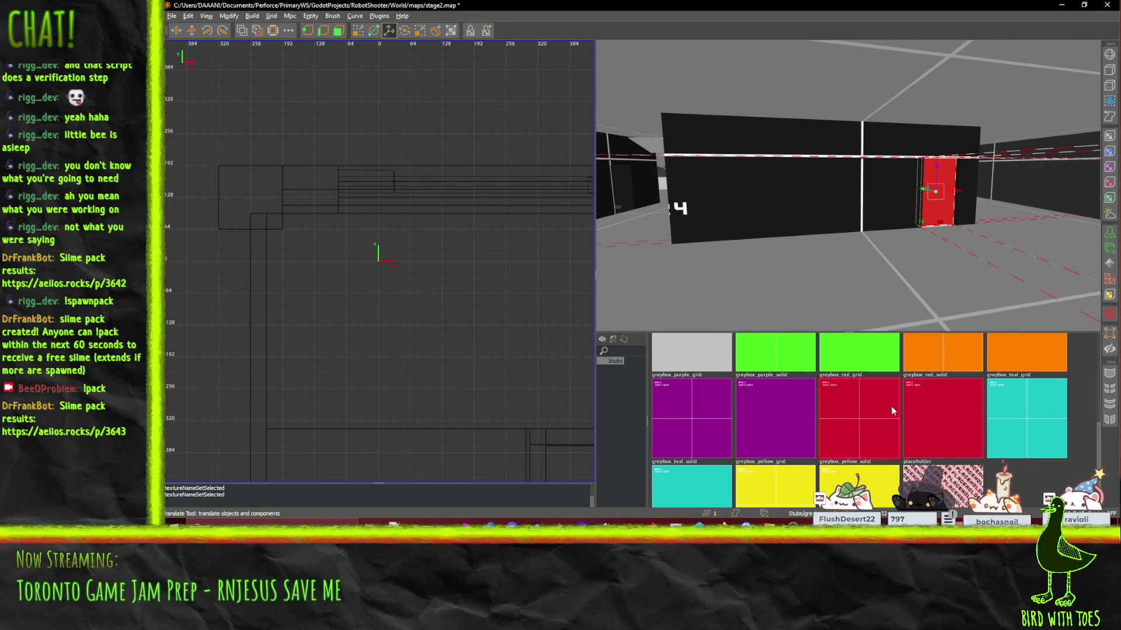
# Step: Frame the narrow door in the long dark wall and retexture it with greybox_dark_grid
pyautogui.moveTo(925, 239); pyautogui.dragTo(850, 190)
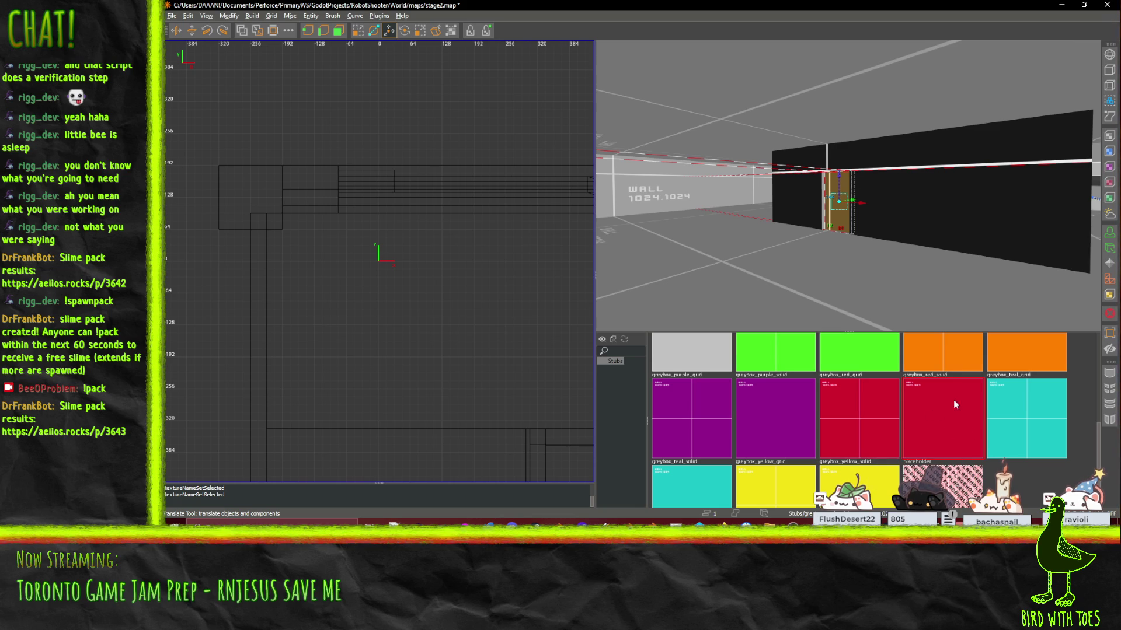
pyautogui.press('w')
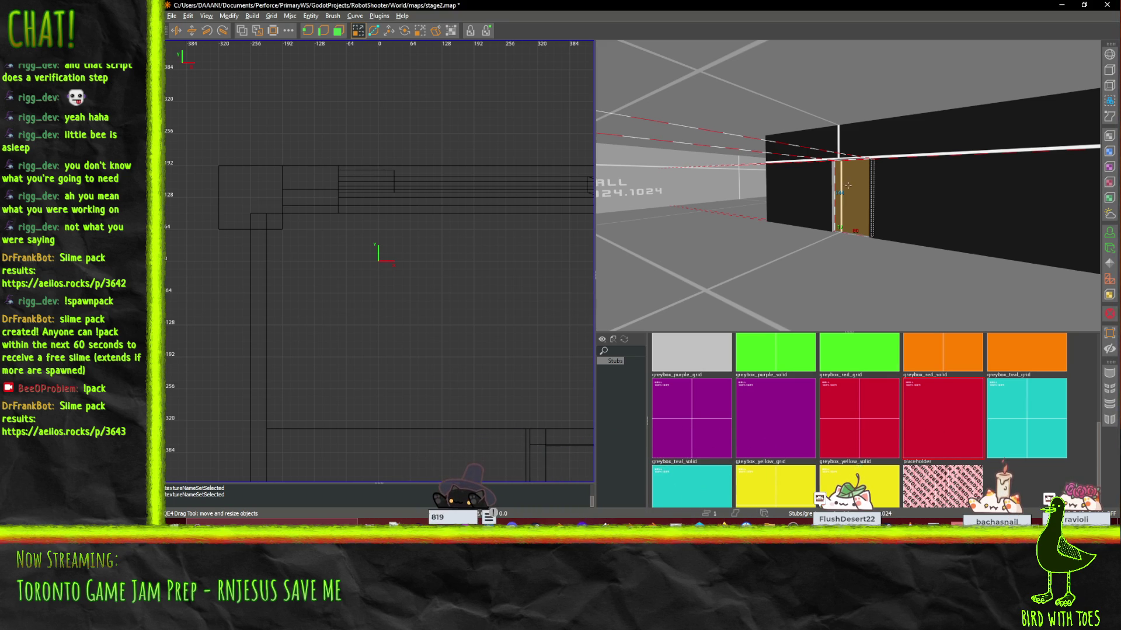
pyautogui.press('s')
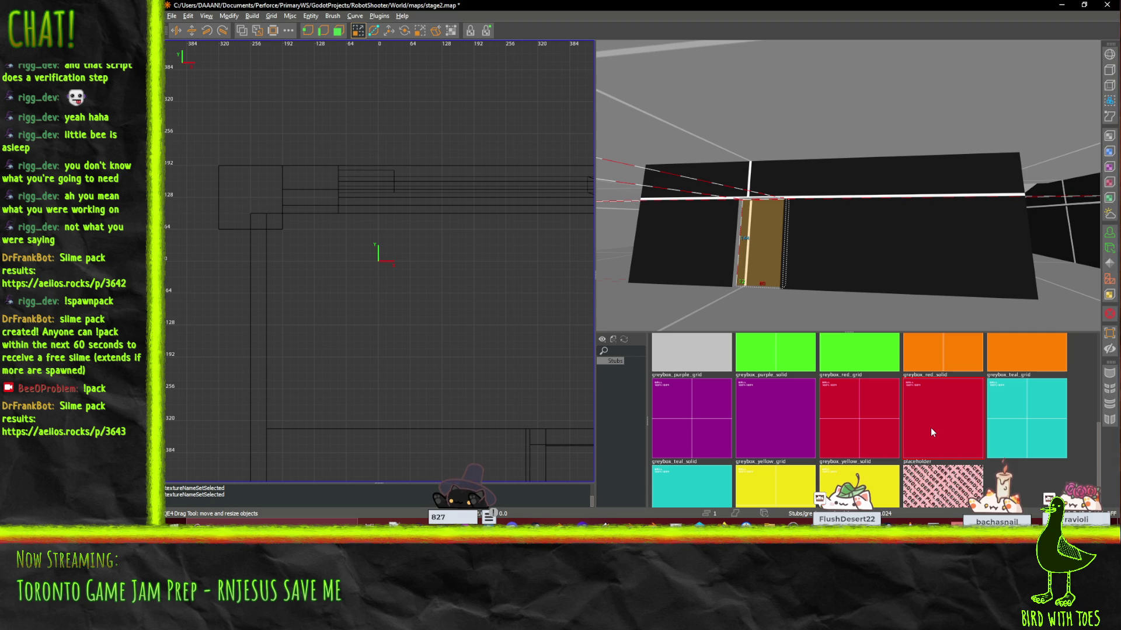
pyautogui.scroll(5, 837, 248)
pyautogui.hotkey('ctrl', 'u')
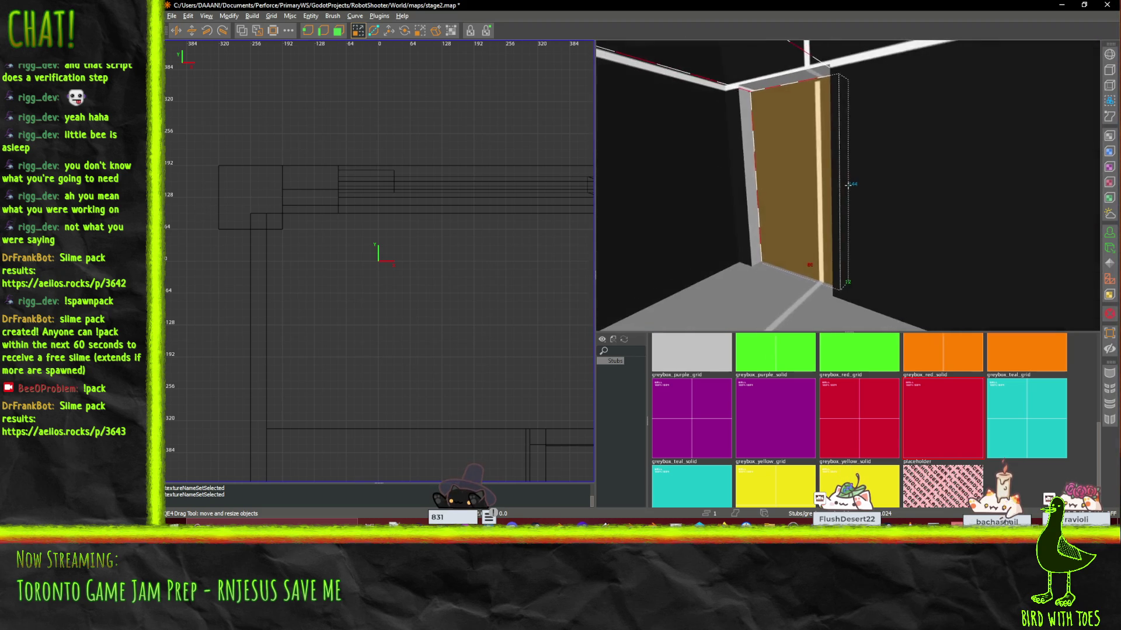
pyautogui.scroll(5, 828, 396)
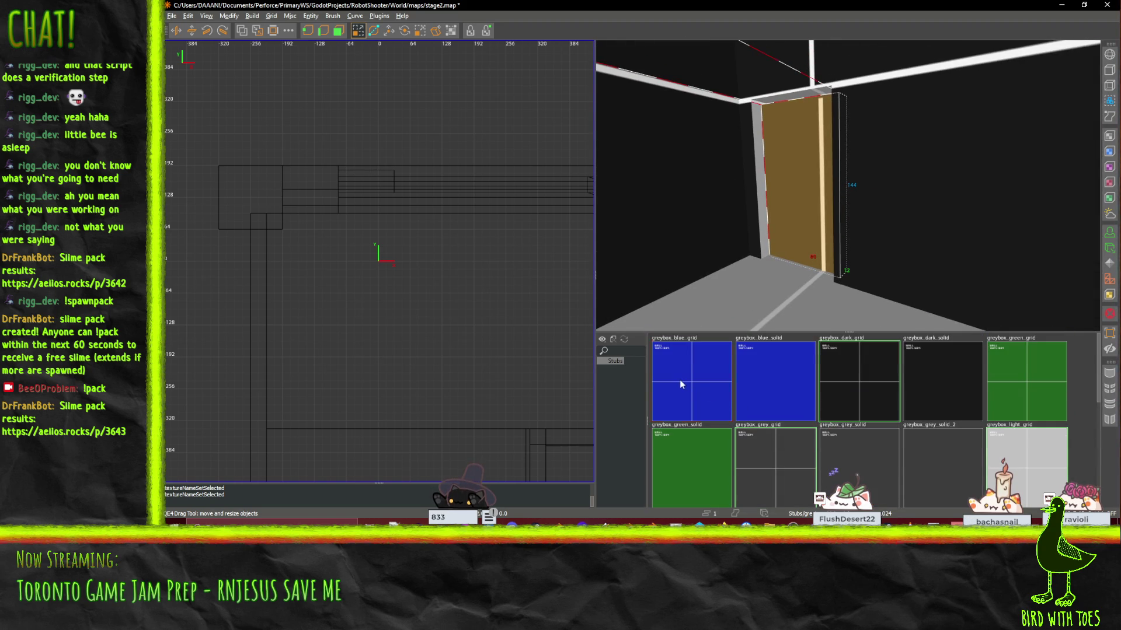
pyautogui.click(868, 369)
pyautogui.scroll(-5, 835, 369)
pyautogui.scroll(-3, 834, 369)
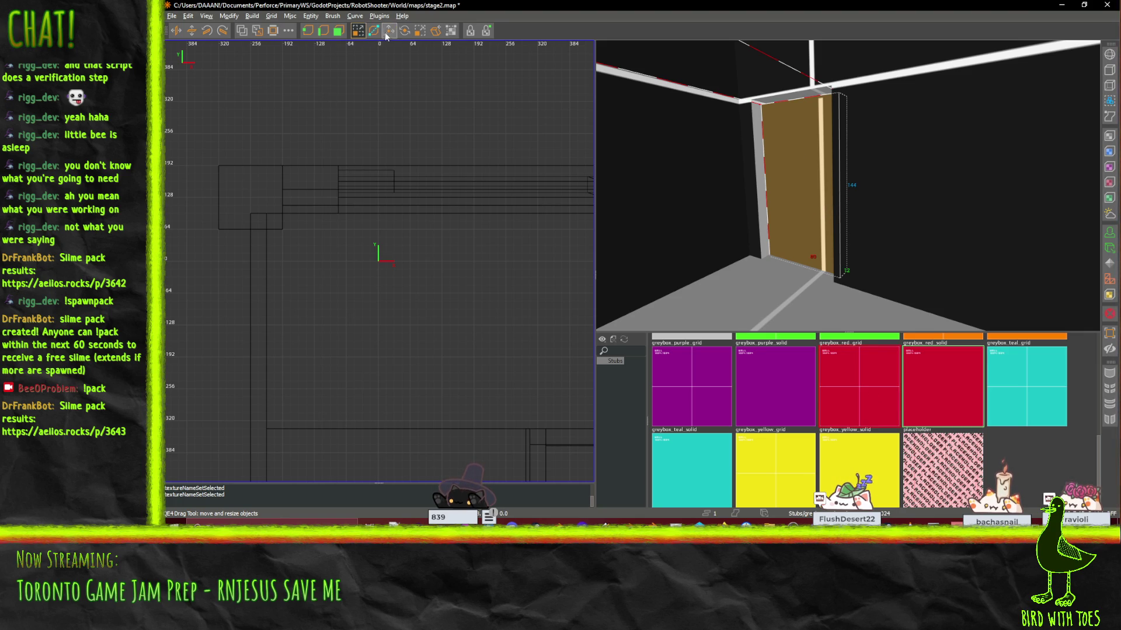
# Step: Raise the door brush above the floor, delete a stray brush, and give the door solid red texture
pyautogui.moveTo(803, 159); pyautogui.dragTo(808, 112)
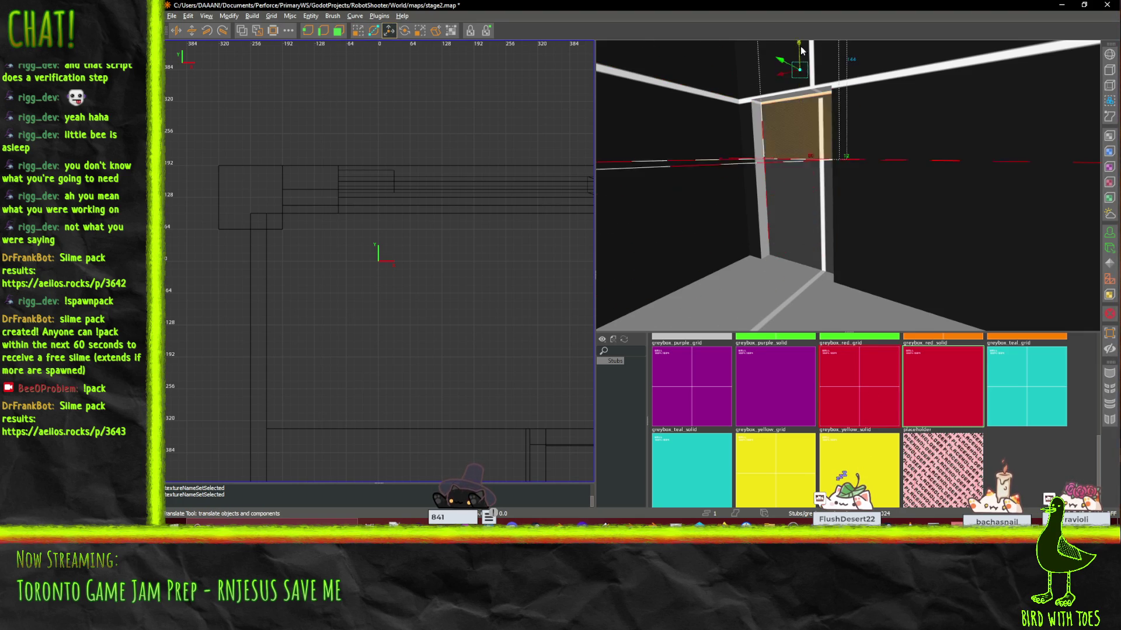
pyautogui.moveTo(806, 194); pyautogui.dragTo(808, 169)
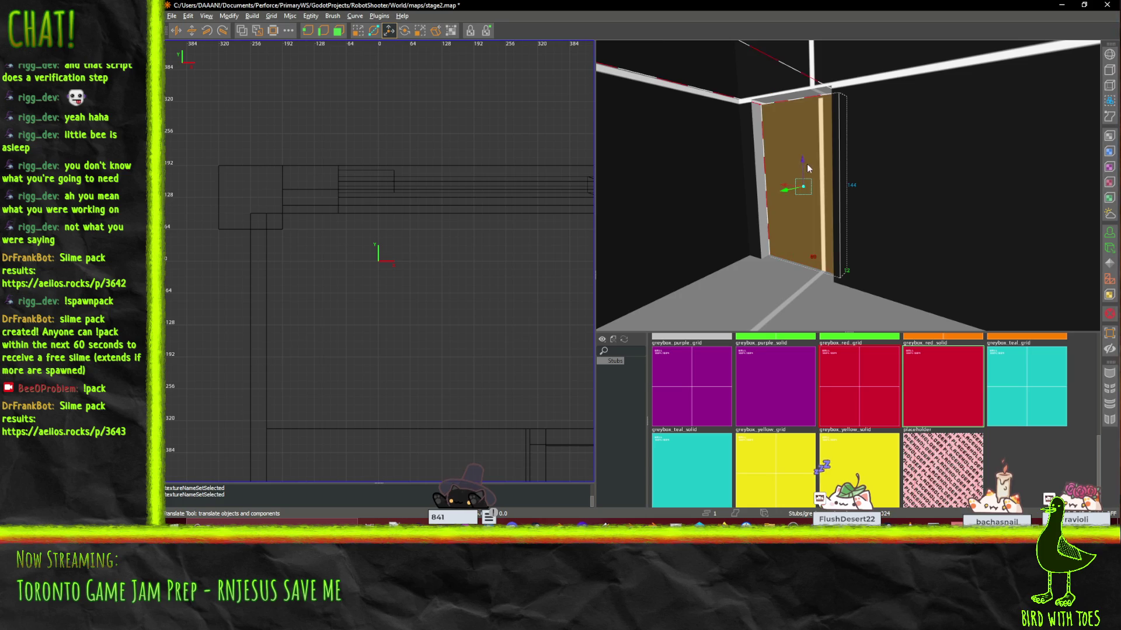
pyautogui.press('Delete')
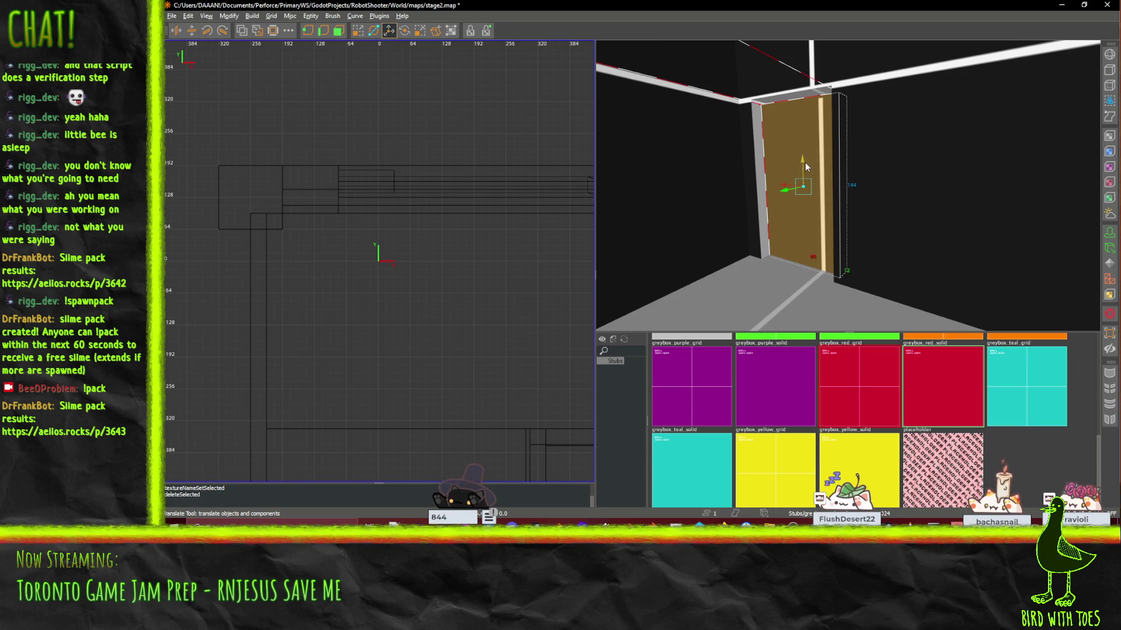
pyautogui.moveTo(804, 309); pyautogui.dragTo(816, 186)
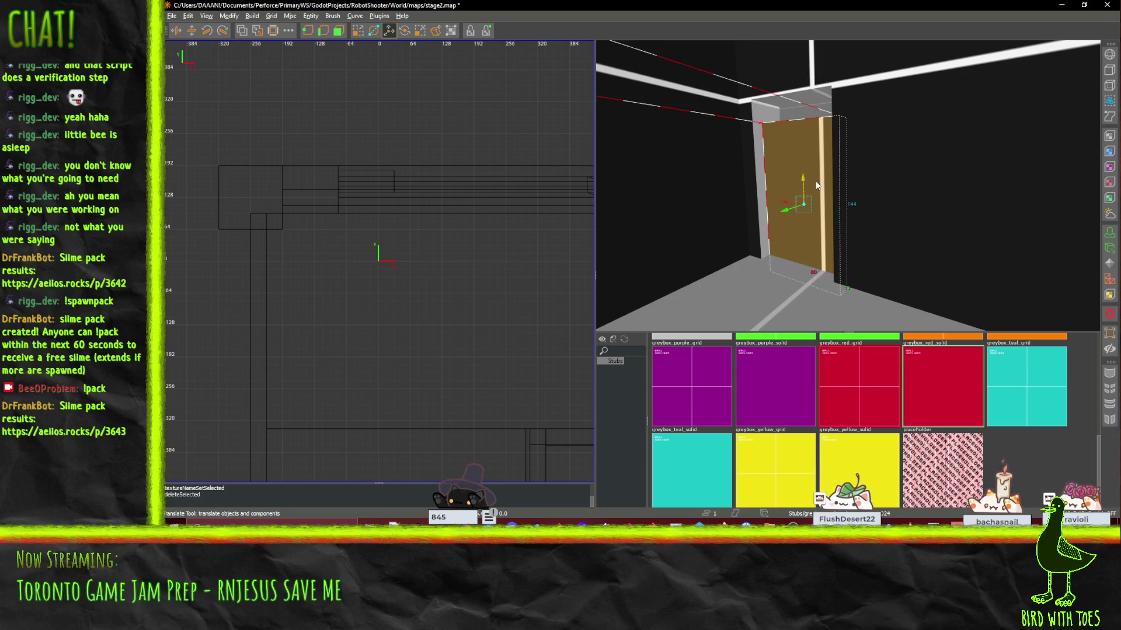
pyautogui.click(932, 376)
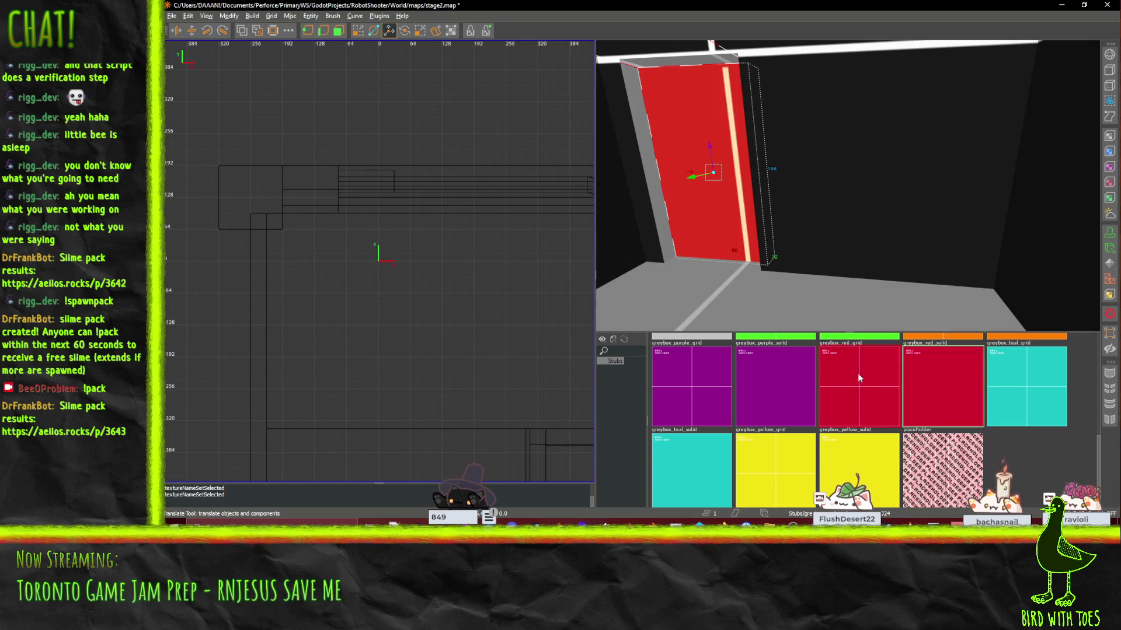
# Step: Scroll down to bring the WALL 1024 floor face by the dark ledges into view
pyautogui.scroll(-5, 848, 186)
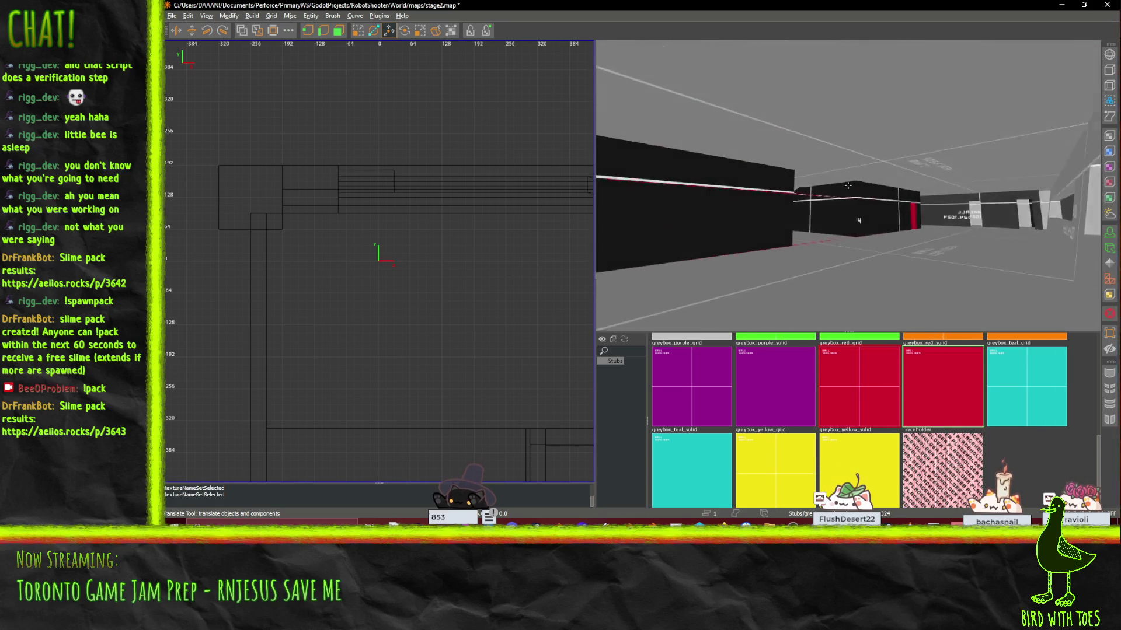
pyautogui.scroll(-5, 847, 185)
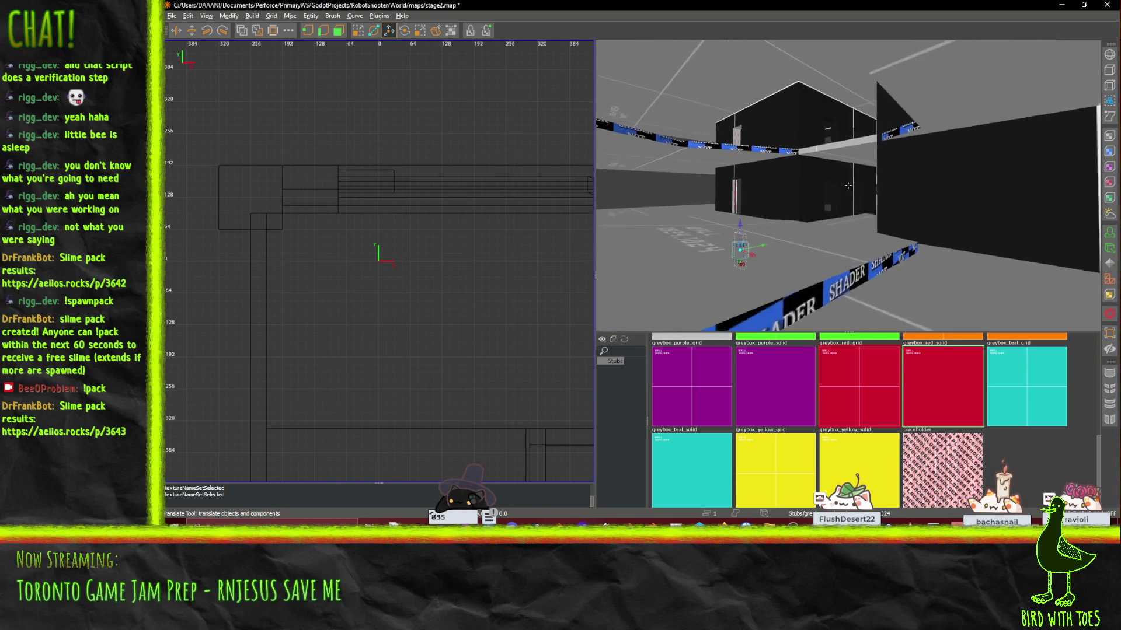
pyautogui.scroll(-5, 847, 186)
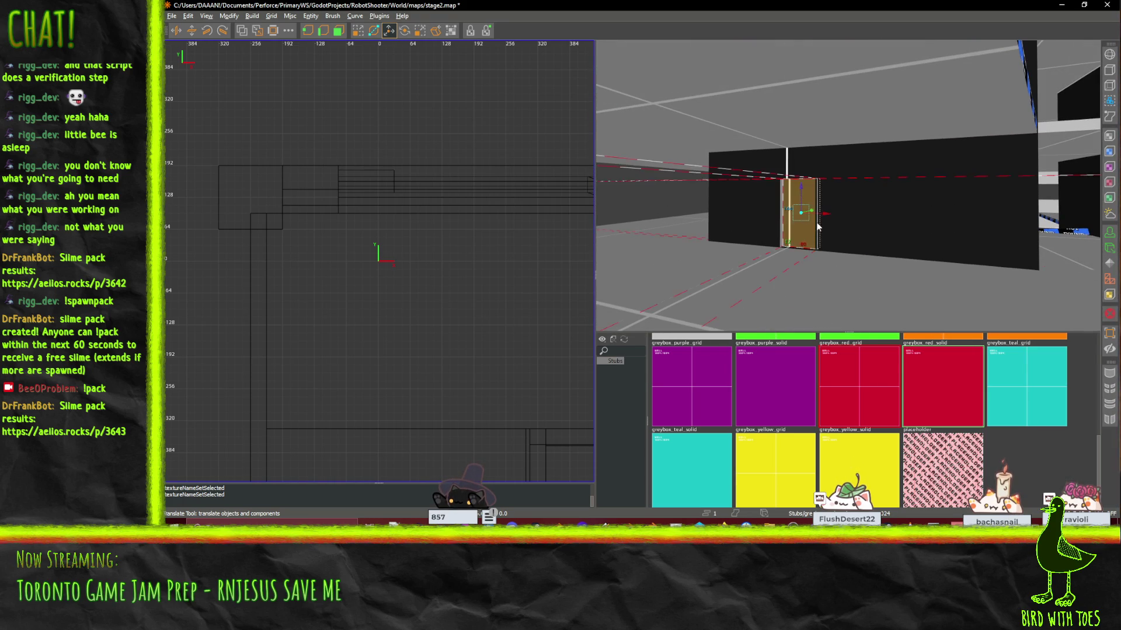
pyautogui.scroll(-5, 847, 185)
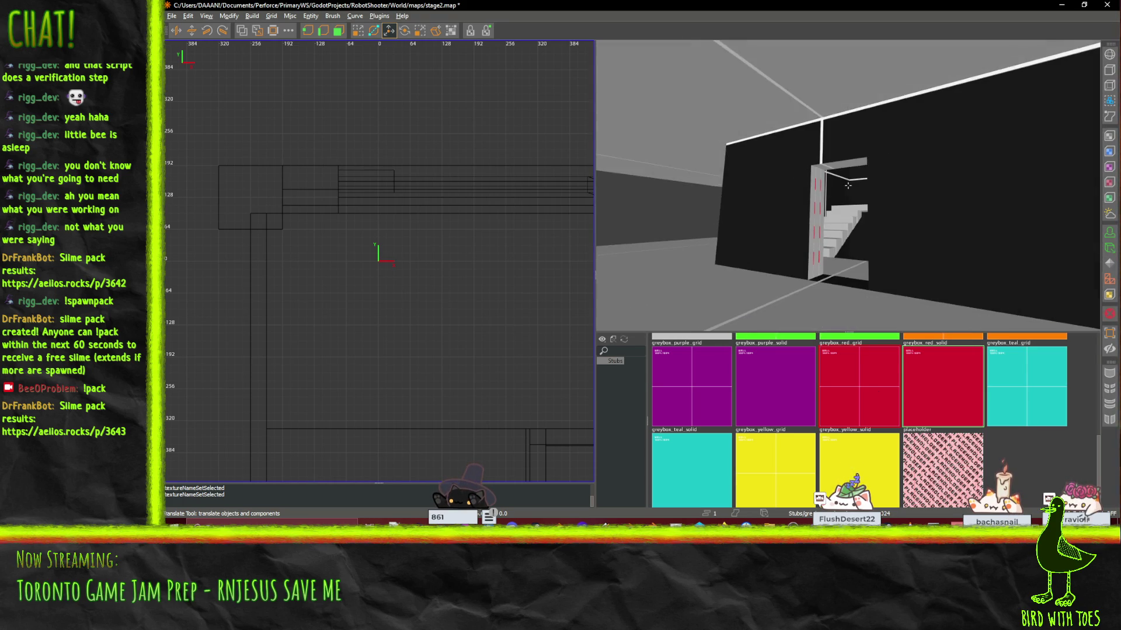
pyautogui.scroll(-5, 848, 186)
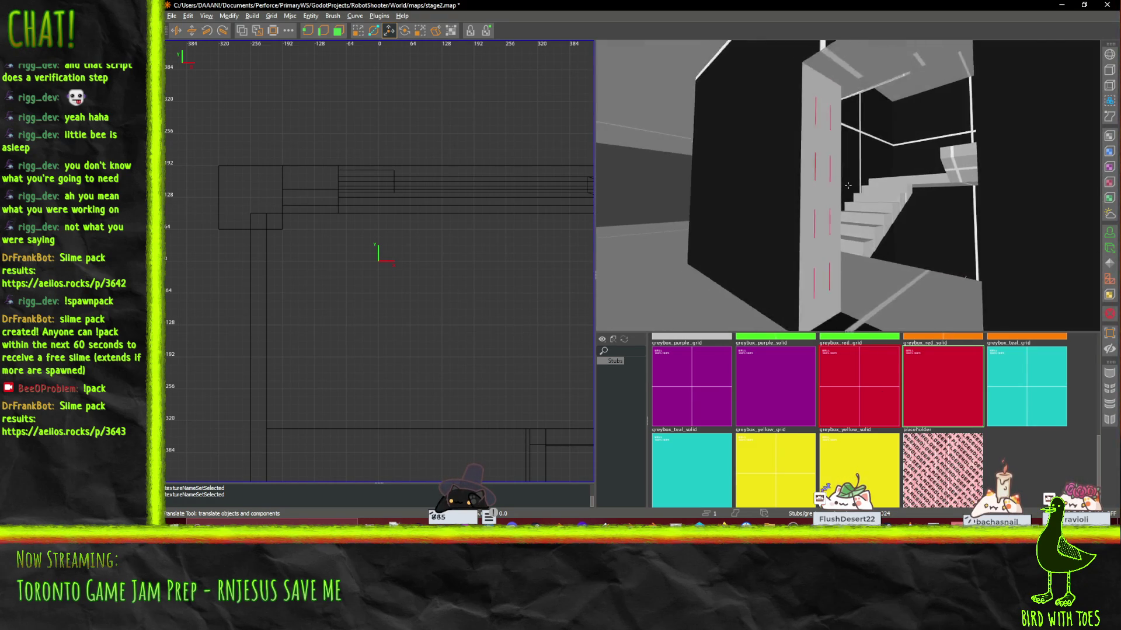
pyautogui.scroll(-5, 848, 186)
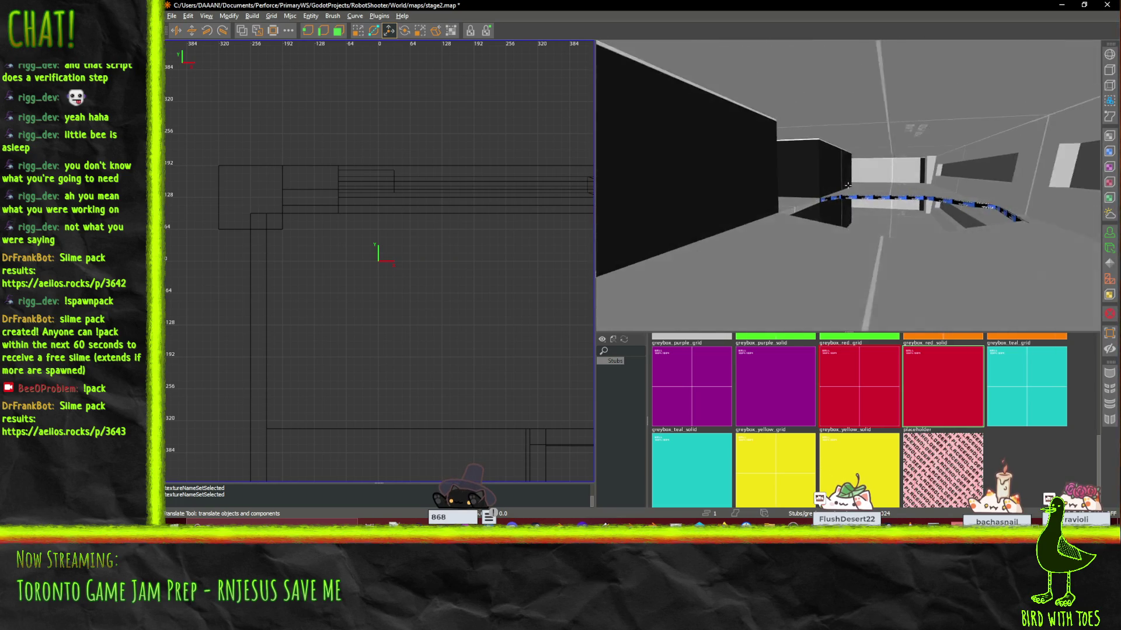
pyautogui.scroll(-5, 847, 186)
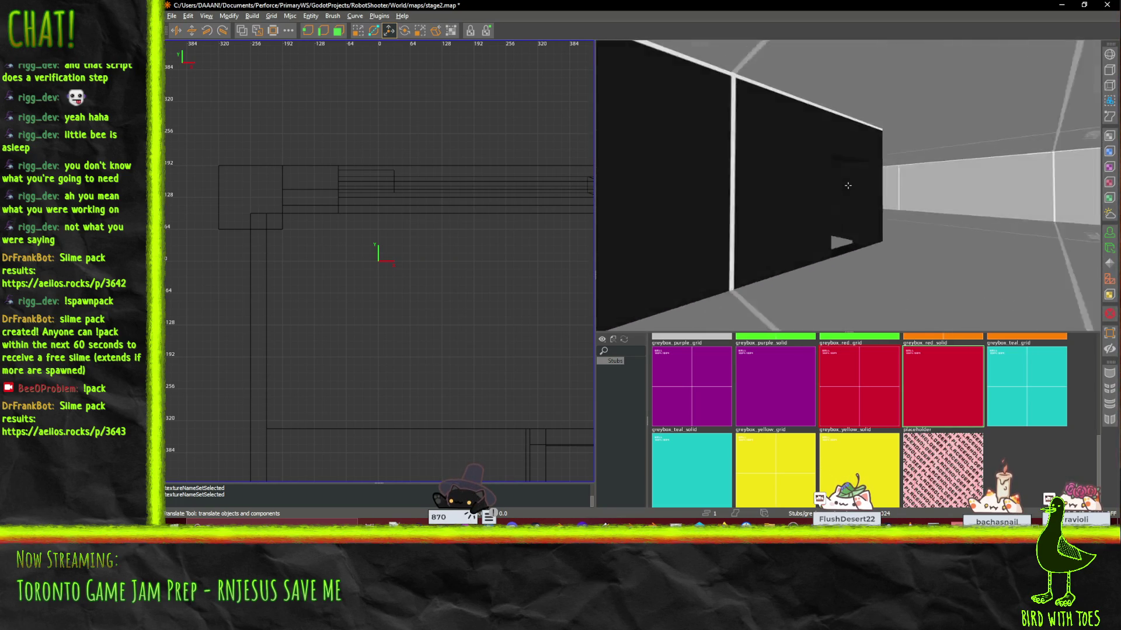
pyautogui.scroll(-5, 847, 185)
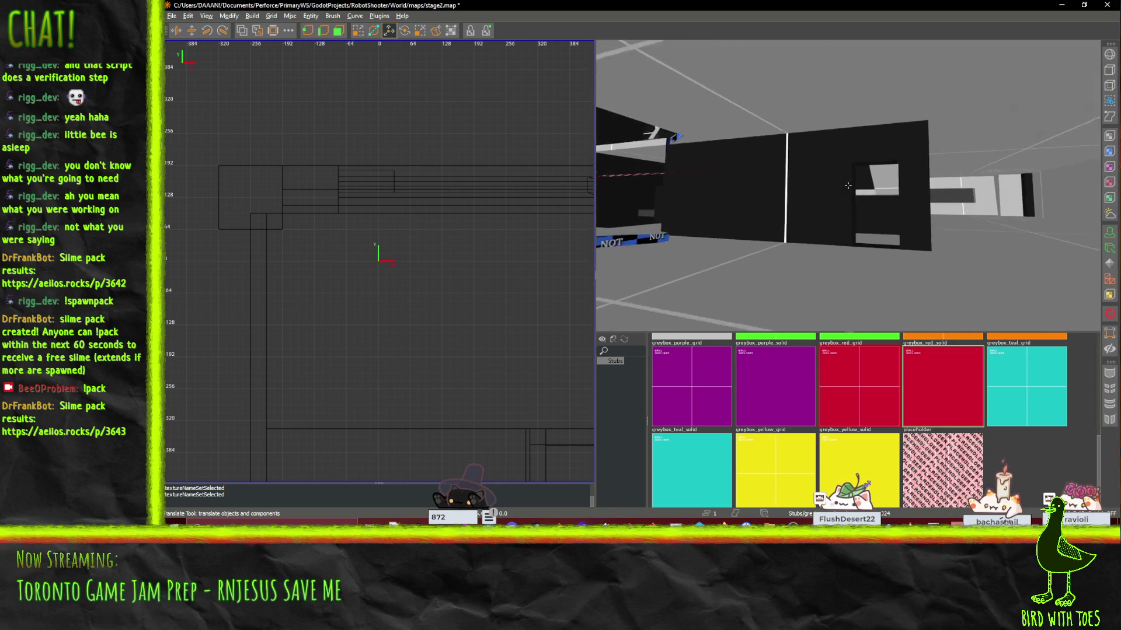
pyautogui.scroll(-5, 848, 186)
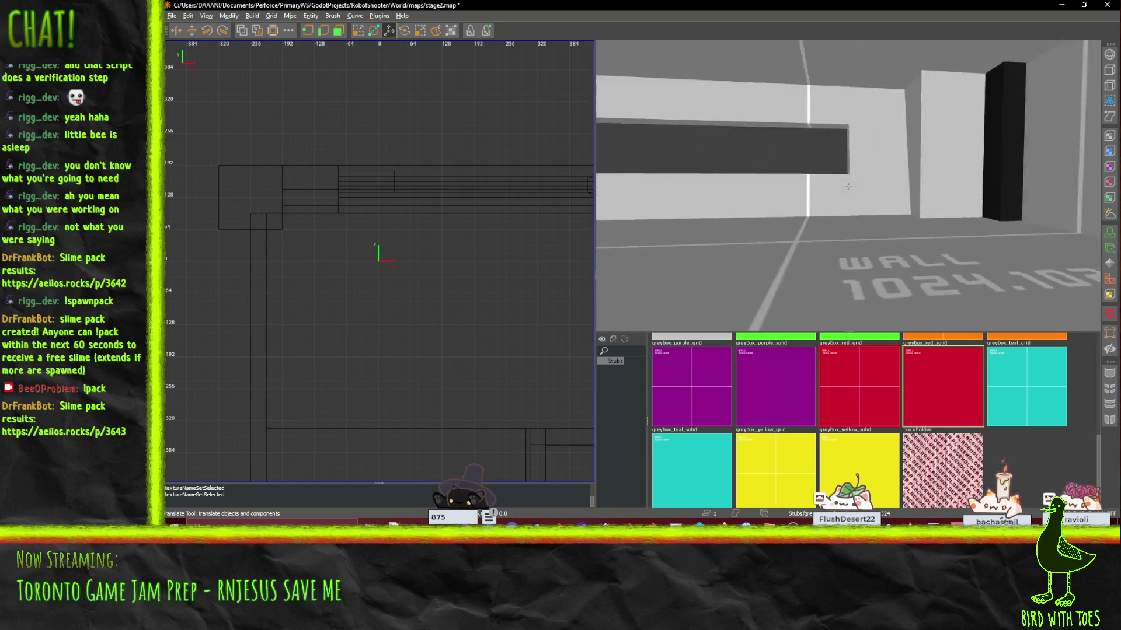
pyautogui.scroll(-5, 847, 186)
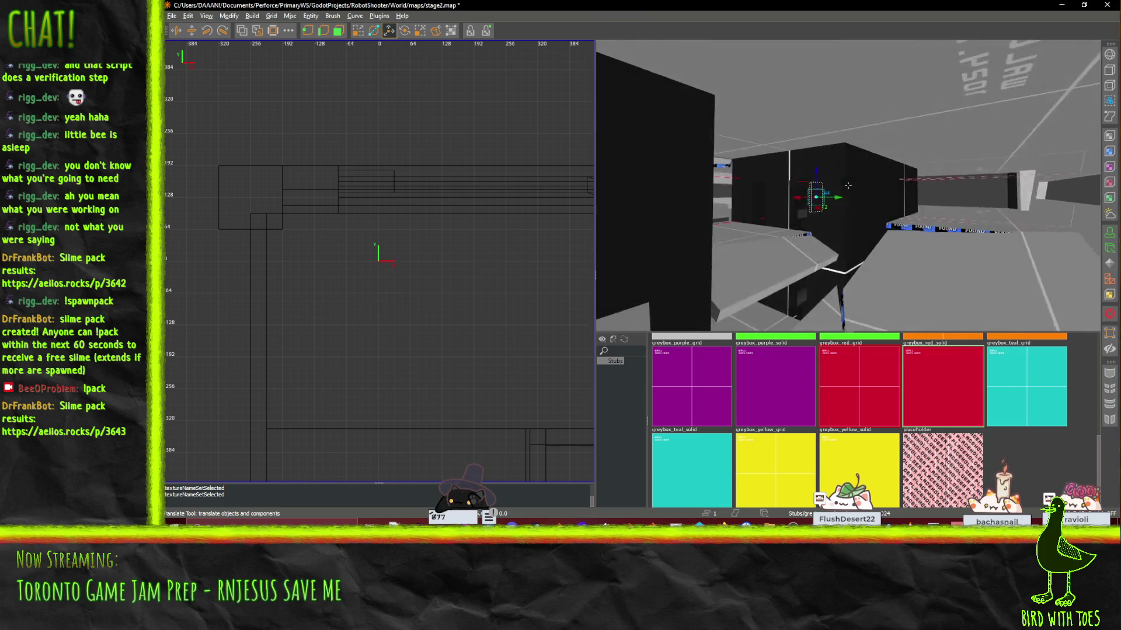
pyautogui.scroll(-5, 847, 186)
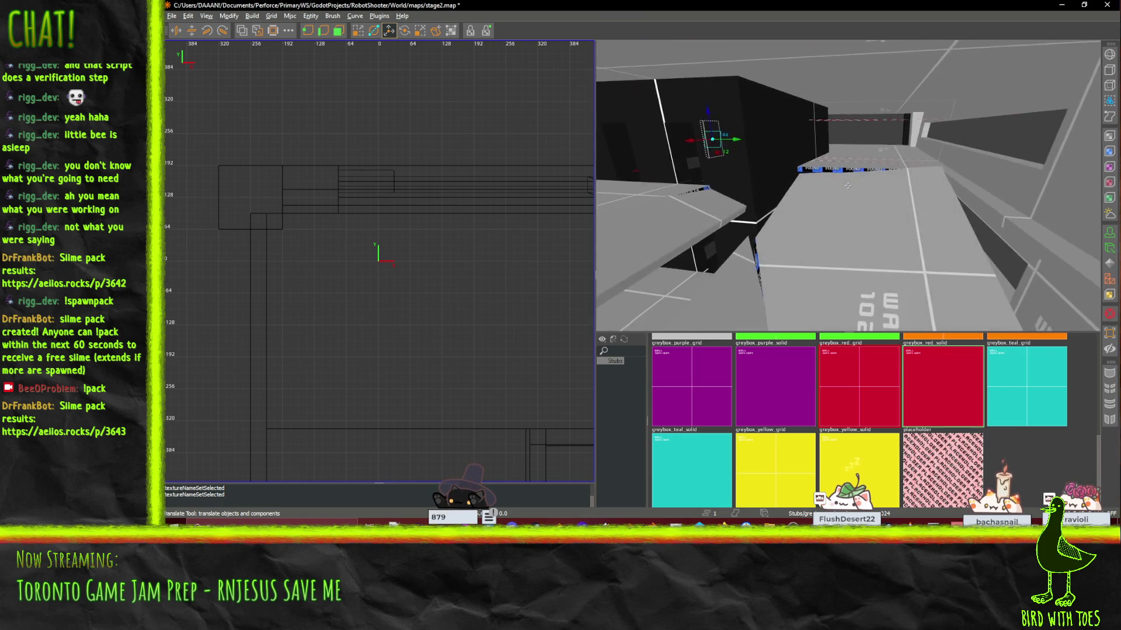
pyautogui.scroll(-2, 848, 186)
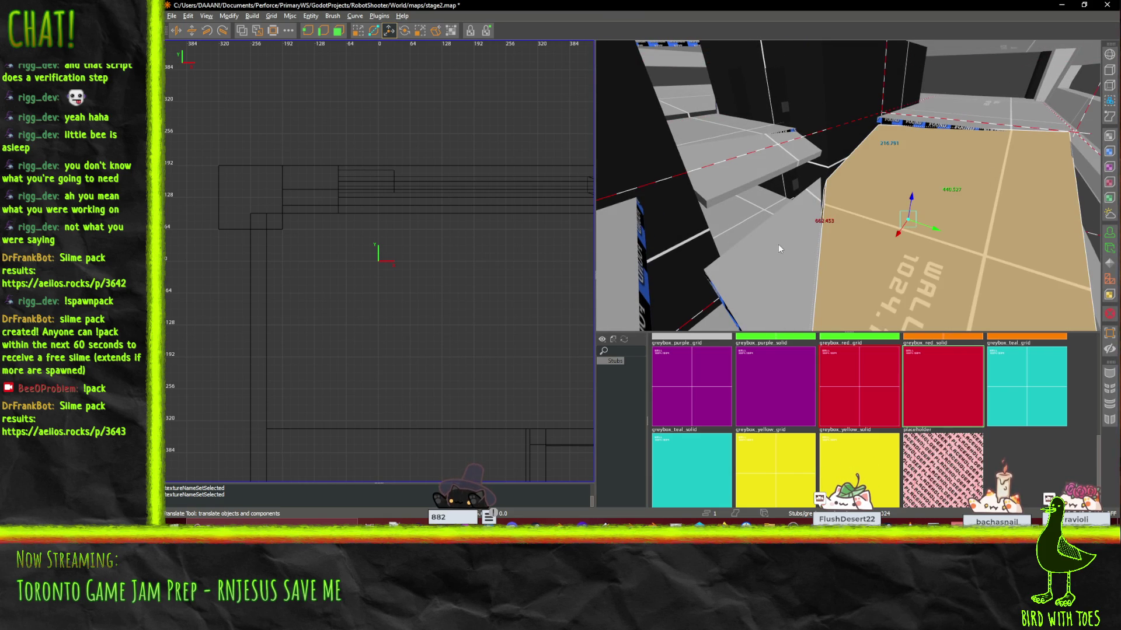
# Step: Add the lower-left ledge face to the selection and apply greybox_orange_grid to the WALL 1024 floor and ledges
pyautogui.keyDown('alt'); pyautogui.click(793, 261); pyautogui.keyUp('alt')
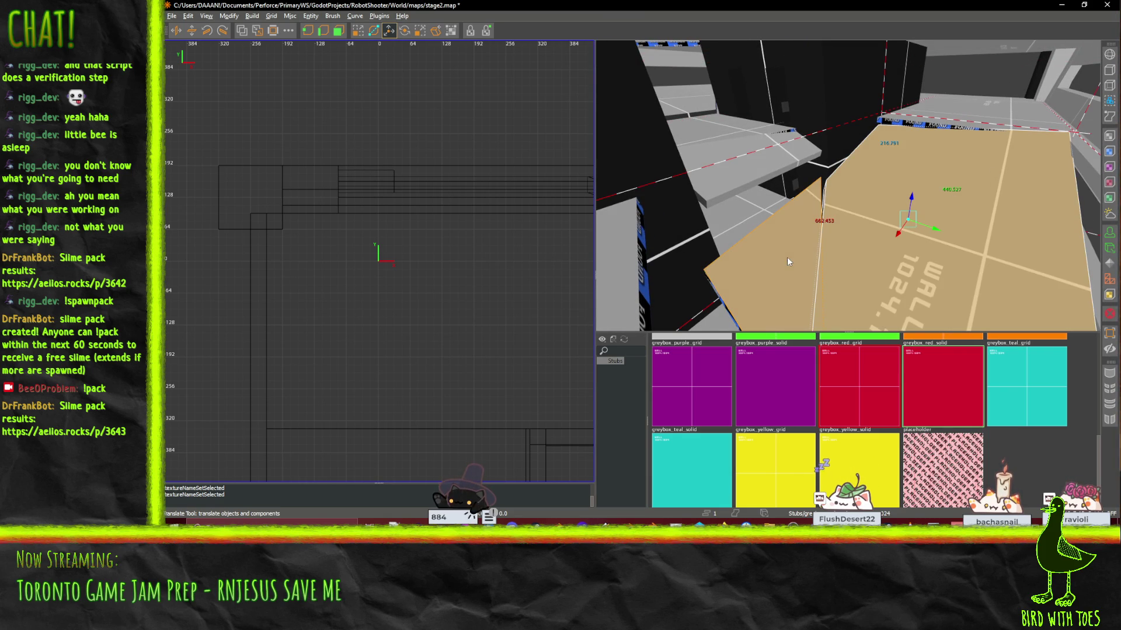
pyautogui.rightClick(874, 192)
pyautogui.press('s')
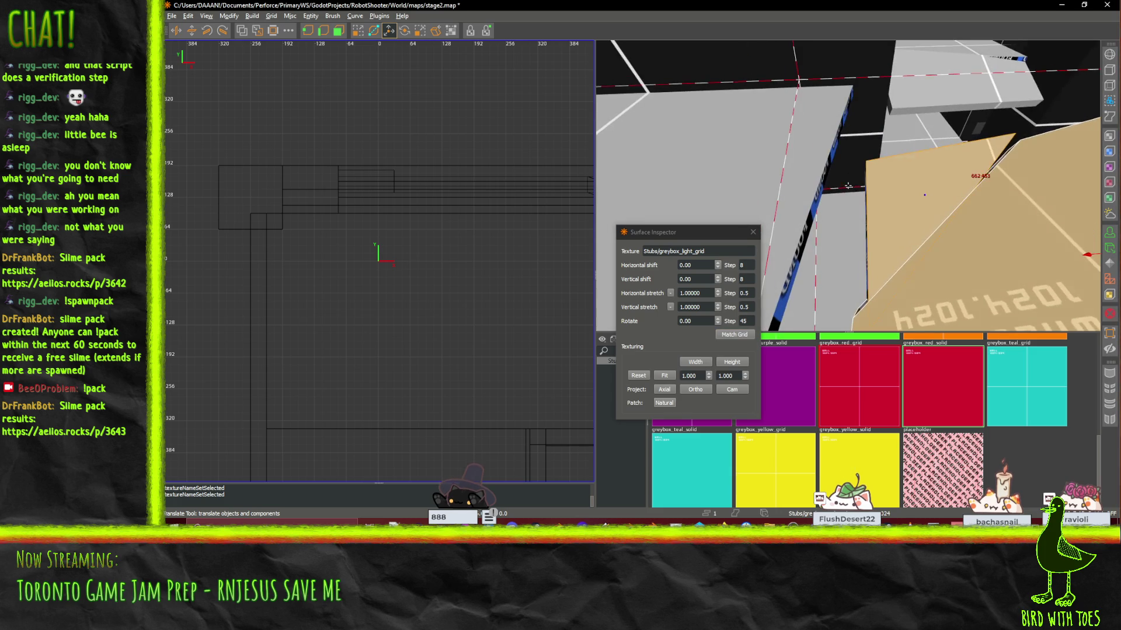
pyautogui.click(752, 233)
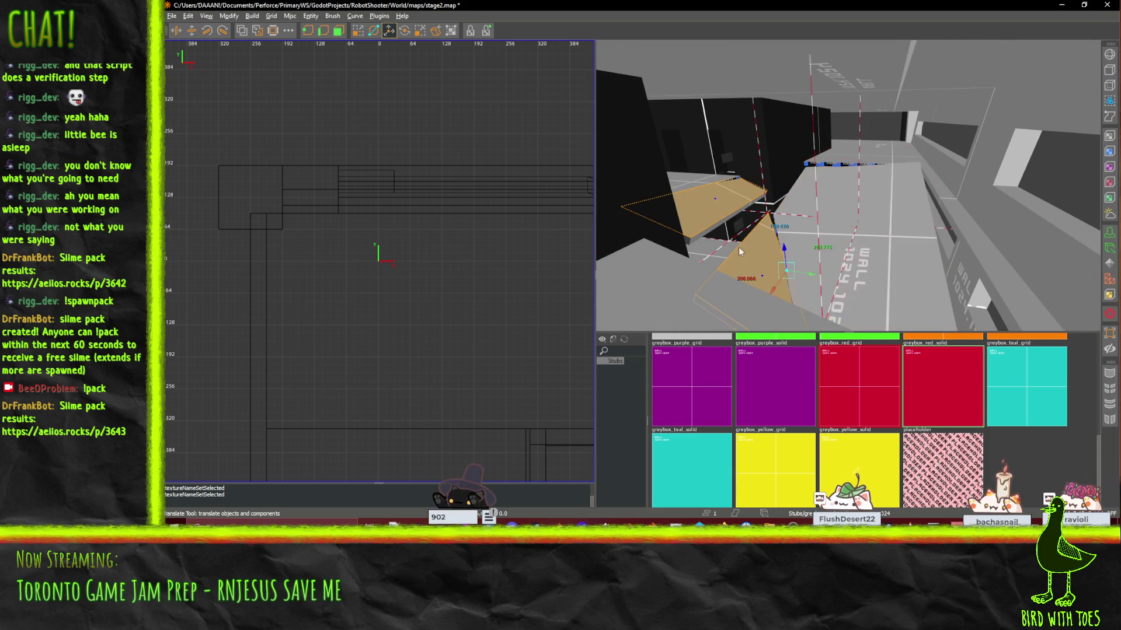
pyautogui.scroll(1, 934, 398)
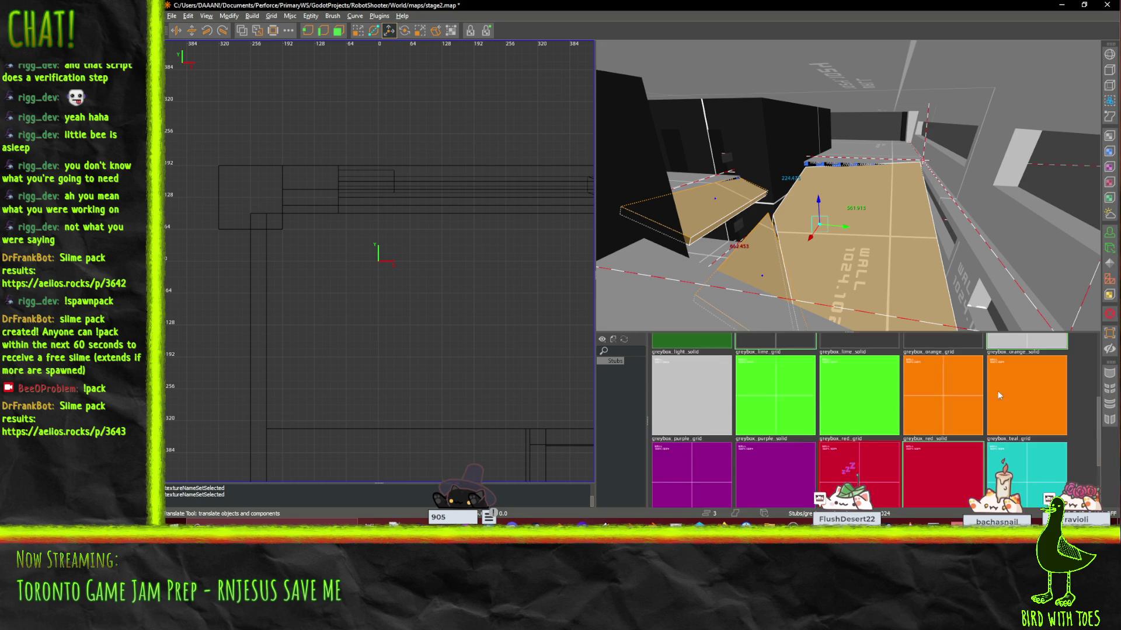
pyautogui.click(955, 402)
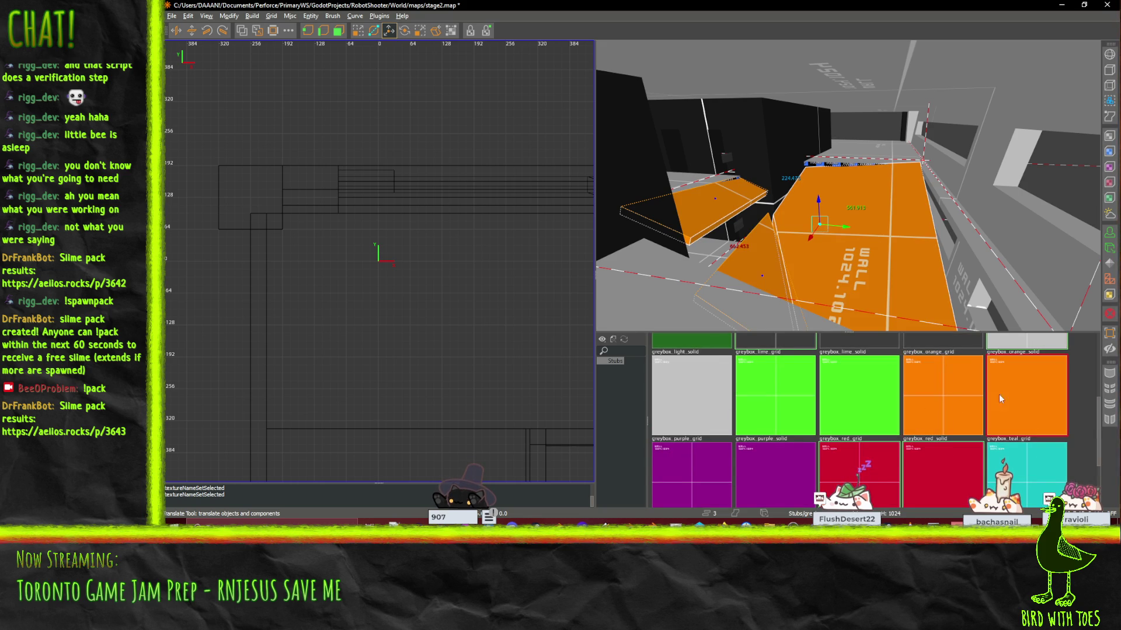
pyautogui.click(968, 393)
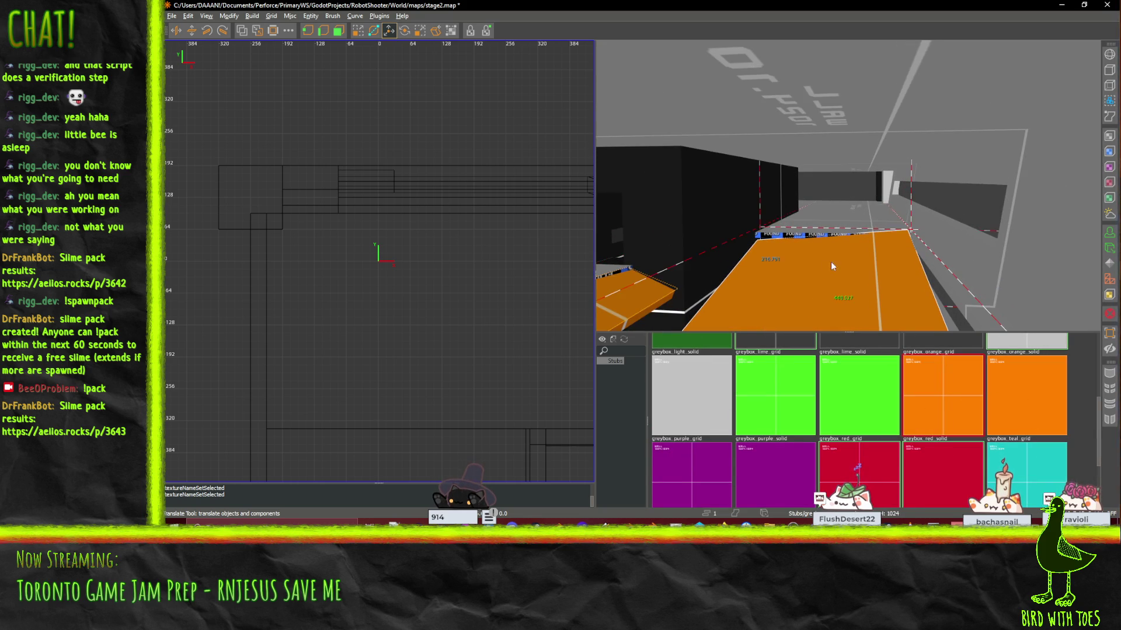
pyautogui.press('s')
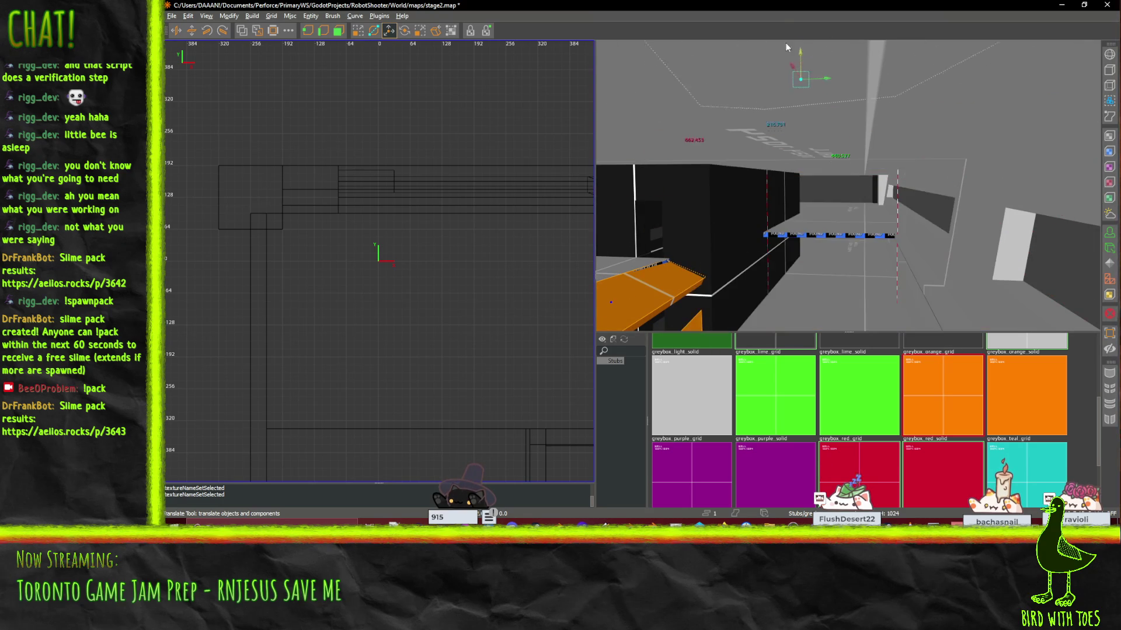
pyautogui.moveTo(798, 283); pyautogui.dragTo(801, 199)
pyautogui.hotkey('ctrl', 'z')
pyautogui.press('w')
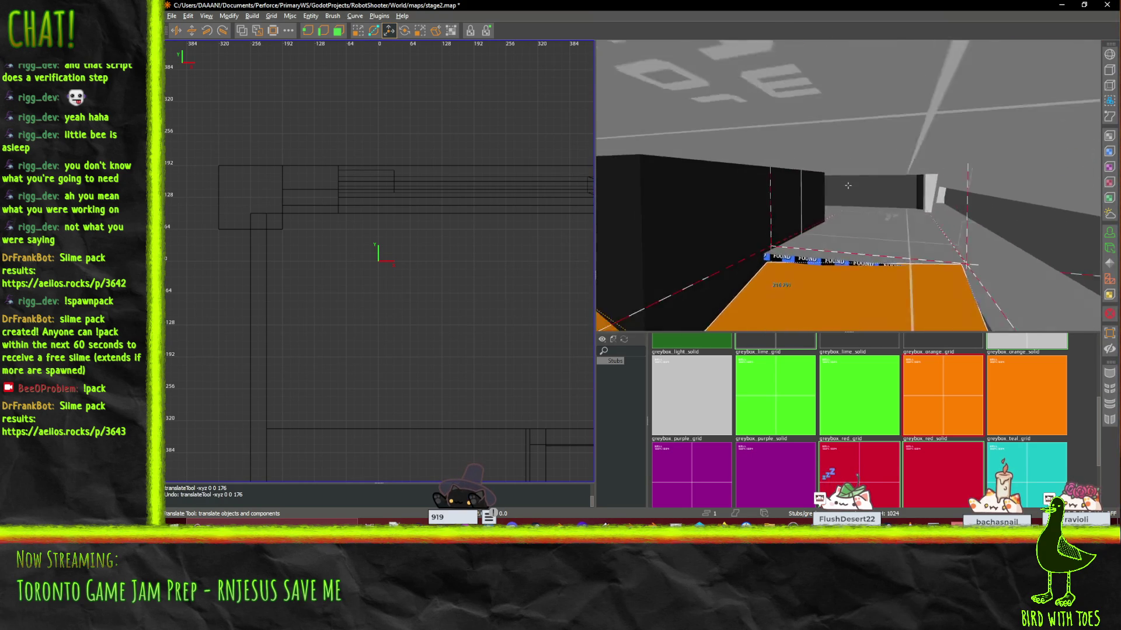
pyautogui.press('w')
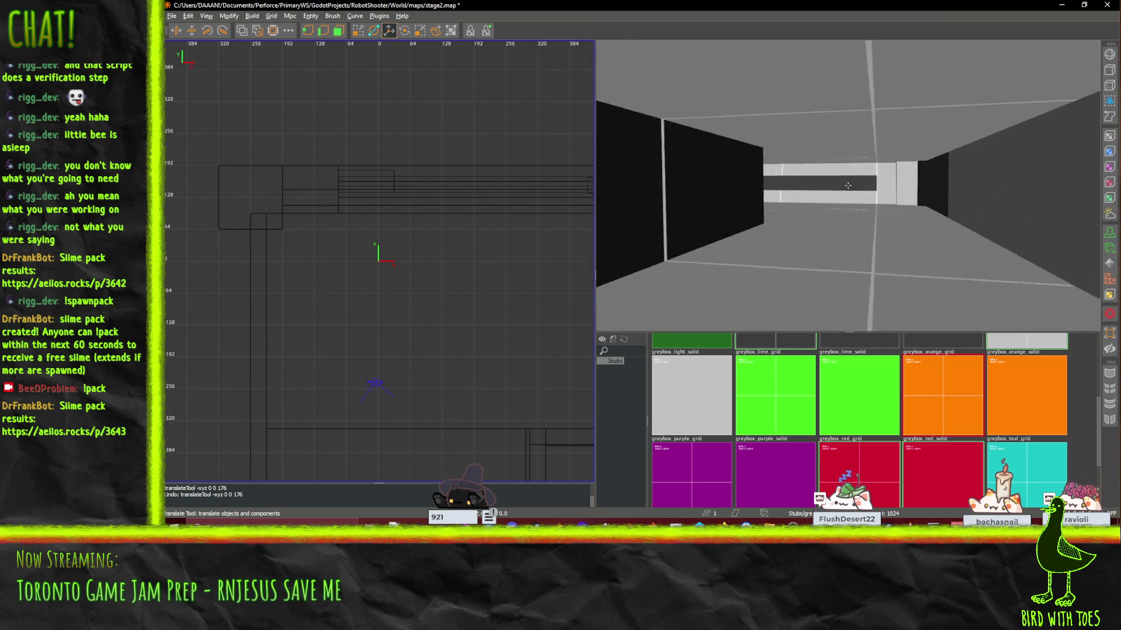
pyautogui.press('w')
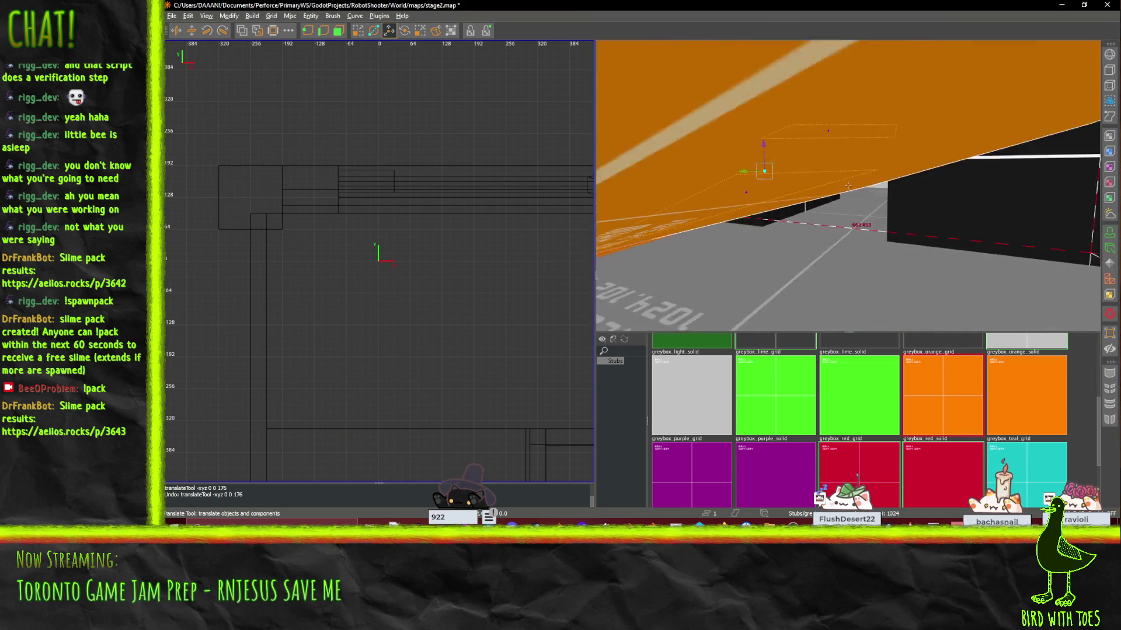
pyautogui.press('w')
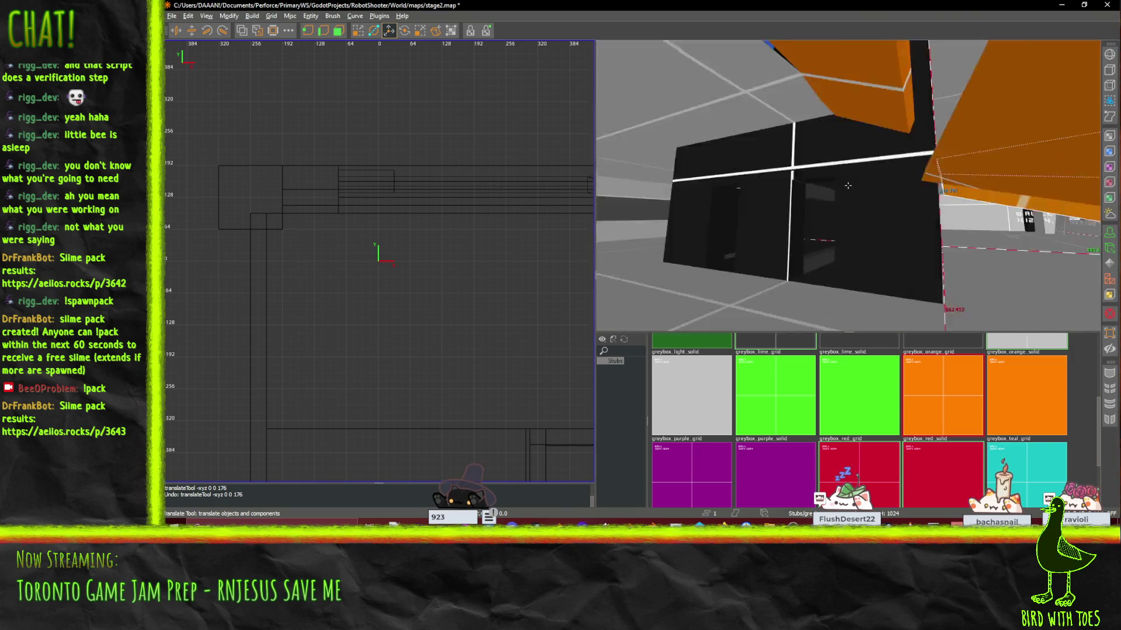
pyautogui.press('w')
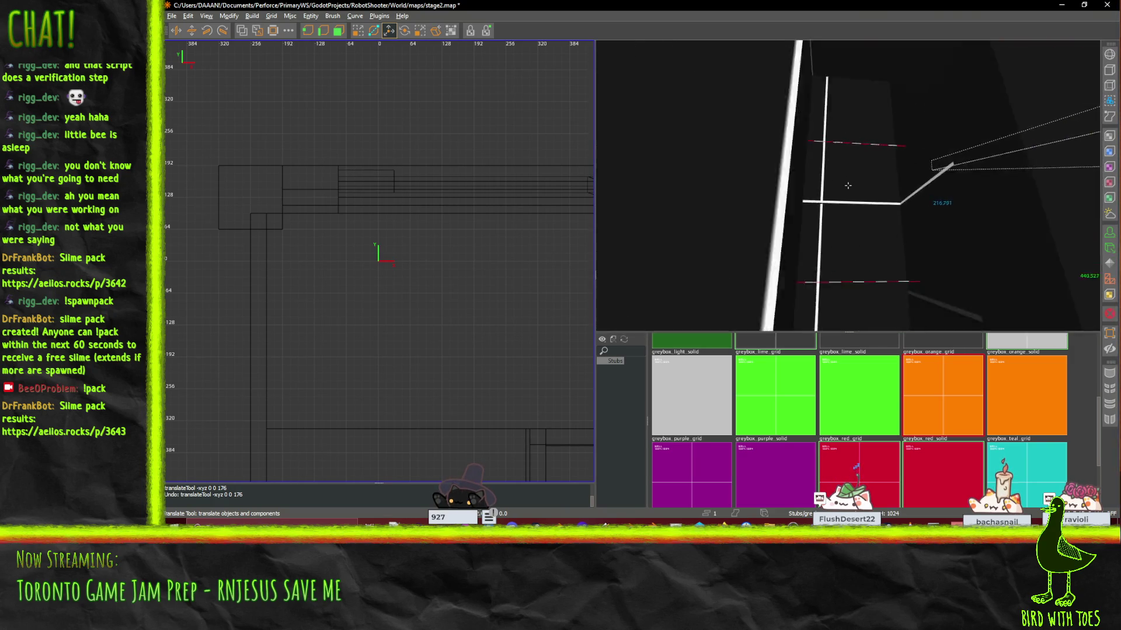
pyautogui.press('w')
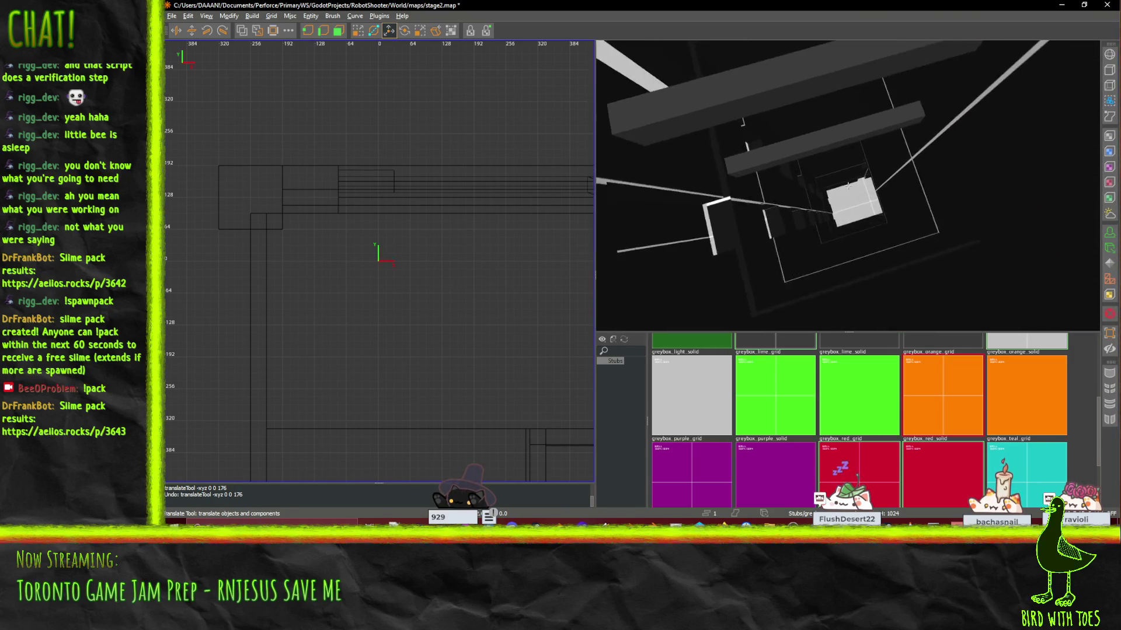
pyautogui.press('w')
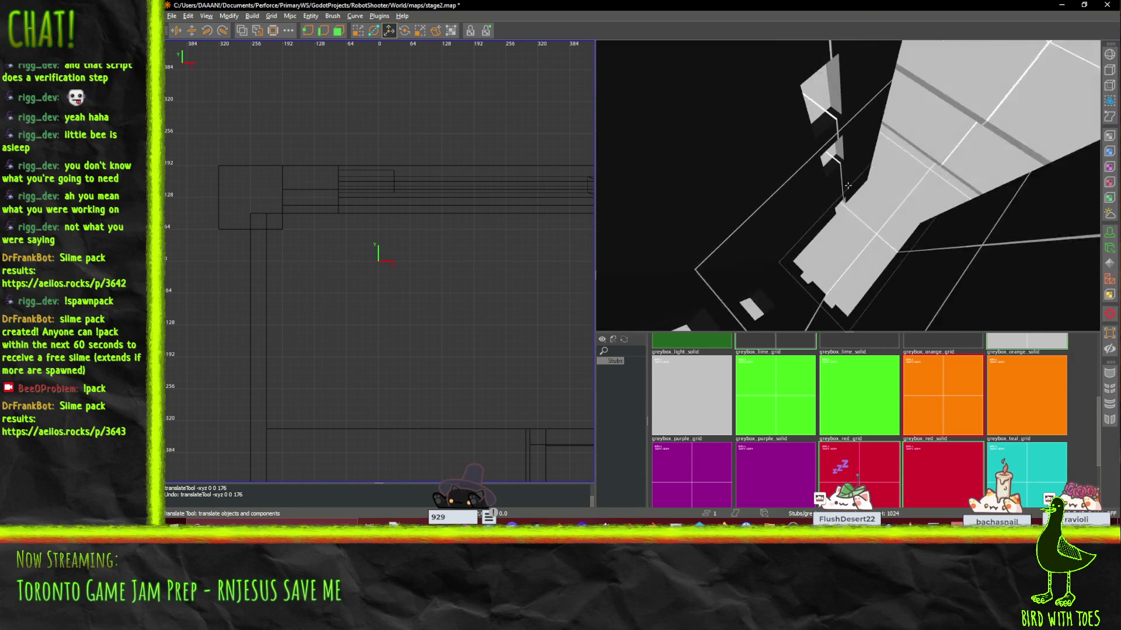
pyautogui.press('w')
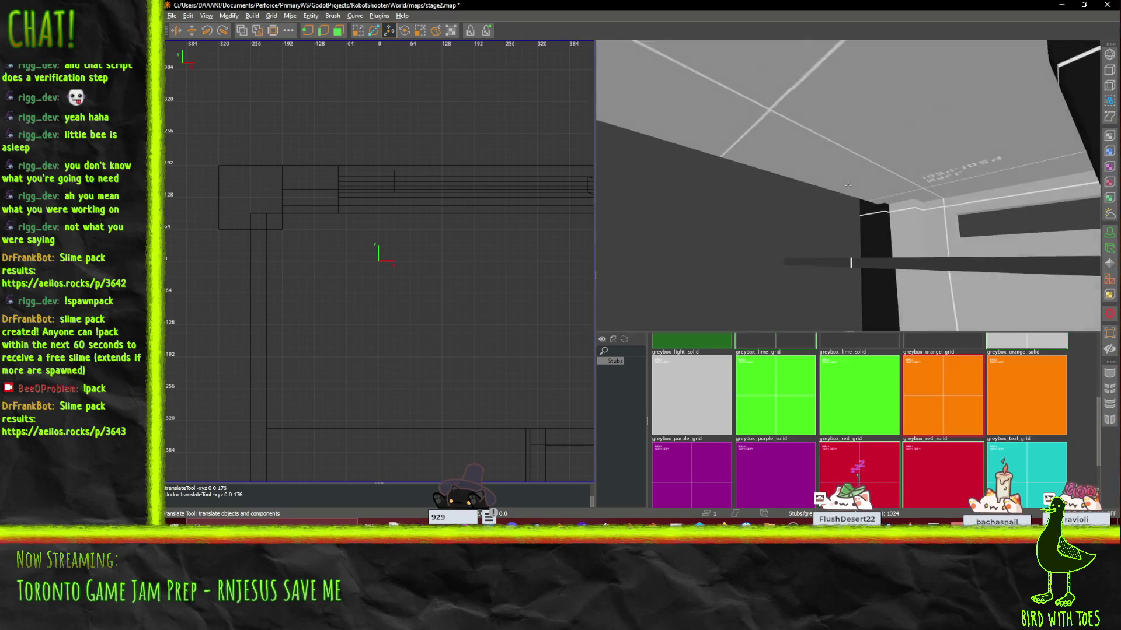
pyautogui.press('w')
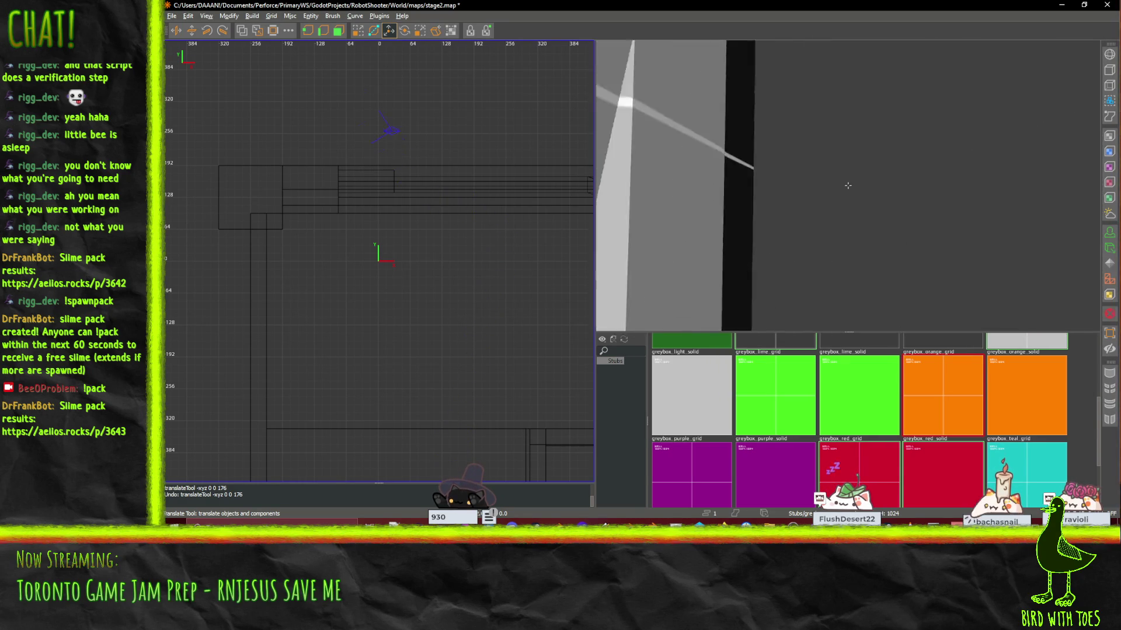
pyautogui.press('w')
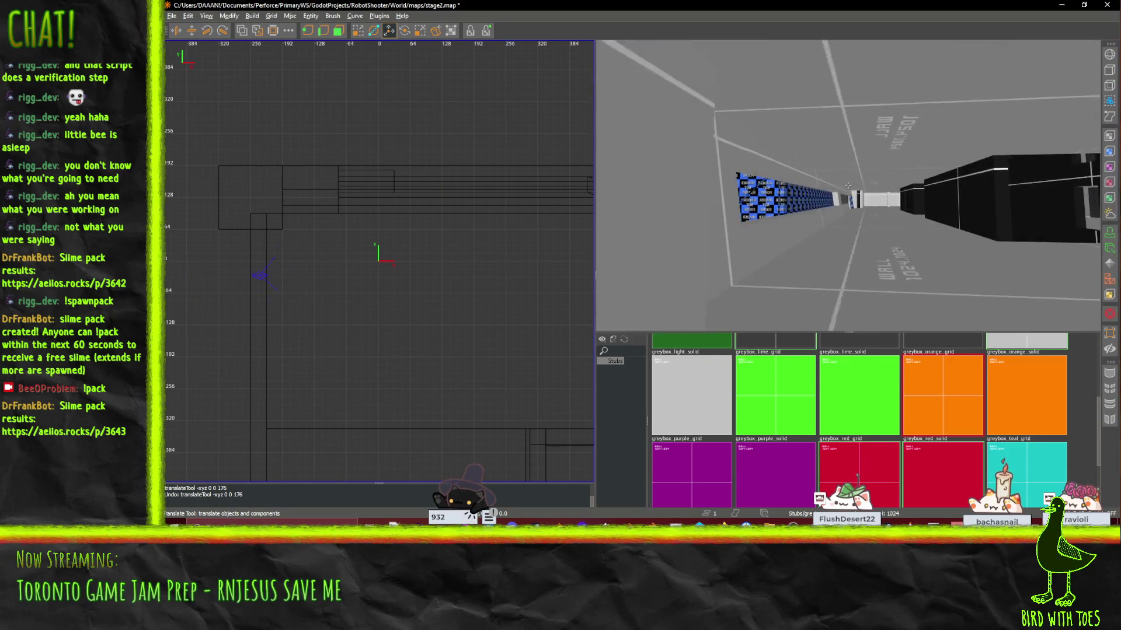
pyautogui.press('w')
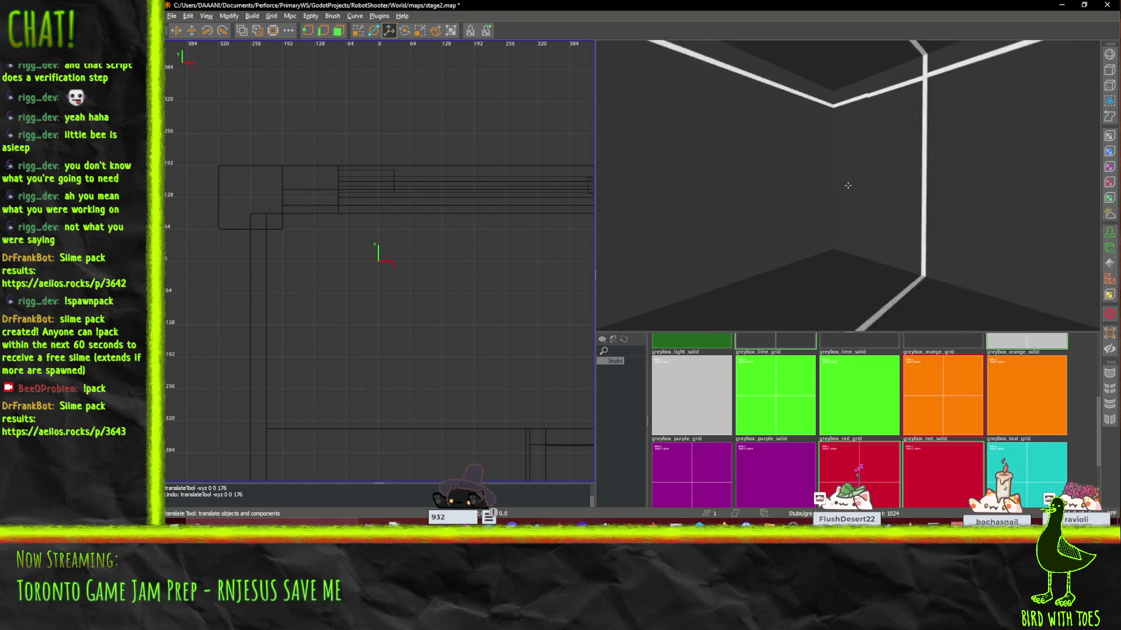
pyautogui.press('w')
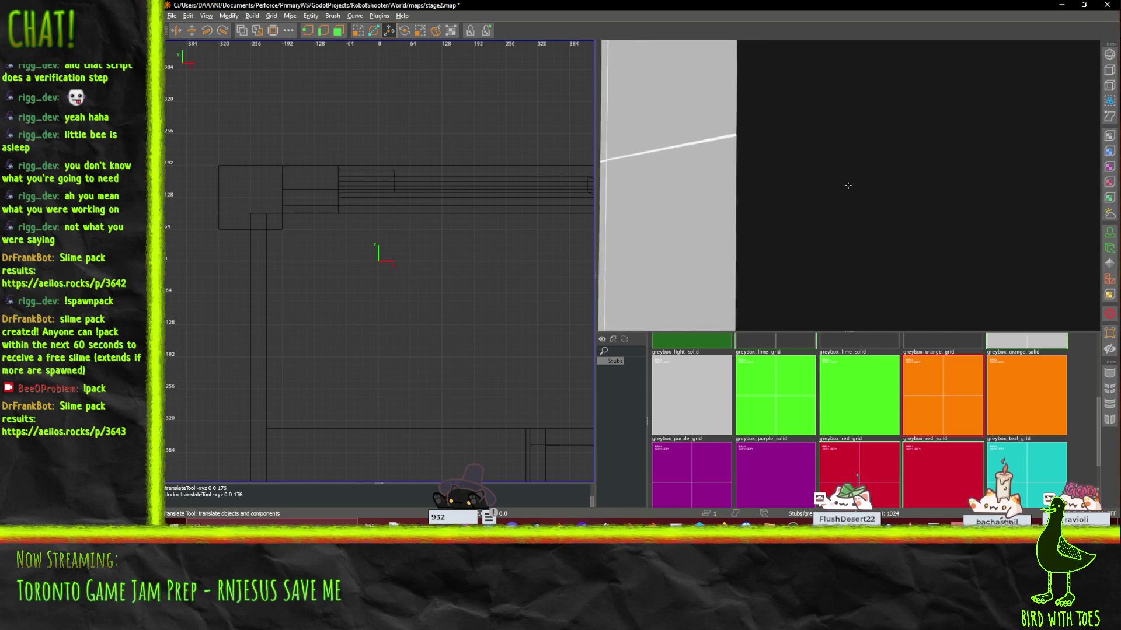
pyautogui.press('w')
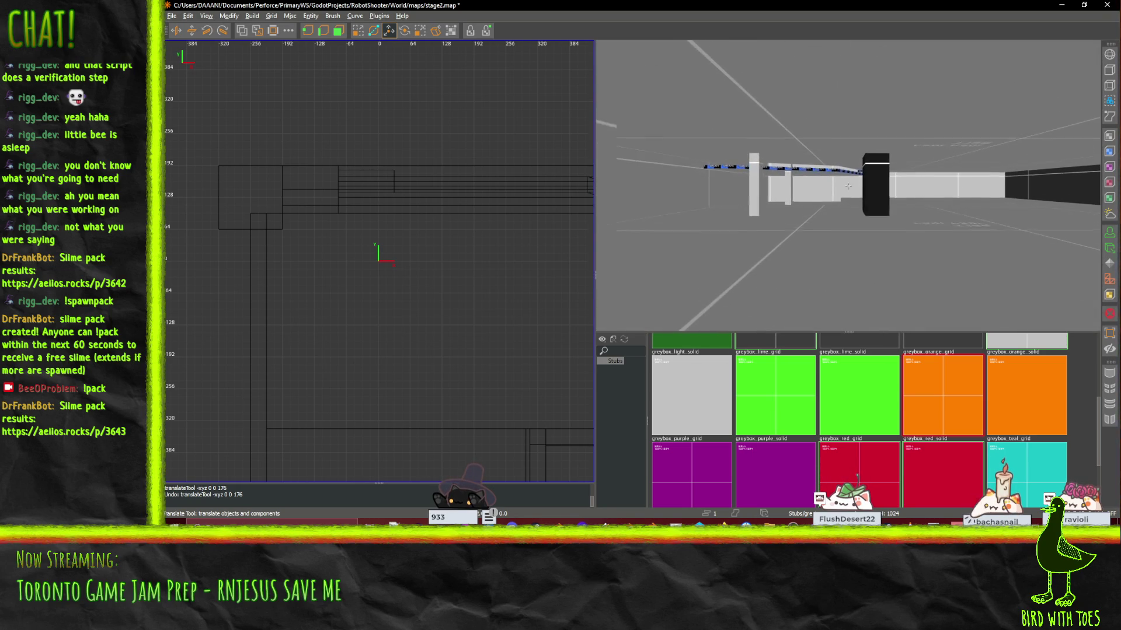
pyautogui.press('w')
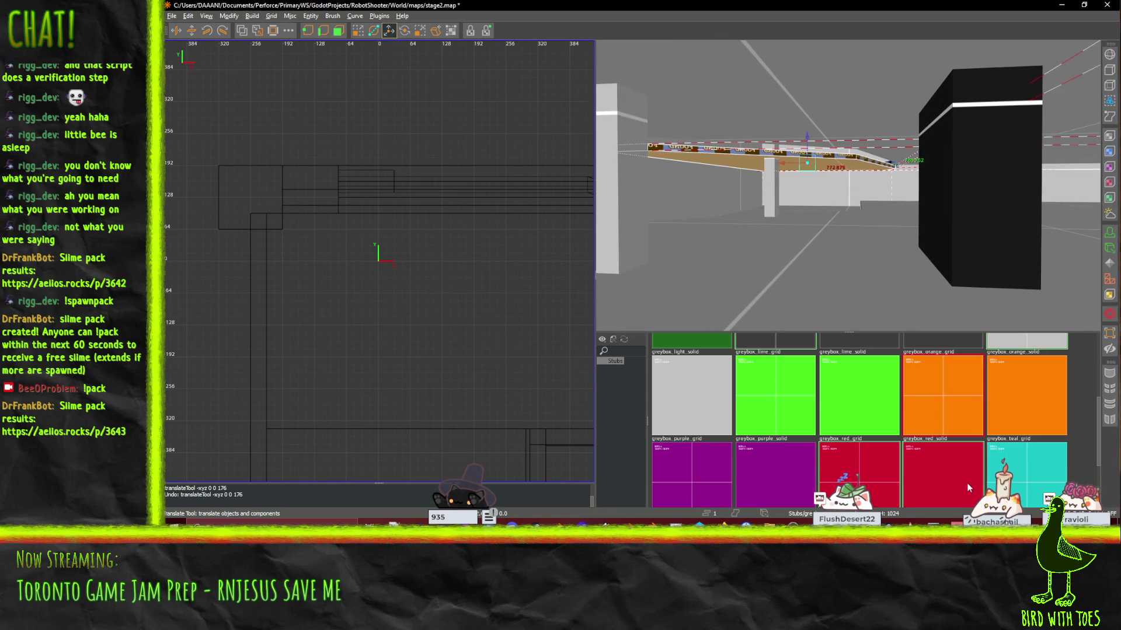
# Step: Pick greybox_orange_grid and apply it to the floor brush
pyautogui.press('w')
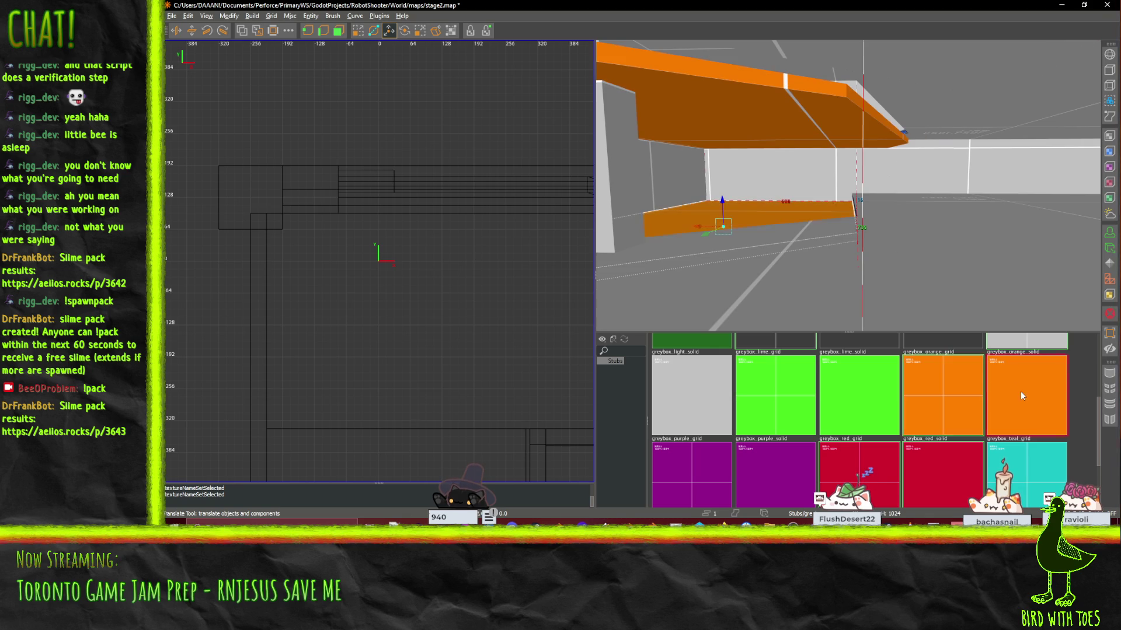
pyautogui.click(957, 395)
pyautogui.rightClick(955, 307)
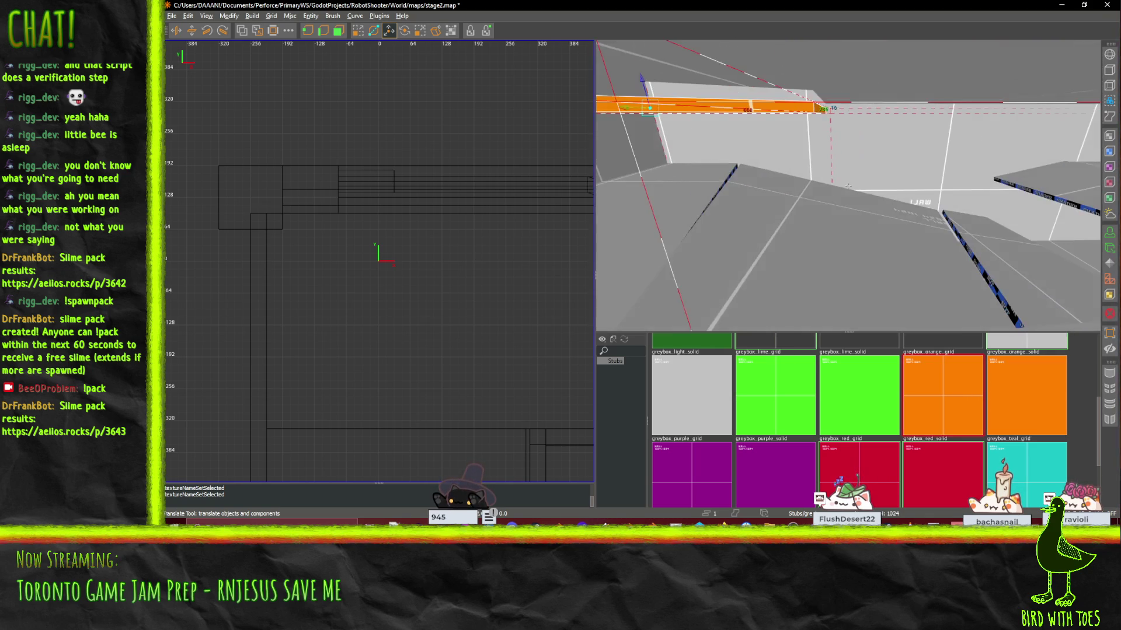
pyautogui.click(799, 217)
pyautogui.rightClick(798, 217)
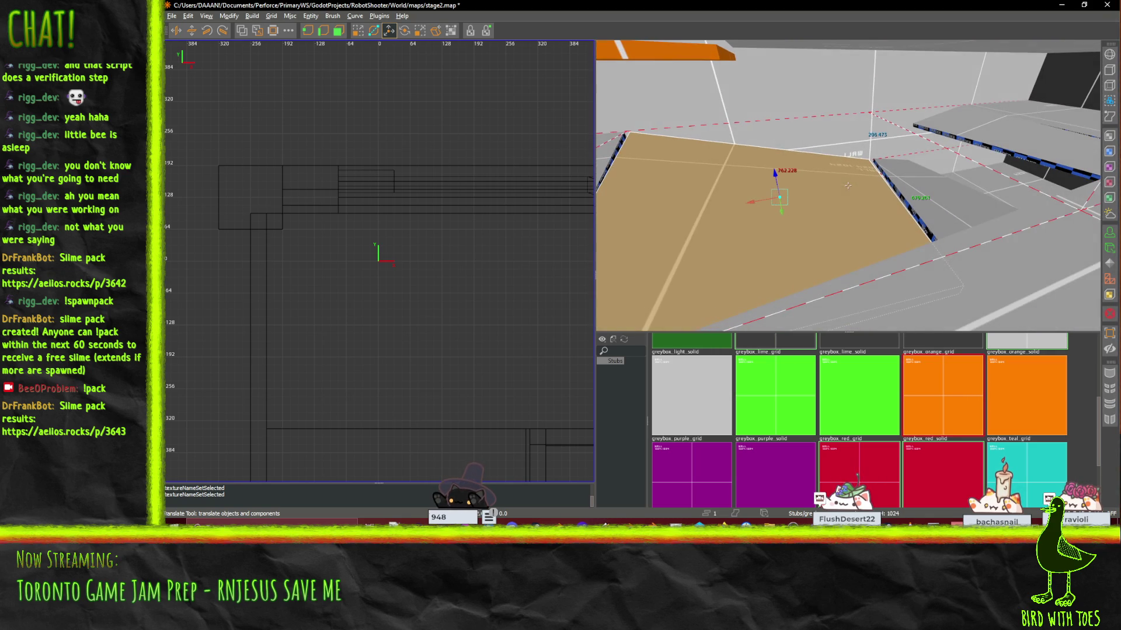
pyautogui.click(938, 385)
# Step: Give the ramp and the upper brush the orange grid texture as well
pyautogui.click(929, 283)
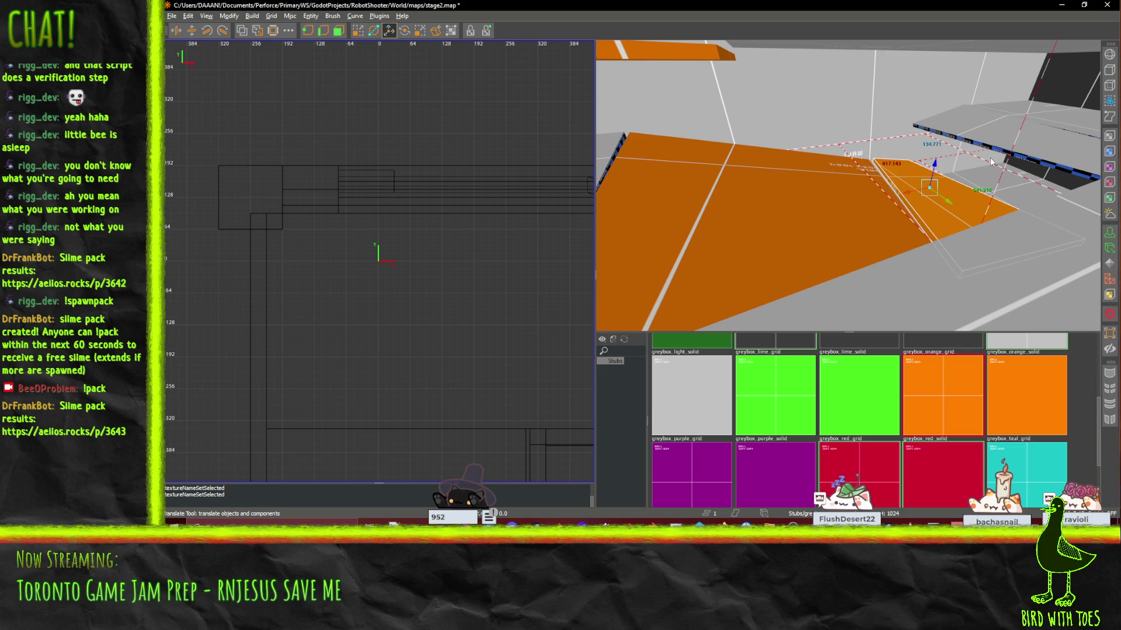
pyautogui.click(990, 157)
pyautogui.click(955, 365)
pyautogui.rightClick(934, 274)
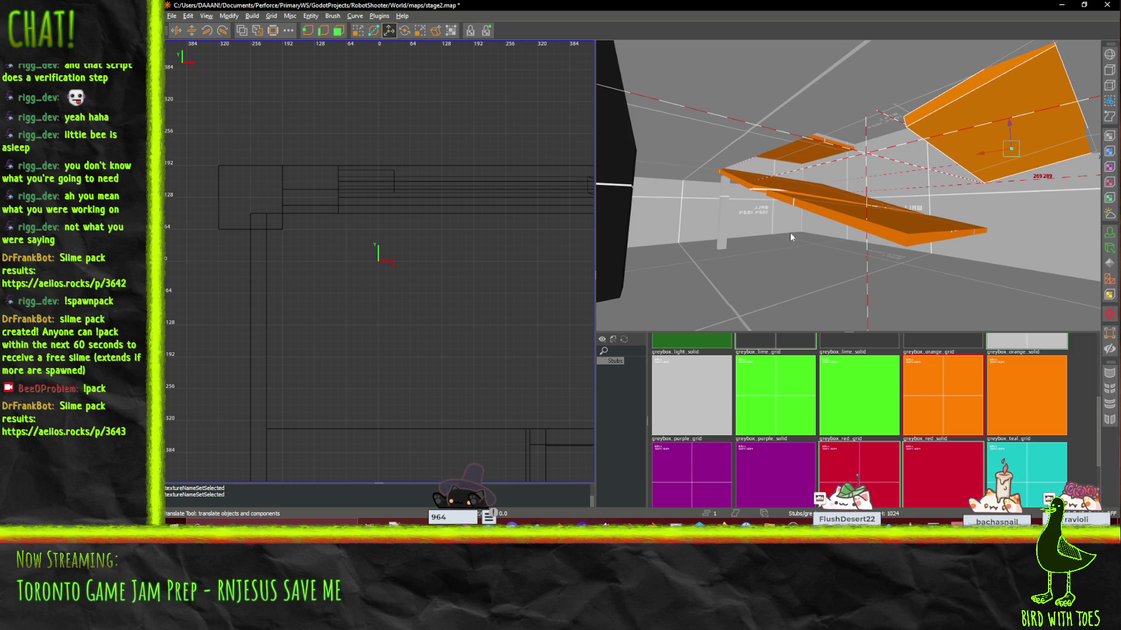
pyautogui.scroll(10, 886, 177)
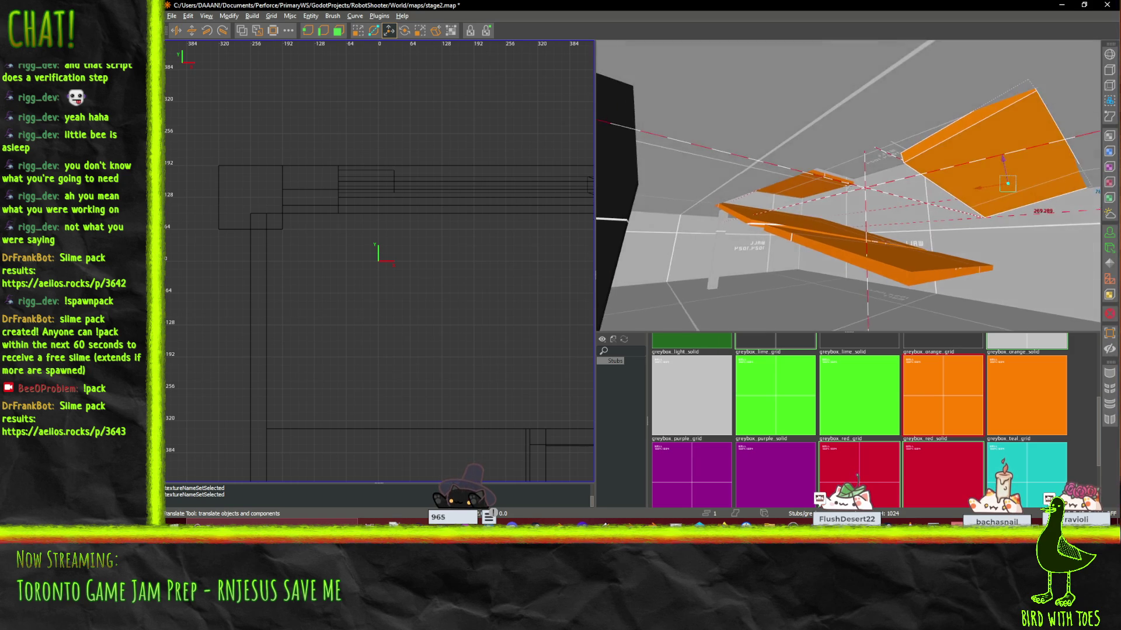
pyautogui.scroll(10, 848, 185)
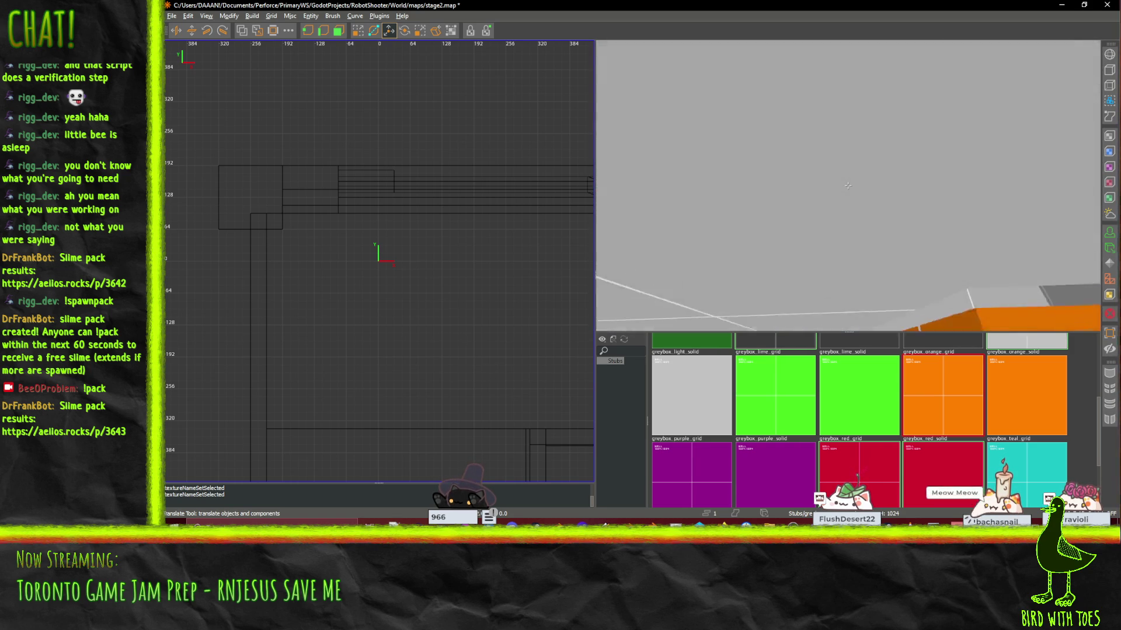
pyautogui.scroll(-10, 847, 185)
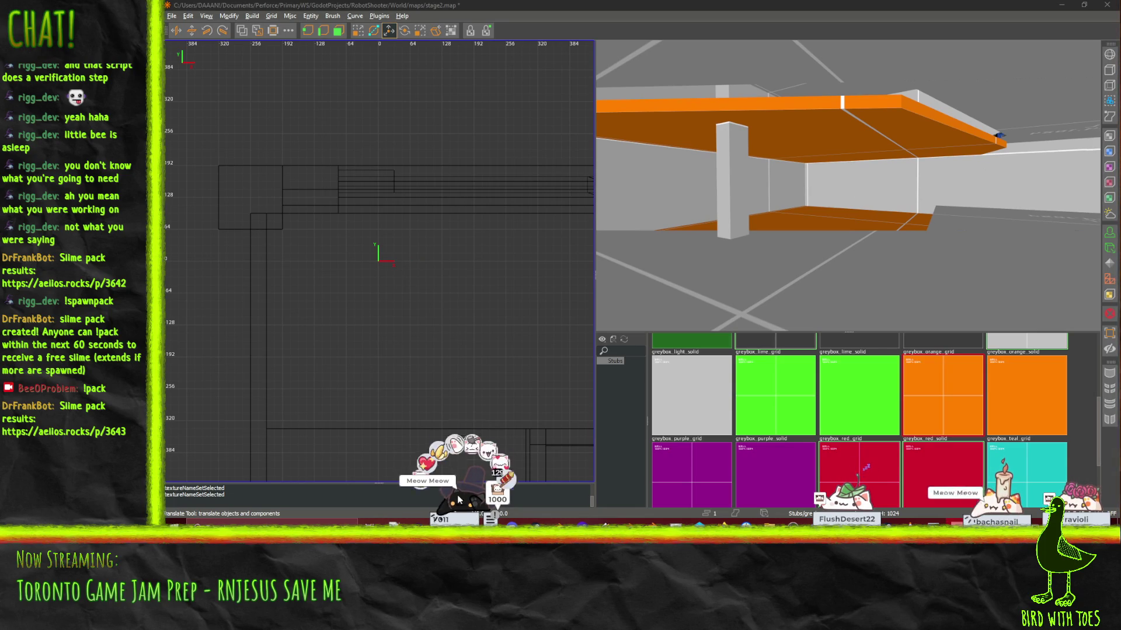
# Step: Duplicate the orange platform brush with Ctrl+D and fly toward the grey wall
pyautogui.hotkey('ctrl', 'd')
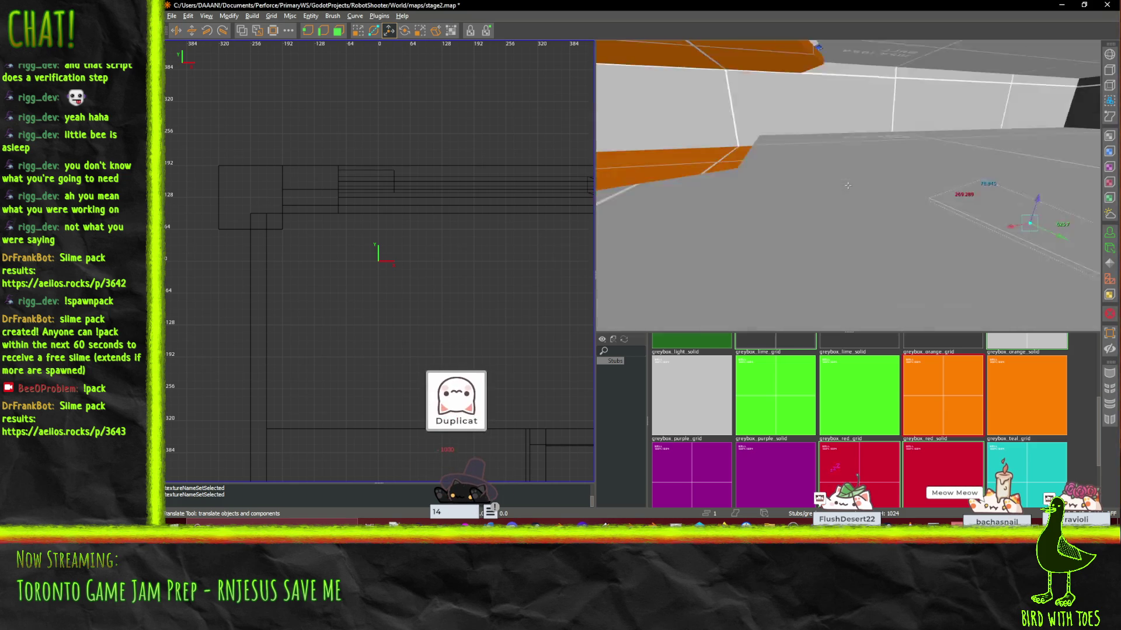
pyautogui.press('Up')
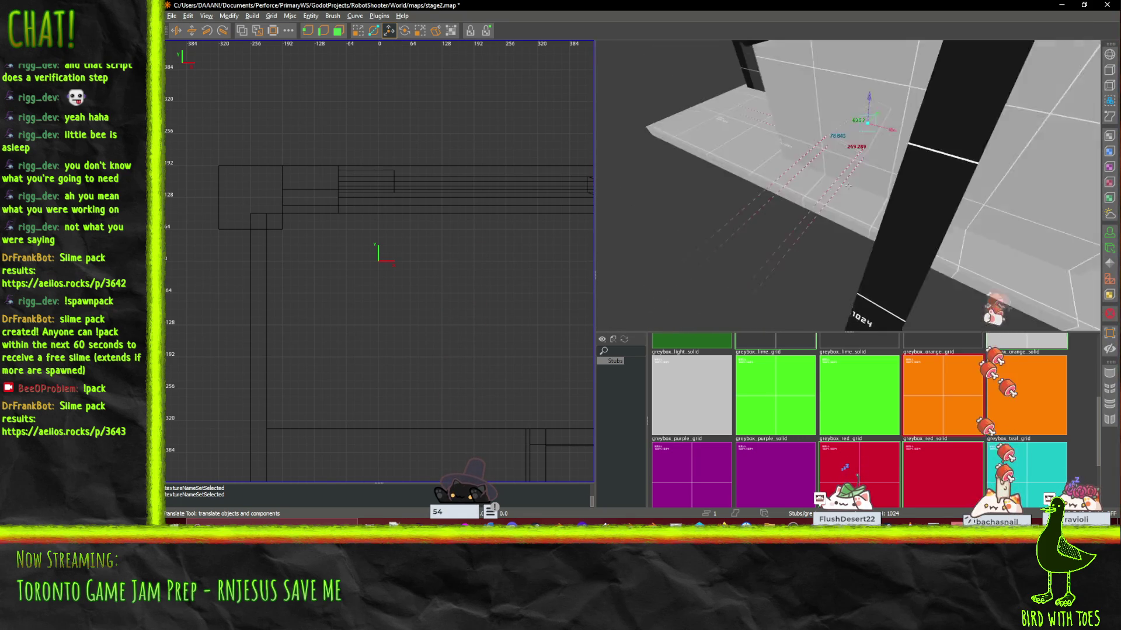
# Step: Make the slanted pillar and the beam above it greybox_lime_solid
pyautogui.click(846, 205)
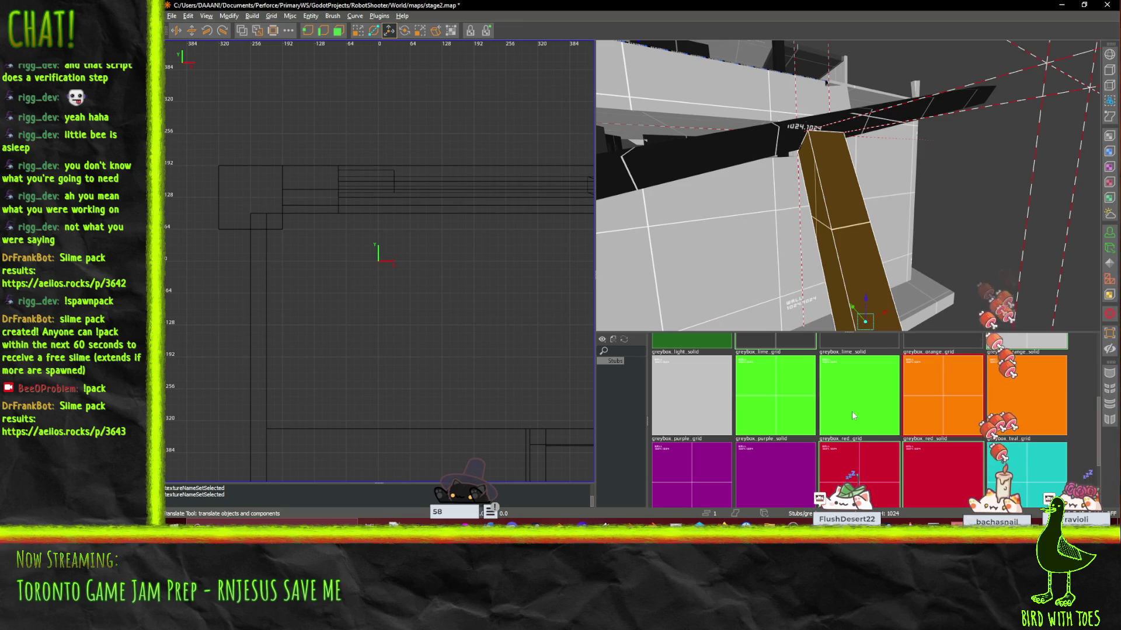
pyautogui.click(830, 402)
pyautogui.click(720, 155)
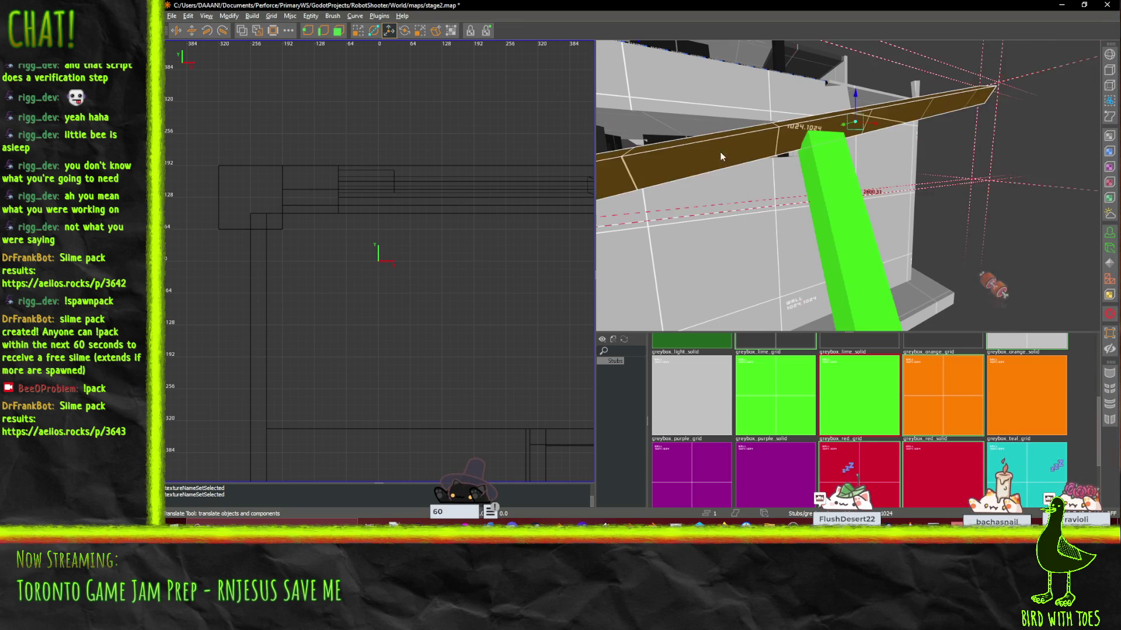
pyautogui.click(844, 419)
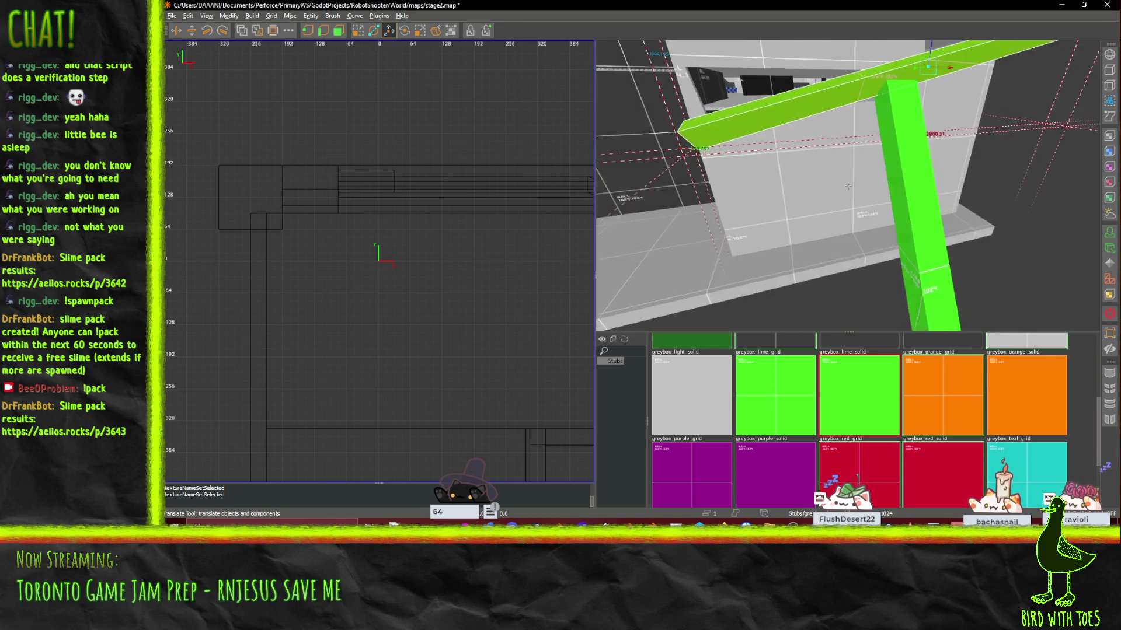
# Step: Orbit around the green beams and turn to look down the grey corridor
pyautogui.press('a')
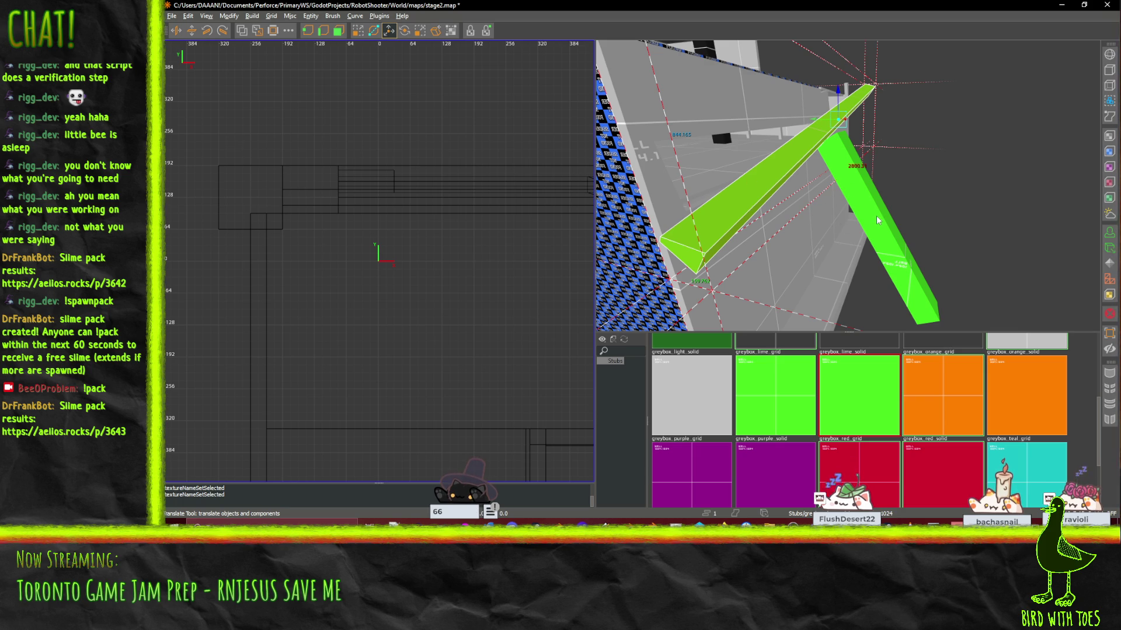
pyautogui.moveTo(877, 222); pyautogui.dragTo(847, 186)
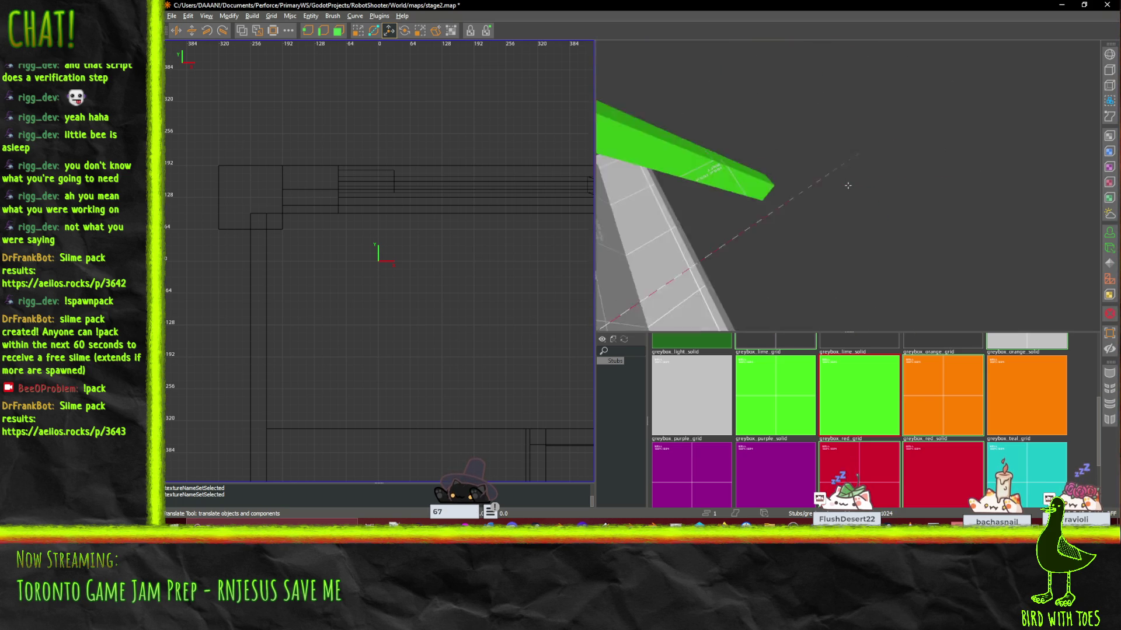
pyautogui.scroll(-5, 847, 186)
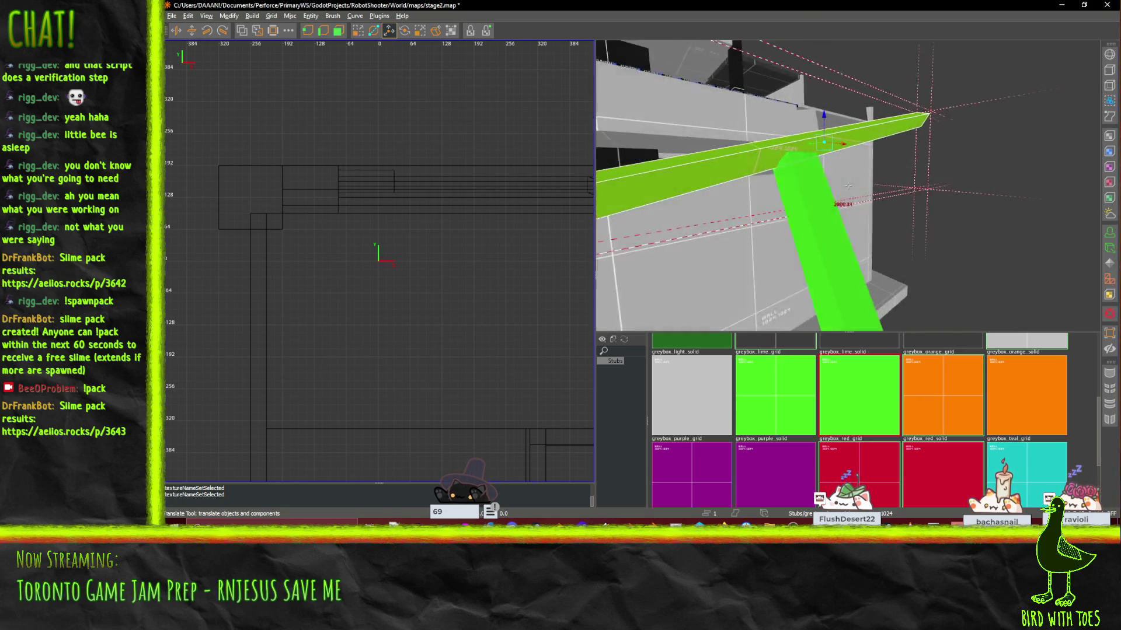
pyautogui.scroll(-3, 847, 186)
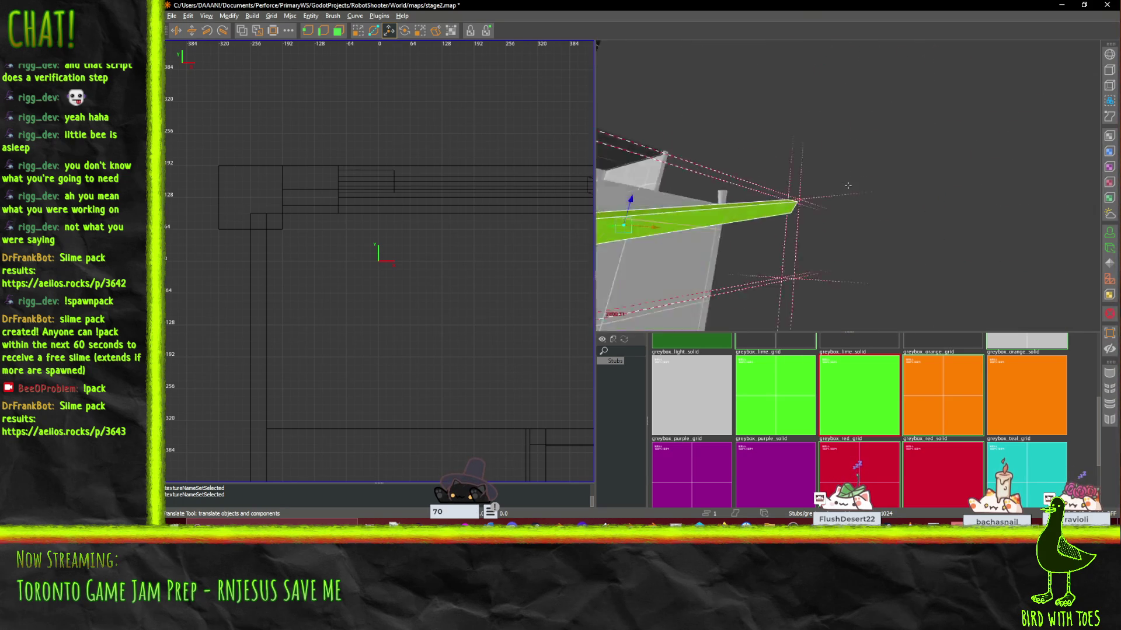
pyautogui.moveTo(848, 186)
pyautogui.mouseDown()
pyautogui.moveTo(835, 175)
pyautogui.moveTo(848, 185)
pyautogui.mouseUp()
pyautogui.scroll(5, 848, 186)
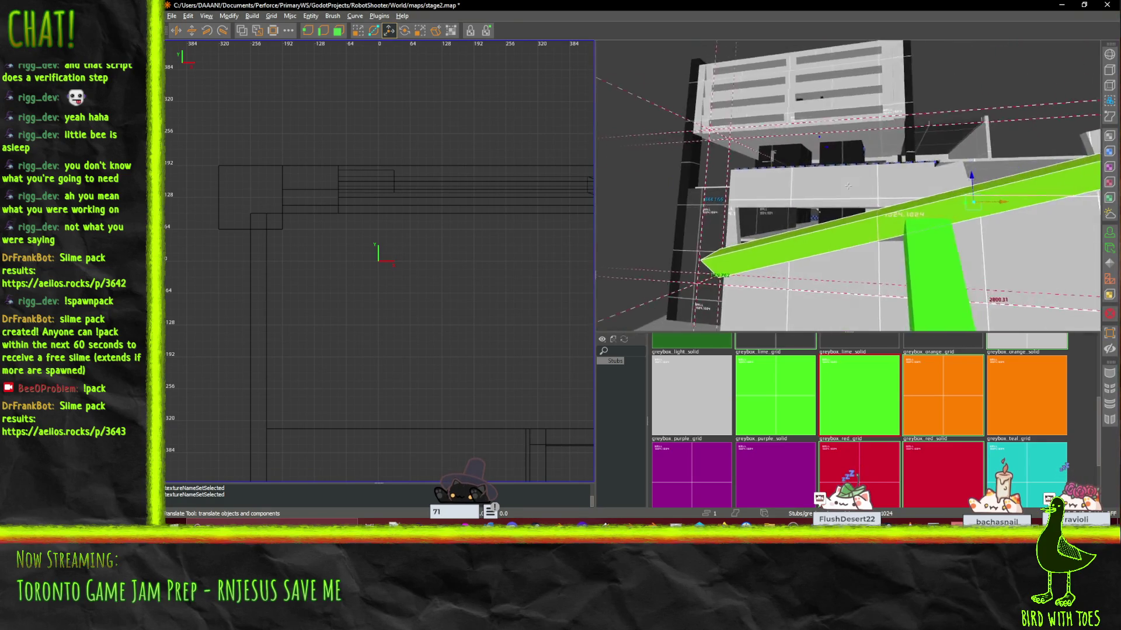
pyautogui.moveTo(847, 186); pyautogui.dragTo(848, 186)
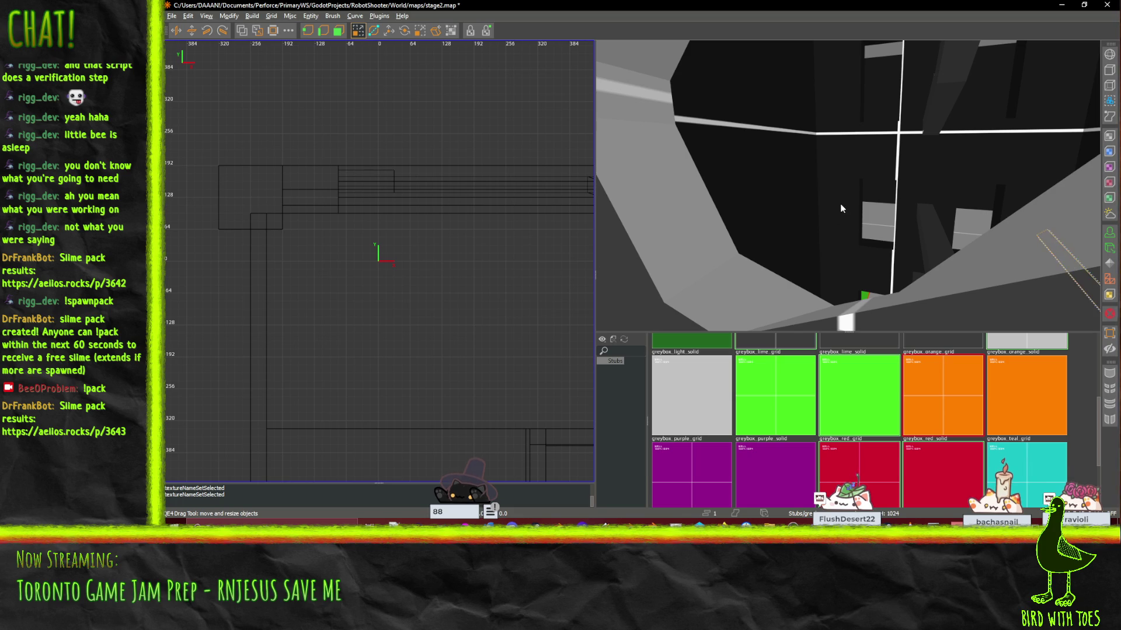
# Step: Stretch the orange brush wider to the right into a large box, checking it from several sides
pyautogui.moveTo(883, 218); pyautogui.dragTo(849, 189)
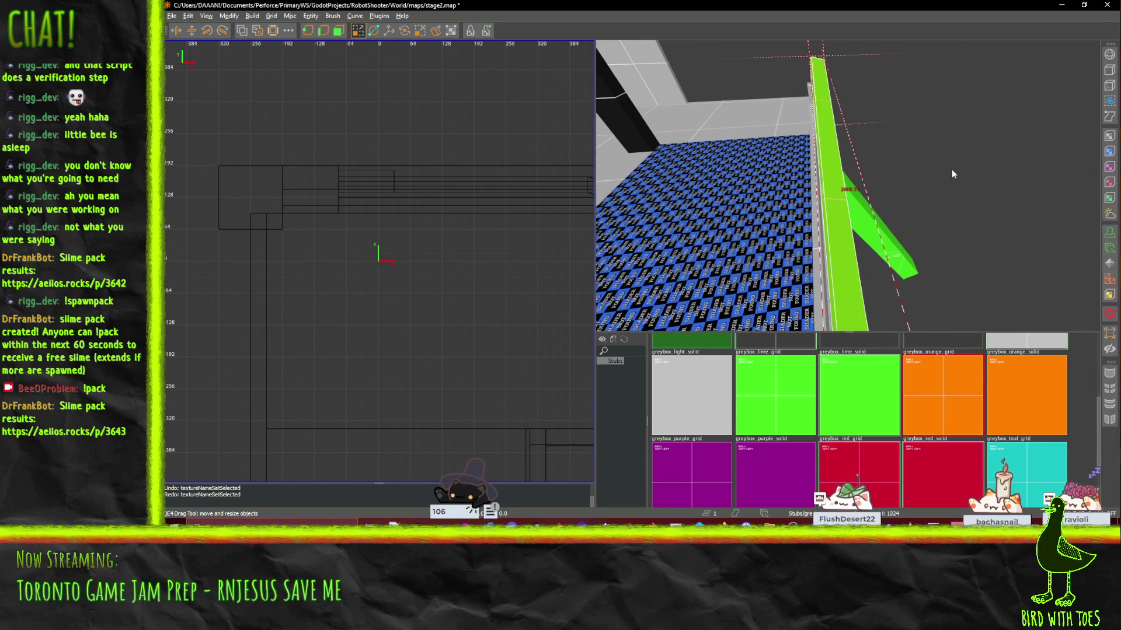
pyautogui.moveTo(951, 173); pyautogui.dragTo(849, 187)
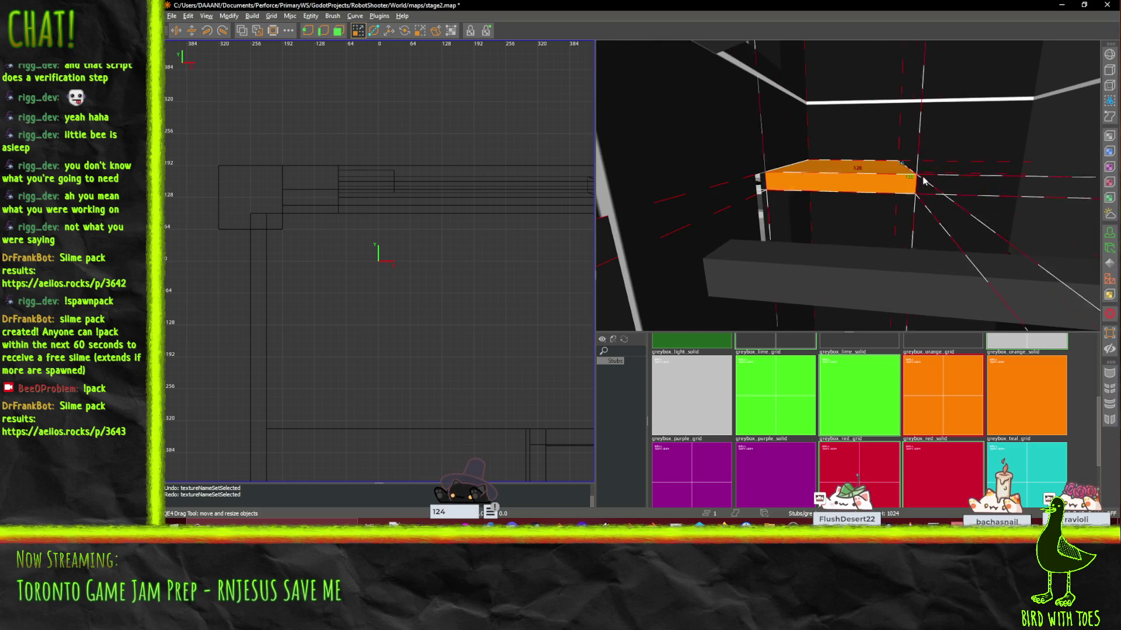
pyautogui.moveTo(955, 198); pyautogui.dragTo(992, 199)
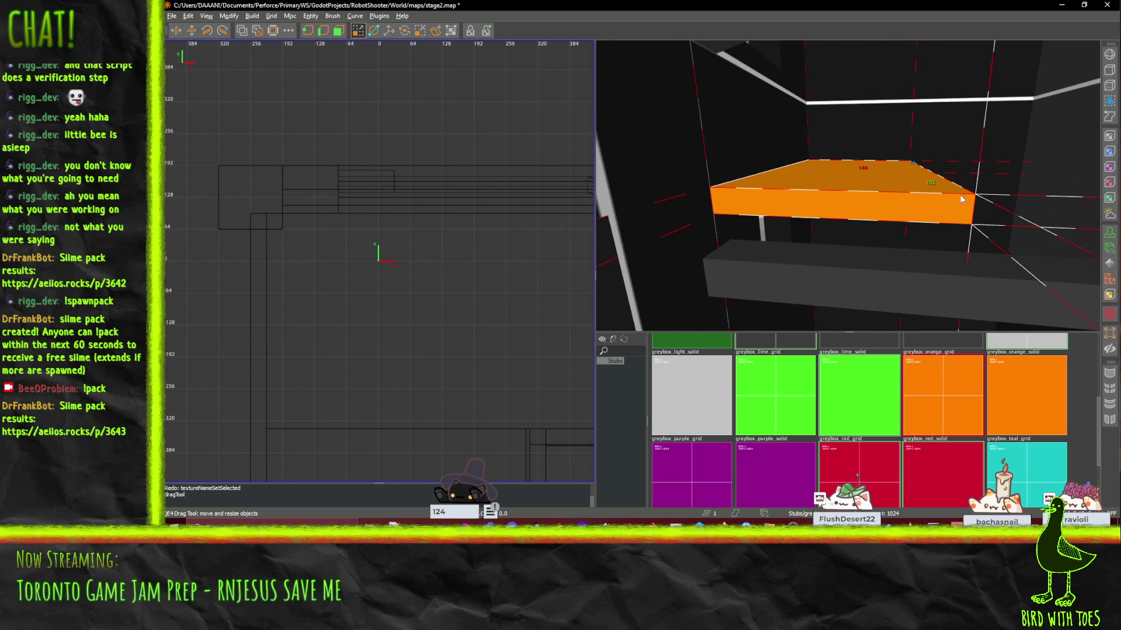
pyautogui.moveTo(847, 185); pyautogui.dragTo(866, 161)
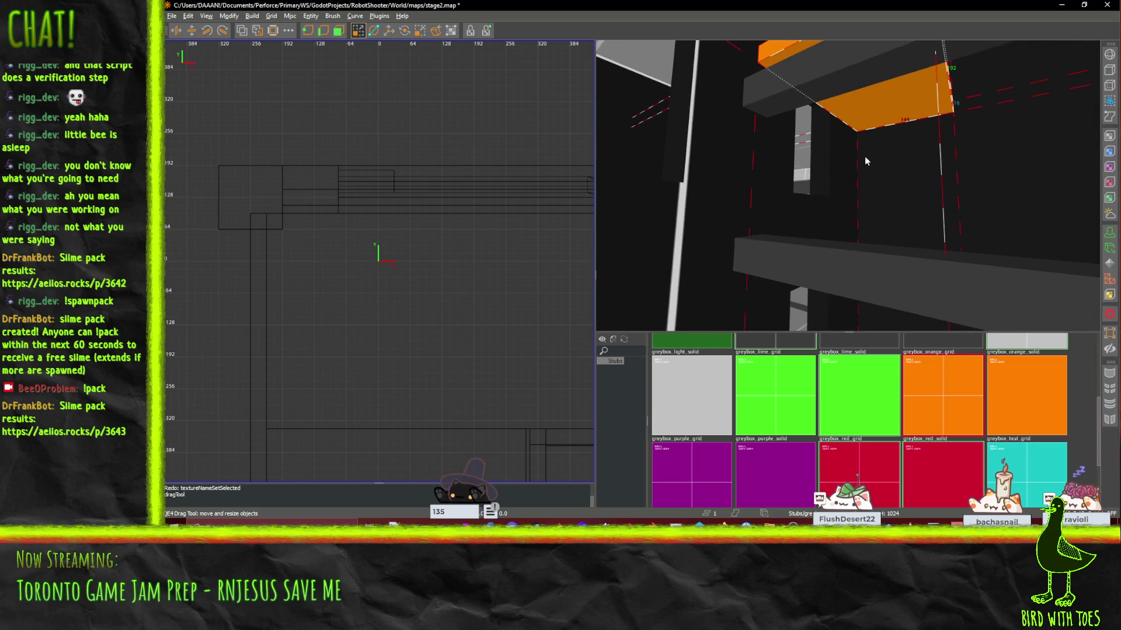
pyautogui.moveTo(864, 291); pyautogui.dragTo(841, 180)
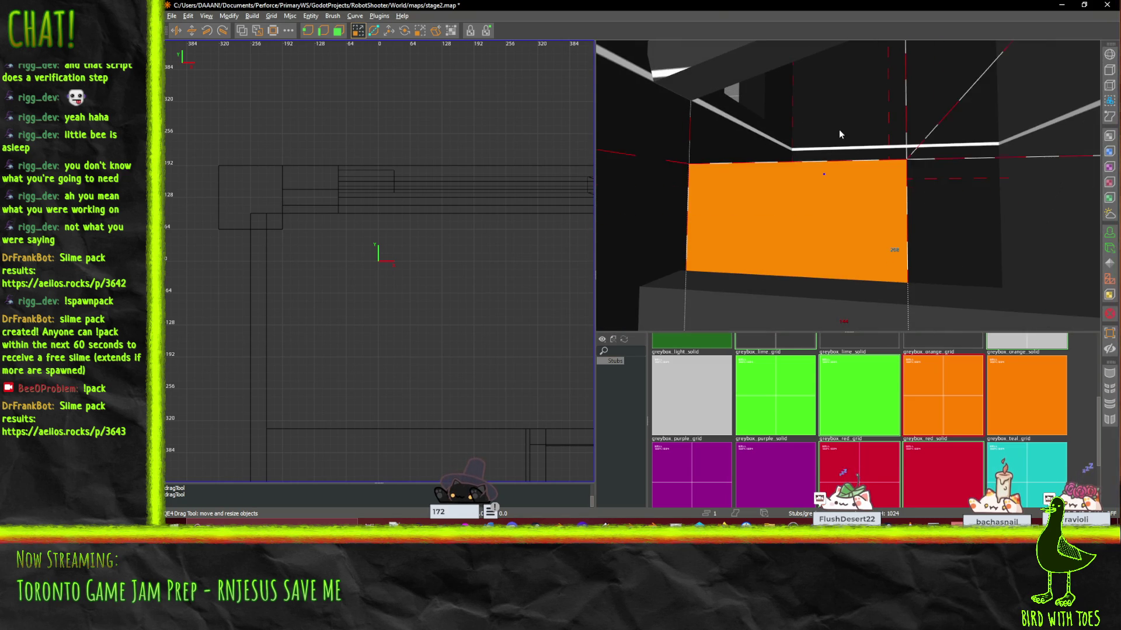
pyautogui.moveTo(840, 134); pyautogui.dragTo(847, 185)
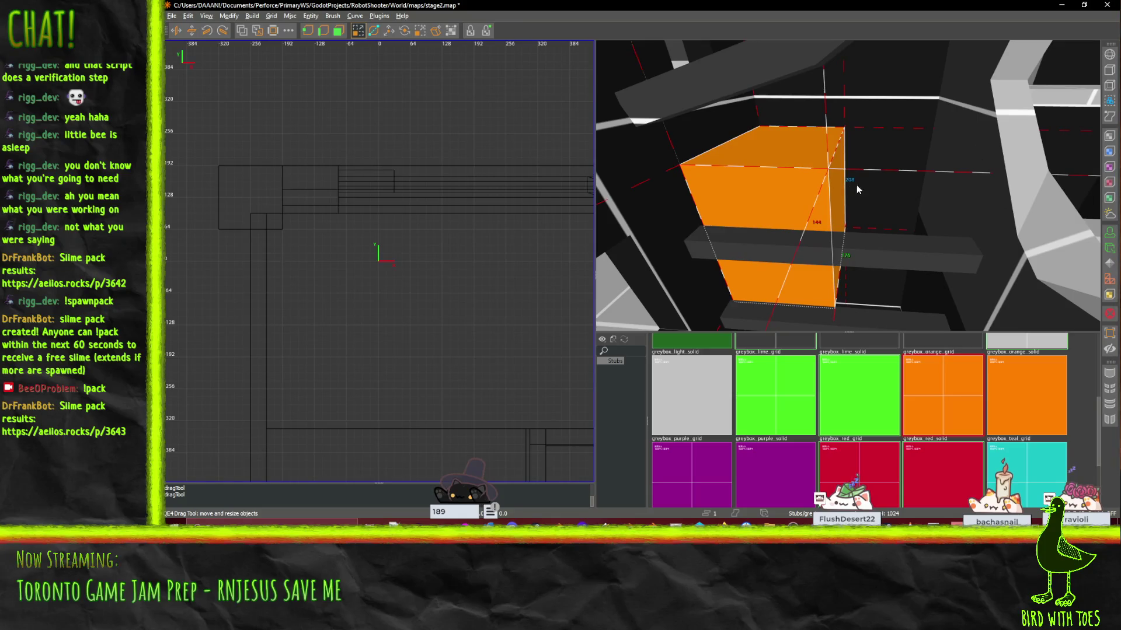
pyautogui.moveTo(915, 185)
pyautogui.mouseDown()
pyautogui.moveTo(847, 186)
pyautogui.moveTo(823, 201)
pyautogui.moveTo(848, 186)
pyautogui.moveTo(882, 258)
pyautogui.moveTo(837, 190)
pyautogui.moveTo(849, 187)
pyautogui.mouseUp()
# Step: Reselect the tall orange block and narrow it from its left face with the resize tool
pyautogui.click(850, 213)
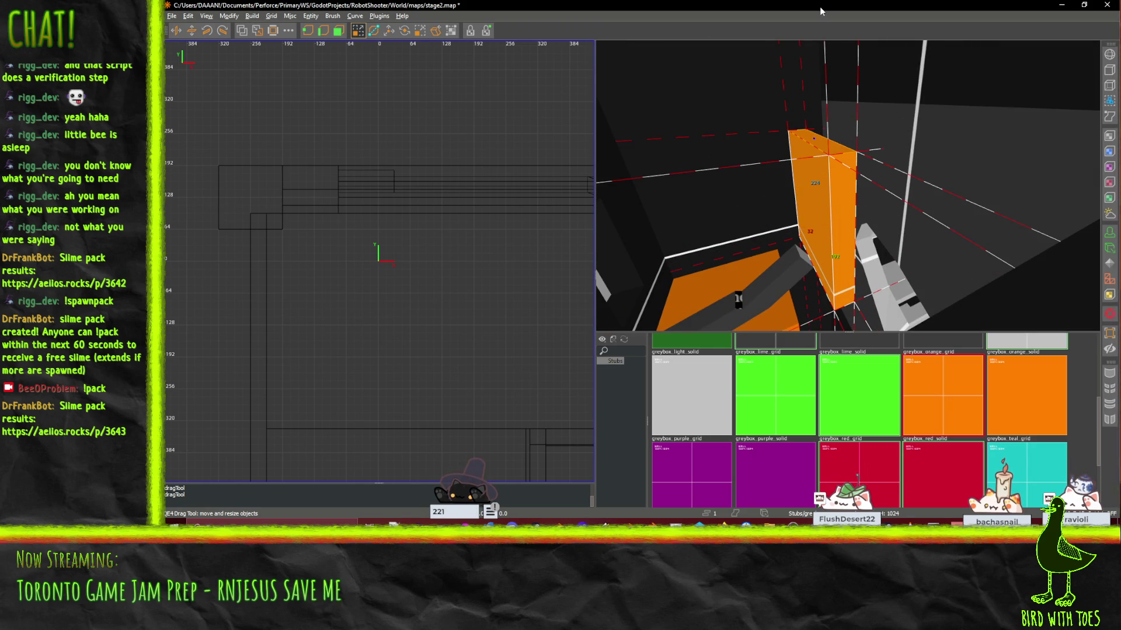
pyautogui.moveTo(847, 186); pyautogui.dragTo(866, 166)
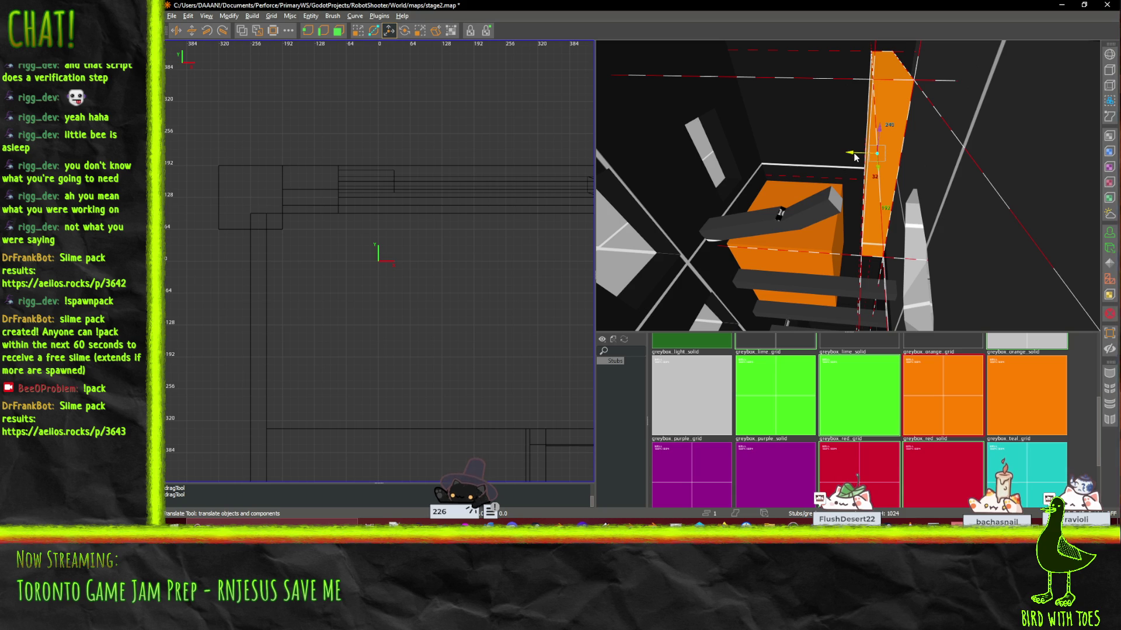
pyautogui.click(853, 157)
pyautogui.click(881, 161)
pyautogui.press('q')
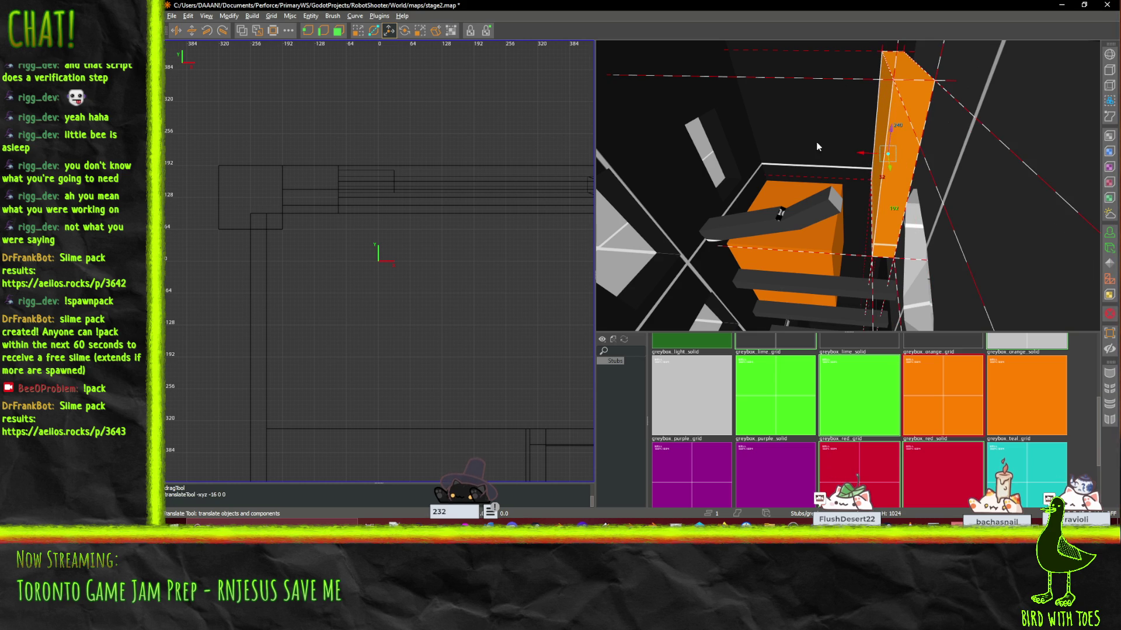
pyautogui.press('q')
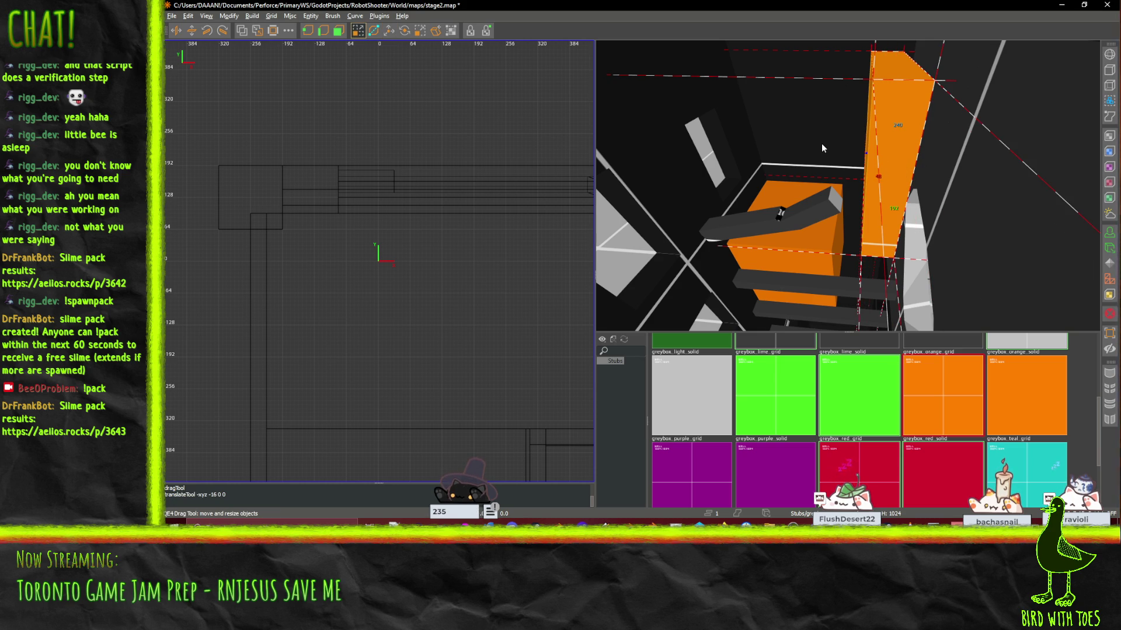
pyautogui.moveTo(822, 148); pyautogui.dragTo(831, 148)
# Step: Move the orange block down among the grey beams and pillars
pyautogui.moveTo(848, 273); pyautogui.dragTo(848, 194)
pyautogui.scroll(5, 848, 186)
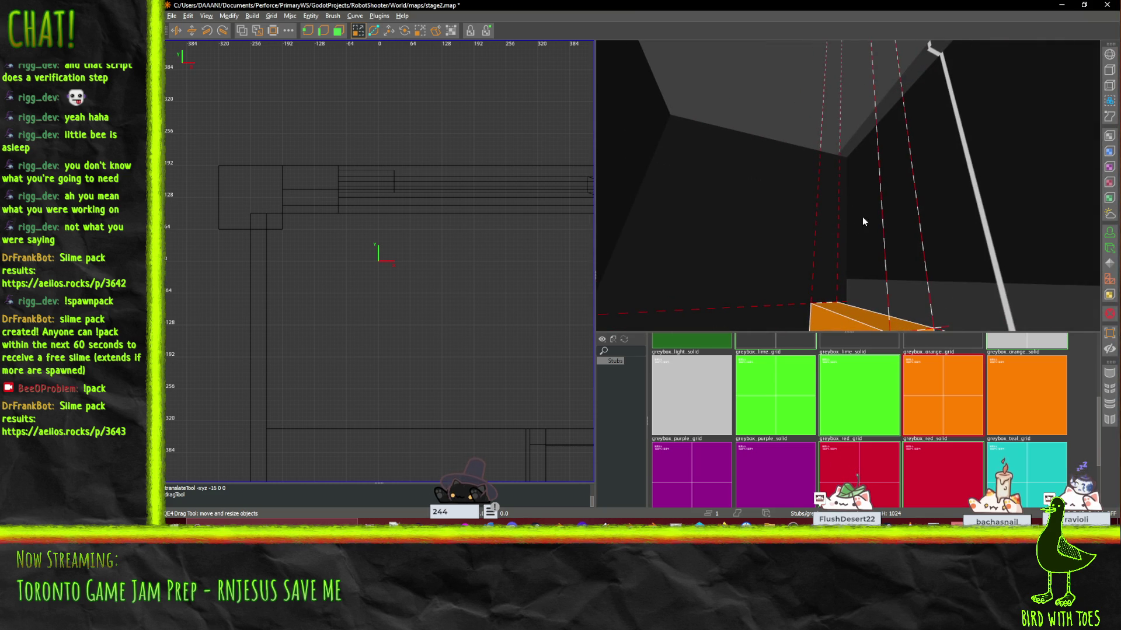
pyautogui.moveTo(862, 222); pyautogui.dragTo(847, 186)
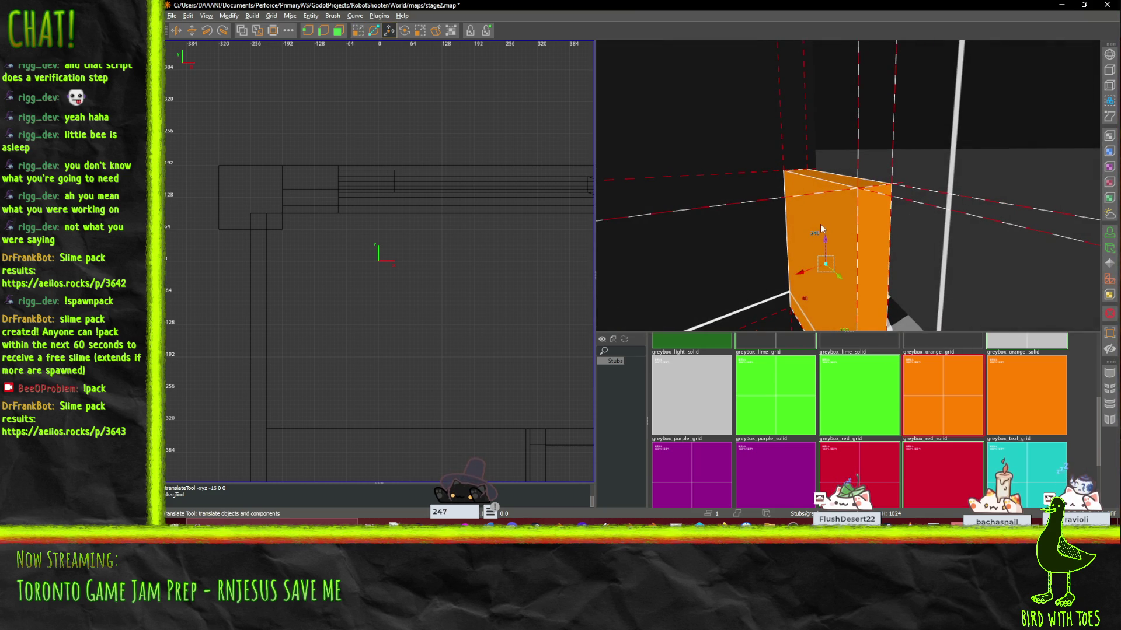
pyautogui.moveTo(838, 102); pyautogui.dragTo(848, 185)
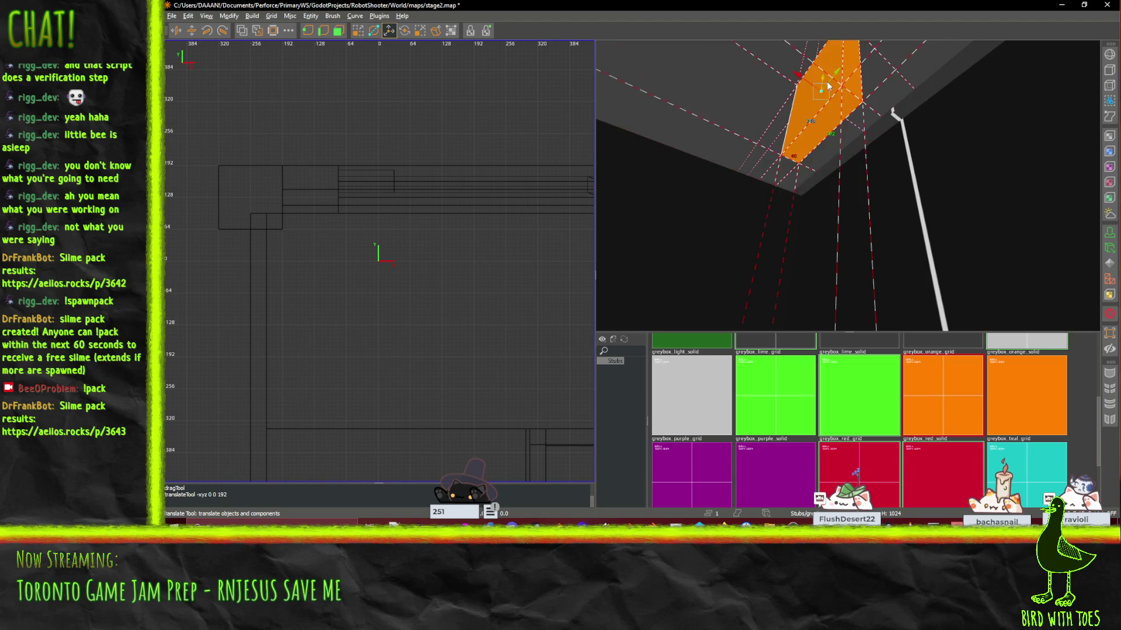
pyautogui.moveTo(829, 123)
pyautogui.mouseDown()
pyautogui.moveTo(836, 189)
pyautogui.moveTo(851, 198)
pyautogui.mouseUp()
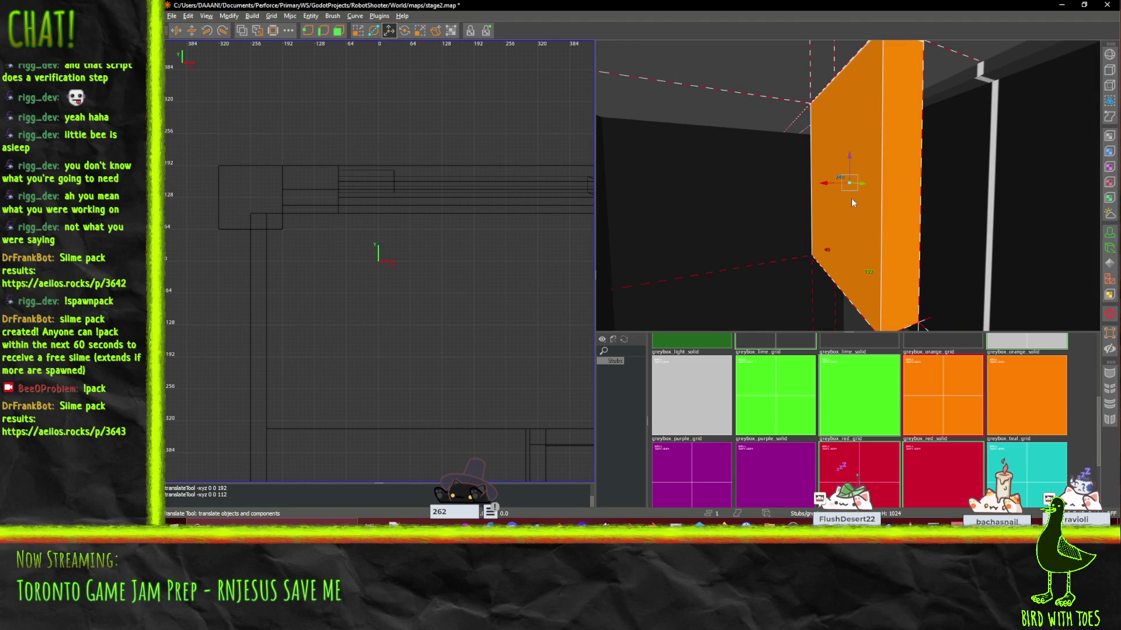
pyautogui.moveTo(851, 158); pyautogui.dragTo(836, 344)
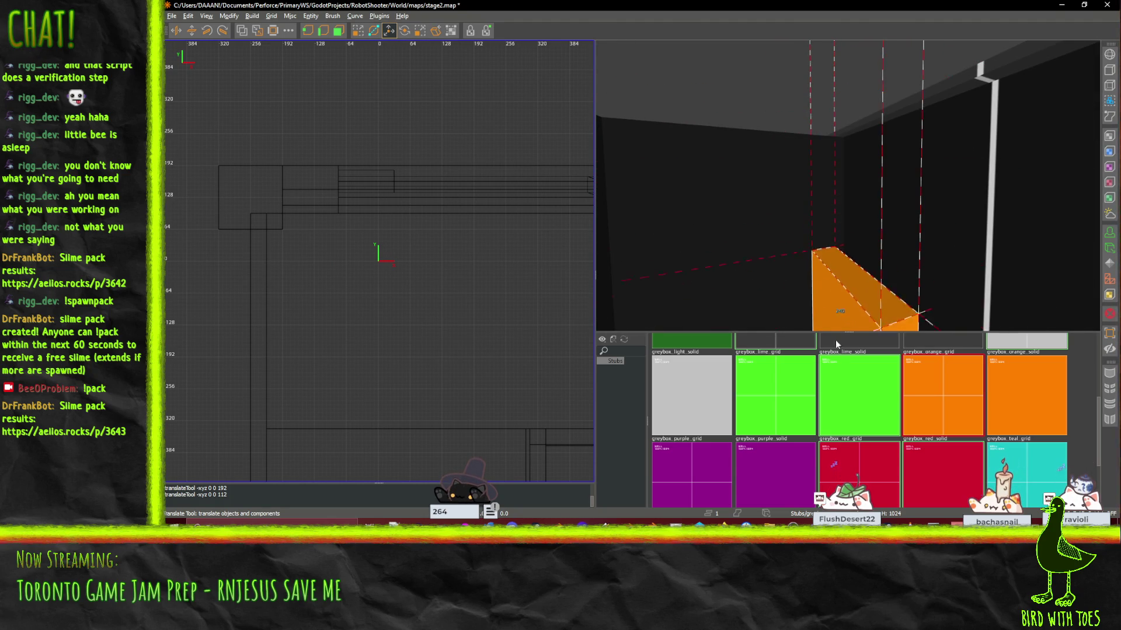
pyautogui.moveTo(847, 186)
pyautogui.mouseDown()
pyautogui.moveTo(812, 147)
pyautogui.moveTo(766, 197)
pyautogui.mouseUp()
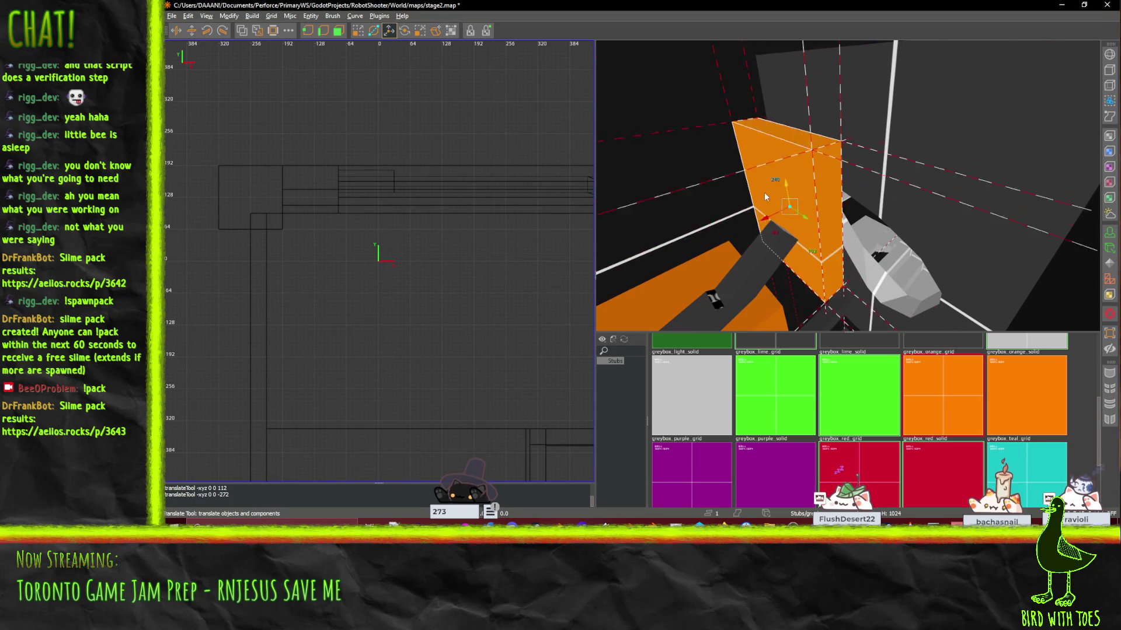
pyautogui.moveTo(847, 185); pyautogui.dragTo(848, 185)
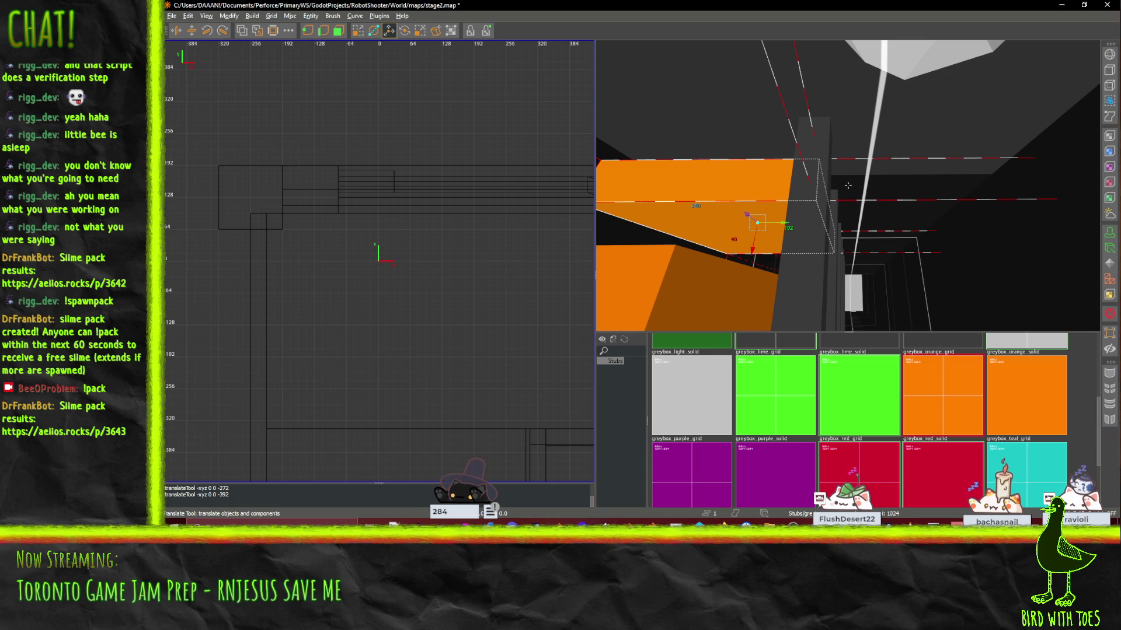
pyautogui.moveTo(848, 185); pyautogui.dragTo(848, 185)
# Step: Toggle the Surface Inspector, switch to resize mode, and centre the view on the orange block
pyautogui.press('s')
pyautogui.press('Escape')
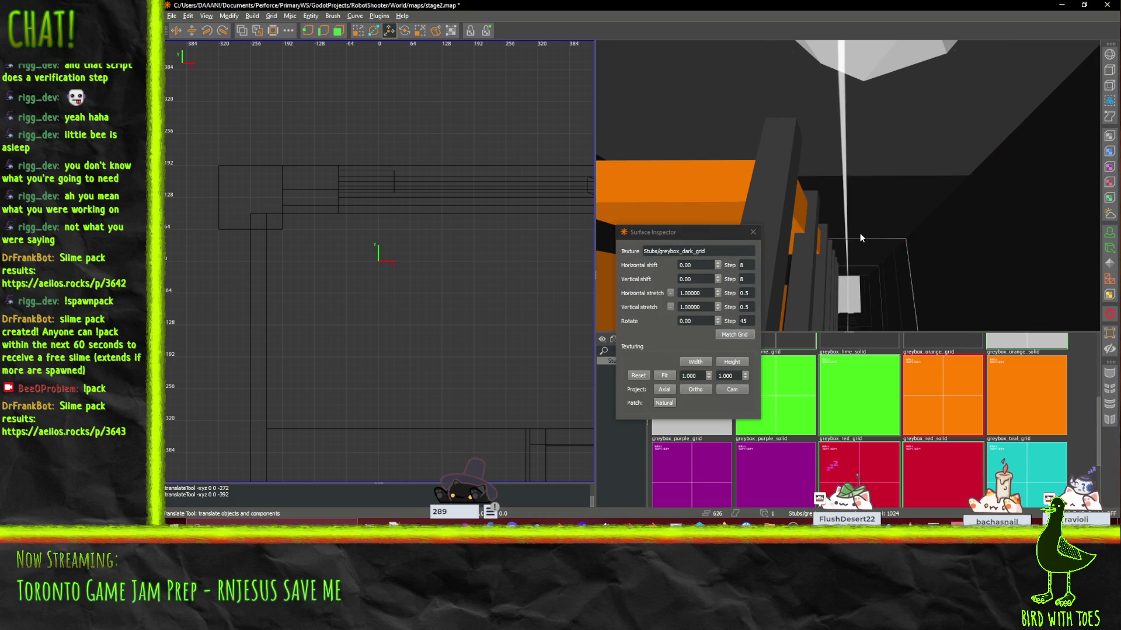
pyautogui.press('q')
pyautogui.press('s')
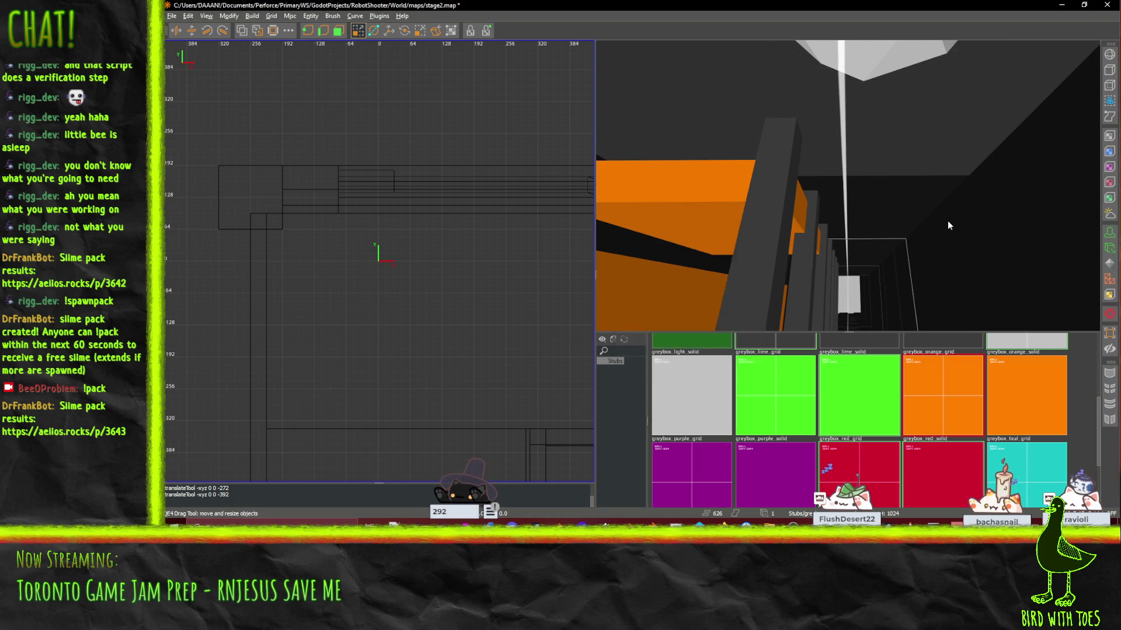
pyautogui.moveTo(848, 185); pyautogui.dragTo(1012, 307)
pyautogui.press('q')
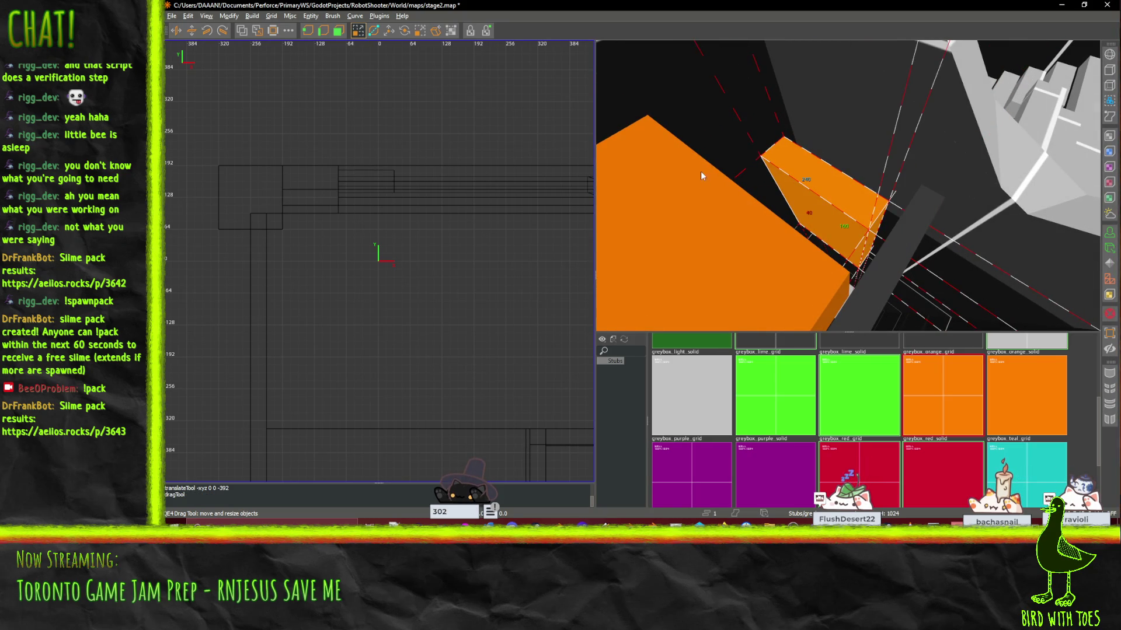
pyautogui.moveTo(848, 186); pyautogui.dragTo(848, 189)
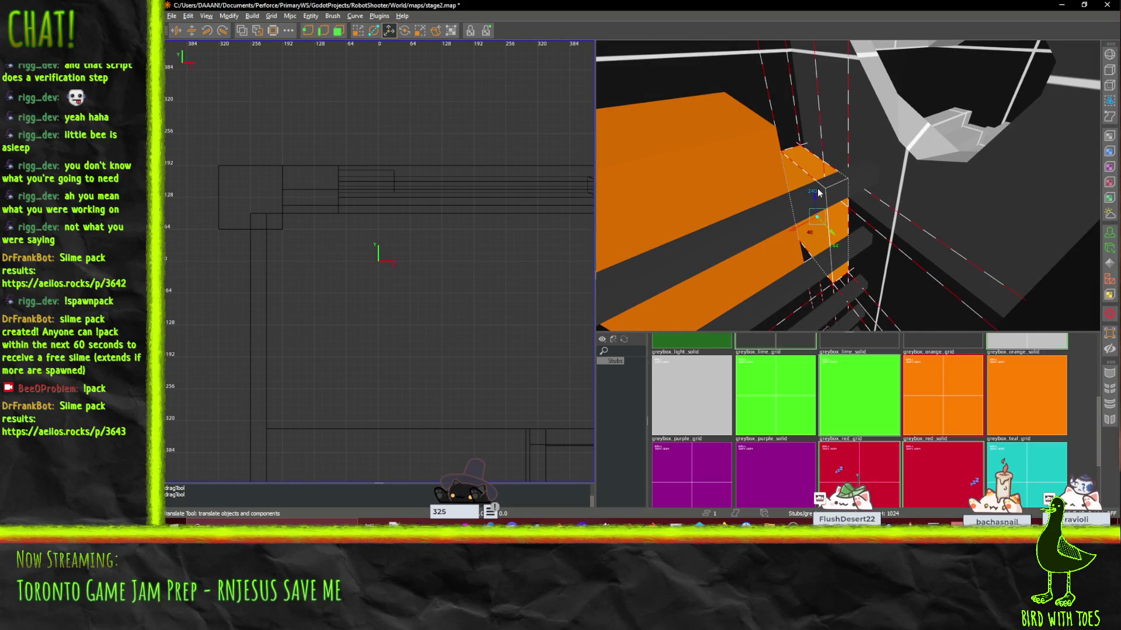
pyautogui.moveTo(825, 235); pyautogui.dragTo(847, 186)
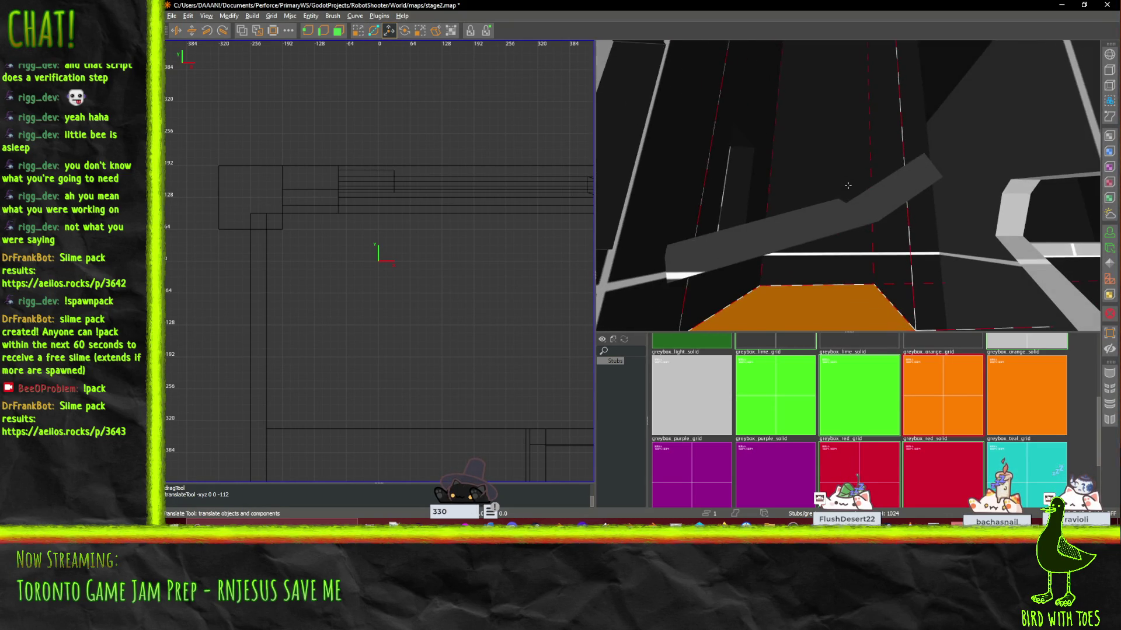
pyautogui.moveTo(890, 223); pyautogui.dragTo(848, 186)
# Step: Raise the orange block 272 units, then another 176 units
pyautogui.moveTo(817, 245); pyautogui.dragTo(826, 105)
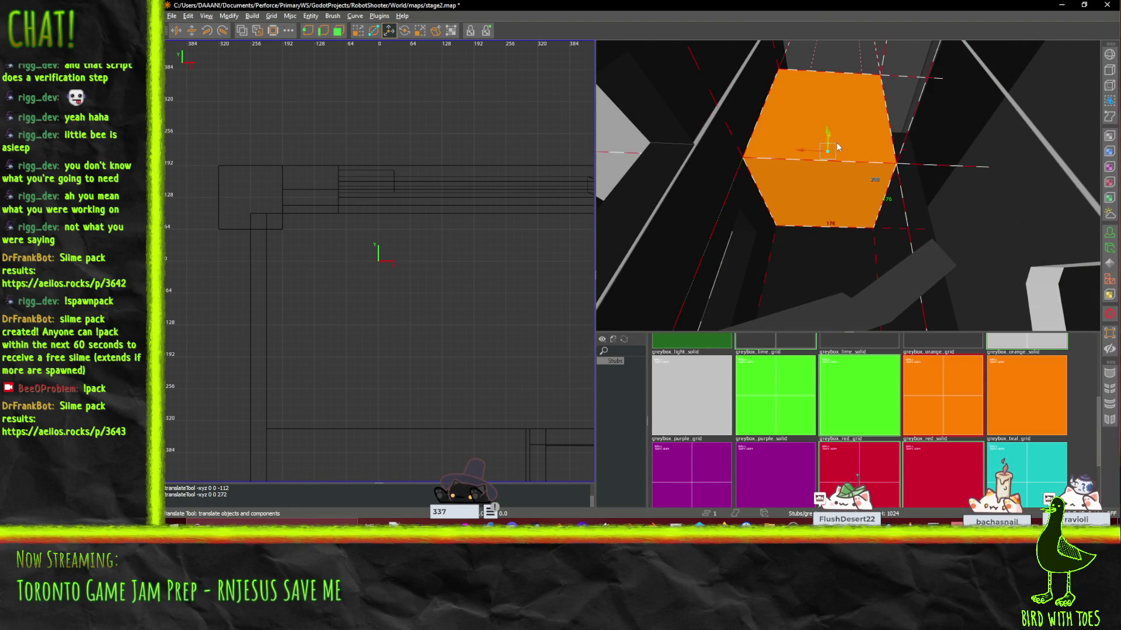
pyautogui.moveTo(837, 147); pyautogui.dragTo(837, 117)
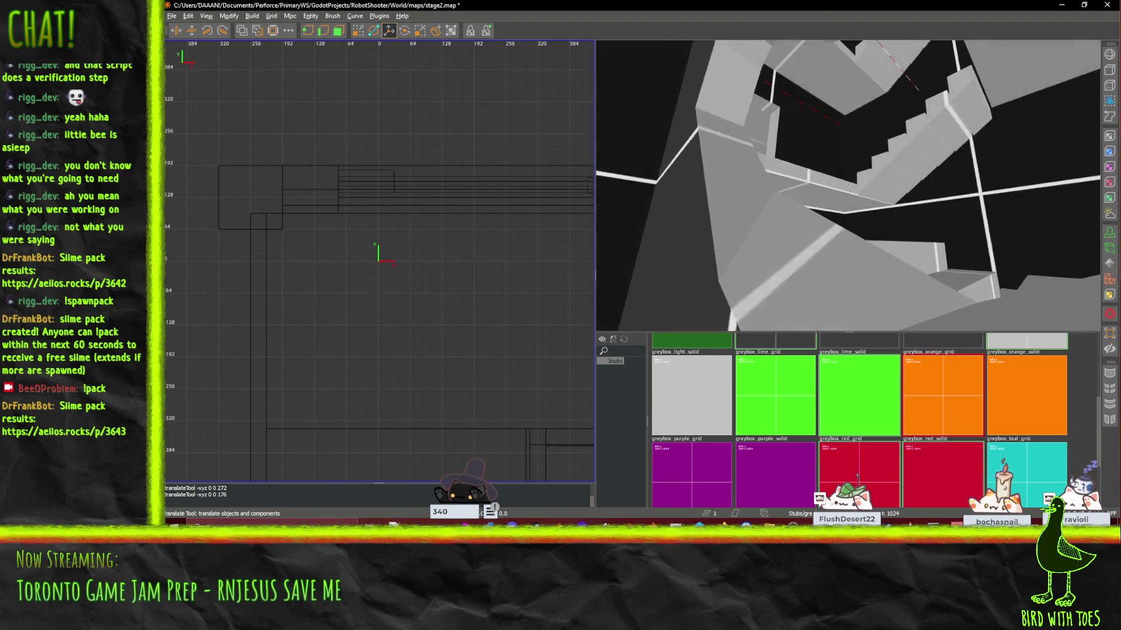
pyautogui.scroll(10, 847, 186)
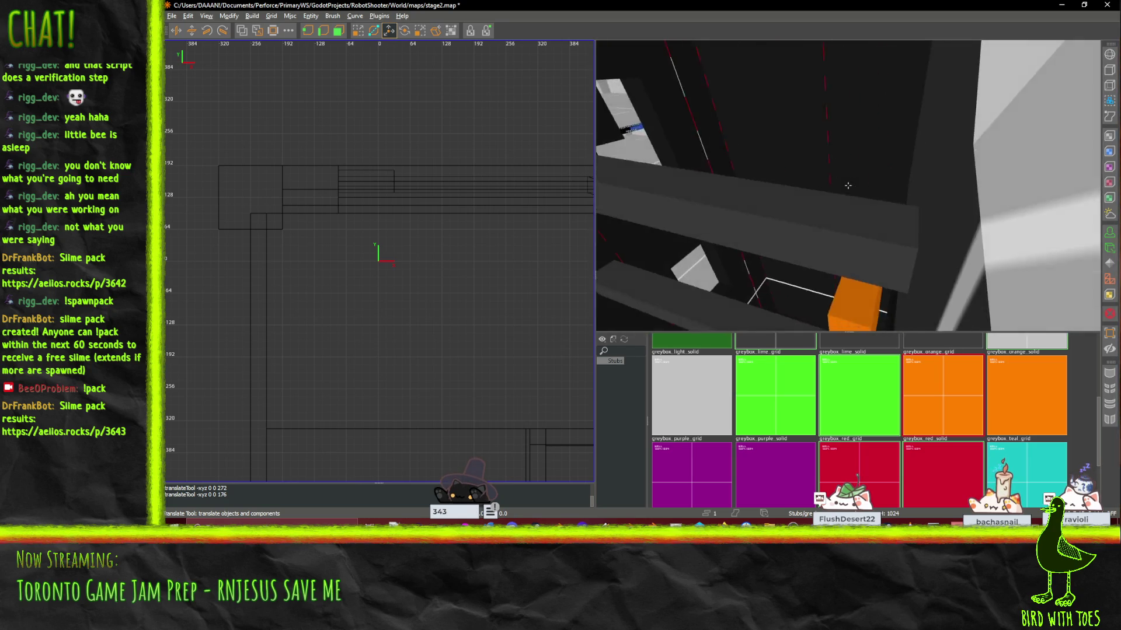
pyautogui.moveTo(848, 186); pyautogui.dragTo(847, 185)
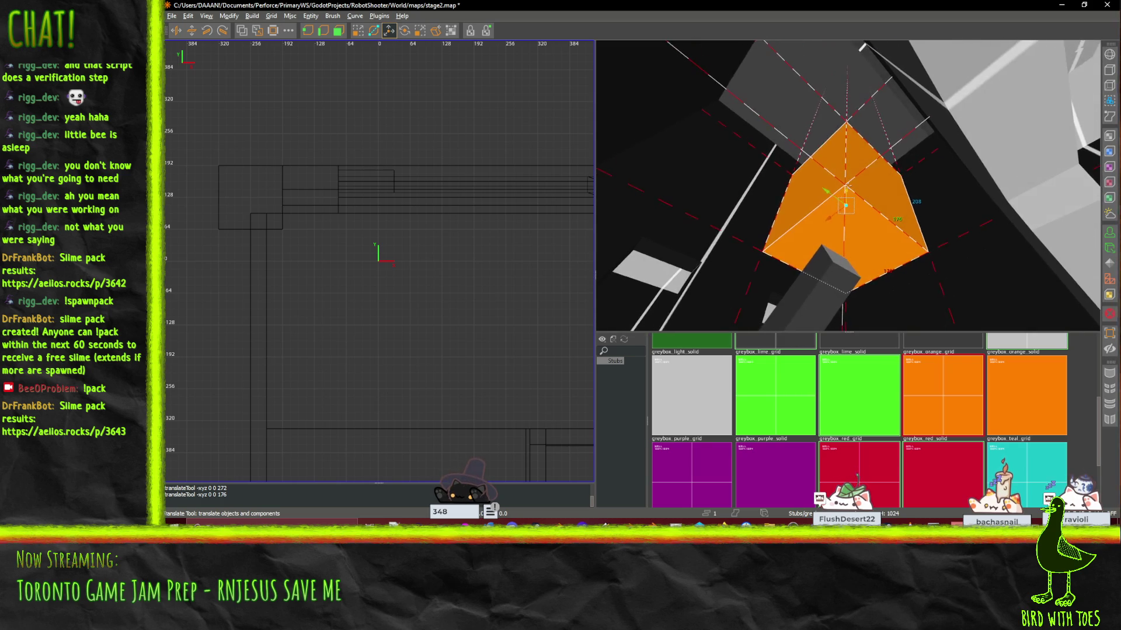
pyautogui.moveTo(848, 185); pyautogui.dragTo(838, 206)
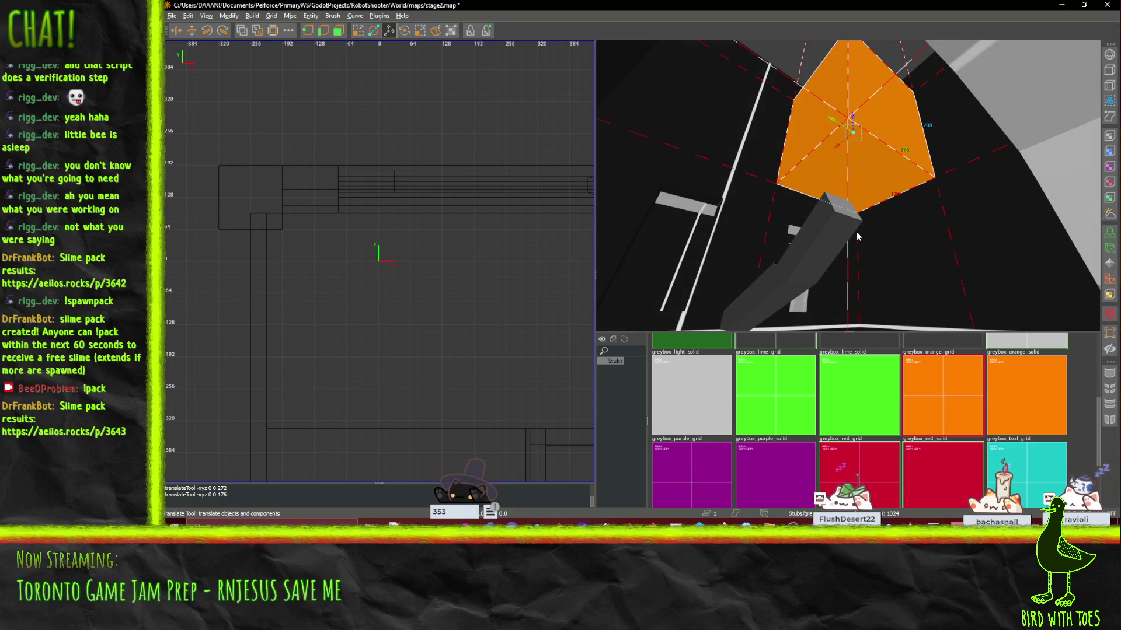
# Step: Slide the pasted orange copy 208 units sideways, then lower it 256 and 176 units
pyautogui.moveTo(831, 121); pyautogui.dragTo(657, 104)
pyautogui.moveTo(848, 186); pyautogui.dragTo(847, 186)
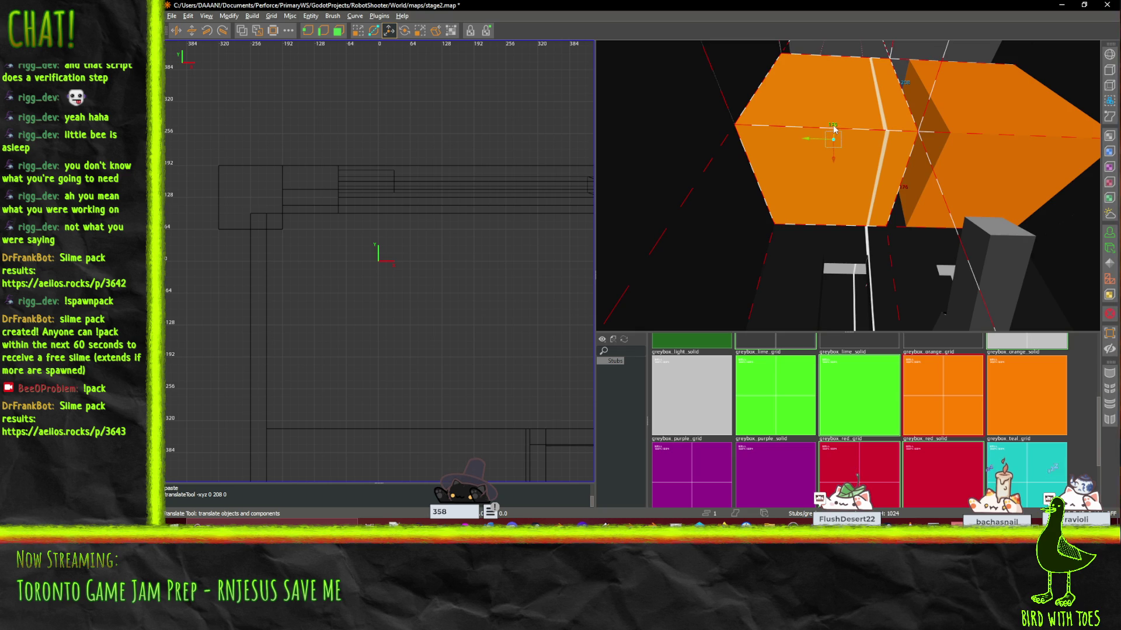
pyautogui.moveTo(833, 130); pyautogui.dragTo(825, 248)
pyautogui.moveTo(848, 185); pyautogui.dragTo(852, 169)
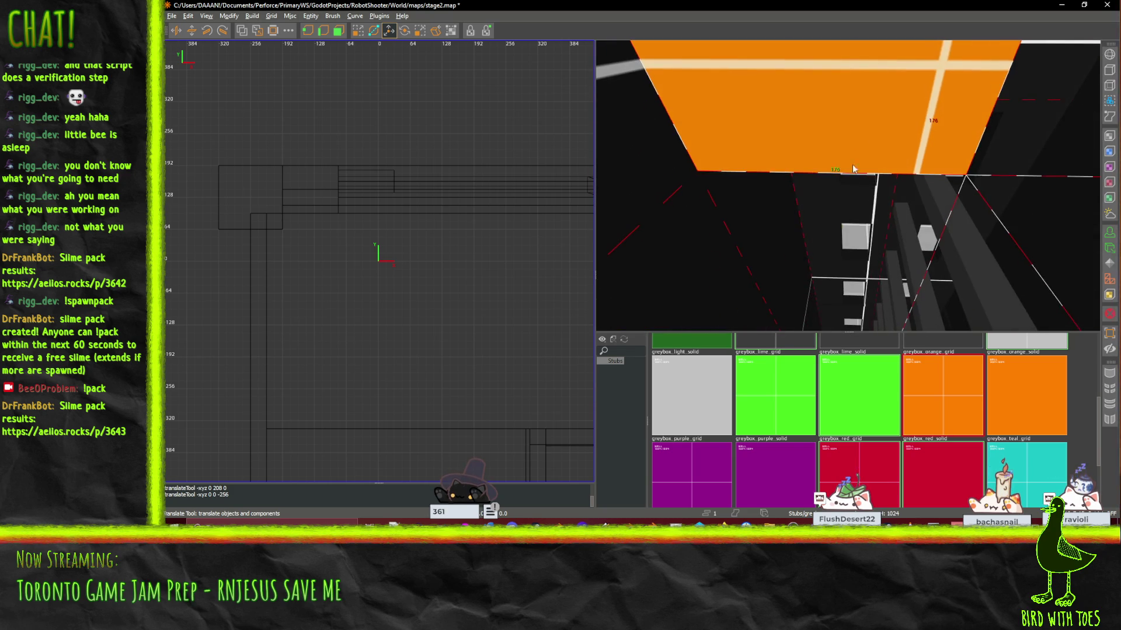
pyautogui.moveTo(865, 102); pyautogui.dragTo(848, 188)
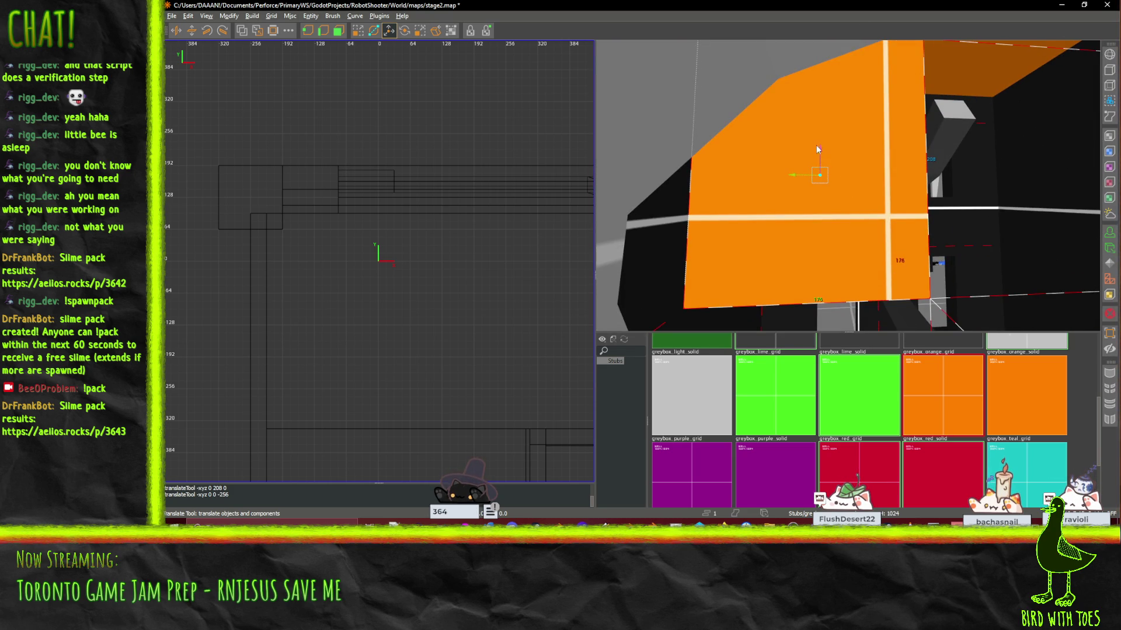
pyautogui.moveTo(817, 150); pyautogui.dragTo(809, 397)
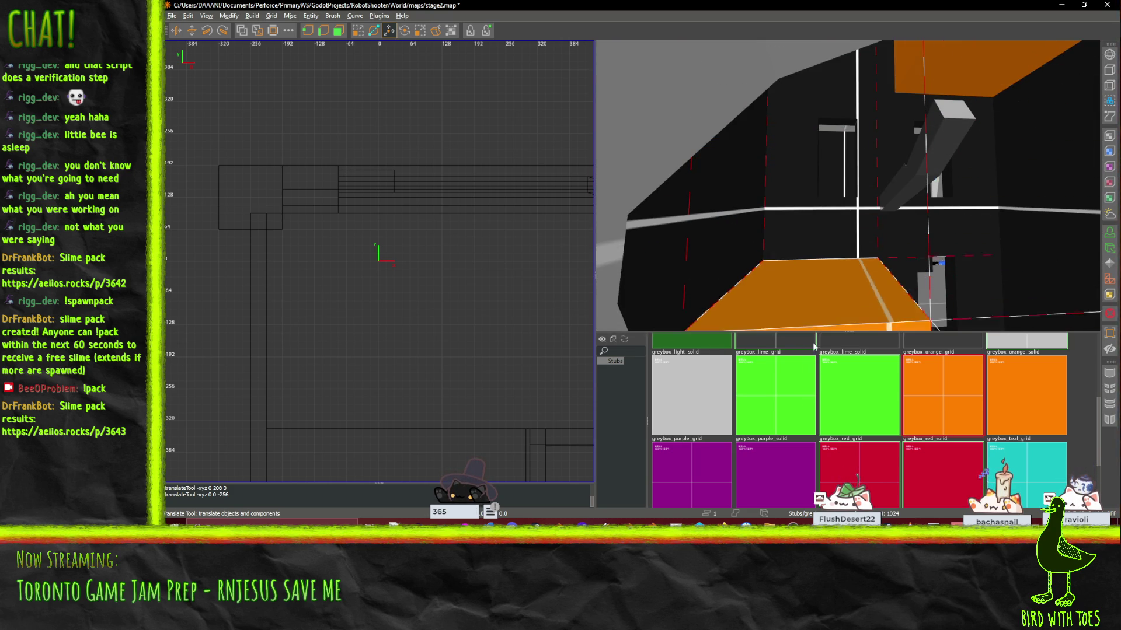
pyautogui.moveTo(815, 347); pyautogui.dragTo(814, 324)
pyautogui.moveTo(847, 185); pyautogui.dragTo(848, 186)
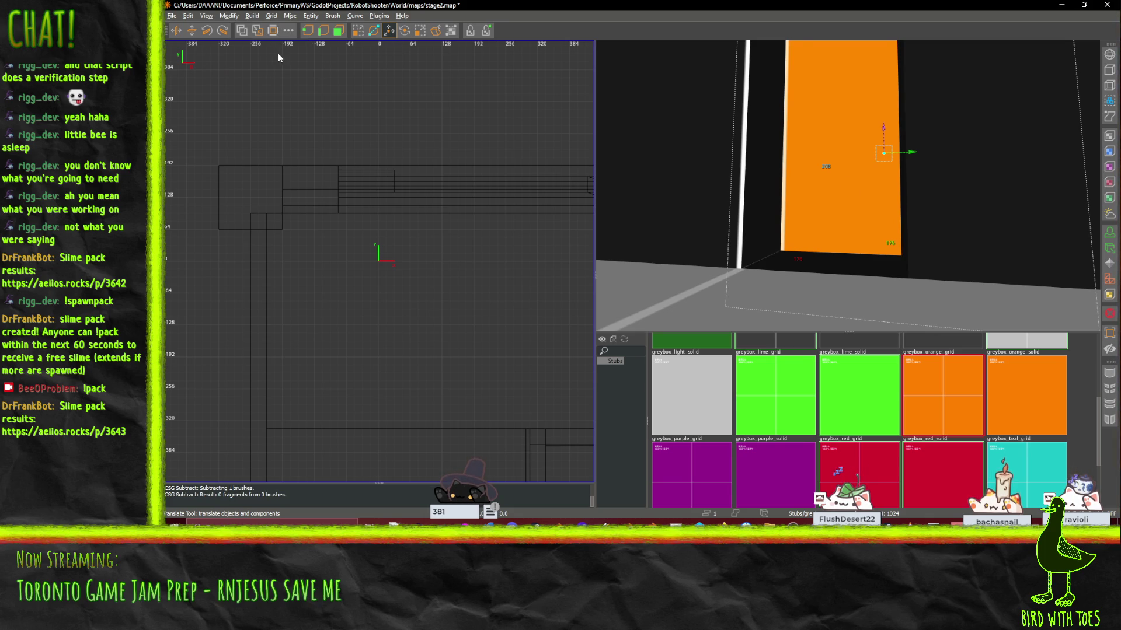
pyautogui.moveTo(753, 213); pyautogui.dragTo(848, 185)
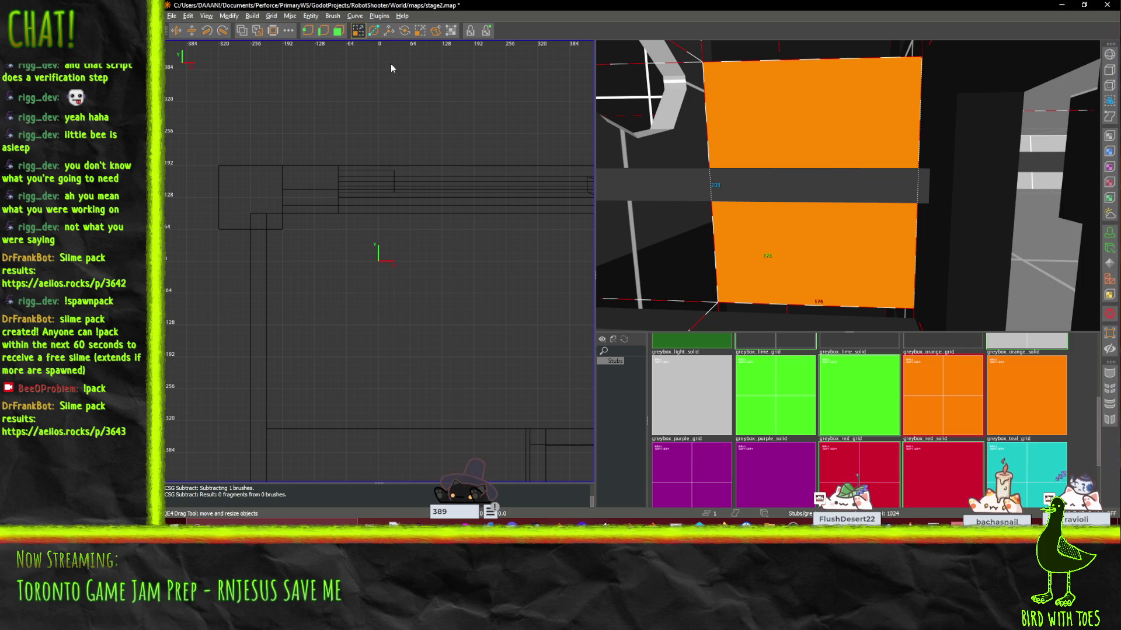
pyautogui.moveTo(848, 186); pyautogui.dragTo(848, 187)
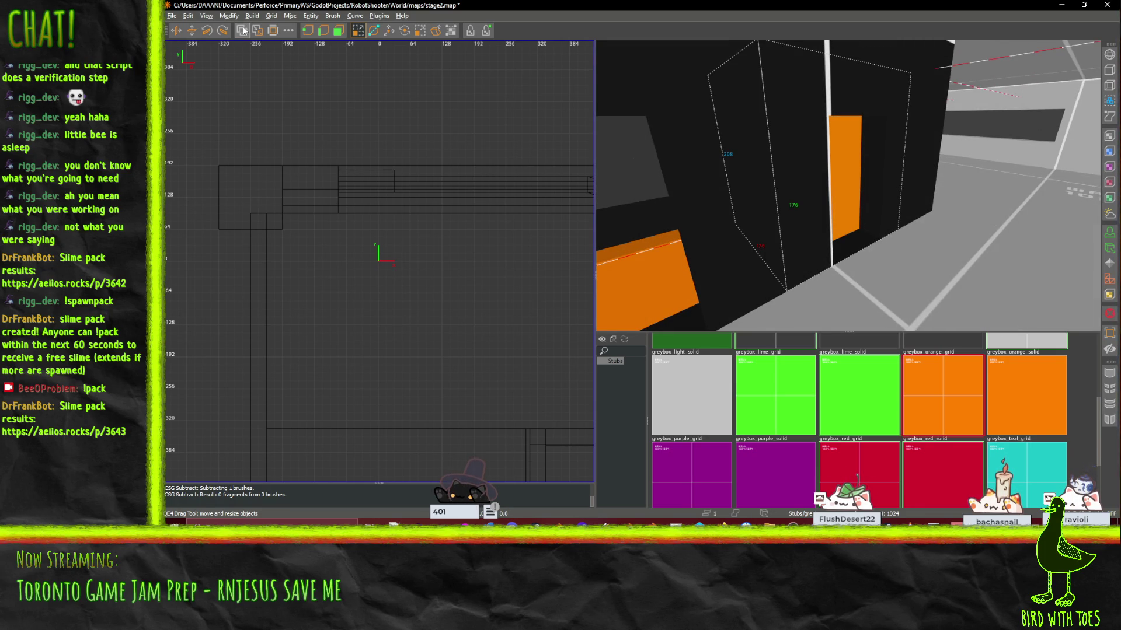
pyautogui.moveTo(816, 188); pyautogui.dragTo(847, 185)
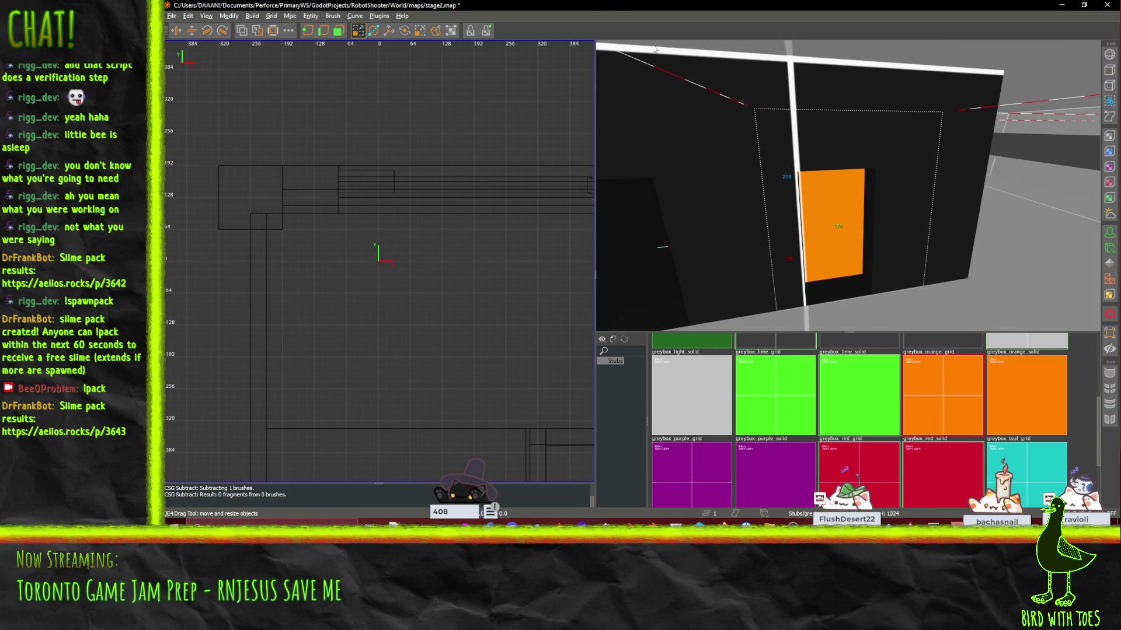
pyautogui.click(273, 34)
pyautogui.moveTo(783, 256); pyautogui.dragTo(848, 185)
pyautogui.hotkey('ctrl', 'z')
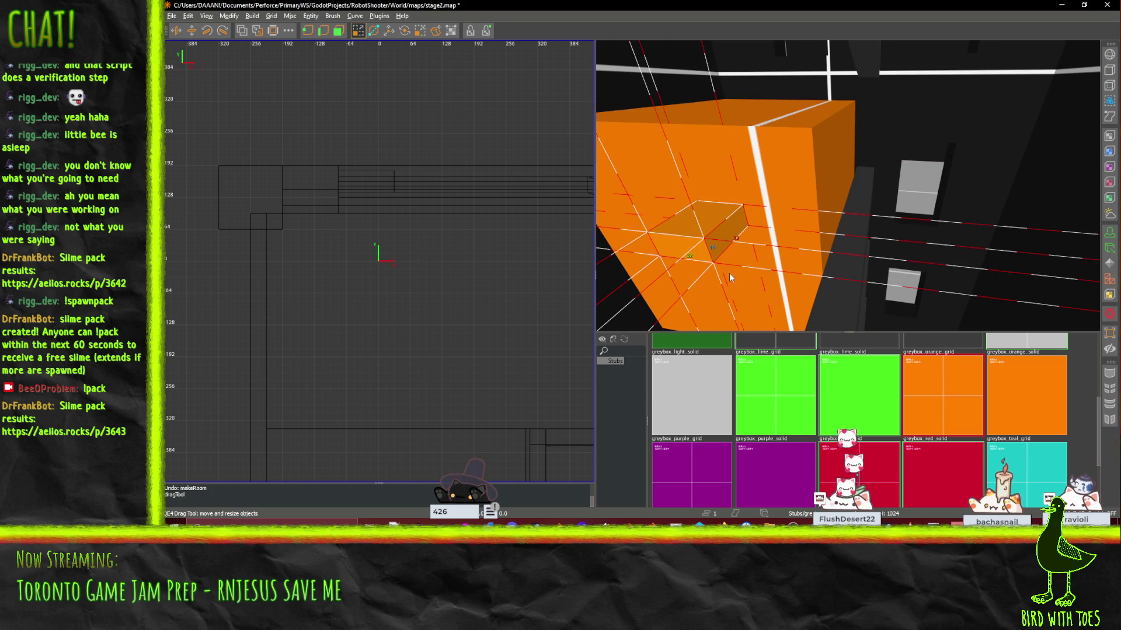
# Step: Stretch the orange block upward so its top rises higher
pyautogui.moveTo(730, 277); pyautogui.dragTo(868, 175)
pyautogui.scroll(5, 868, 163)
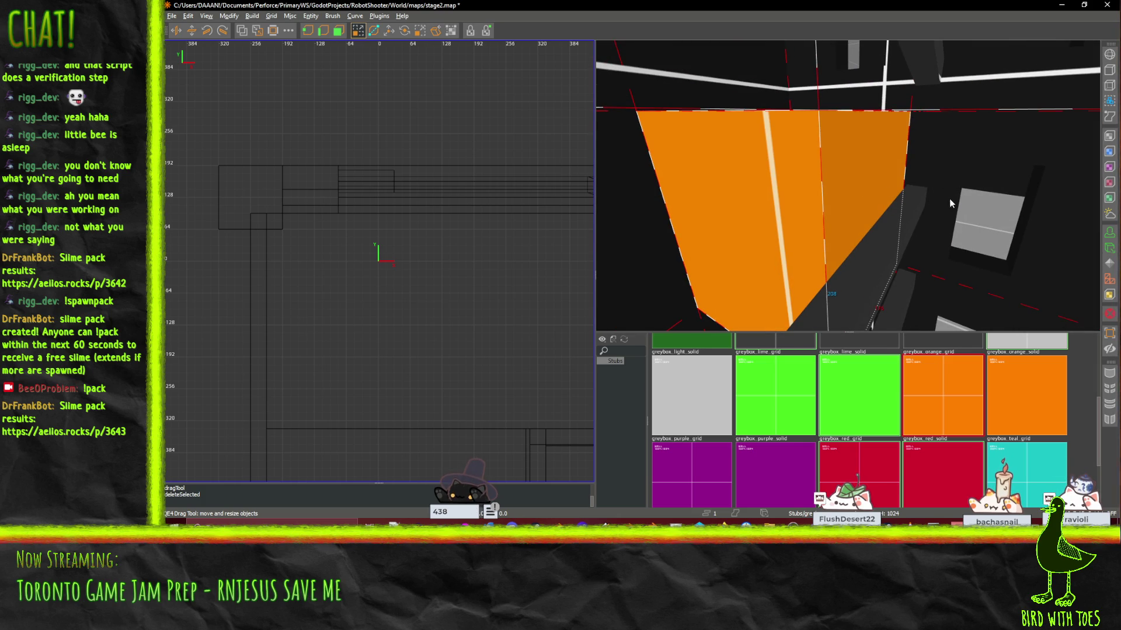
pyautogui.moveTo(958, 198); pyautogui.dragTo(800, 62)
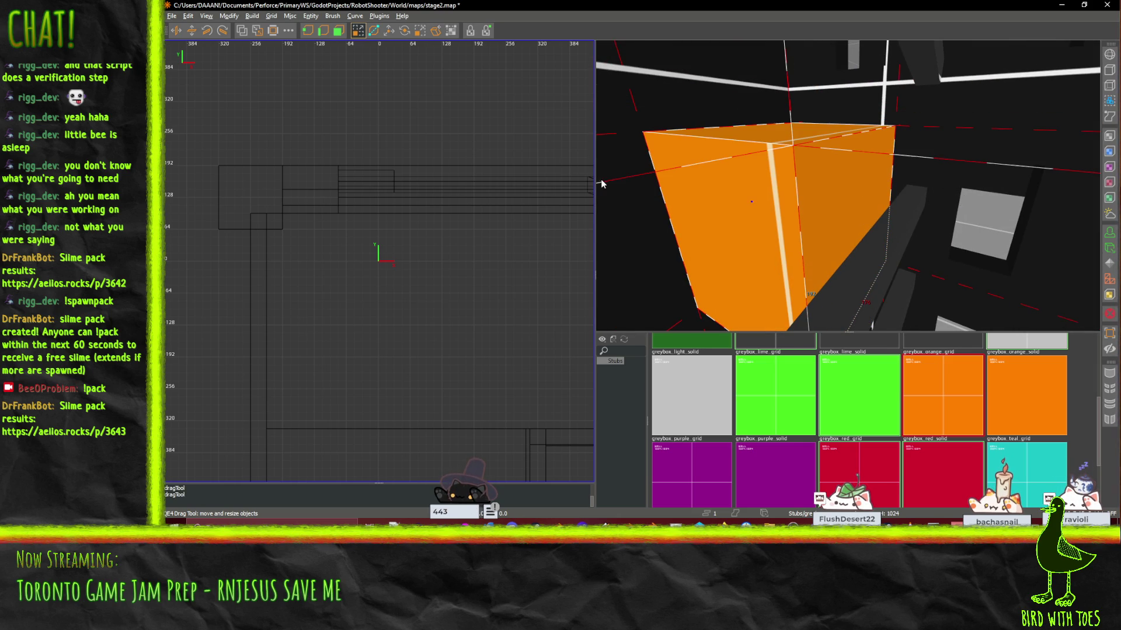
pyautogui.scroll(3, 726, 278)
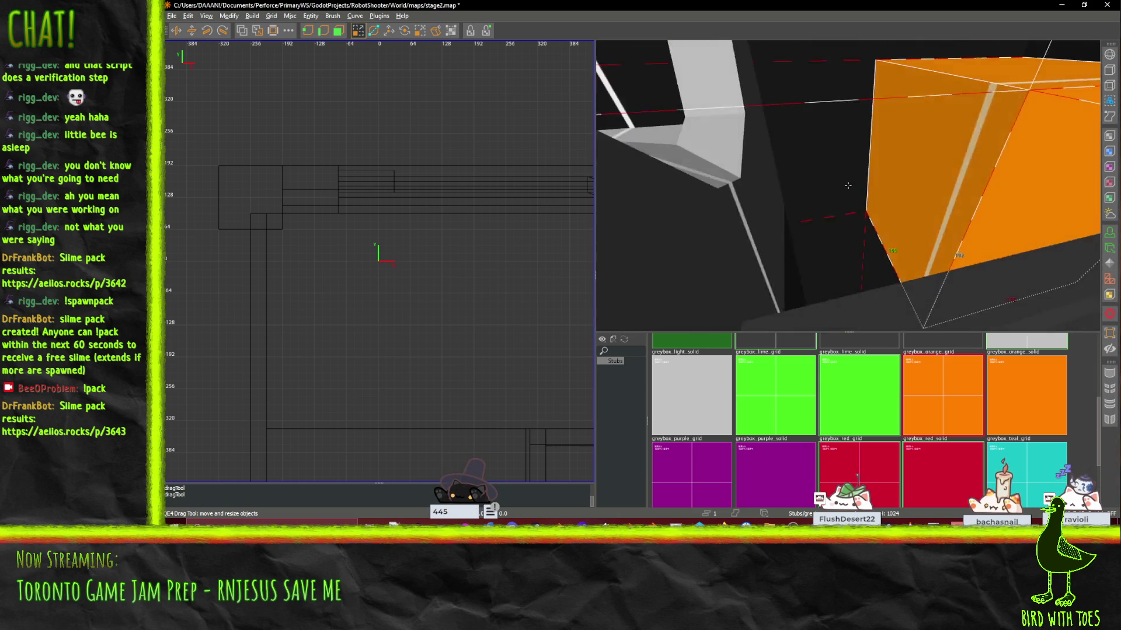
pyautogui.scroll(-3, 847, 186)
# Step: Hollow the orange block into a room with Make Room
pyautogui.moveTo(847, 186); pyautogui.dragTo(866, 240)
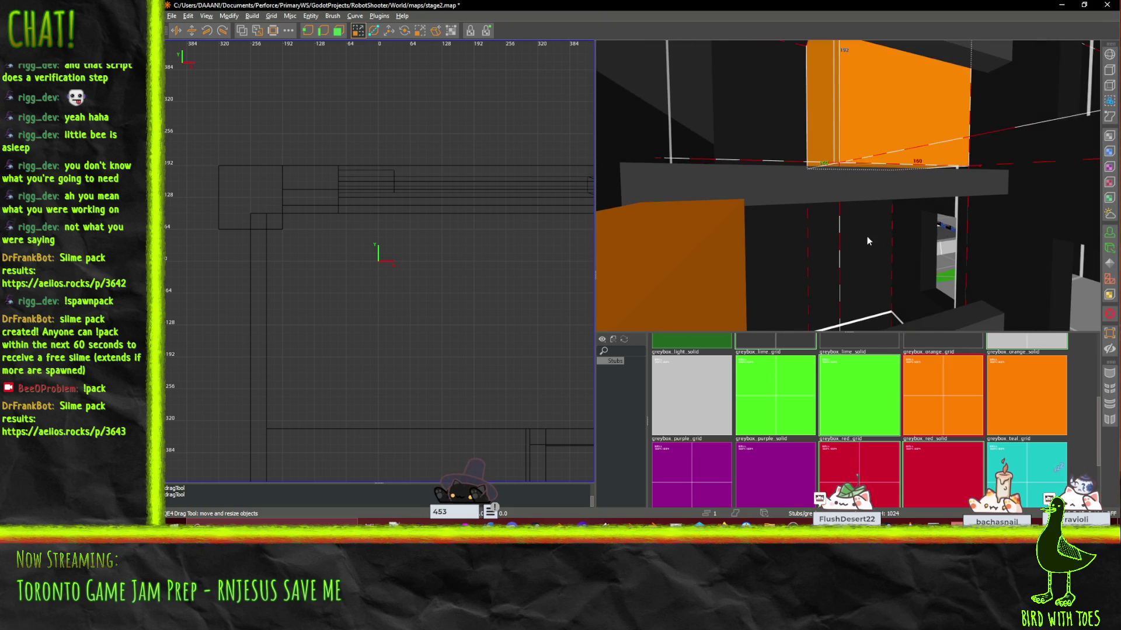
pyautogui.moveTo(847, 186); pyautogui.dragTo(799, 155)
pyautogui.moveTo(875, 169); pyautogui.dragTo(847, 184)
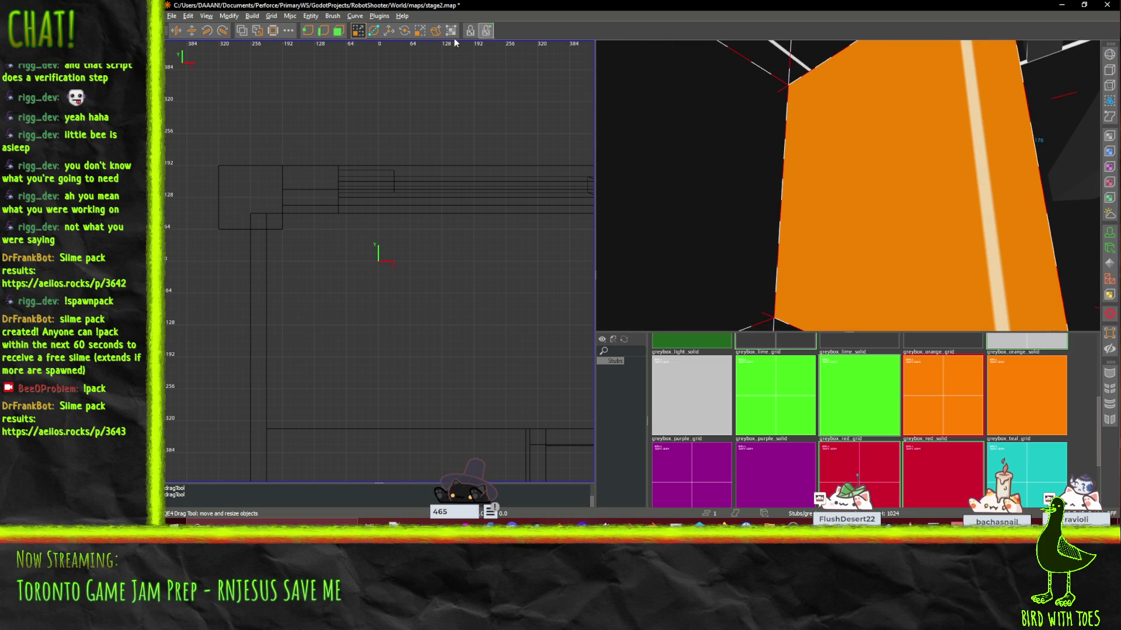
pyautogui.click(273, 36)
# Step: Retexture the missing-shader wall brush with greybox_orange_grid
pyautogui.moveTo(684, 95); pyautogui.dragTo(847, 186)
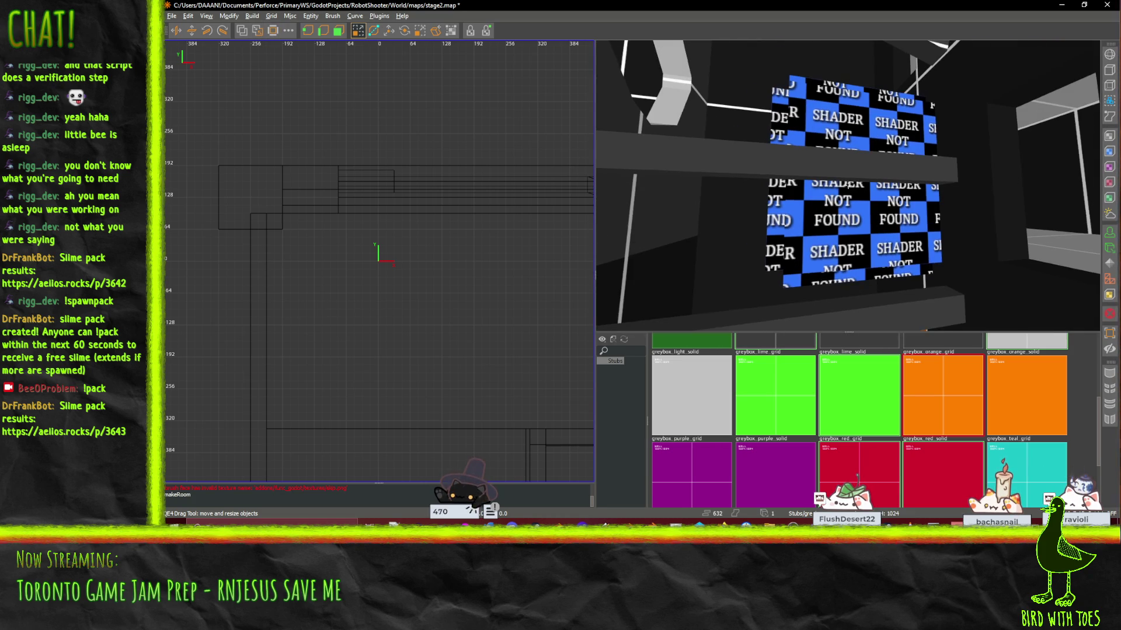
pyautogui.click(854, 139)
pyautogui.click(831, 288)
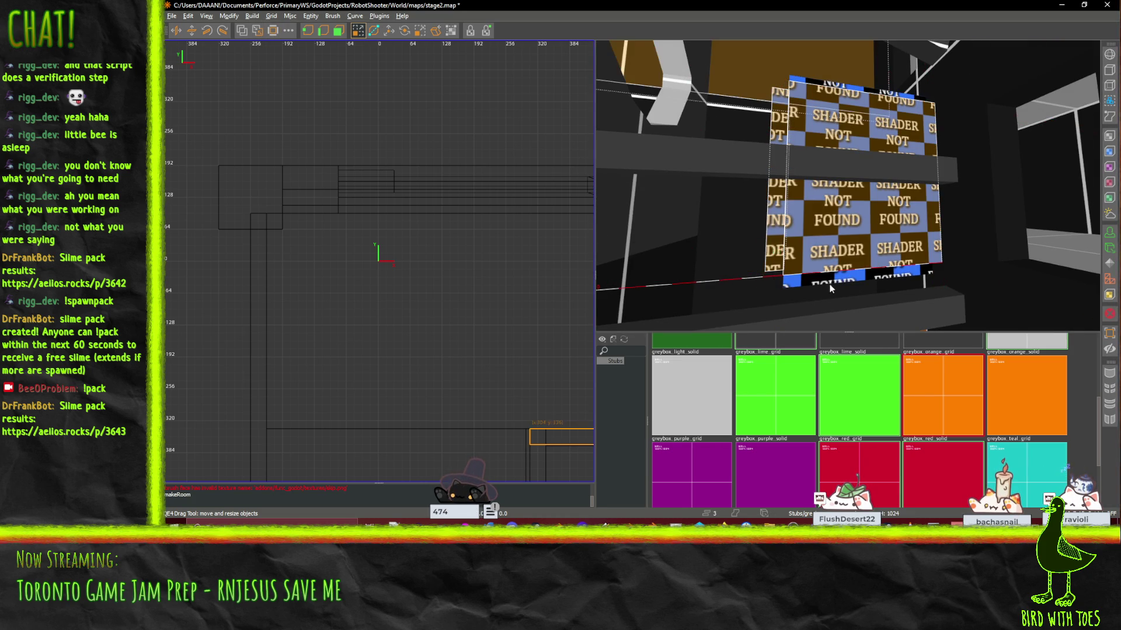
pyautogui.click(857, 276)
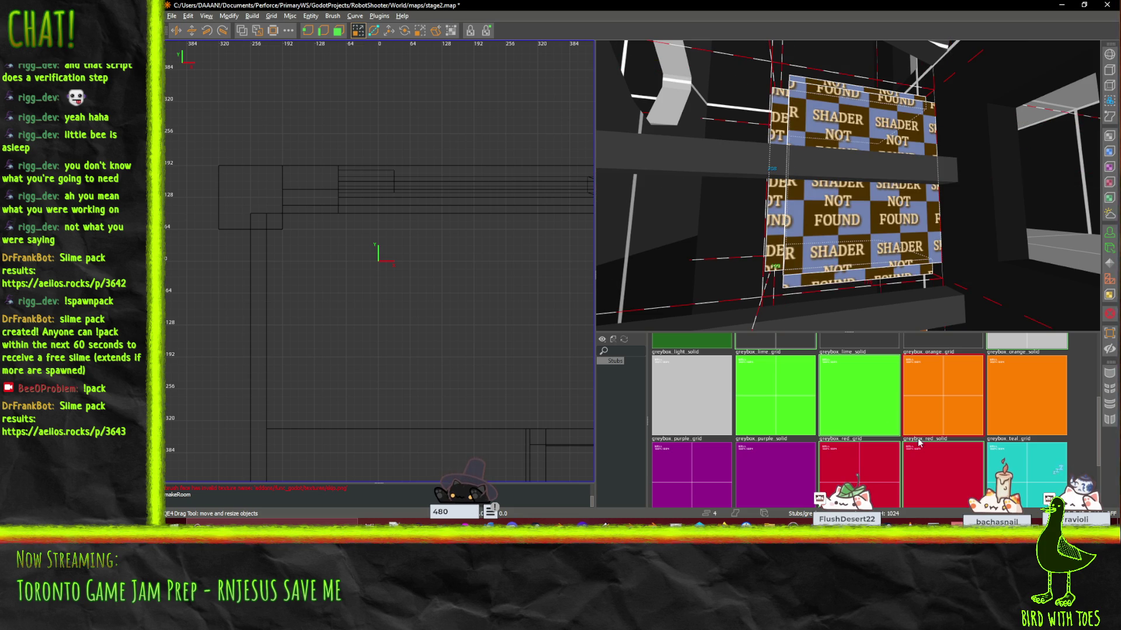
pyautogui.click(948, 391)
pyautogui.scroll(5, 847, 185)
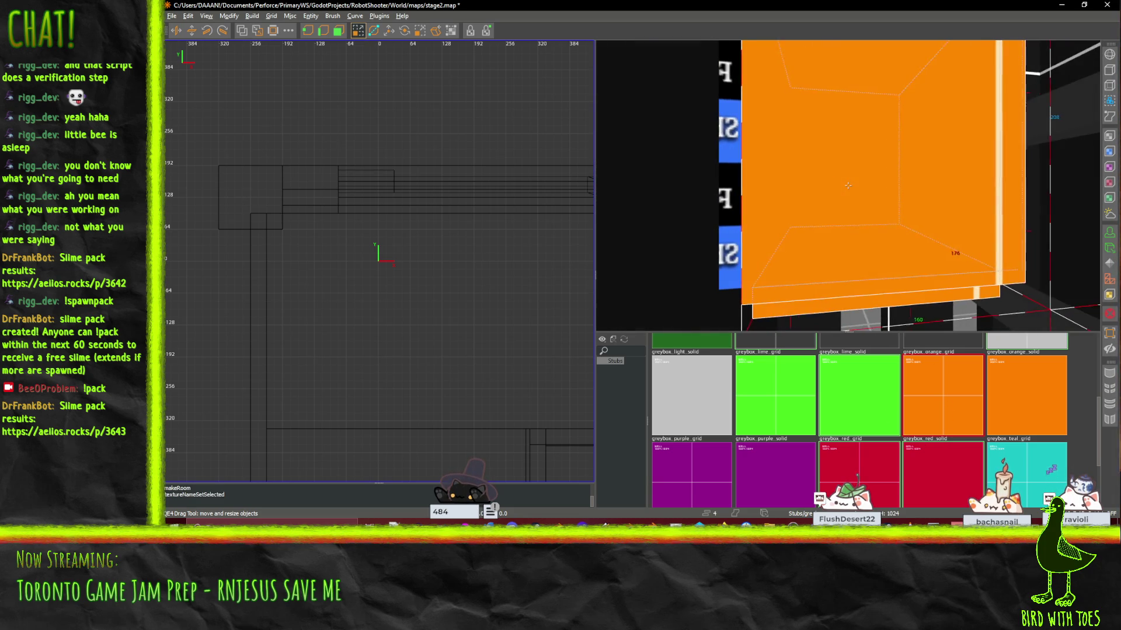
pyautogui.scroll(4, 716, 185)
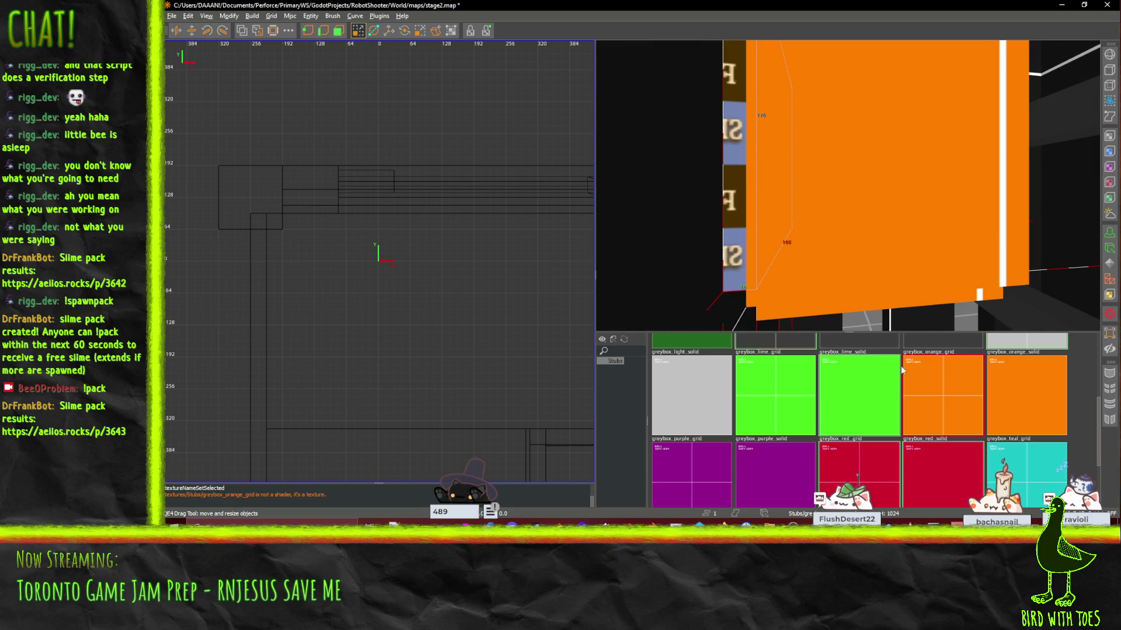
pyautogui.click(929, 404)
# Step: Delete a wall brush of the room to open a doorway
pyautogui.scroll(5, 847, 185)
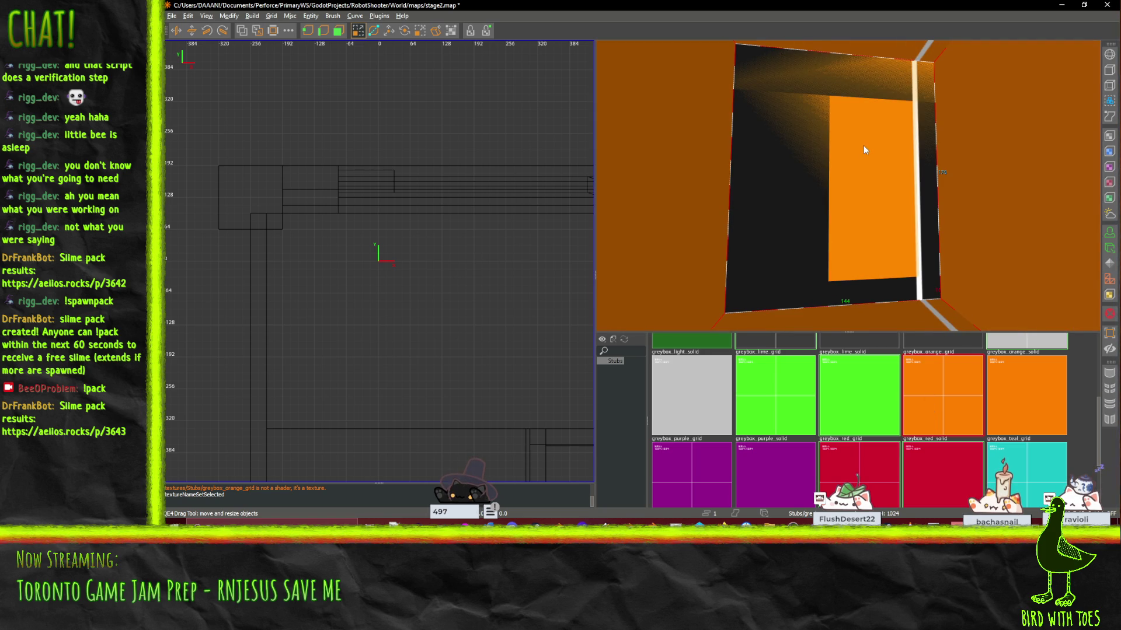
pyautogui.press('Delete')
pyautogui.scroll(-3, 848, 185)
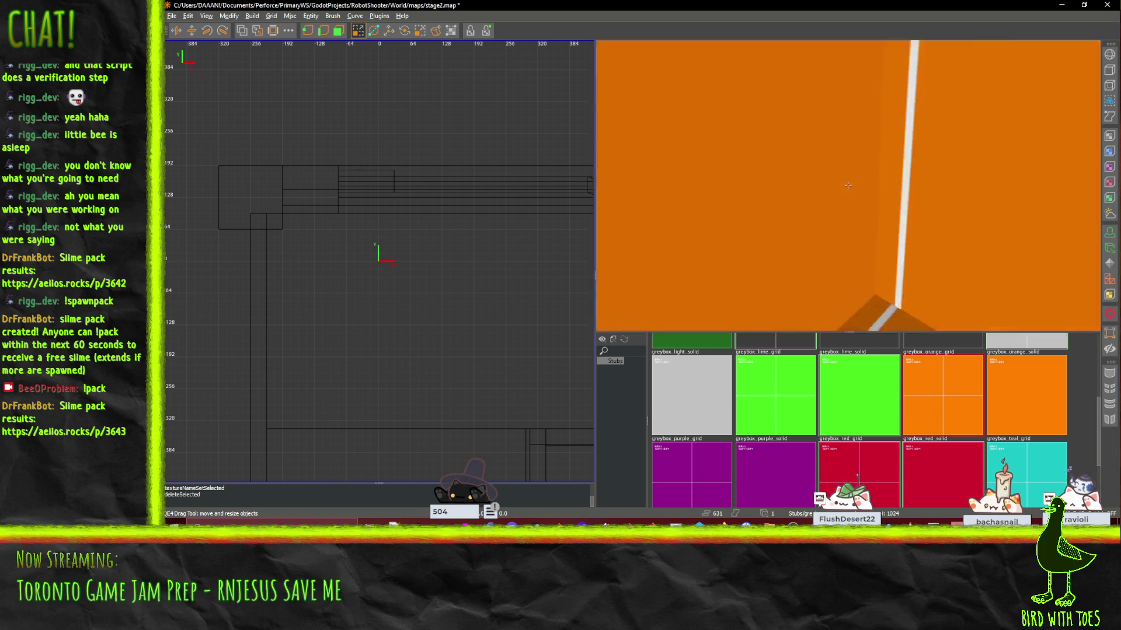
# Step: Select the room's orange ceiling brush and bring it up close in view
pyautogui.click(812, 285)
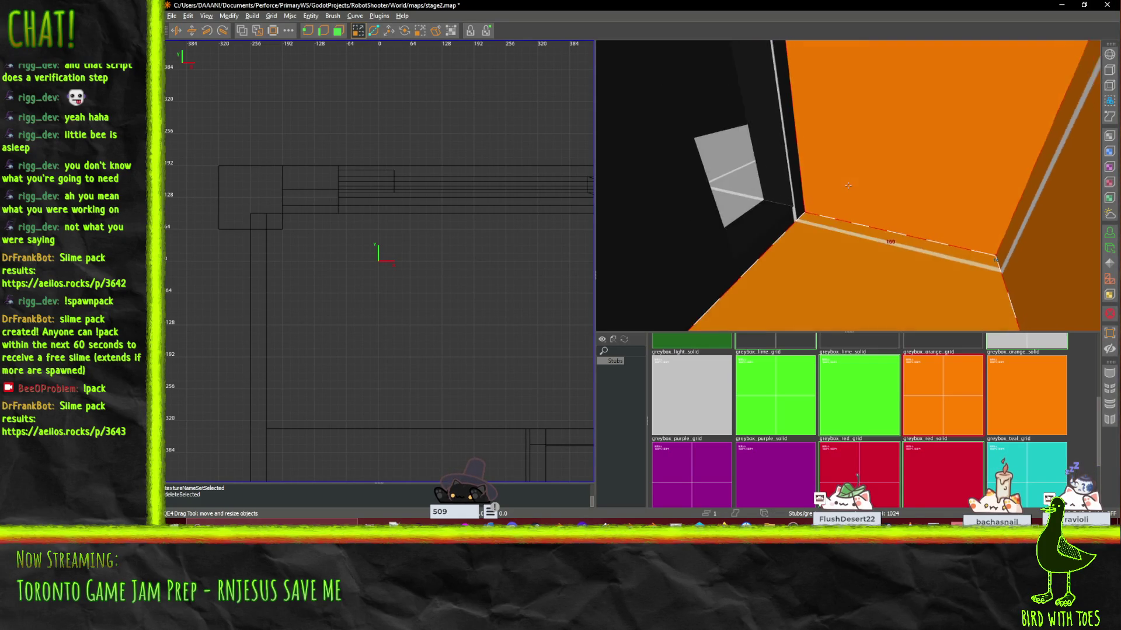
pyautogui.scroll(-3, 835, 237)
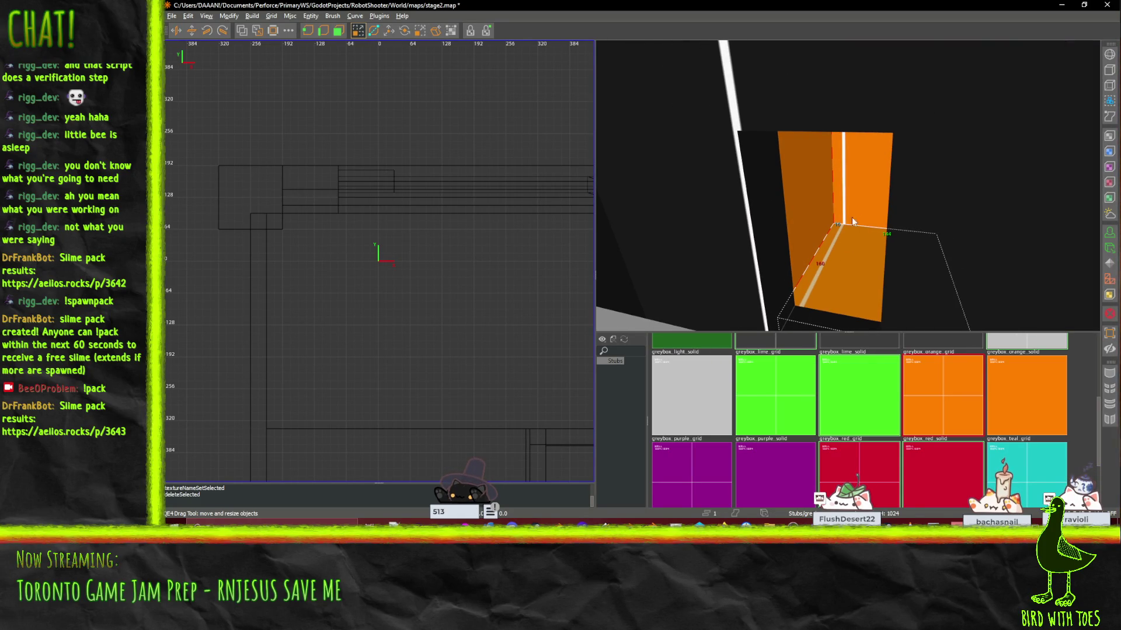
pyautogui.scroll(-3, 852, 221)
pyautogui.click(824, 220)
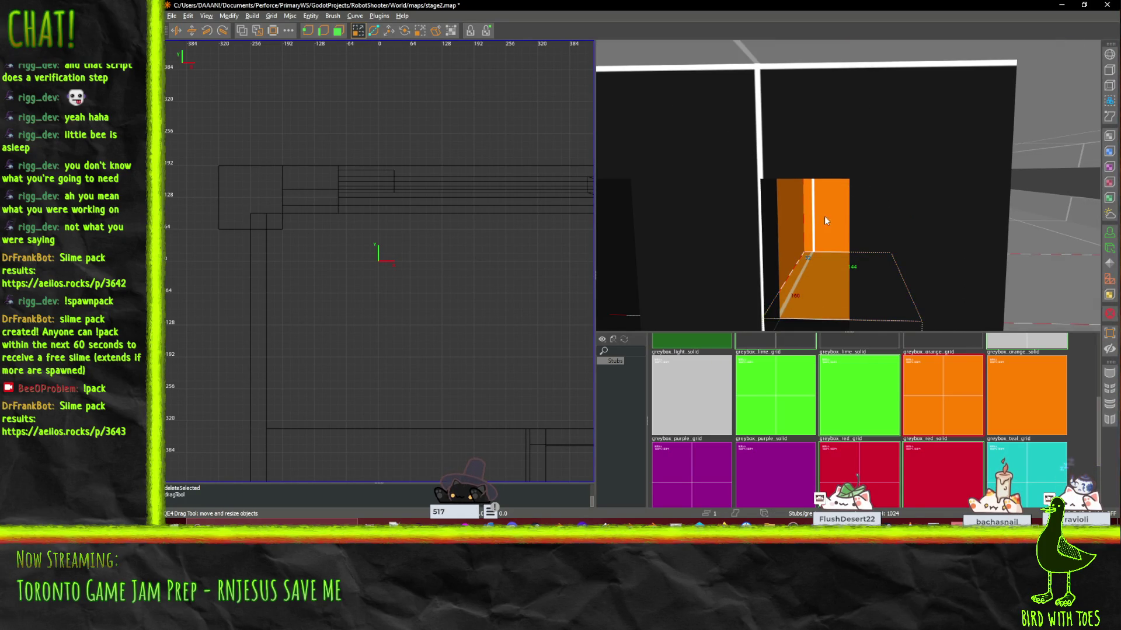
pyautogui.scroll(5, 824, 216)
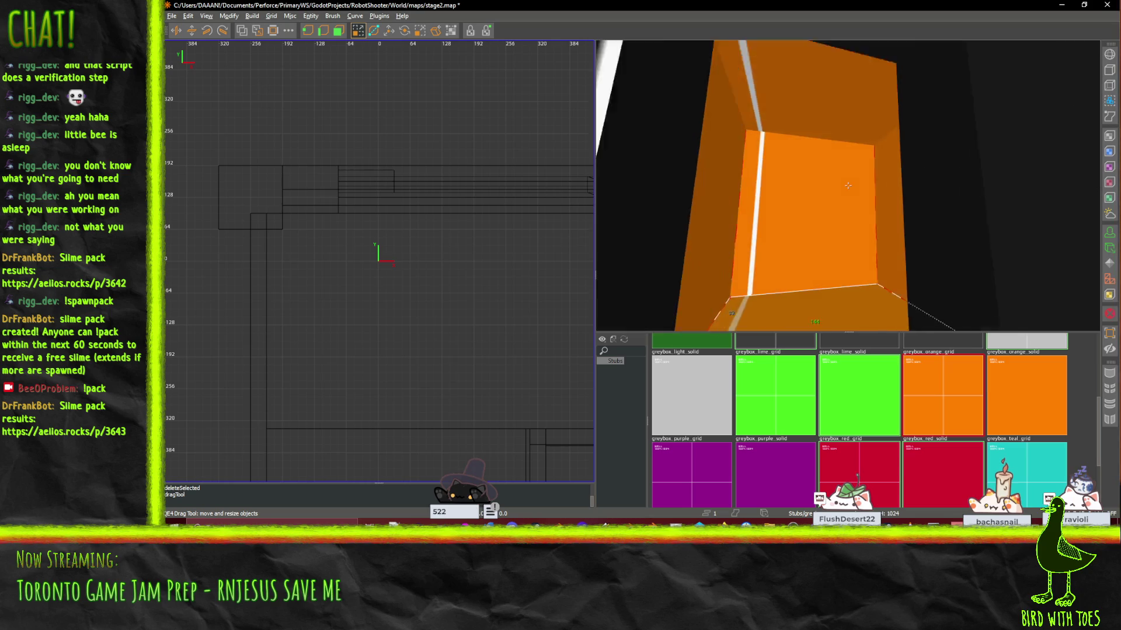
pyautogui.moveTo(847, 186); pyautogui.dragTo(848, 188)
pyautogui.click(873, 66)
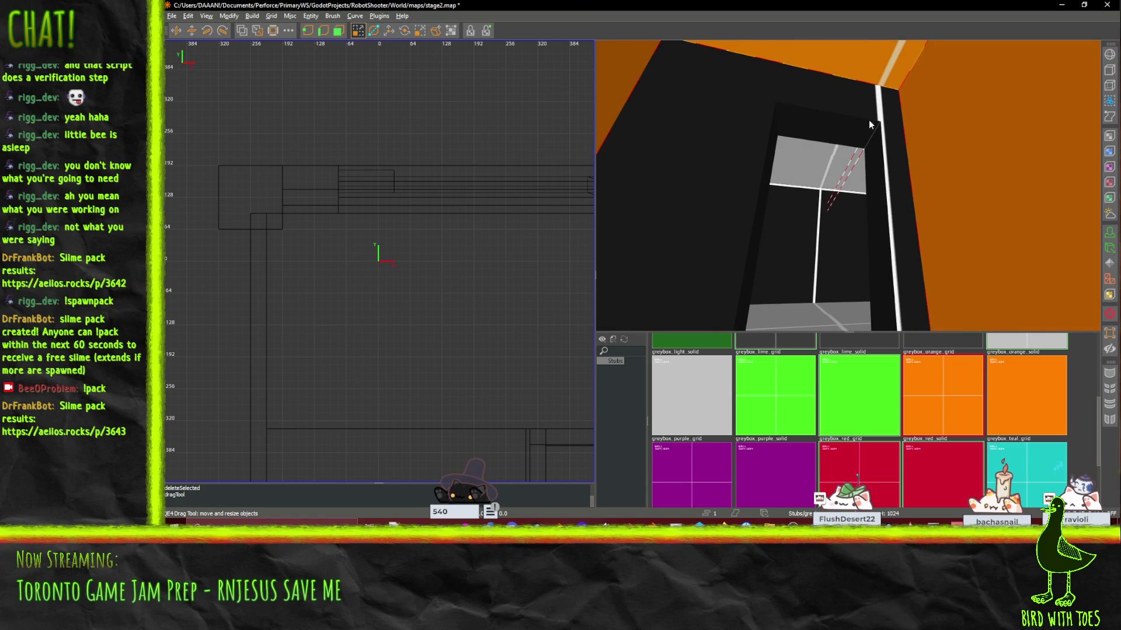
pyautogui.moveTo(881, 132); pyautogui.dragTo(881, 132)
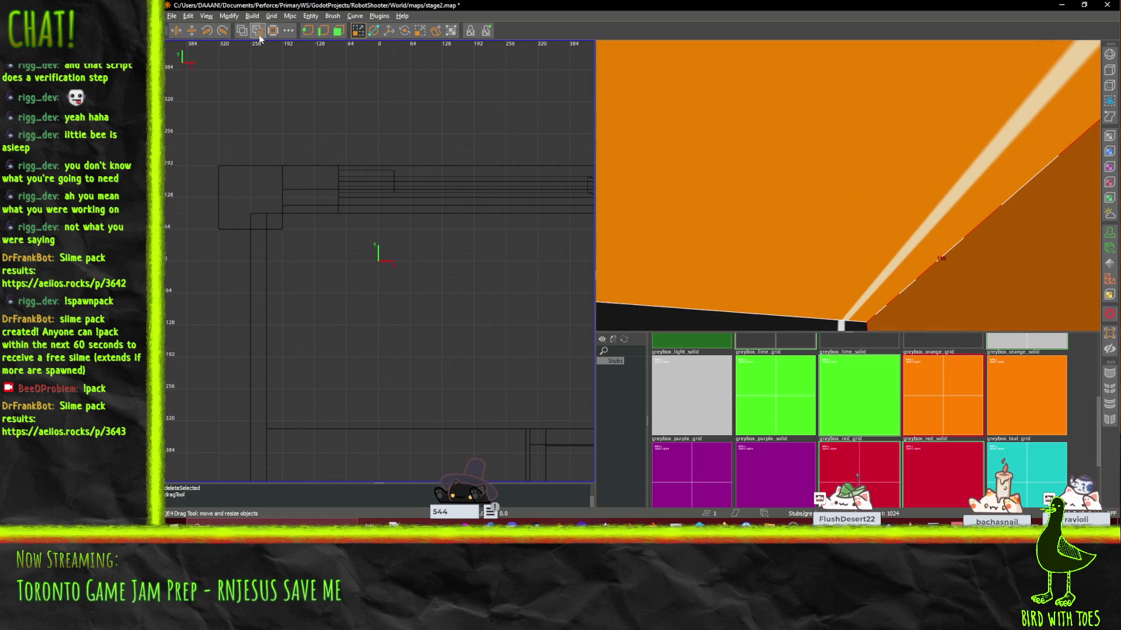
# Step: Pick the ceiling face and glance at its Surface Inspector settings
pyautogui.keyDown('ctrl'); pyautogui.keyDown('shift'); pyautogui.click(772, 215); pyautogui.keyUp('shift'); pyautogui.keyUp('ctrl')
pyautogui.press('s')
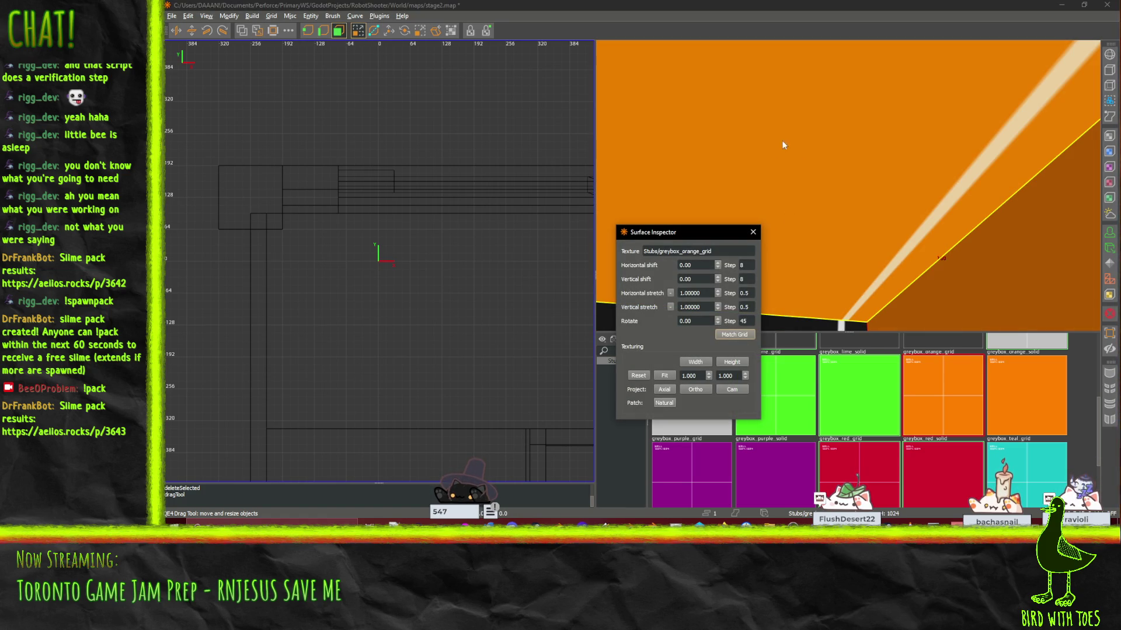
pyautogui.click(754, 232)
# Step: Translate the ceiling brush down 32 units, then back up 16, ending 16 lower
pyautogui.press('w')
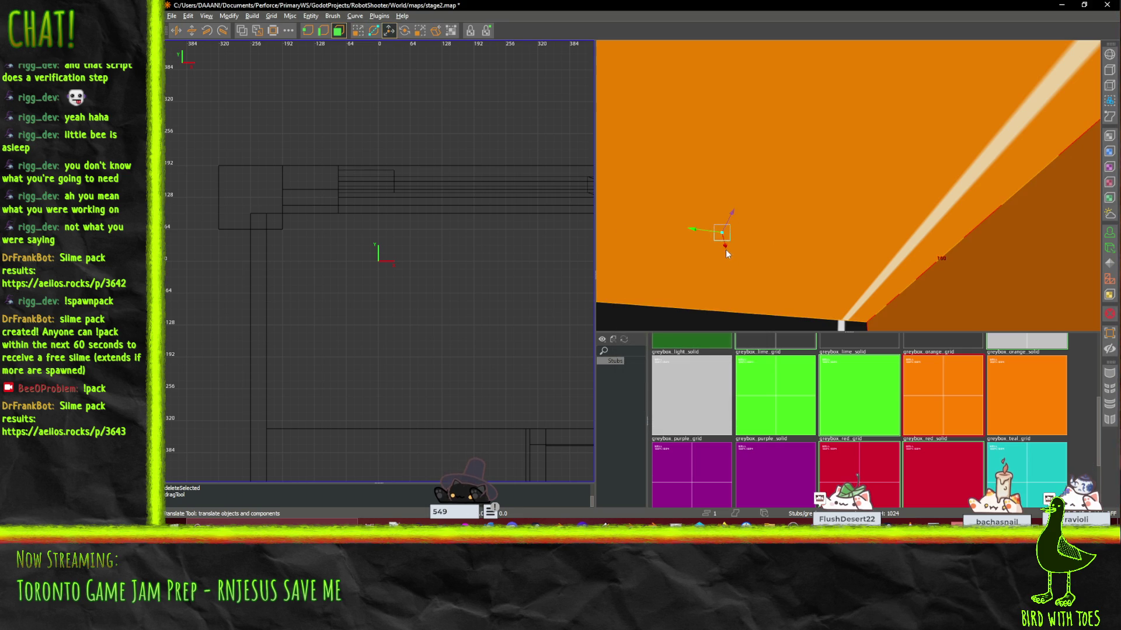
pyautogui.scroll(3, 848, 185)
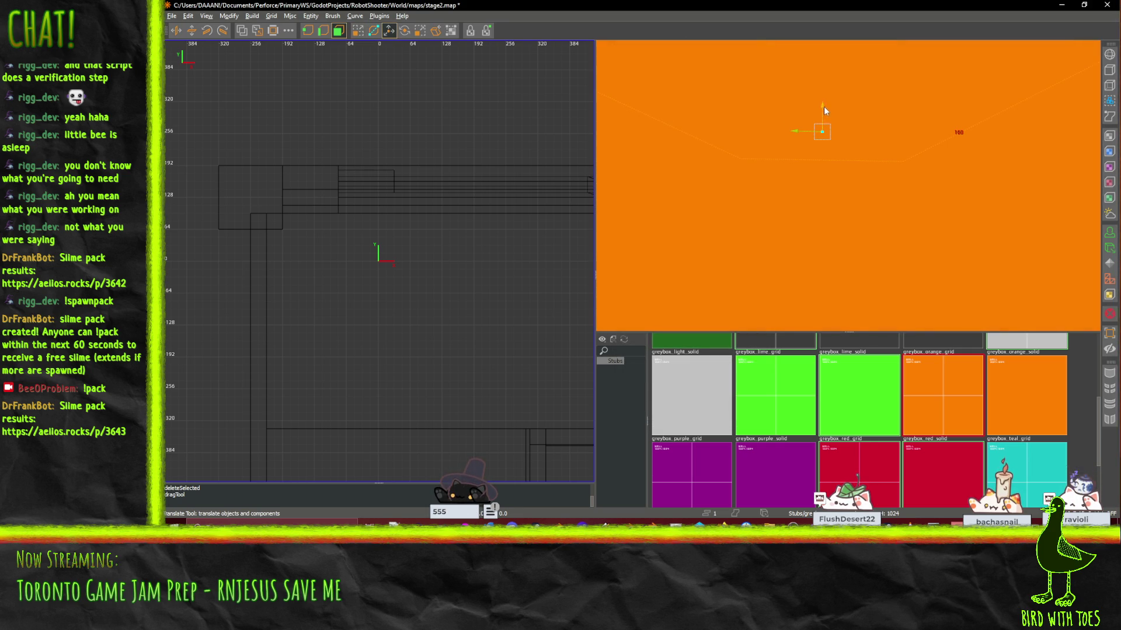
pyautogui.scroll(-5, 847, 185)
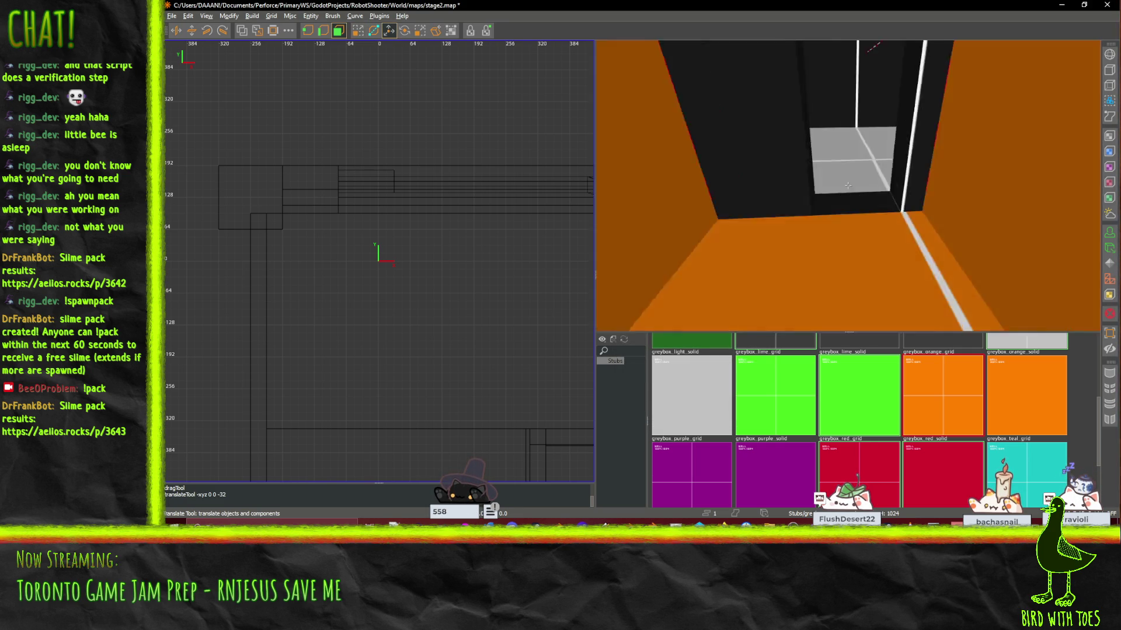
pyautogui.scroll(5, 847, 185)
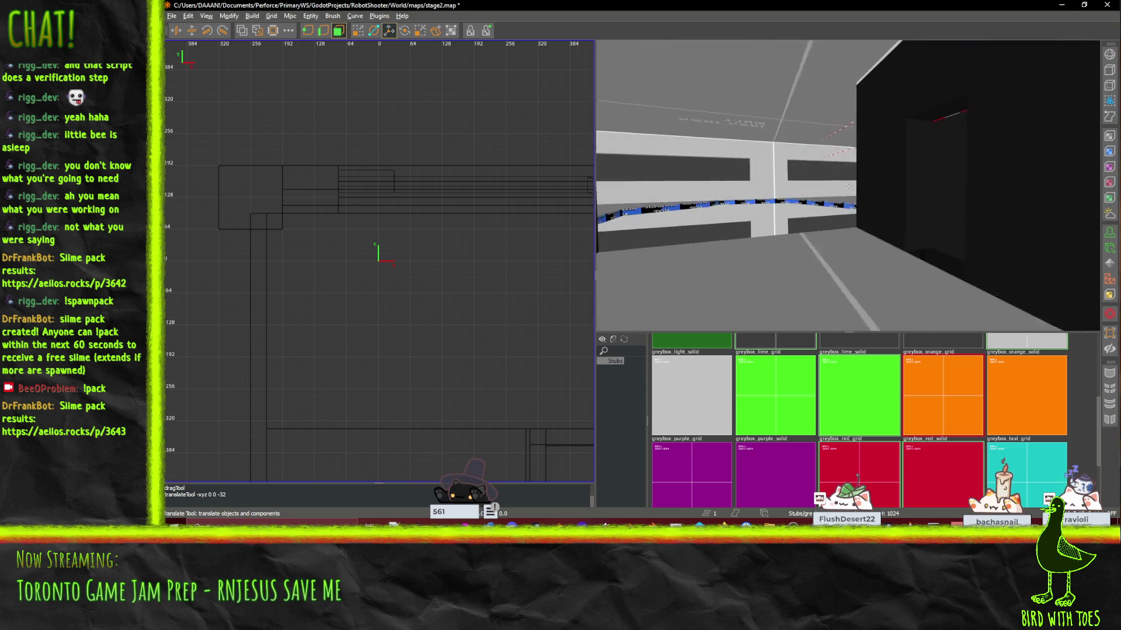
pyautogui.scroll(-5, 847, 185)
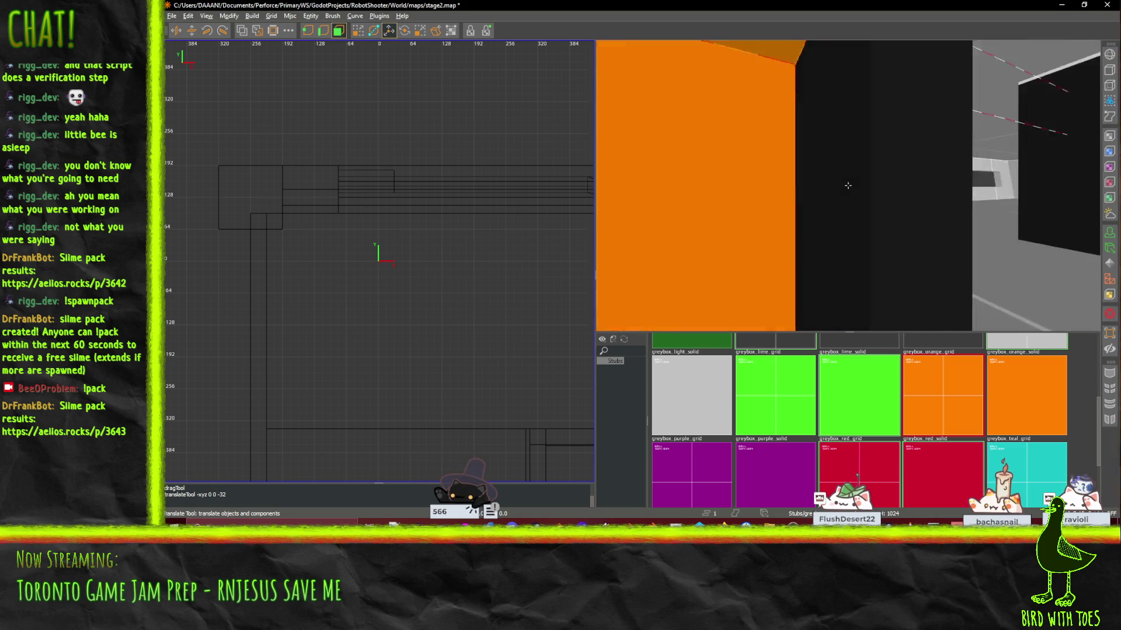
pyautogui.scroll(5, 847, 185)
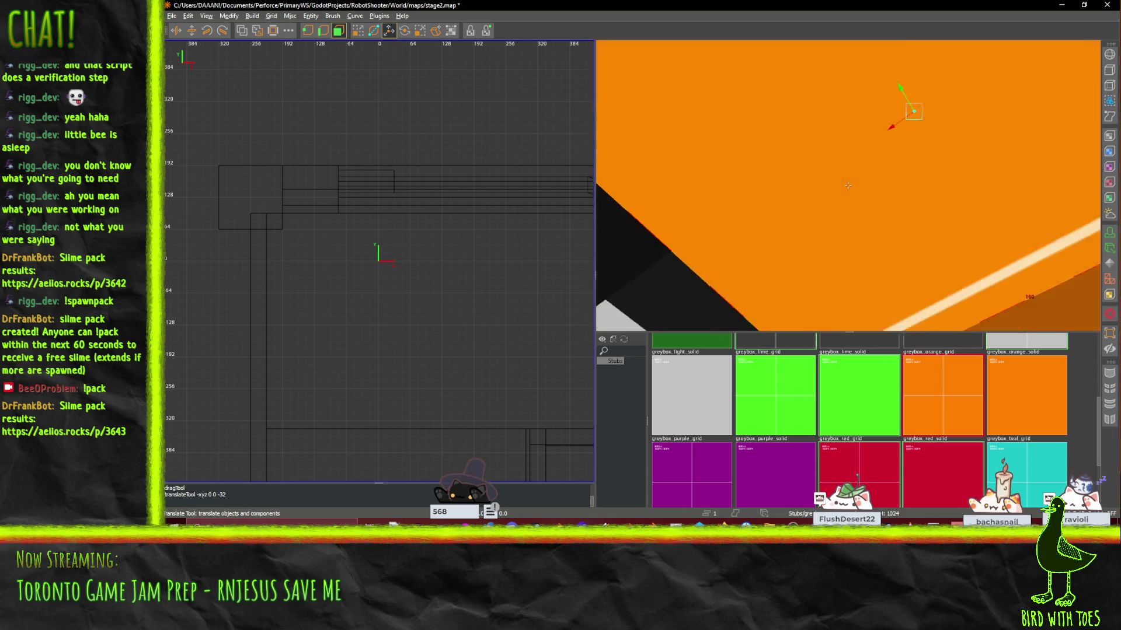
pyautogui.scroll(-3, 848, 185)
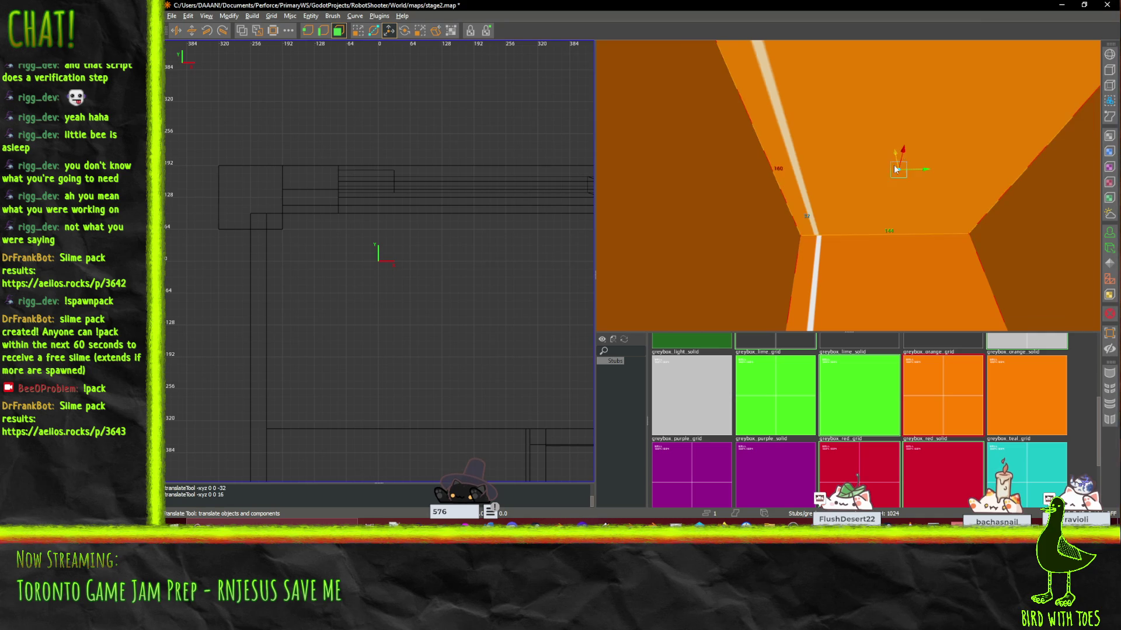
pyautogui.scroll(-5, 847, 185)
pyautogui.scroll(-10, 847, 185)
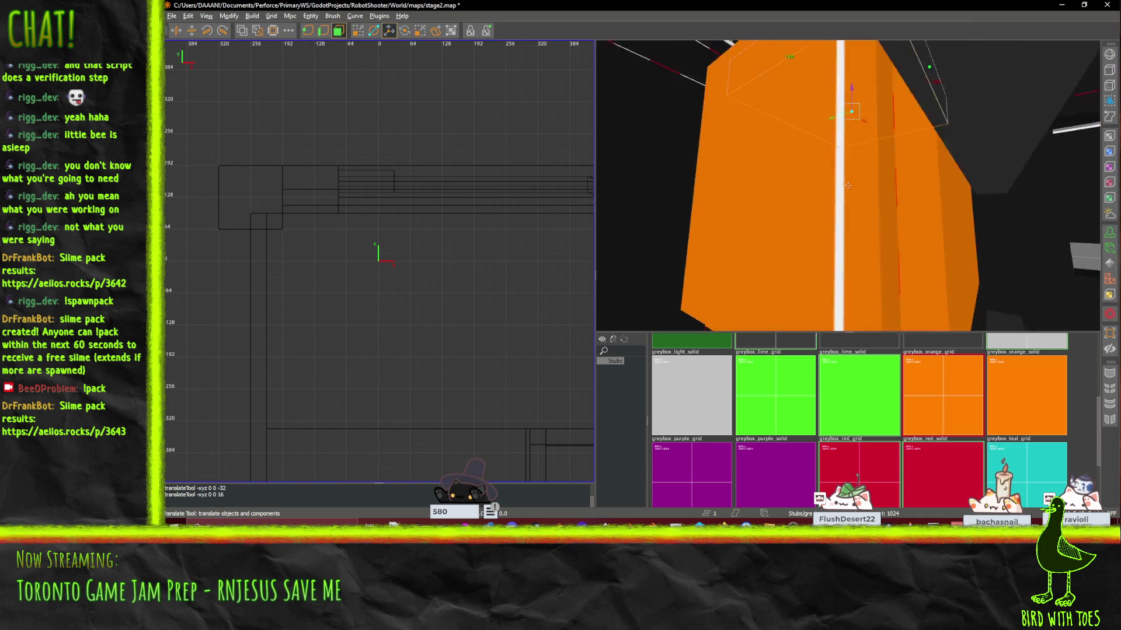
pyautogui.scroll(10, 849, 183)
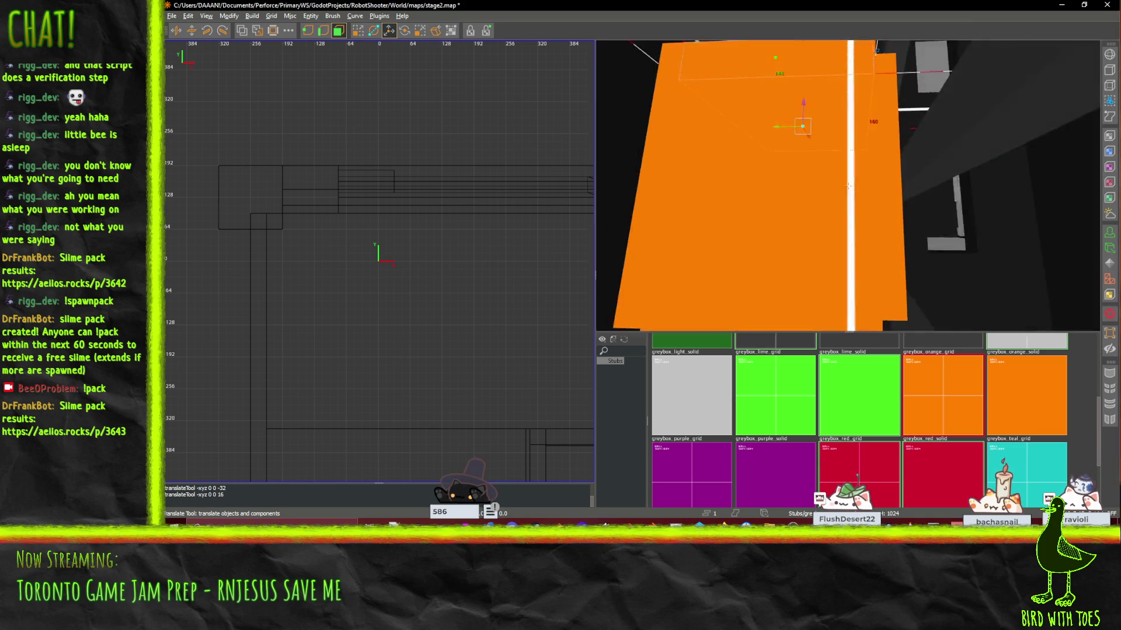
pyautogui.scroll(-5, 848, 185)
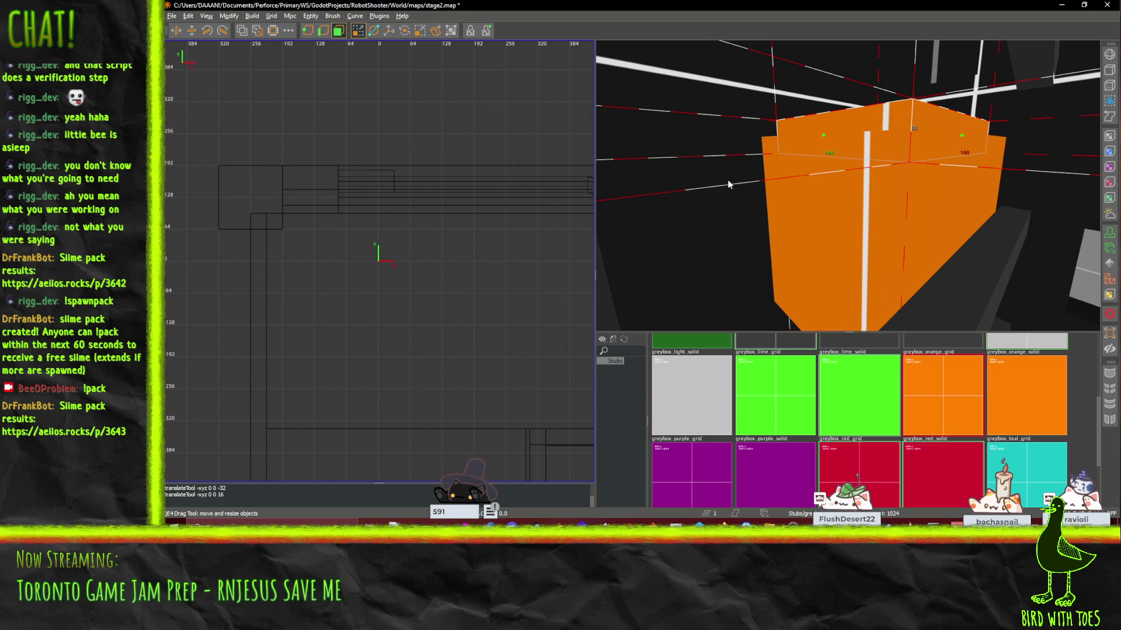
# Step: Inspect the lowered orange room among the grey beams and save stage2.map
pyautogui.scroll(5, 945, 311)
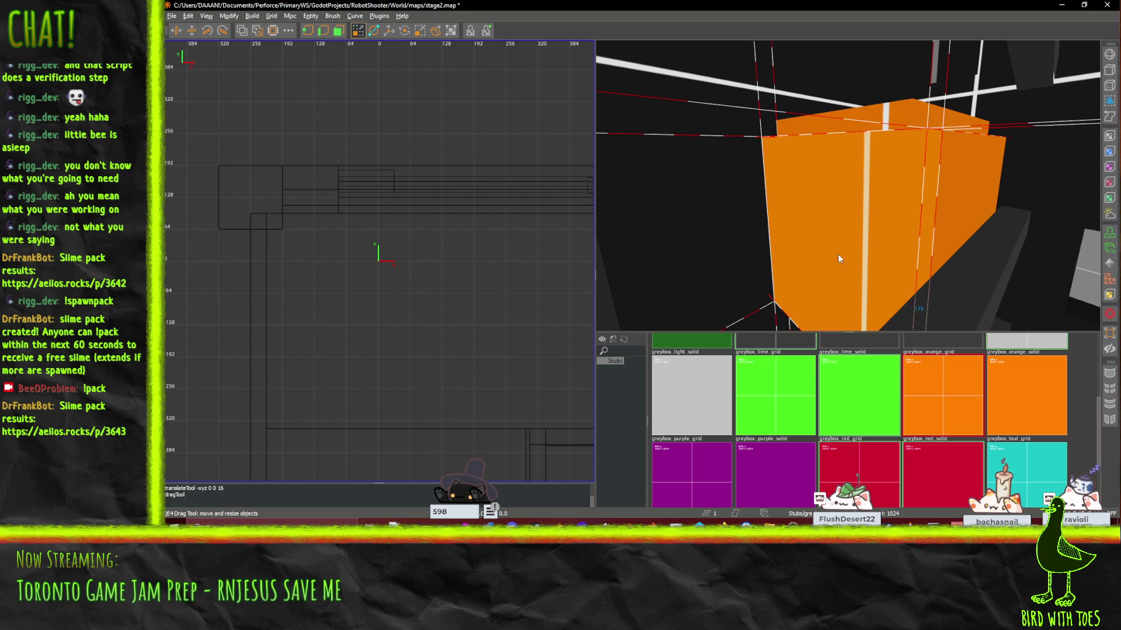
pyautogui.scroll(5, 838, 259)
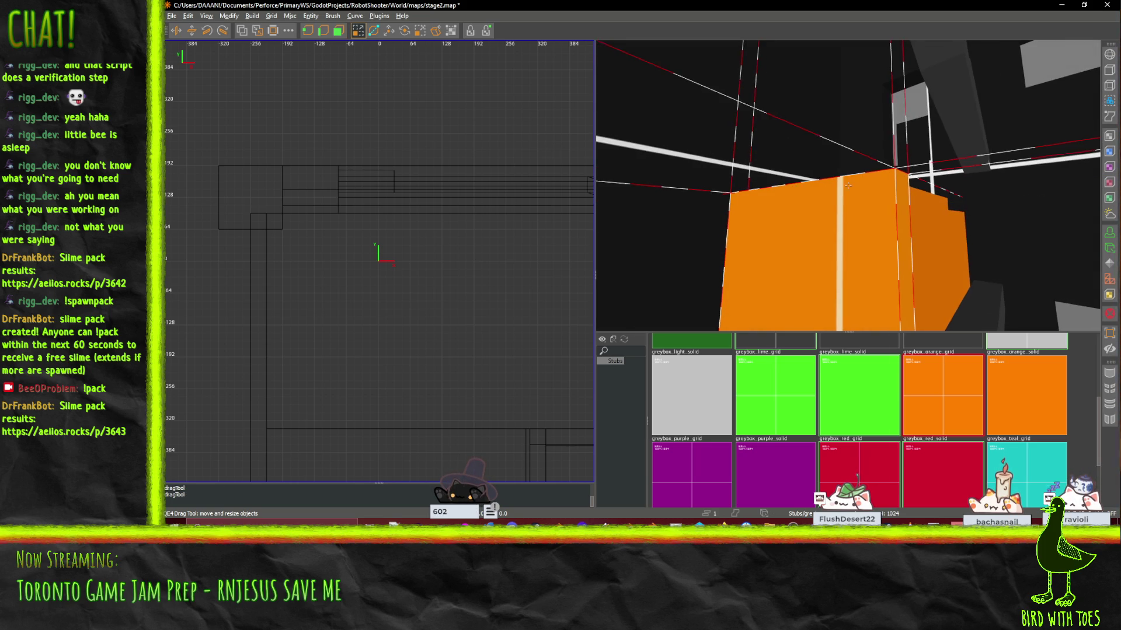
pyautogui.scroll(5, 848, 186)
pyautogui.moveTo(741, 206)
pyautogui.mouseDown()
pyautogui.moveTo(848, 185)
pyautogui.moveTo(857, 58)
pyautogui.mouseUp()
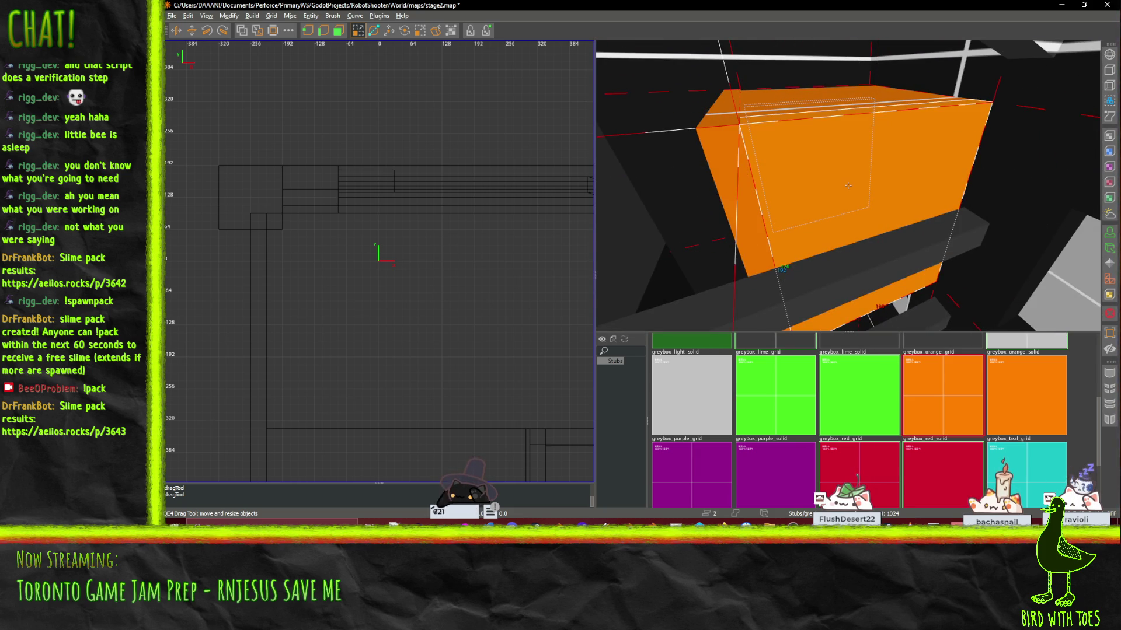
pyautogui.moveTo(847, 185); pyautogui.dragTo(848, 185)
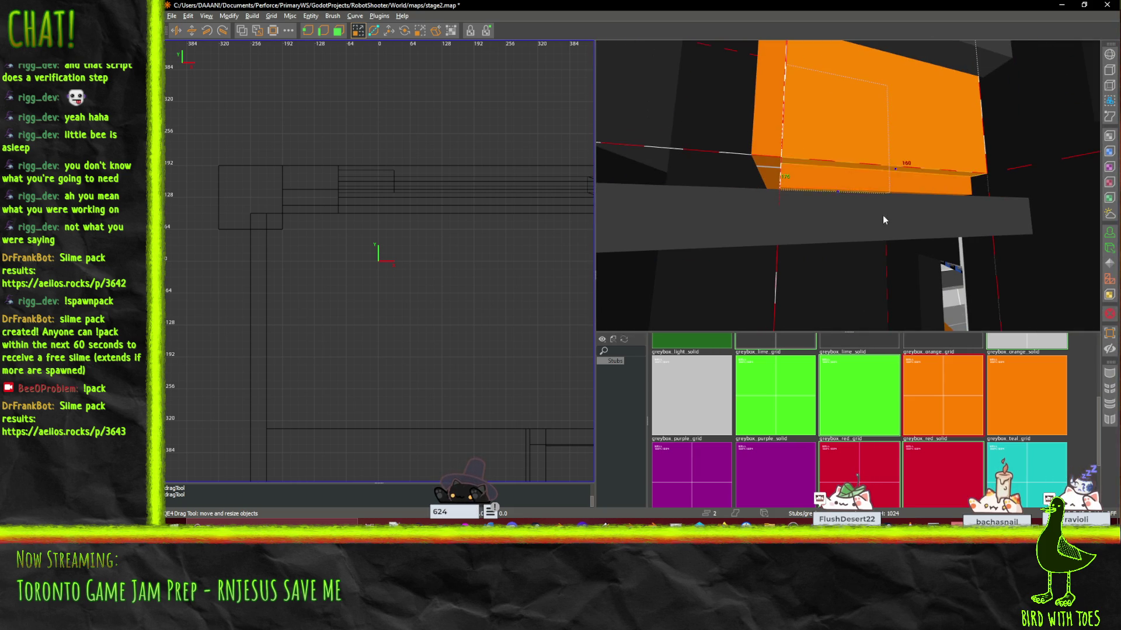
pyautogui.moveTo(768, 279); pyautogui.dragTo(848, 185)
pyautogui.hotkey('ctrl', 's')
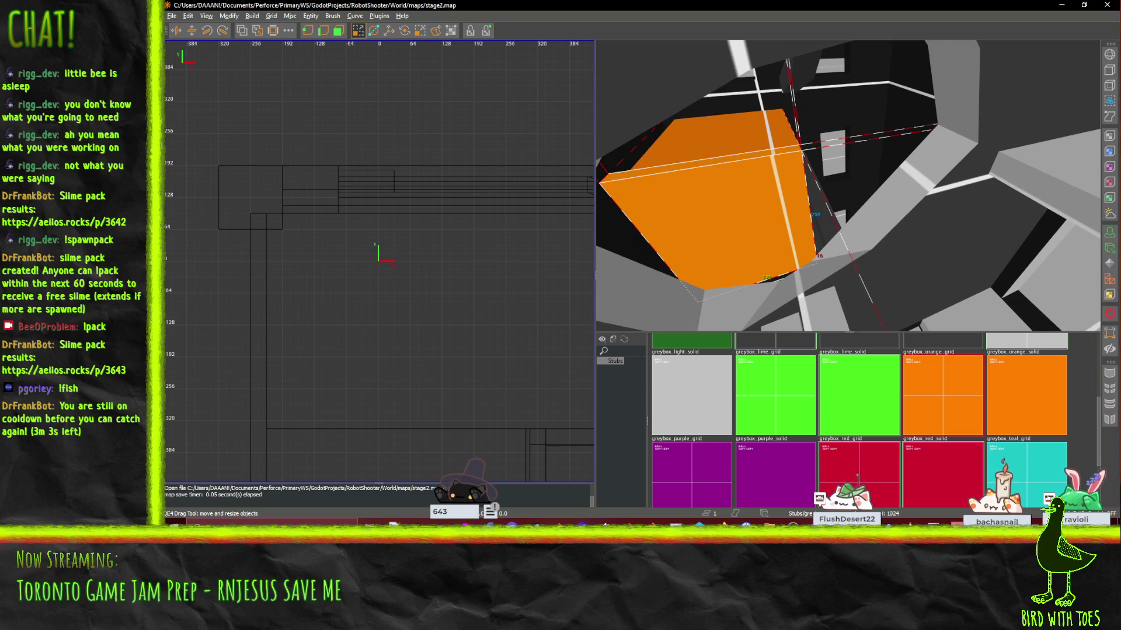
pyautogui.hotkey('alt', 'Tab')
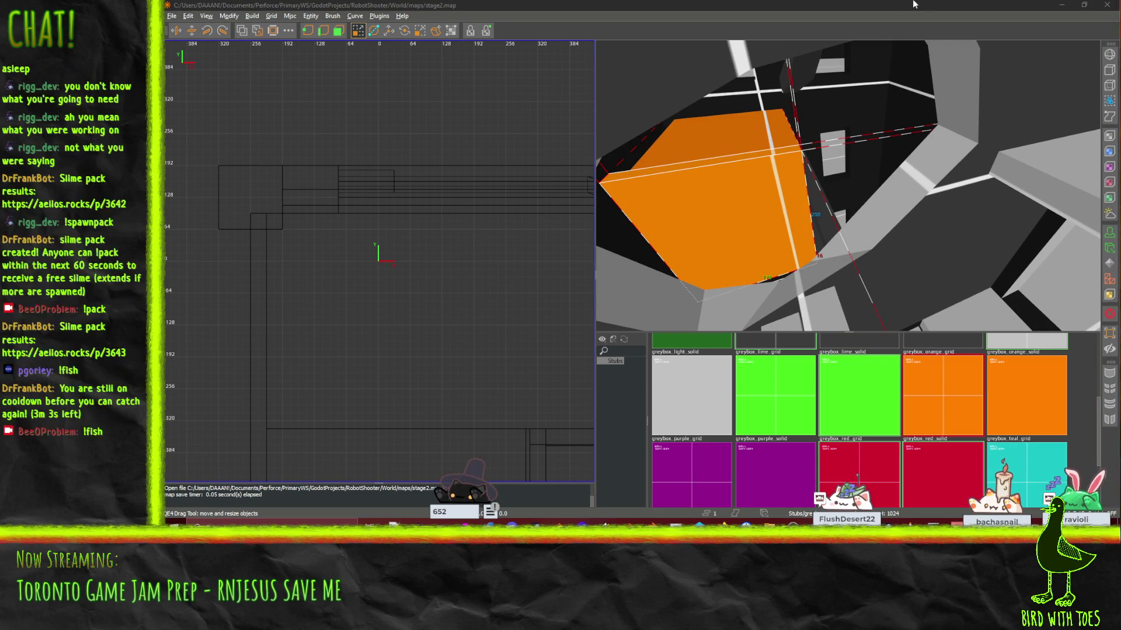
pyautogui.hotkey('alt', 'Tab')
pyautogui.moveTo(847, 185); pyautogui.dragTo(847, 185)
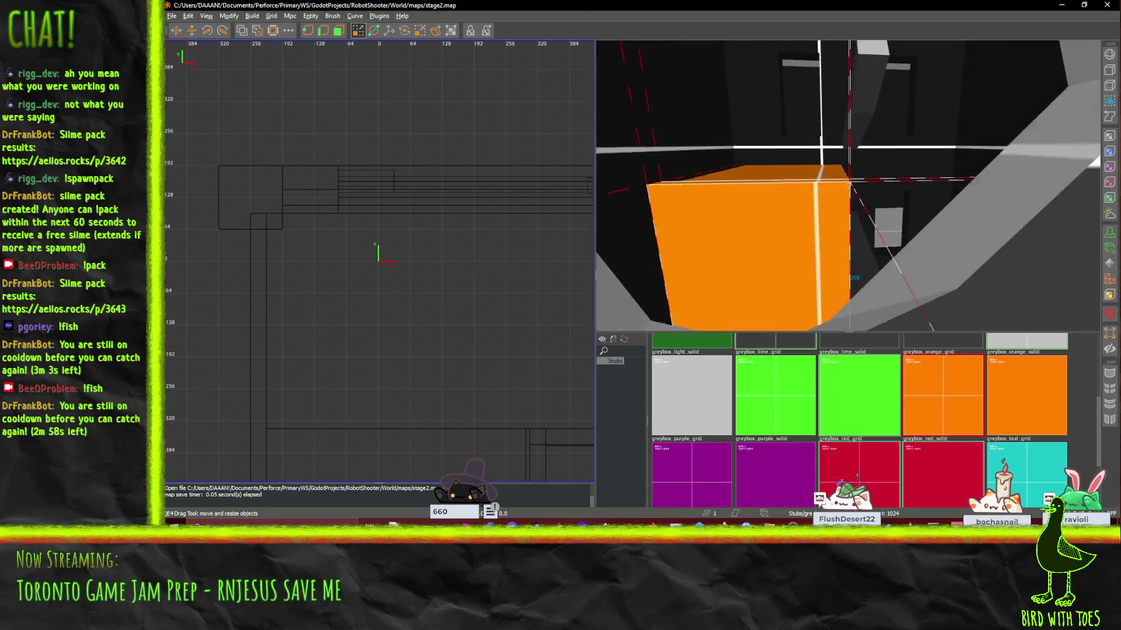
pyautogui.moveTo(848, 185); pyautogui.dragTo(847, 185)
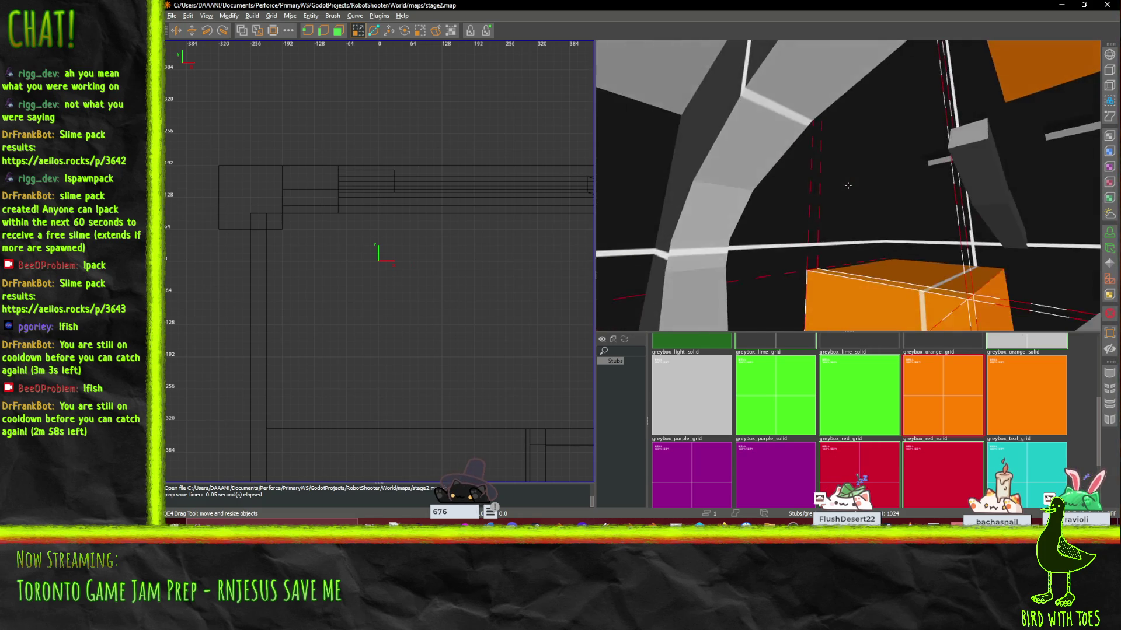
# Step: Fly around the orange block with WASD and Shift-select its top brushes
pyautogui.press('w')
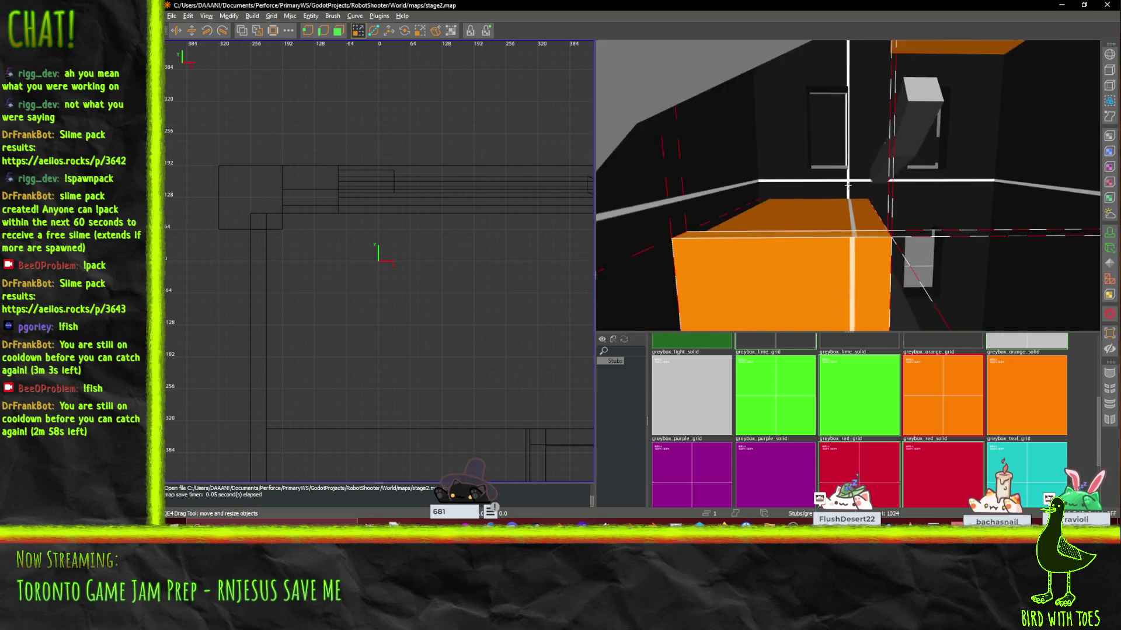
pyautogui.scroll(-5, 848, 186)
pyautogui.scroll(4, 847, 184)
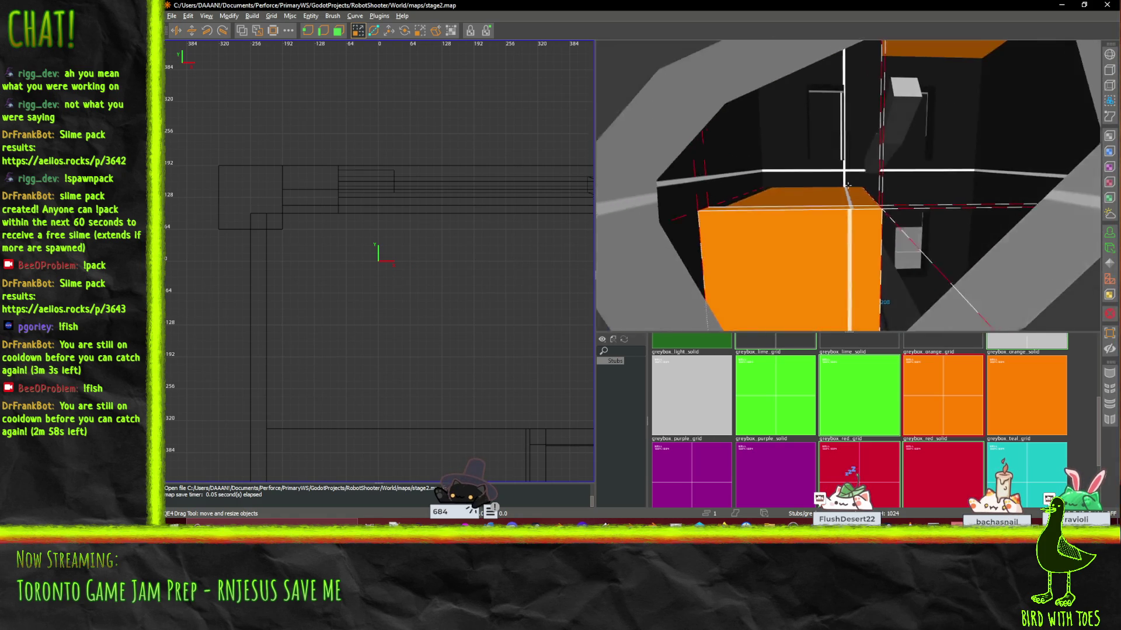
pyautogui.press('d')
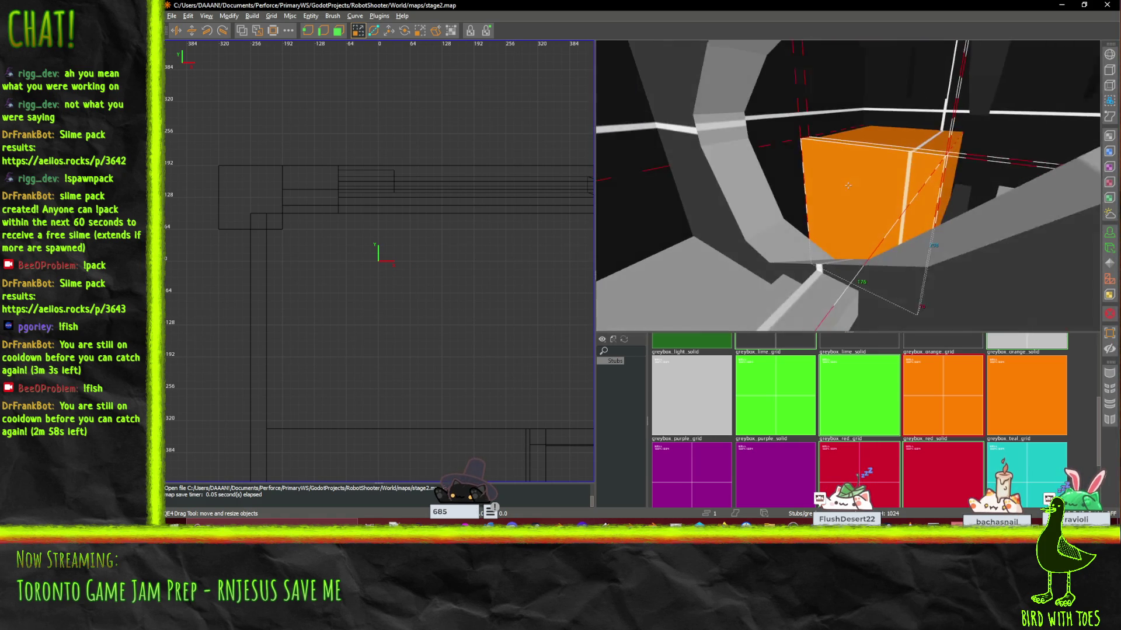
pyautogui.press('w')
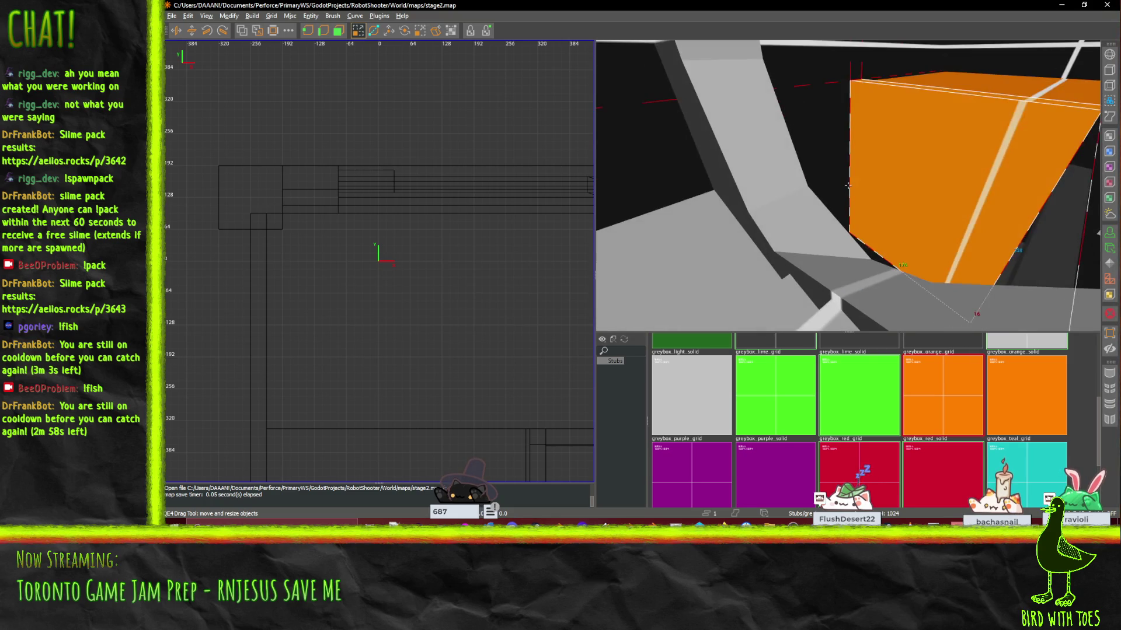
pyautogui.press('a')
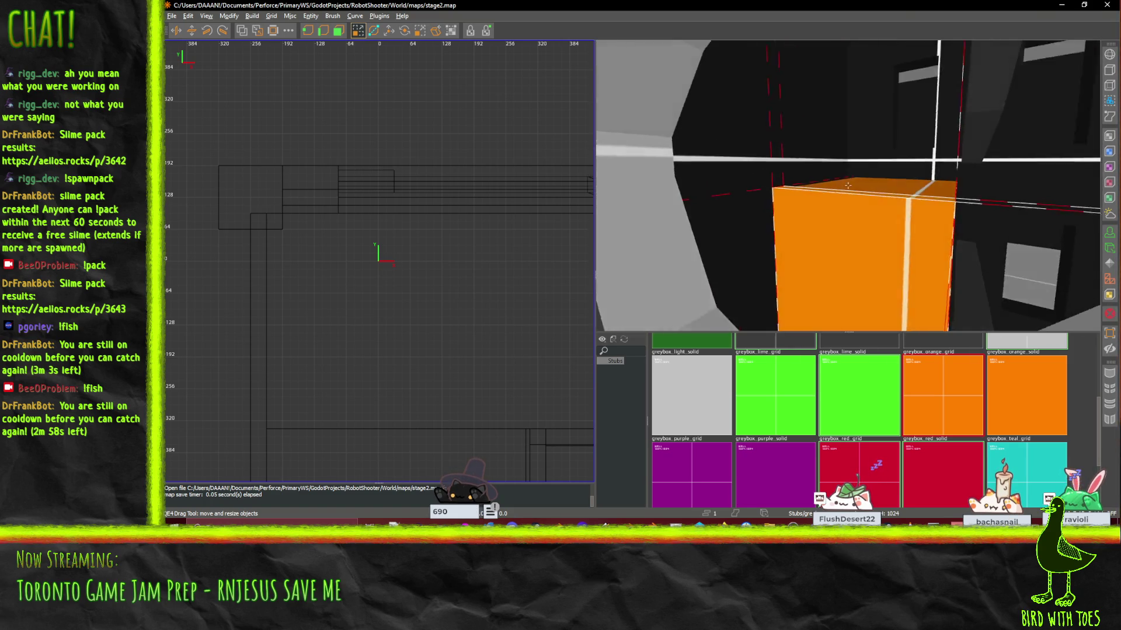
pyautogui.press('a')
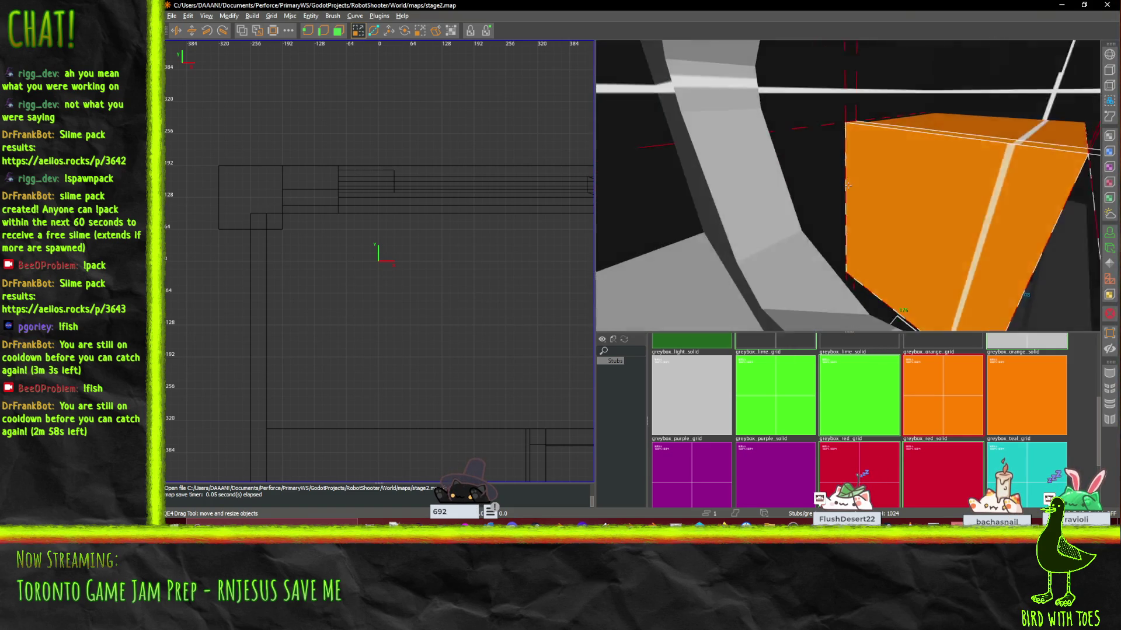
pyautogui.press('s')
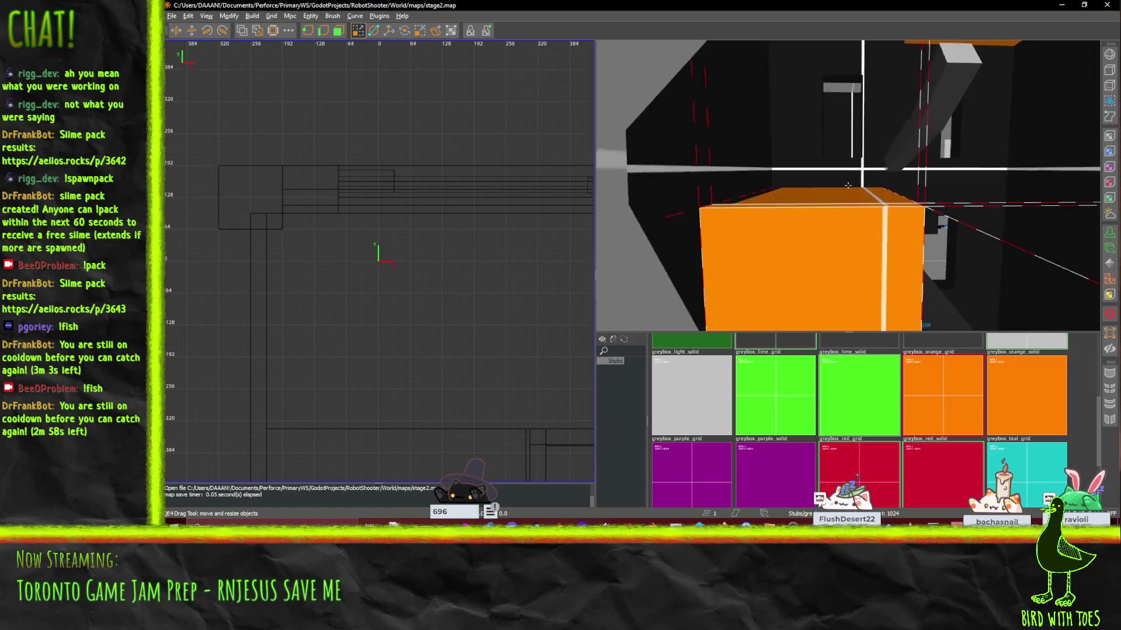
pyautogui.press('d')
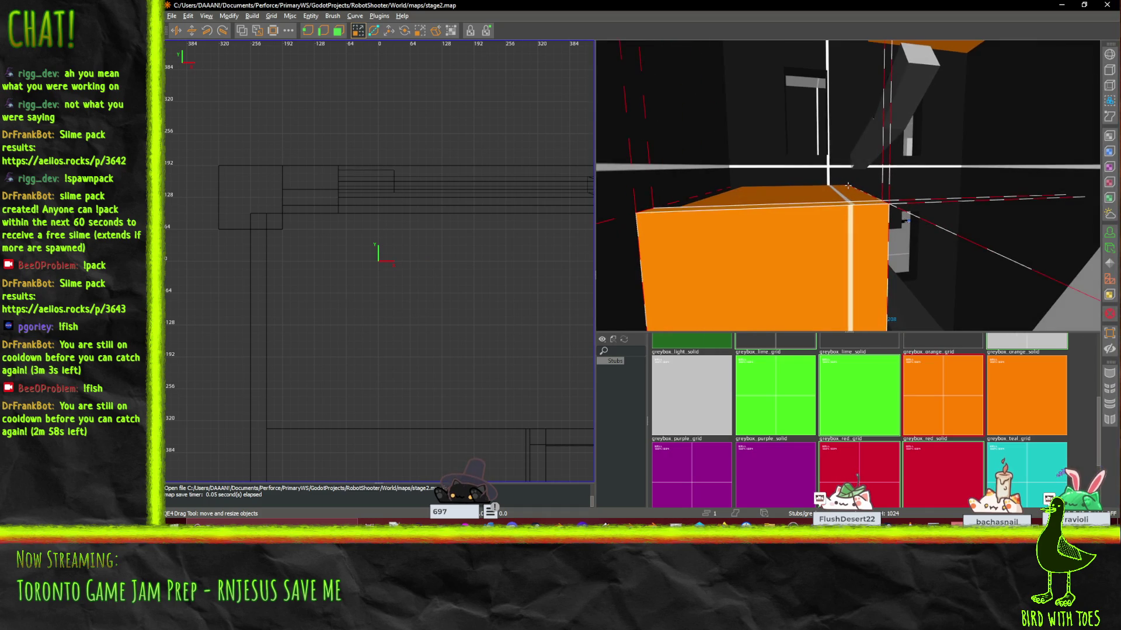
pyautogui.press('a')
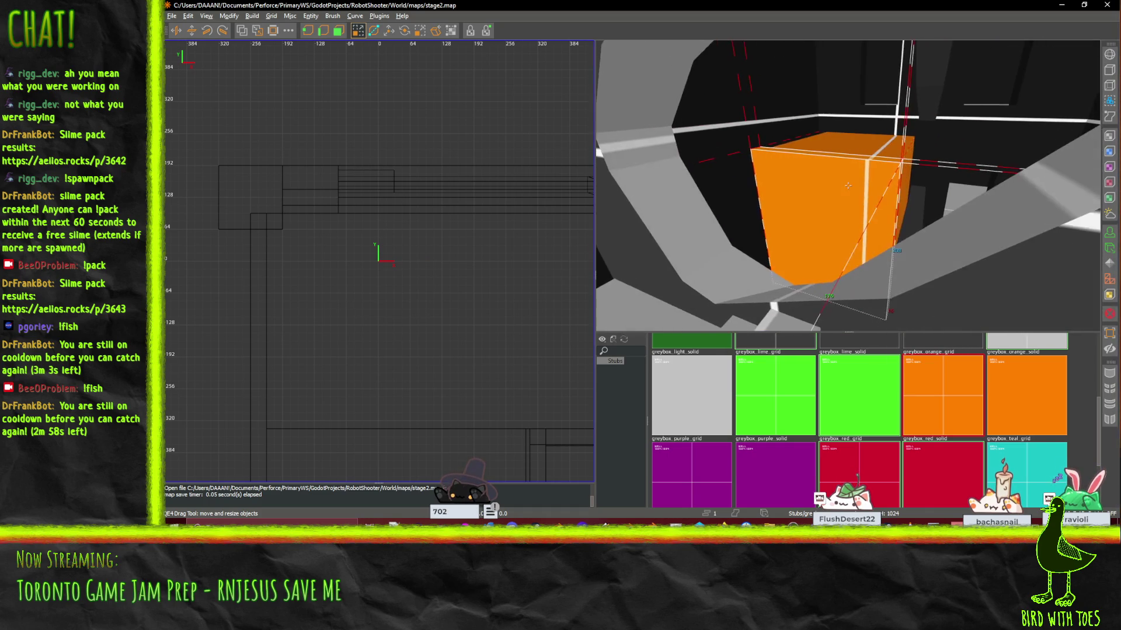
pyautogui.press('d')
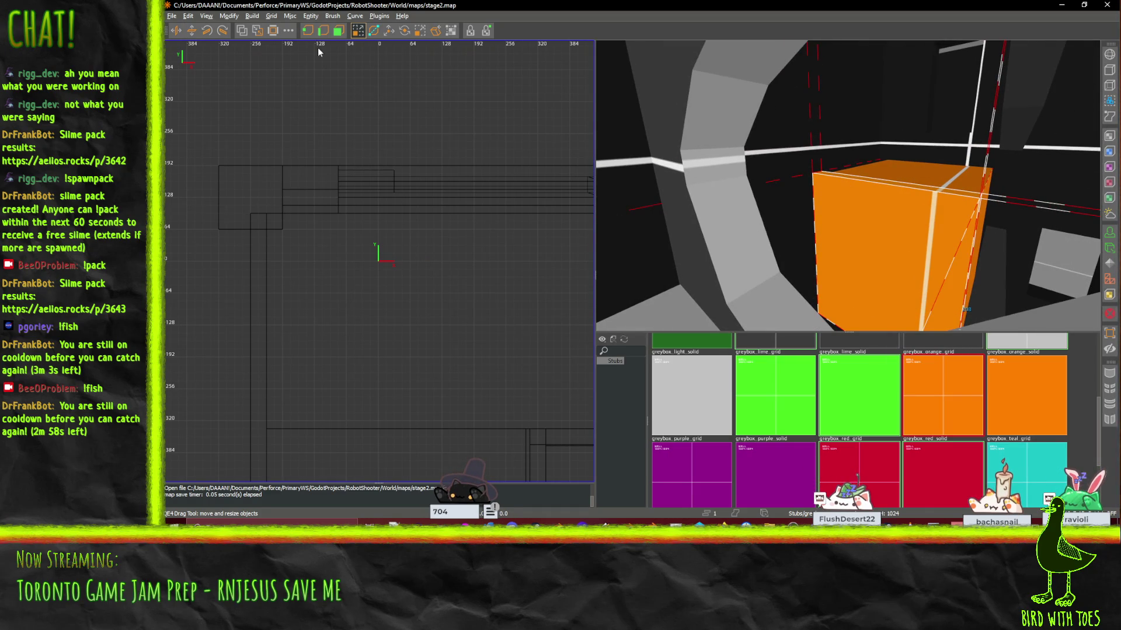
pyautogui.click(926, 176)
pyautogui.press('w')
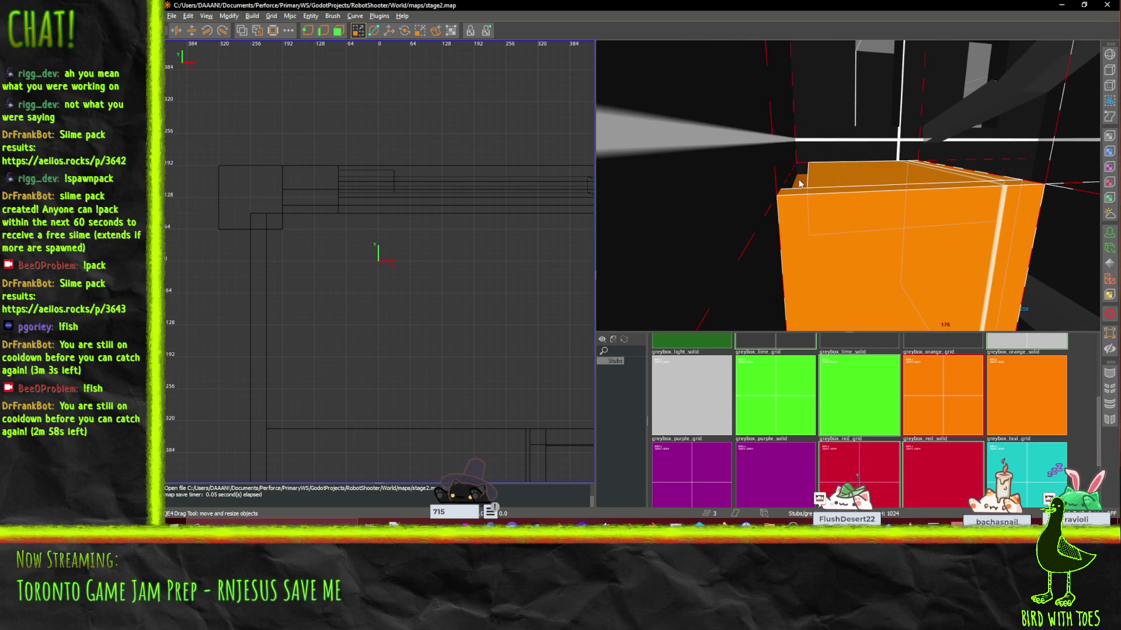
# Step: Select the block's left-edge brush, top, top edge and front face together
pyautogui.click(801, 184)
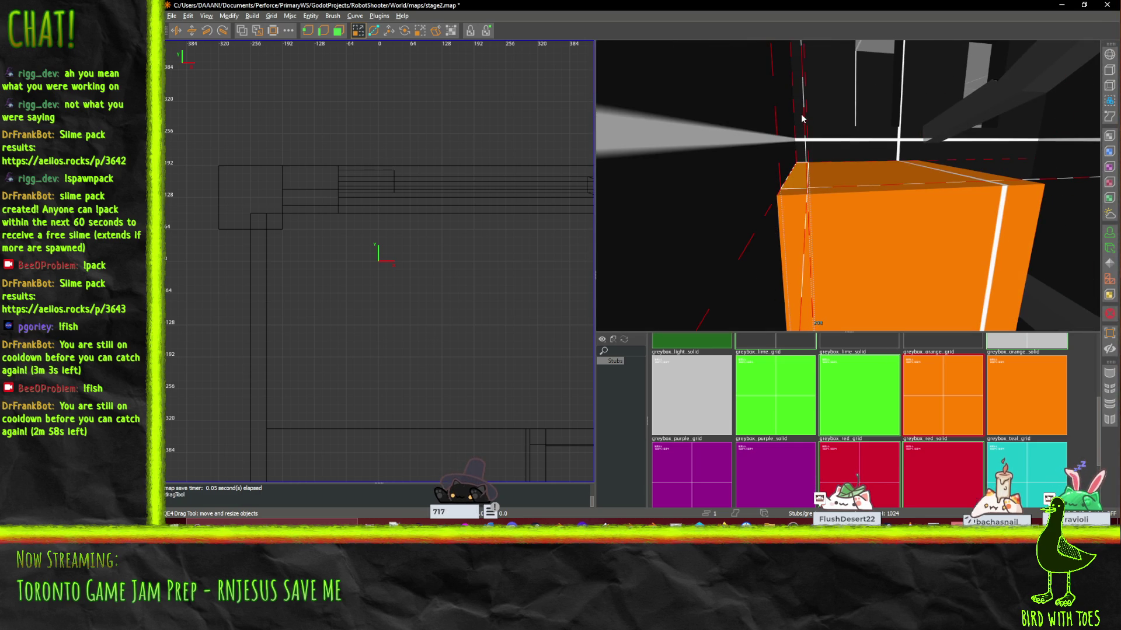
pyautogui.keyDown('ctrl'); pyautogui.click(954, 178); pyautogui.keyUp('ctrl')
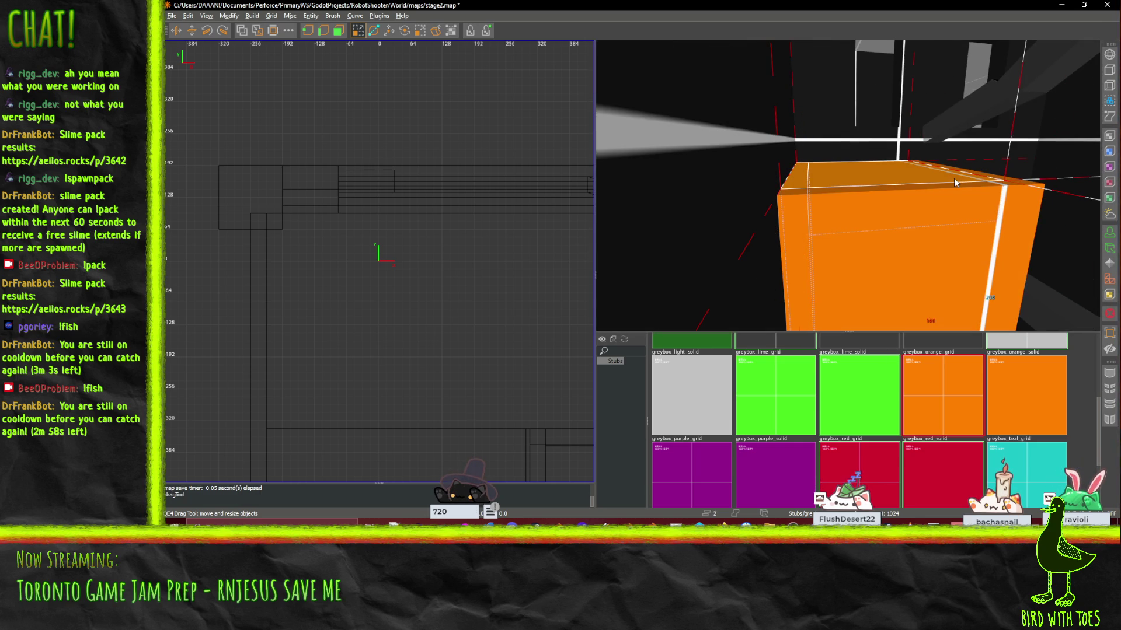
pyautogui.keyDown('ctrl'); pyautogui.click(1010, 175); pyautogui.keyUp('ctrl')
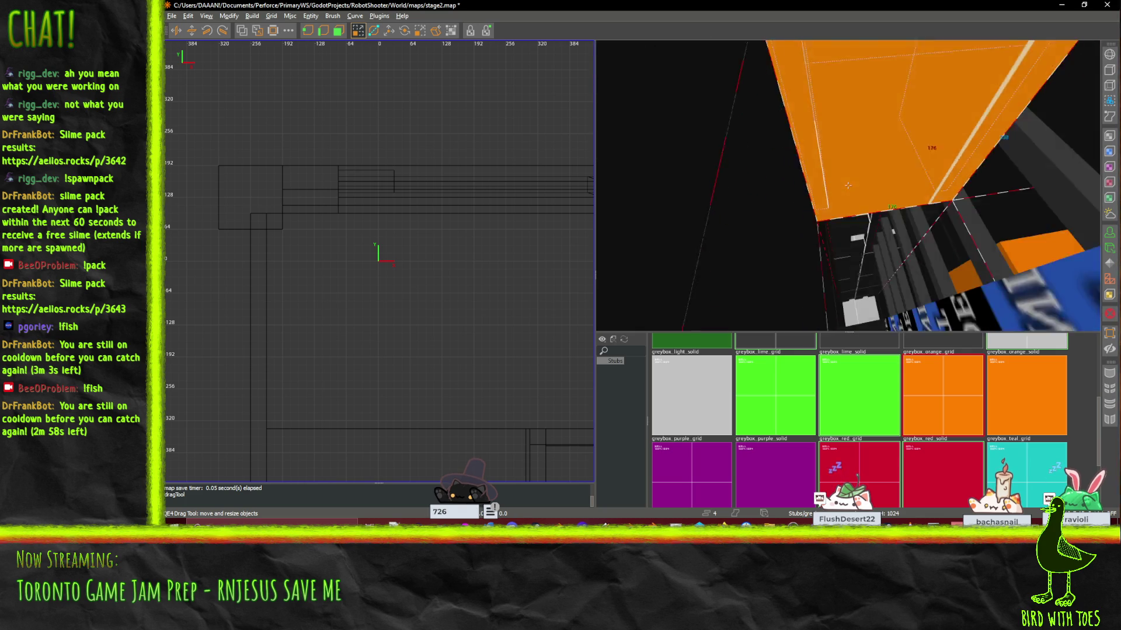
pyautogui.moveTo(847, 185); pyautogui.dragTo(849, 190)
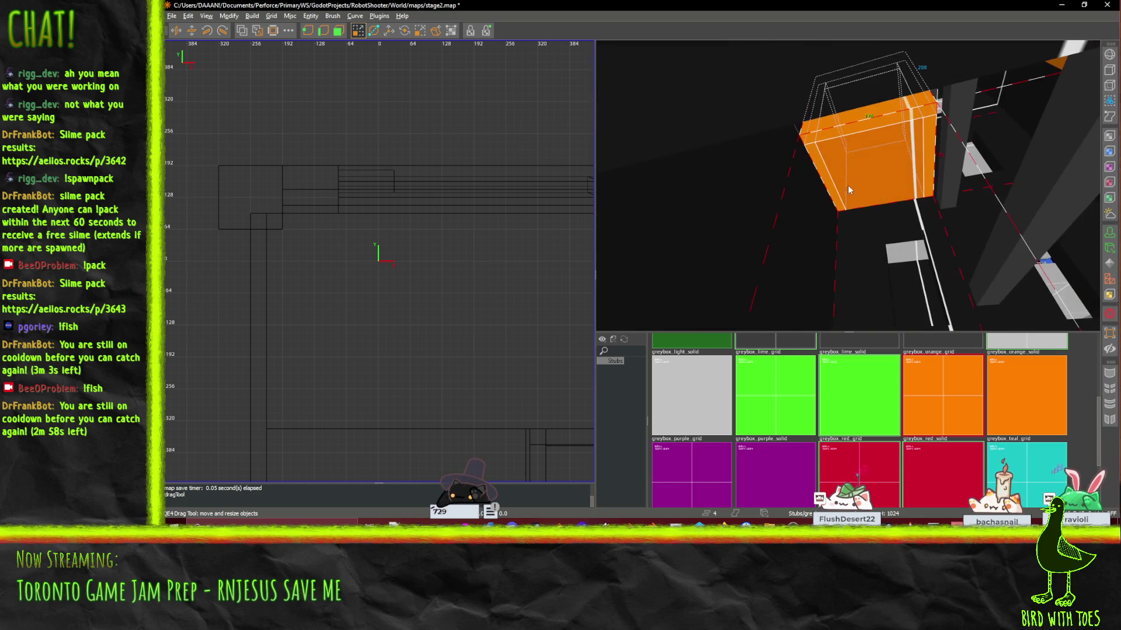
pyautogui.keyDown('ctrl'); pyautogui.click(862, 199); pyautogui.keyUp('ctrl')
pyautogui.press('s')
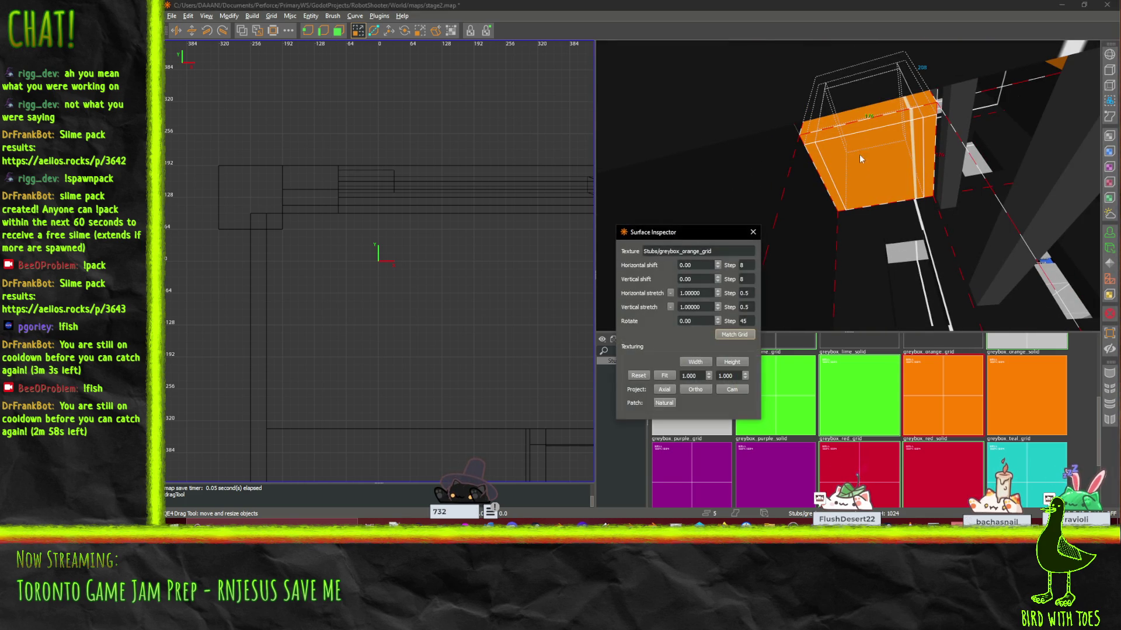
pyautogui.click(752, 232)
# Step: Lower the selected block 80 units, then two 16-unit steps, undoing a stray X shift
pyautogui.press('w')
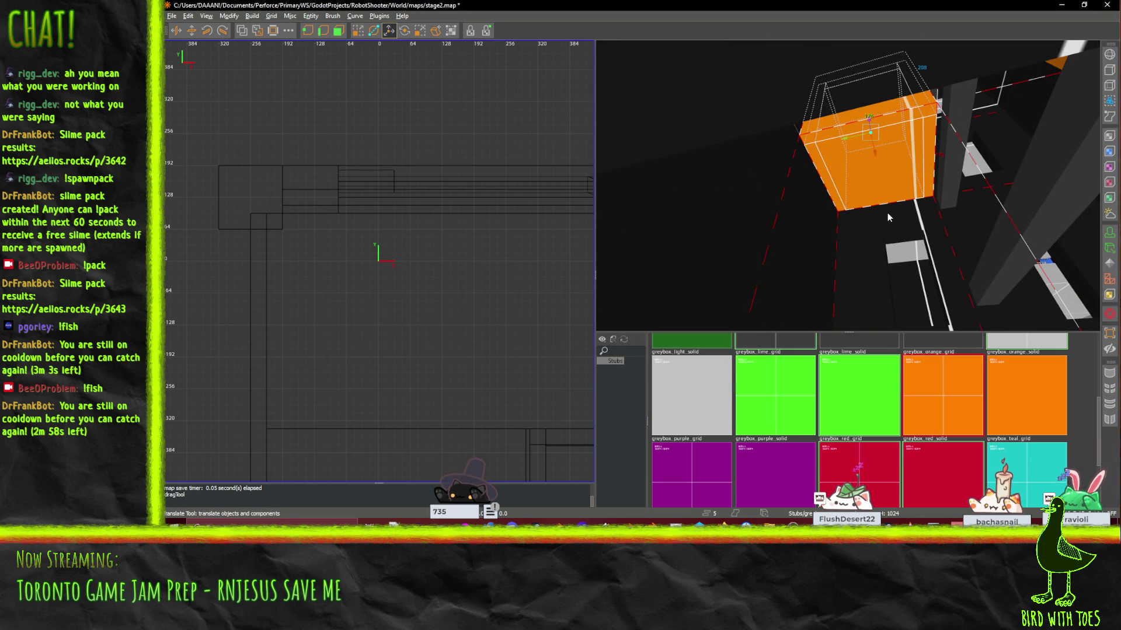
pyautogui.moveTo(879, 161); pyautogui.dragTo(879, 163)
pyautogui.hotkey('ctrl', 'z')
pyautogui.moveTo(871, 123); pyautogui.dragTo(810, 313)
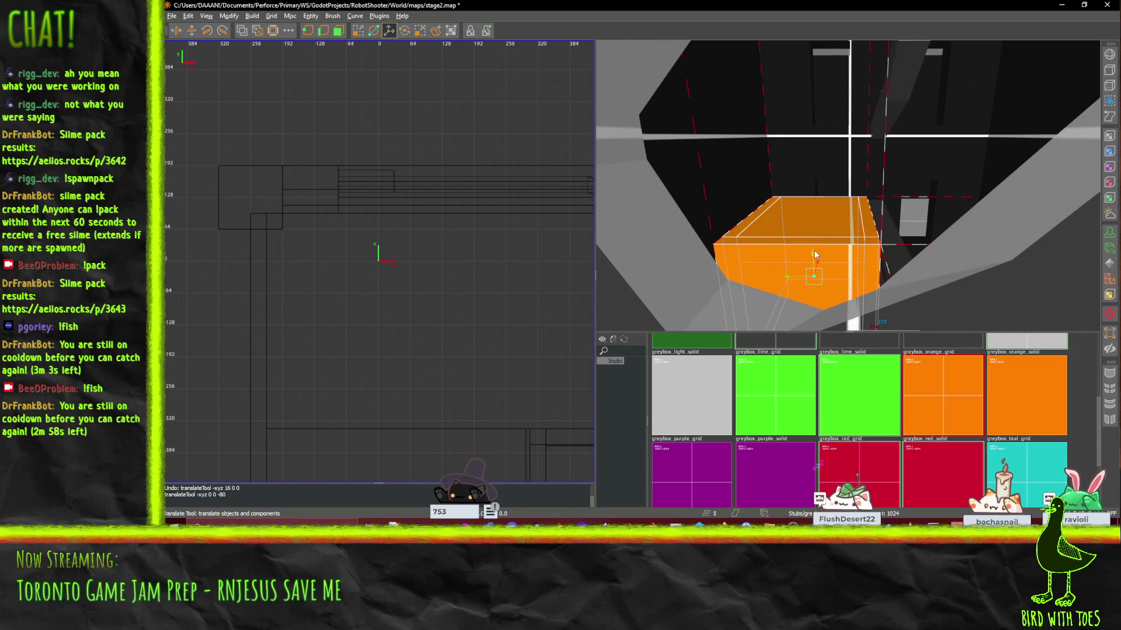
pyautogui.moveTo(817, 264); pyautogui.dragTo(817, 274)
pyautogui.moveTo(848, 185); pyautogui.dragTo(829, 248)
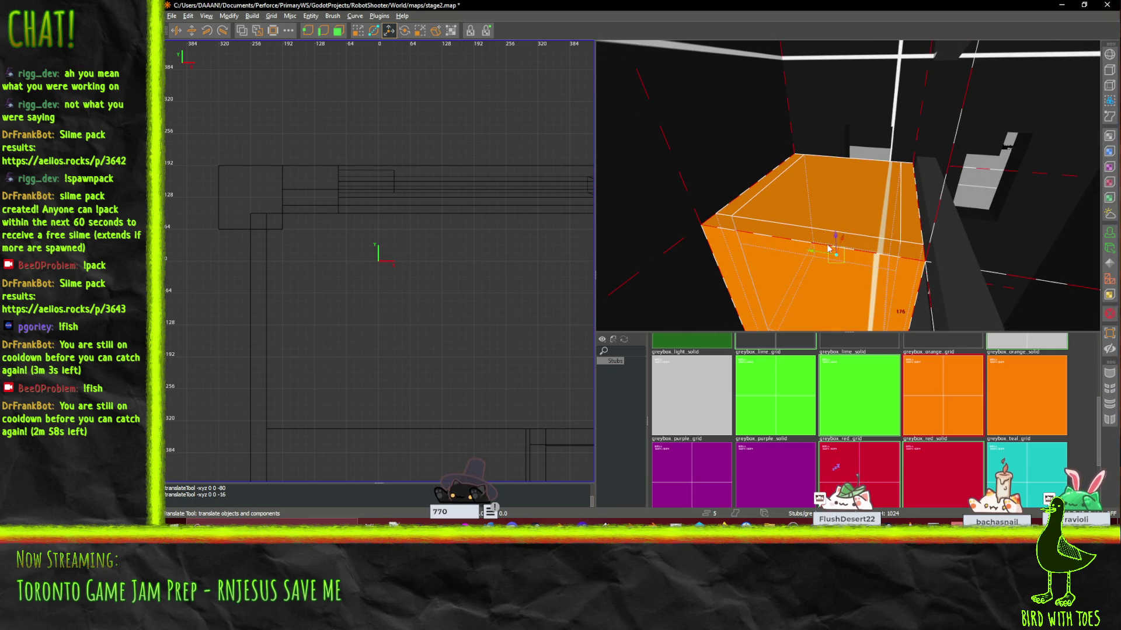
pyautogui.scroll(1, 835, 230)
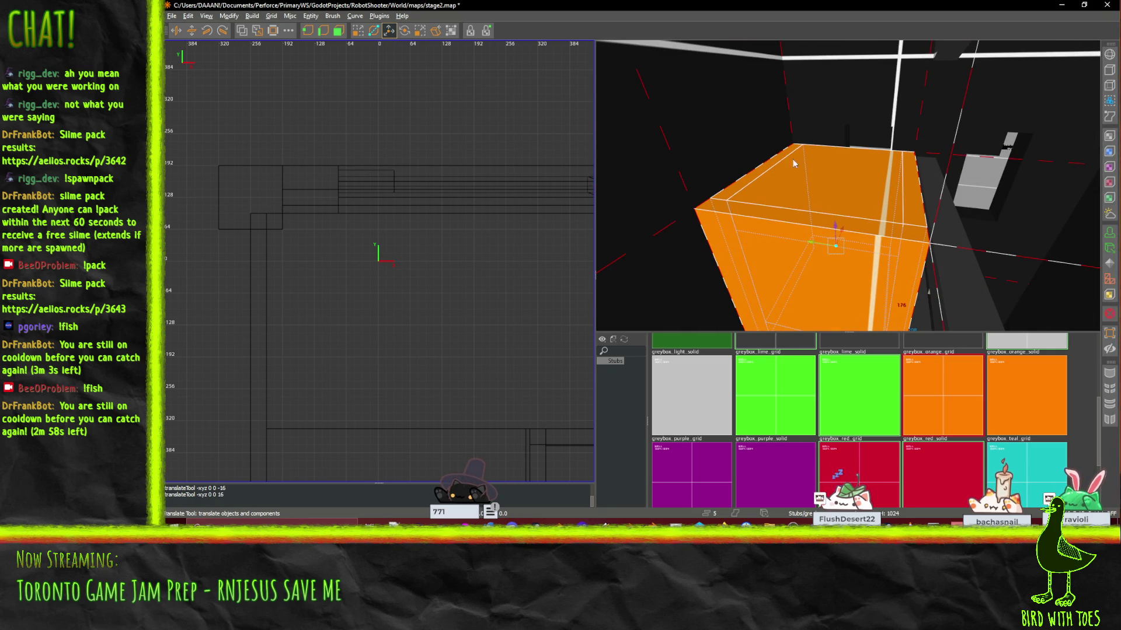
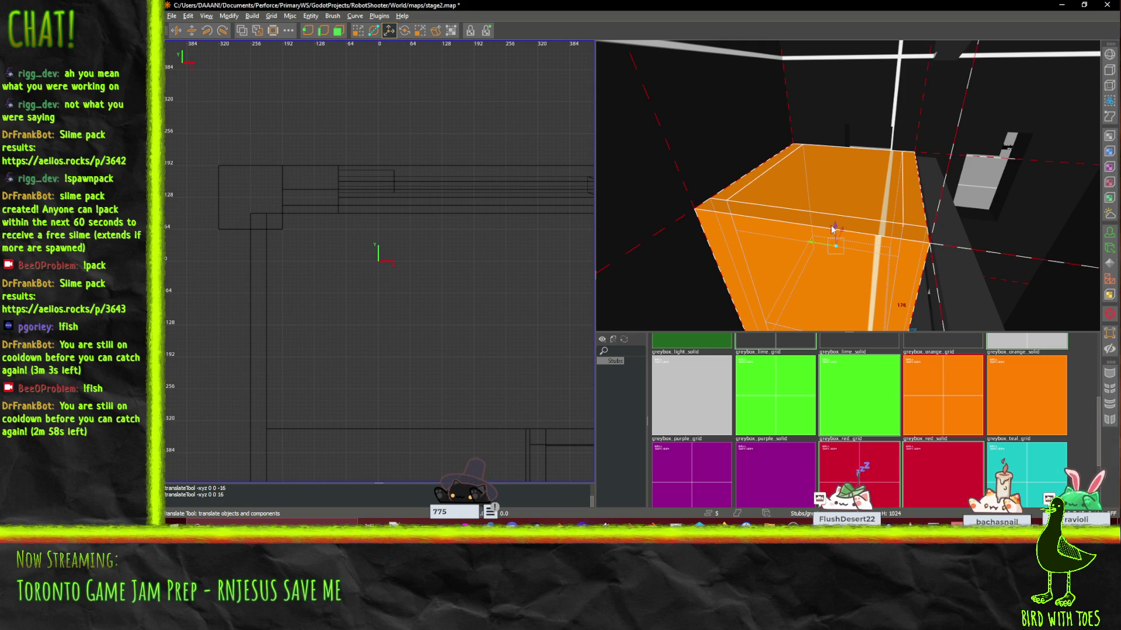
# Step: Orbit up toward the ceiling and select only the ceiling brush atop the enclosure
pyautogui.scroll(-1, 834, 231)
pyautogui.moveTo(835, 232)
pyautogui.mouseDown()
pyautogui.moveTo(848, 183)
pyautogui.moveTo(835, 190)
pyautogui.moveTo(847, 185)
pyautogui.mouseUp()
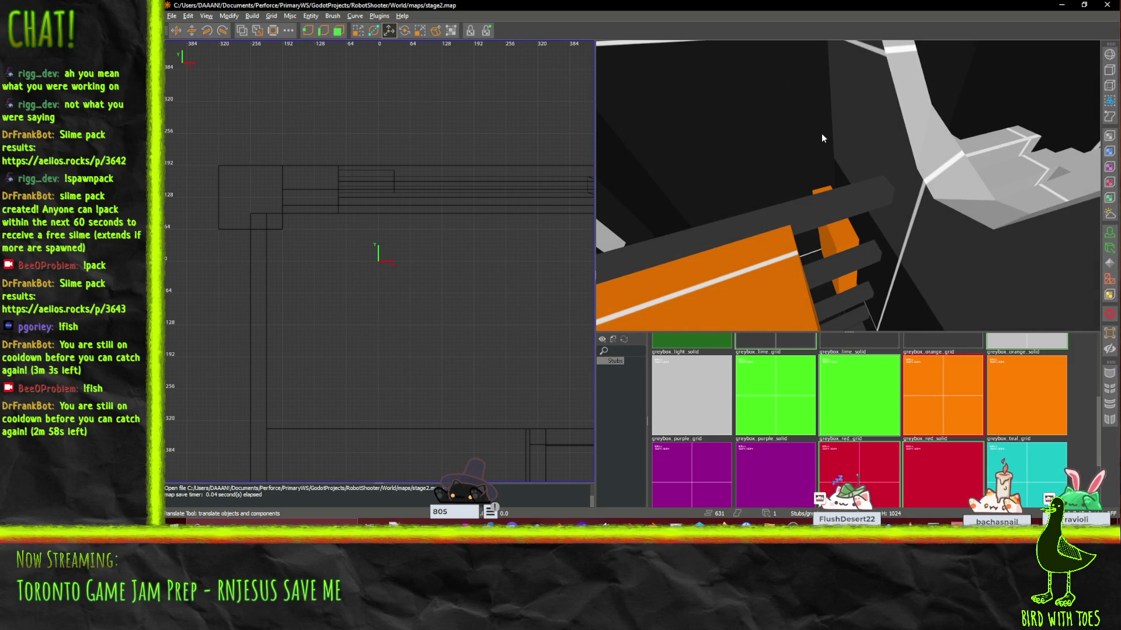
pyautogui.moveTo(818, 139); pyautogui.dragTo(888, 285)
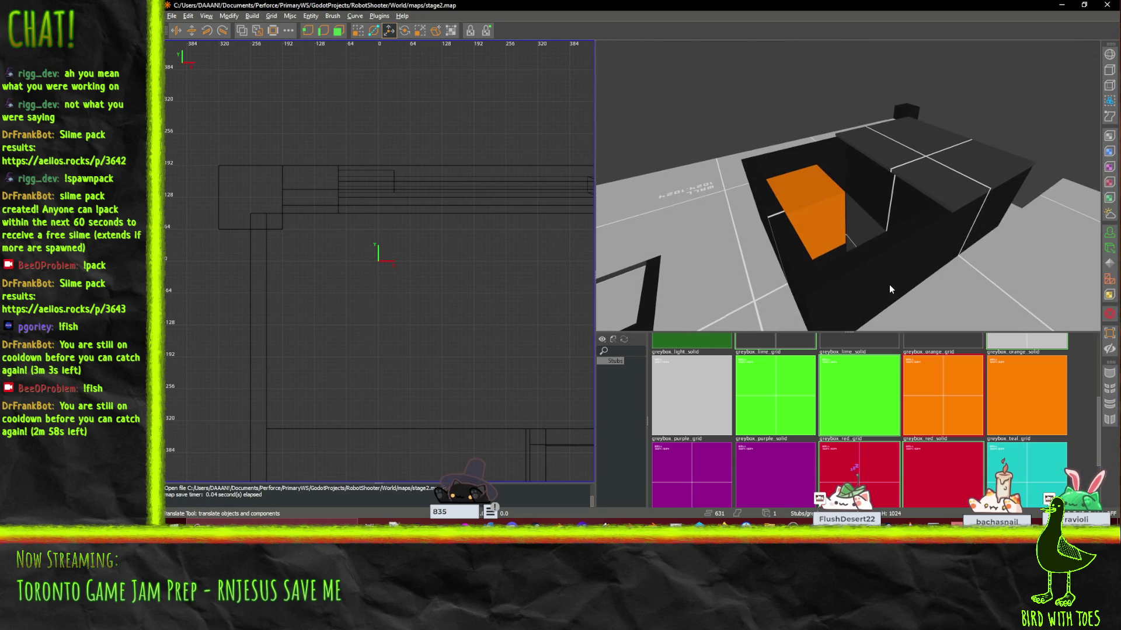
pyautogui.click(889, 284)
pyautogui.keyDown('ctrl'); pyautogui.click(778, 252); pyautogui.keyUp('ctrl')
pyautogui.keyDown('ctrl'); pyautogui.click(765, 159); pyautogui.keyUp('ctrl')
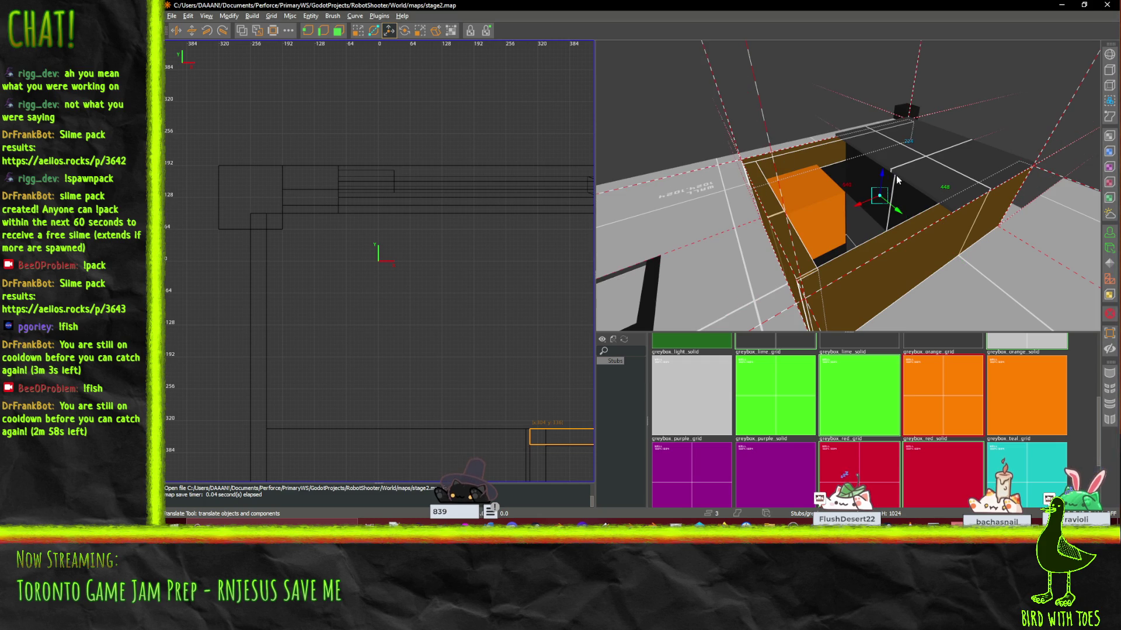
pyautogui.keyDown('ctrl'); pyautogui.click(883, 185); pyautogui.keyUp('ctrl')
pyautogui.click(911, 168)
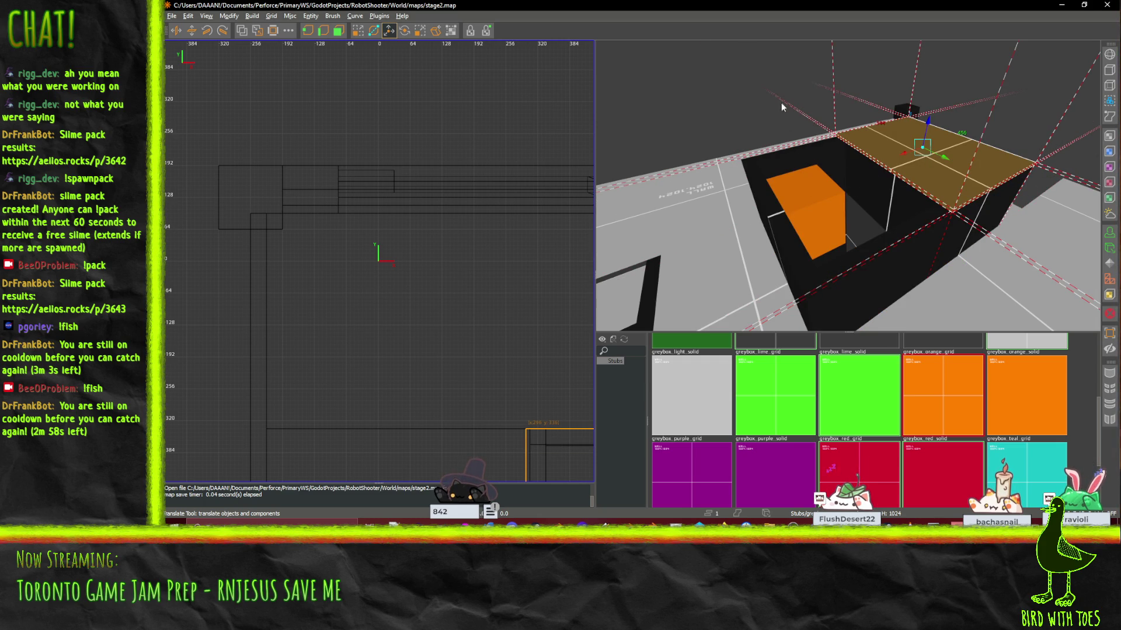
# Step: Flatten the ceiling brush into a thin slab by dragging its faces
pyautogui.press('q')
pyautogui.moveTo(875, 196)
pyautogui.mouseDown()
pyautogui.moveTo(910, 181)
pyautogui.moveTo(836, 149)
pyautogui.mouseUp()
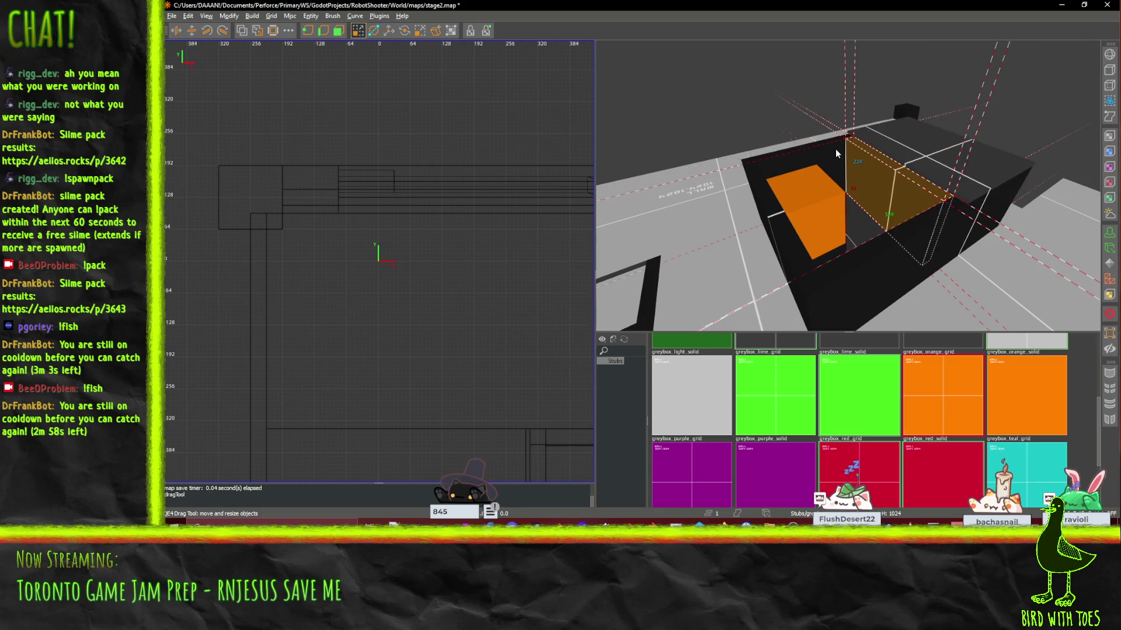
pyautogui.moveTo(771, 201); pyautogui.dragTo(843, 287)
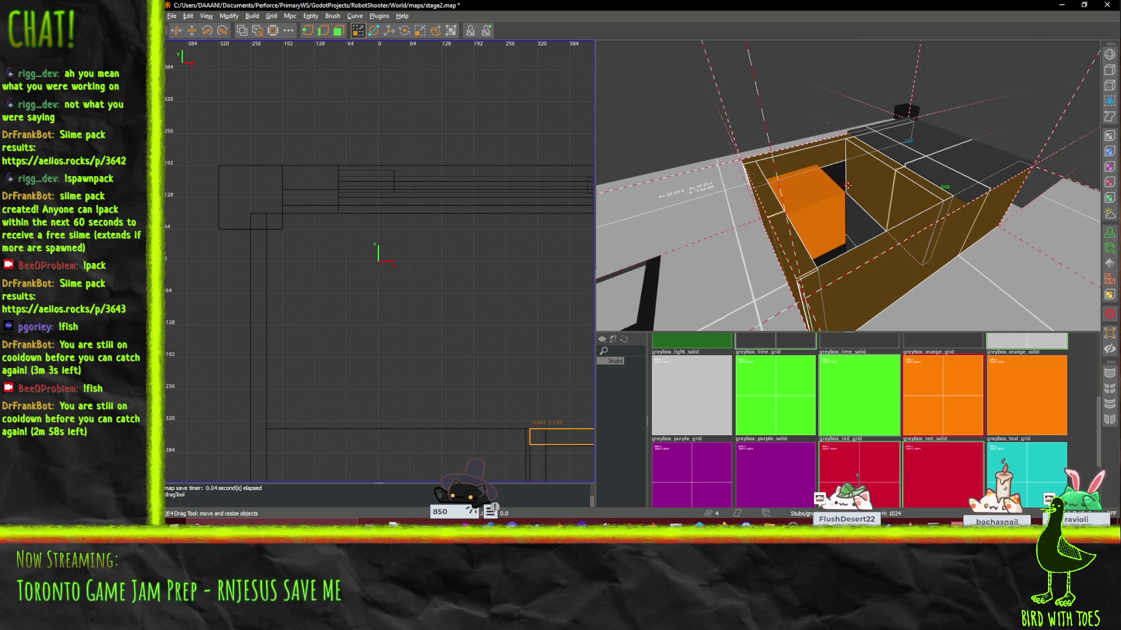
pyautogui.moveTo(950, 231); pyautogui.dragTo(909, 156)
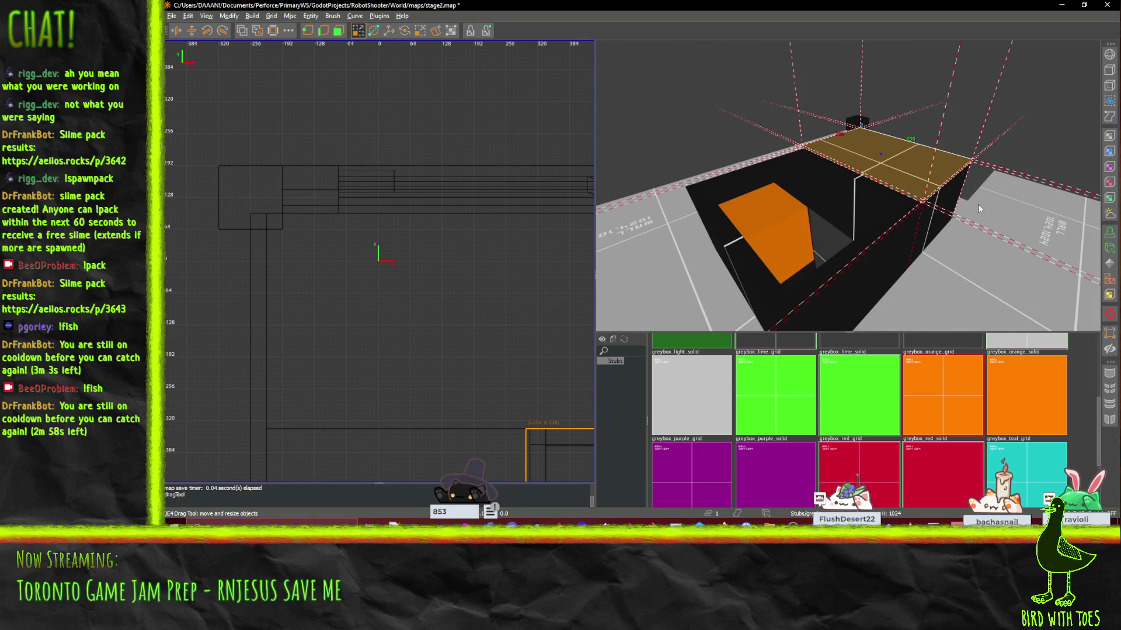
pyautogui.moveTo(989, 188)
pyautogui.mouseDown()
pyautogui.moveTo(997, 184)
pyautogui.moveTo(915, 168)
pyautogui.mouseUp()
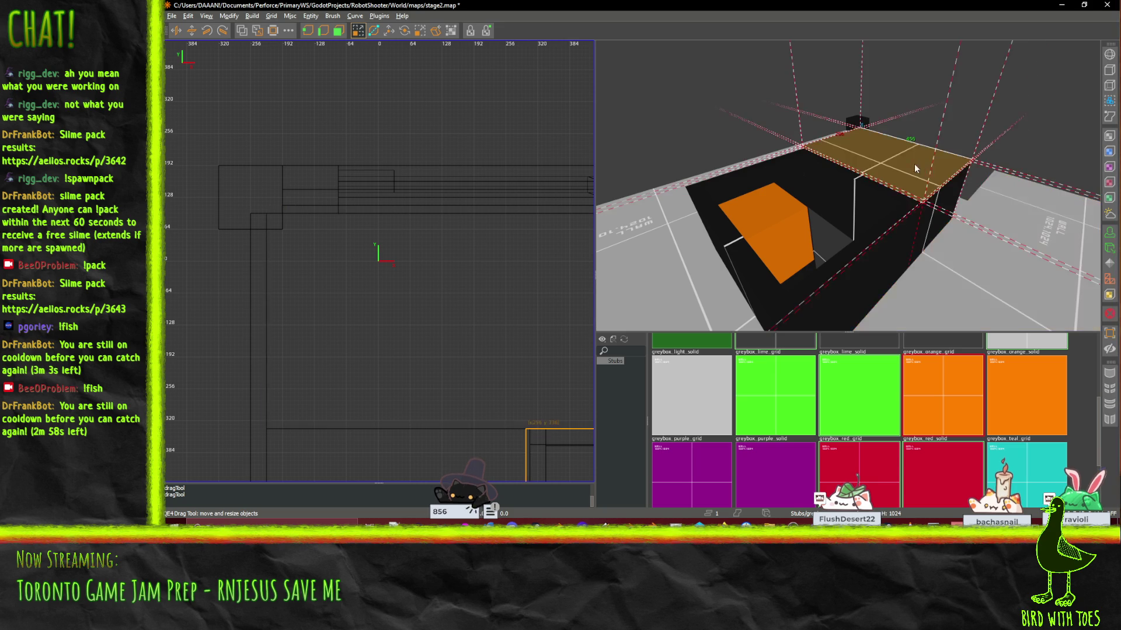
# Step: Select the left, front and right wall brushes instead of the lid
pyautogui.moveTo(1023, 206); pyautogui.dragTo(1085, 198)
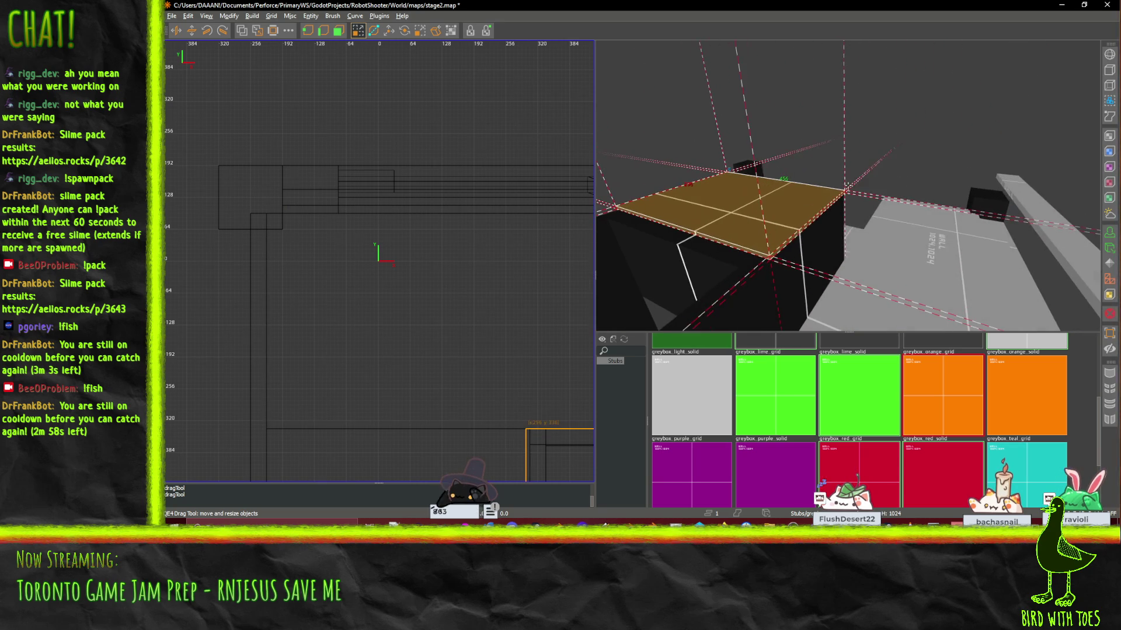
pyautogui.moveTo(862, 242); pyautogui.dragTo(848, 185)
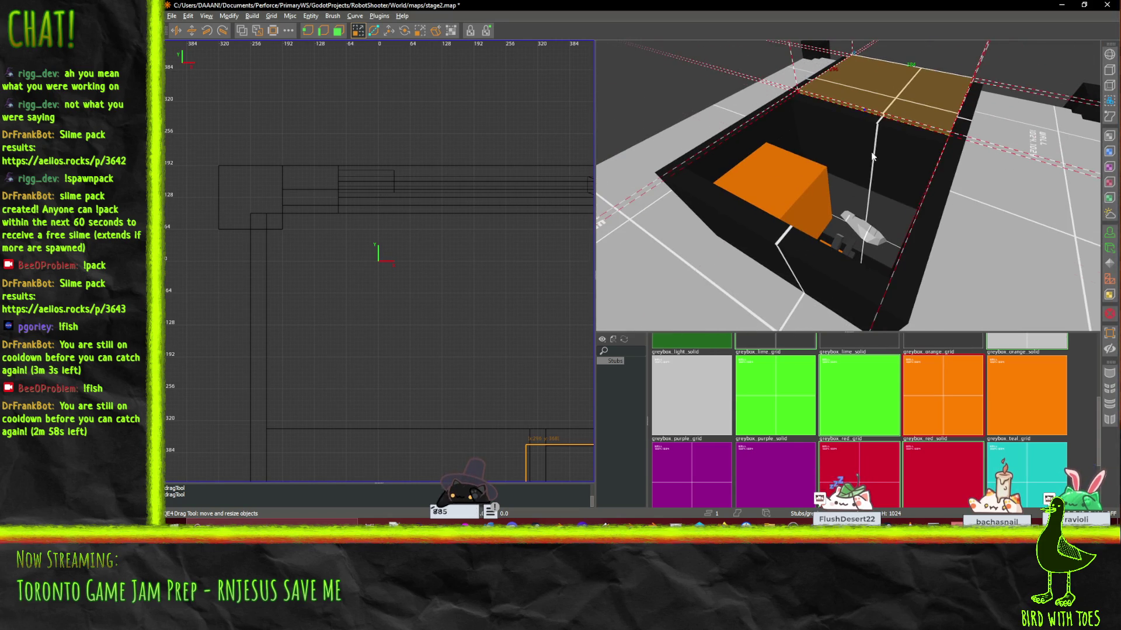
pyautogui.keyDown('ctrl'); pyautogui.click(746, 108); pyautogui.keyUp('ctrl')
pyautogui.keyDown('ctrl'); pyautogui.click(876, 301); pyautogui.keyUp('ctrl')
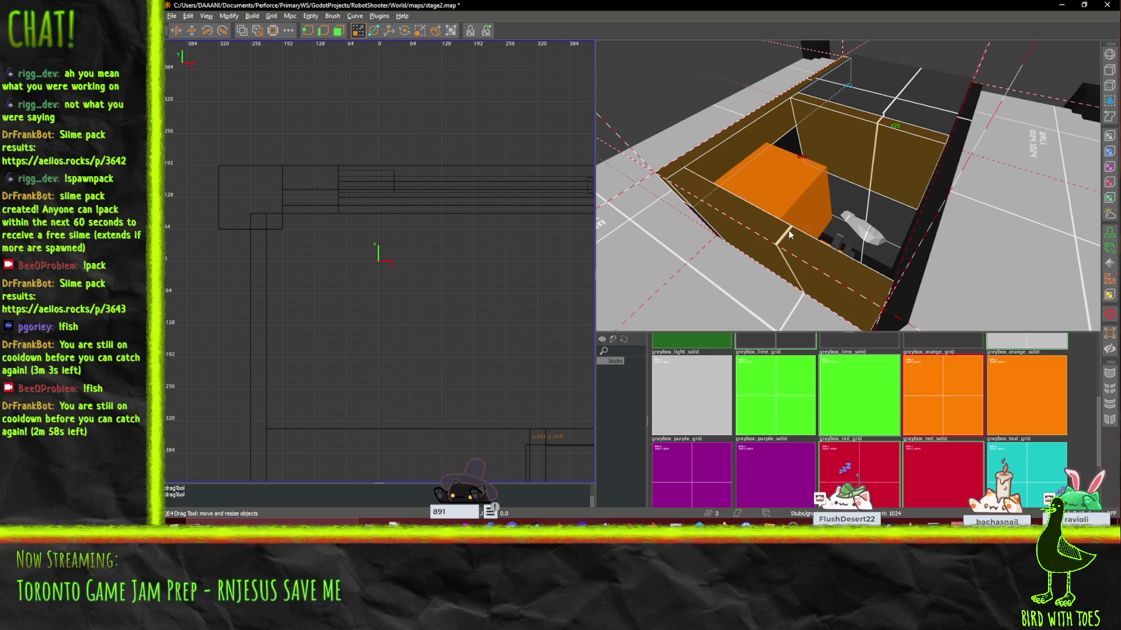
pyautogui.keyDown('ctrl'); pyautogui.click(912, 248); pyautogui.keyUp('ctrl')
# Step: Stretch the selected walls taller, then undo the stretch and view them from the side
pyautogui.scroll(-5, 847, 185)
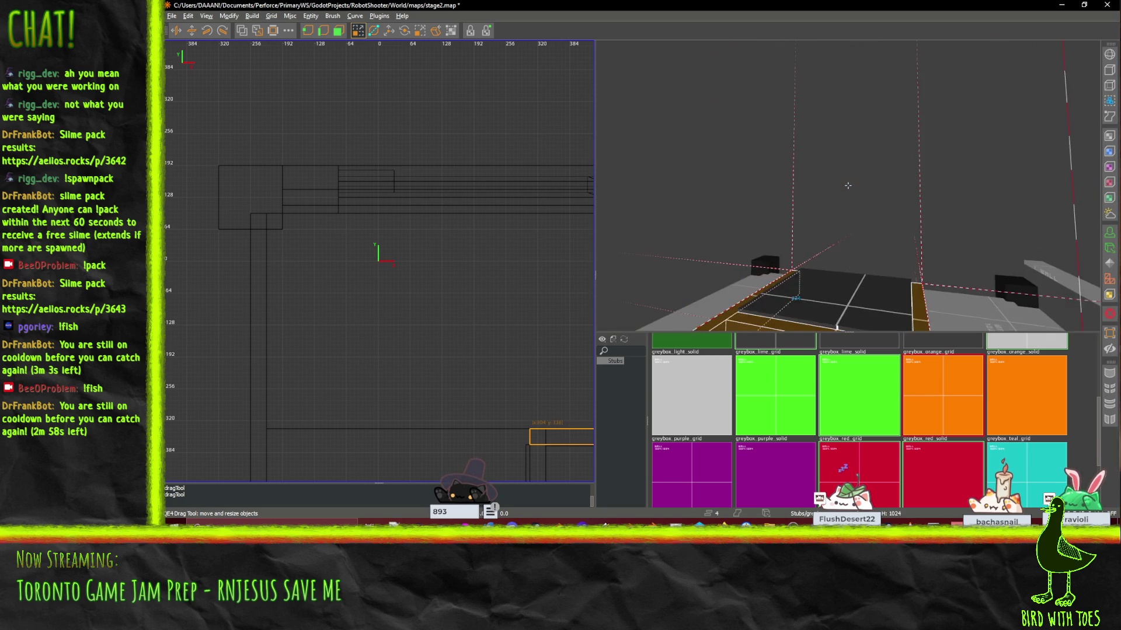
pyautogui.scroll(-5, 848, 185)
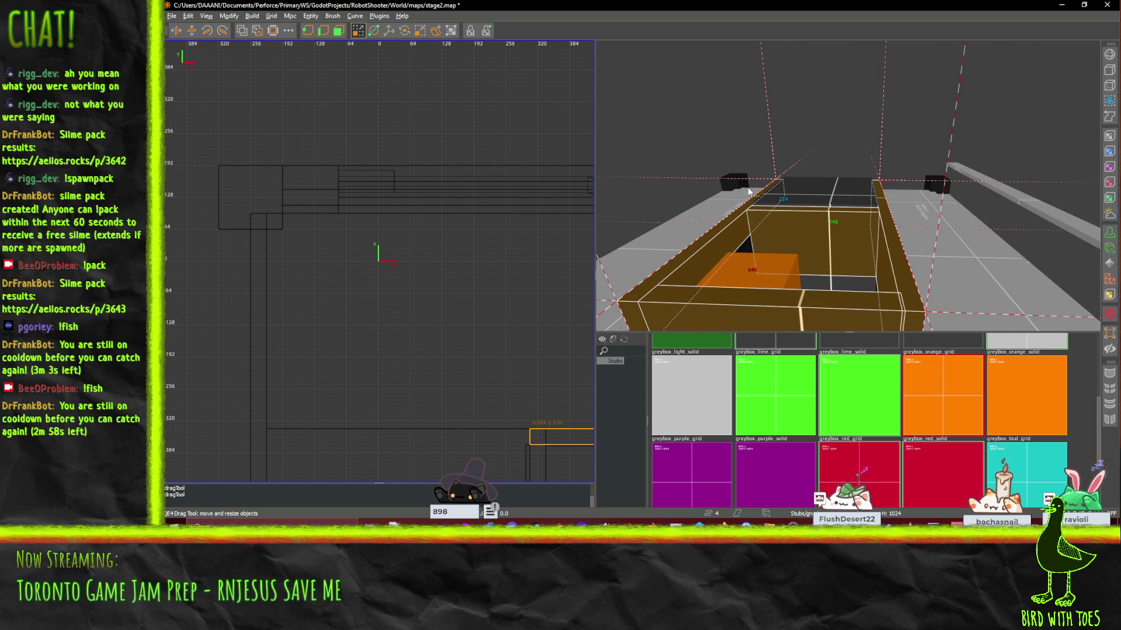
pyautogui.scroll(-3, 847, 185)
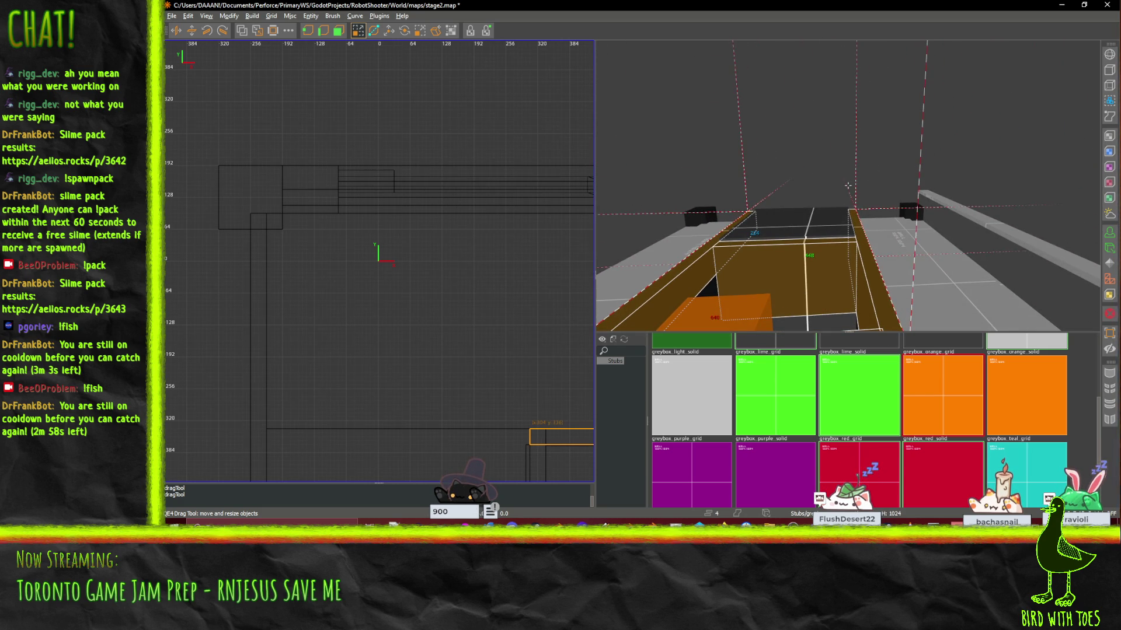
pyautogui.scroll(-2, 851, 186)
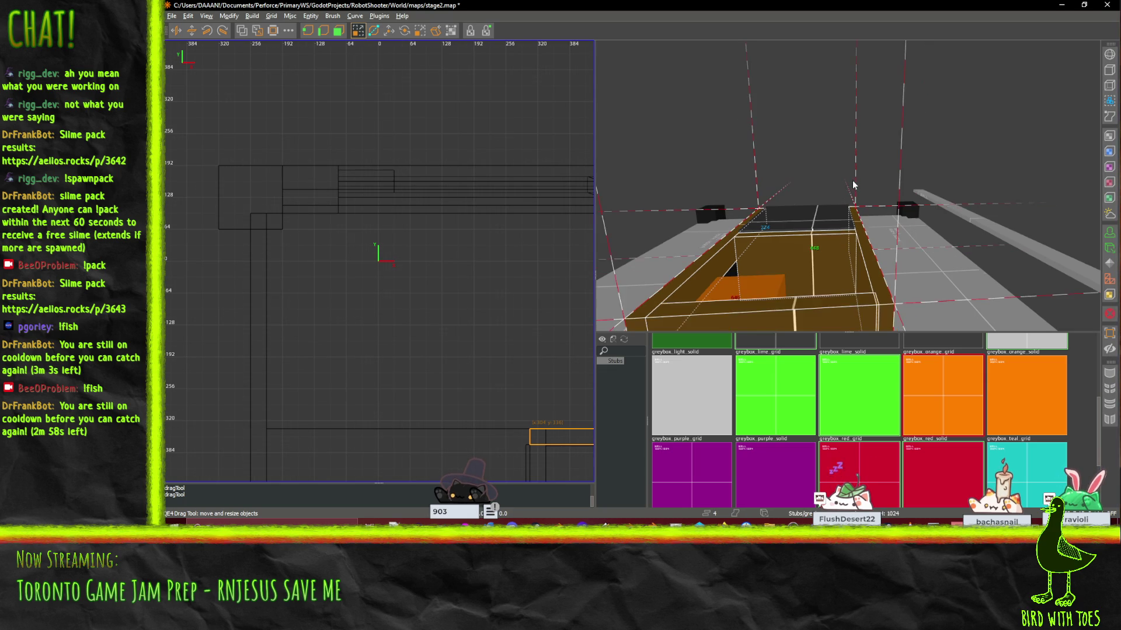
pyautogui.scroll(-2, 847, 185)
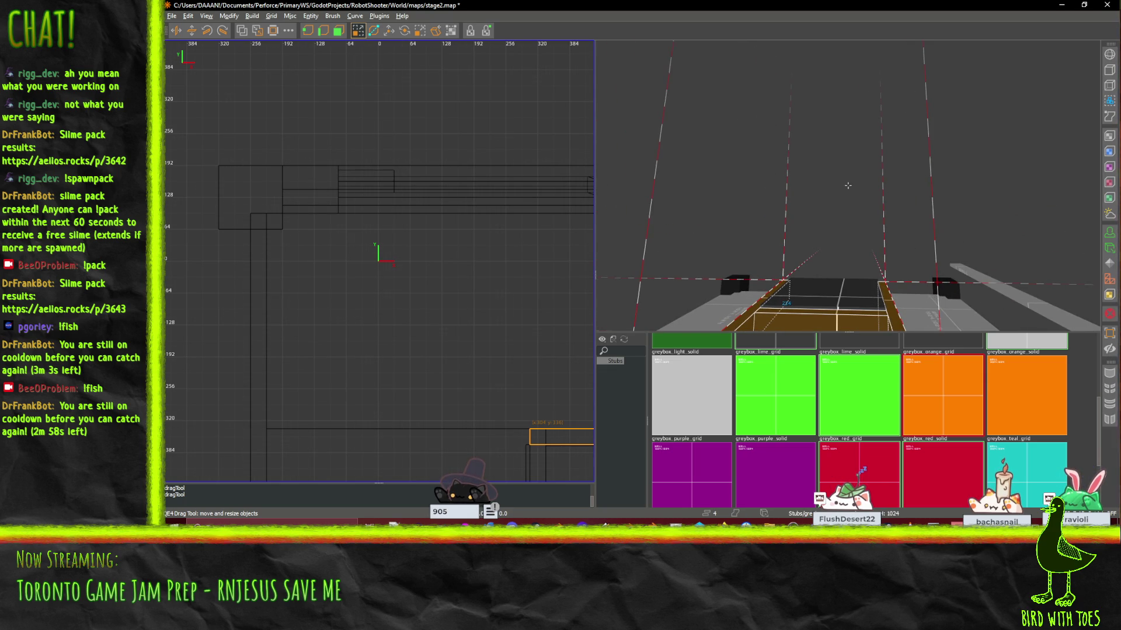
pyautogui.scroll(-2, 835, 210)
pyautogui.moveTo(833, 221)
pyautogui.mouseDown()
pyautogui.moveTo(838, 194)
pyautogui.moveTo(817, 214)
pyautogui.moveTo(821, 93)
pyautogui.mouseUp()
pyautogui.hotkey('ctrl', 'z')
pyautogui.press('Escape')
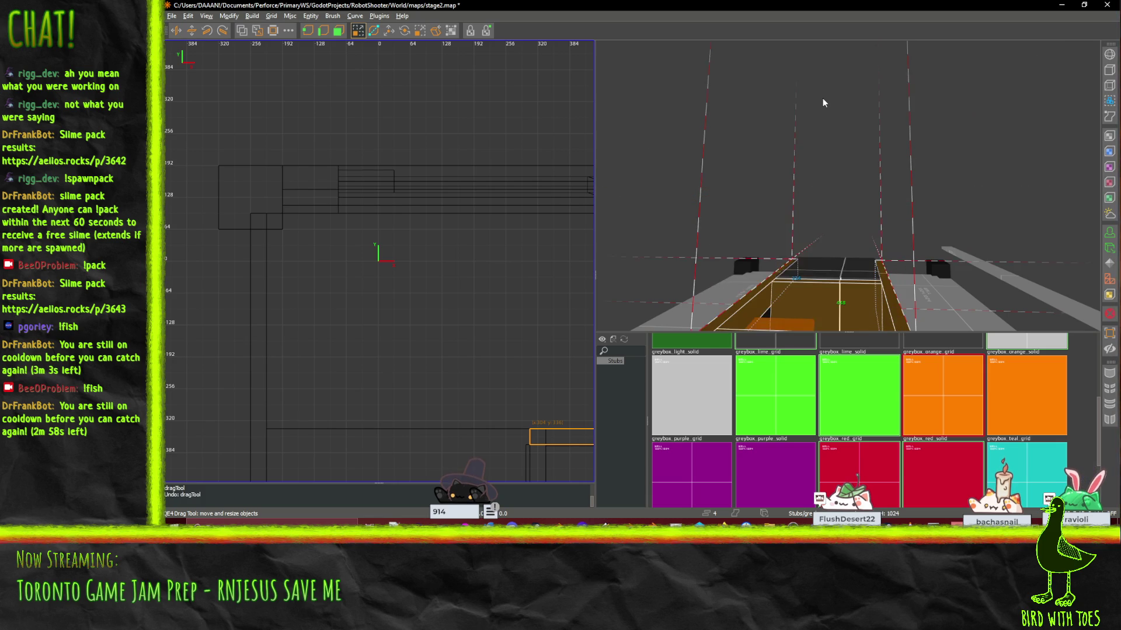
pyautogui.moveTo(810, 293); pyautogui.dragTo(642, 245)
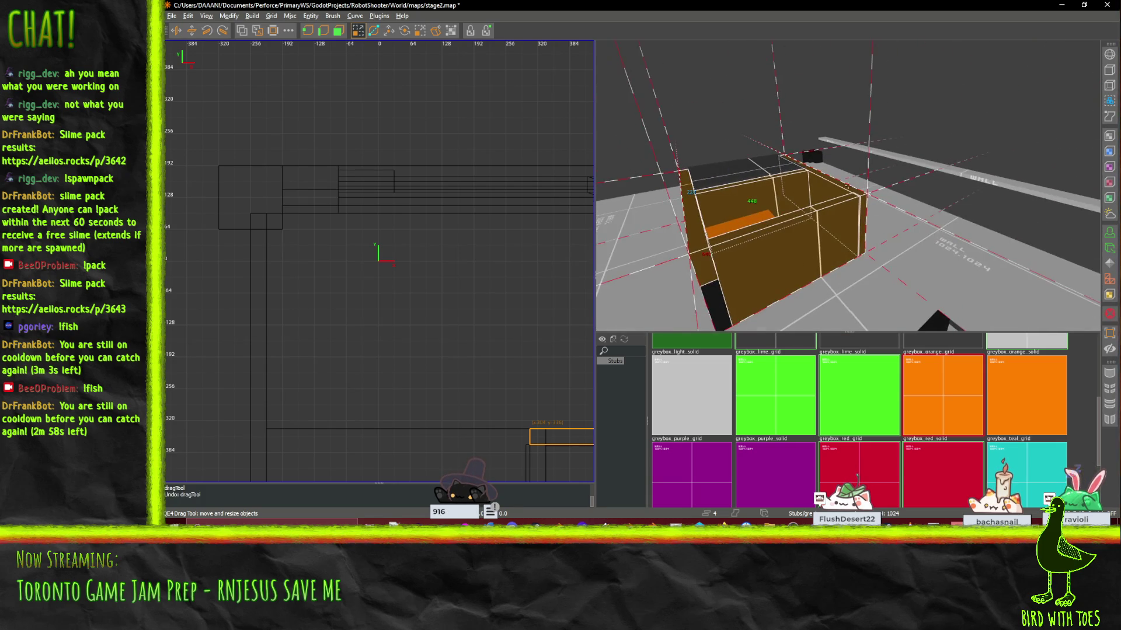
# Step: In the front 2D view, raise the selected walls' top from z224 to z384
pyautogui.scroll(-1, 299, 208)
pyautogui.scroll(-5, 339, 216)
pyautogui.hotkey('ctrl', 'space')
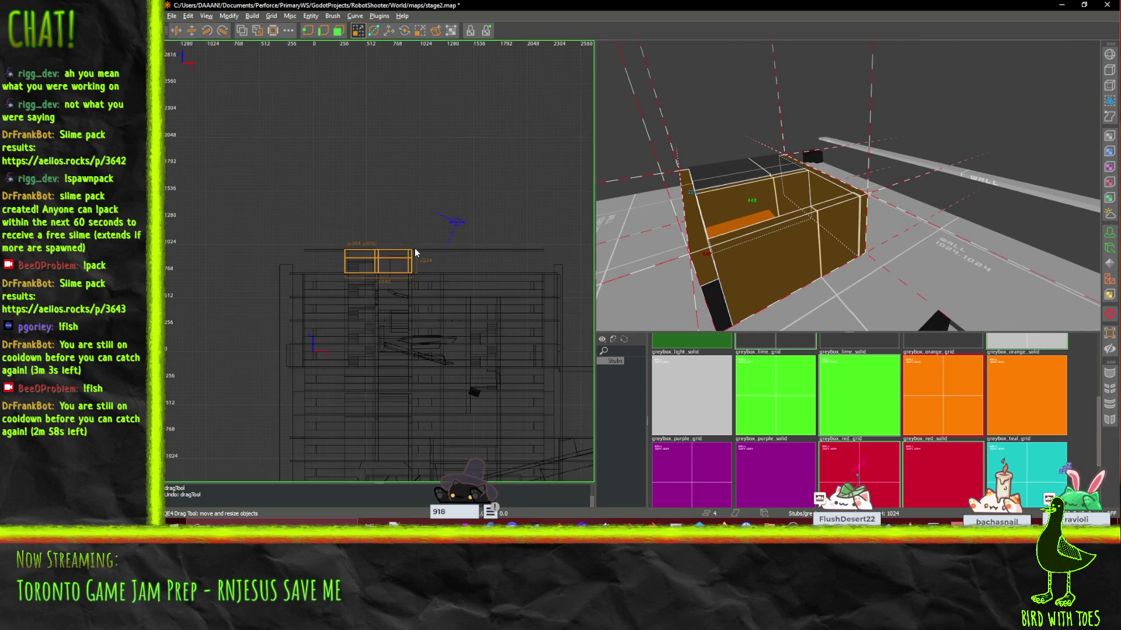
pyautogui.scroll(2, 399, 231)
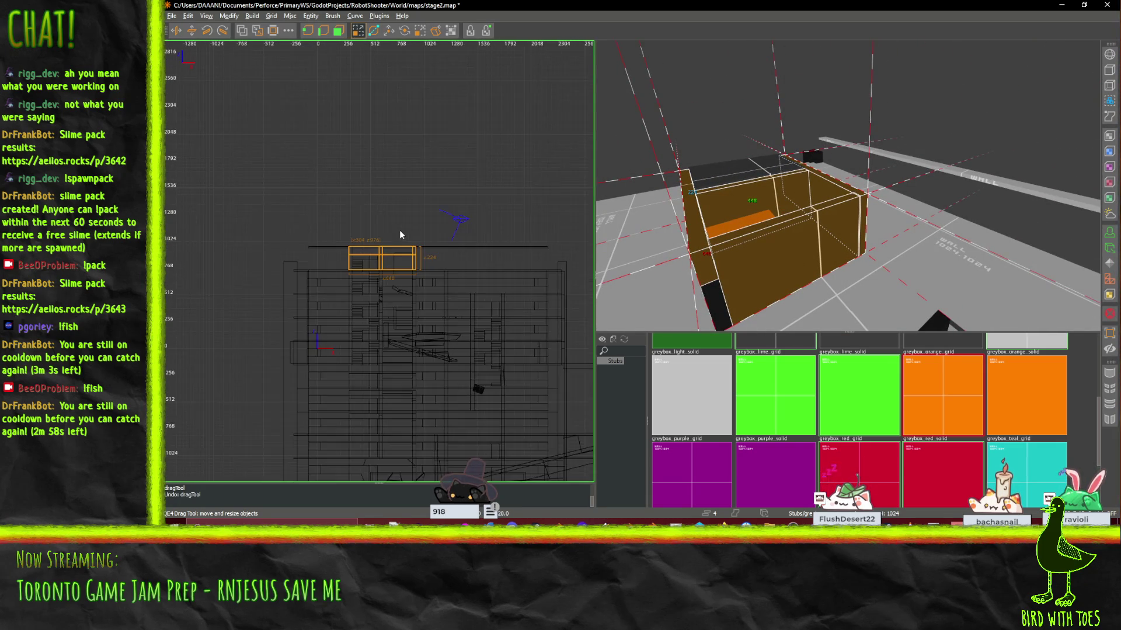
pyautogui.moveTo(392, 236); pyautogui.dragTo(394, 143)
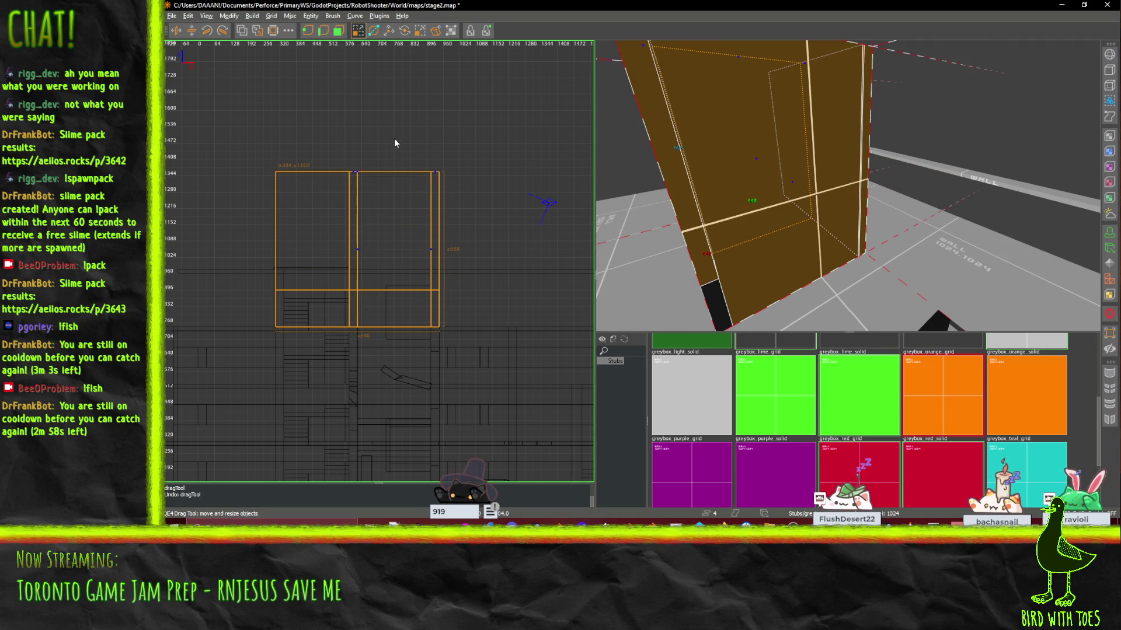
# Step: Fly the 3D camera up to check the taller walls, then clear the selection
pyautogui.scroll(10, 848, 186)
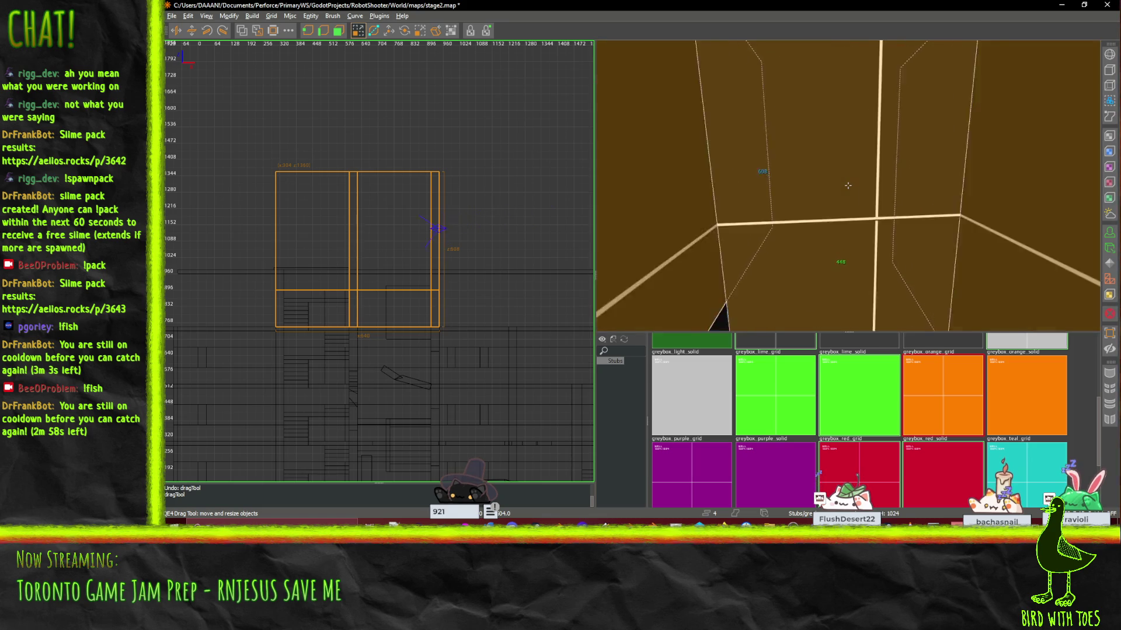
pyautogui.scroll(10, 848, 186)
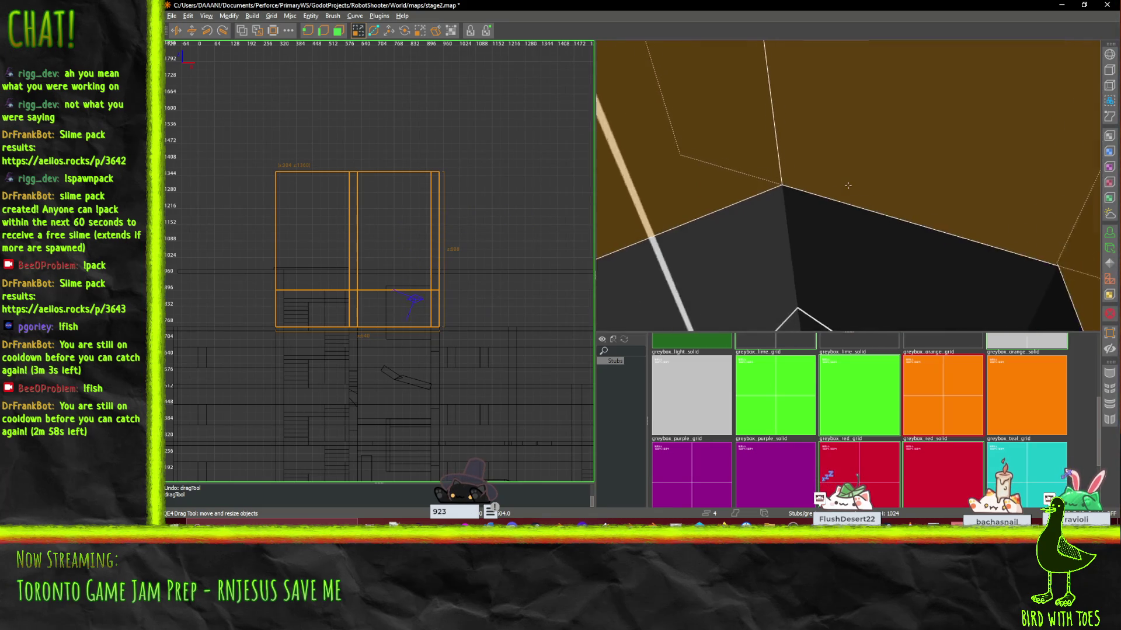
pyautogui.scroll(10, 848, 186)
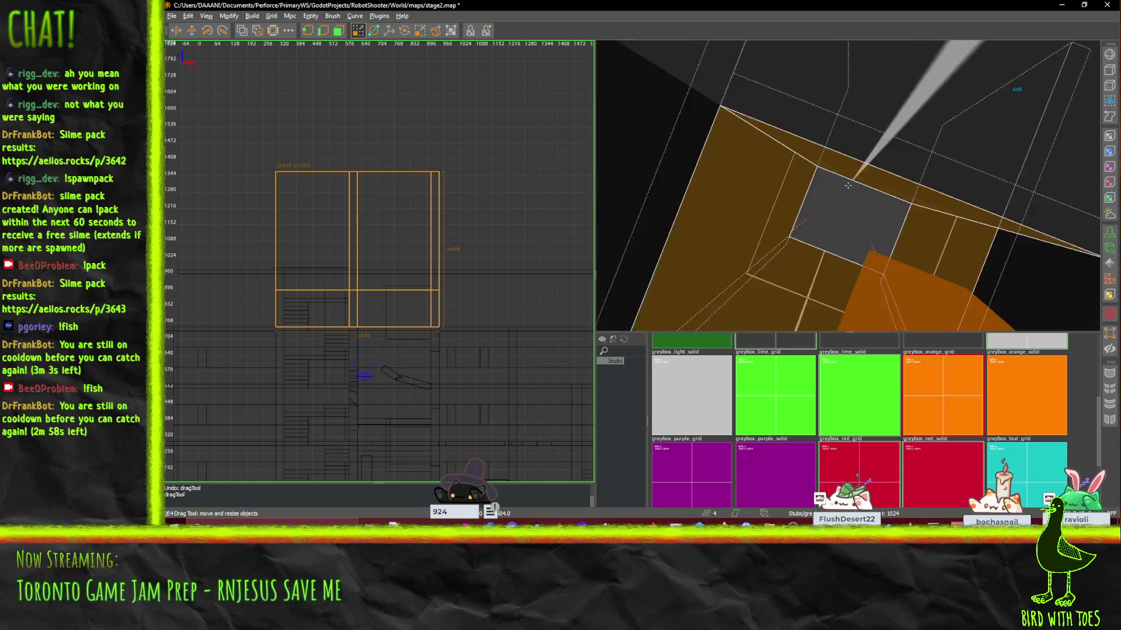
pyautogui.scroll(10, 848, 186)
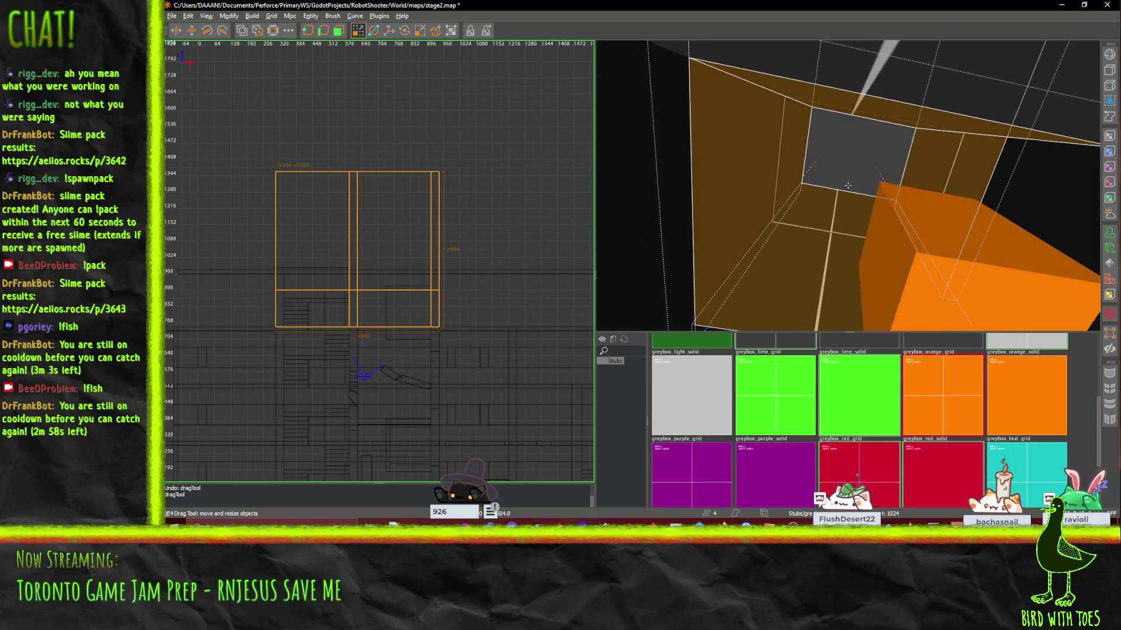
pyautogui.scroll(10, 848, 185)
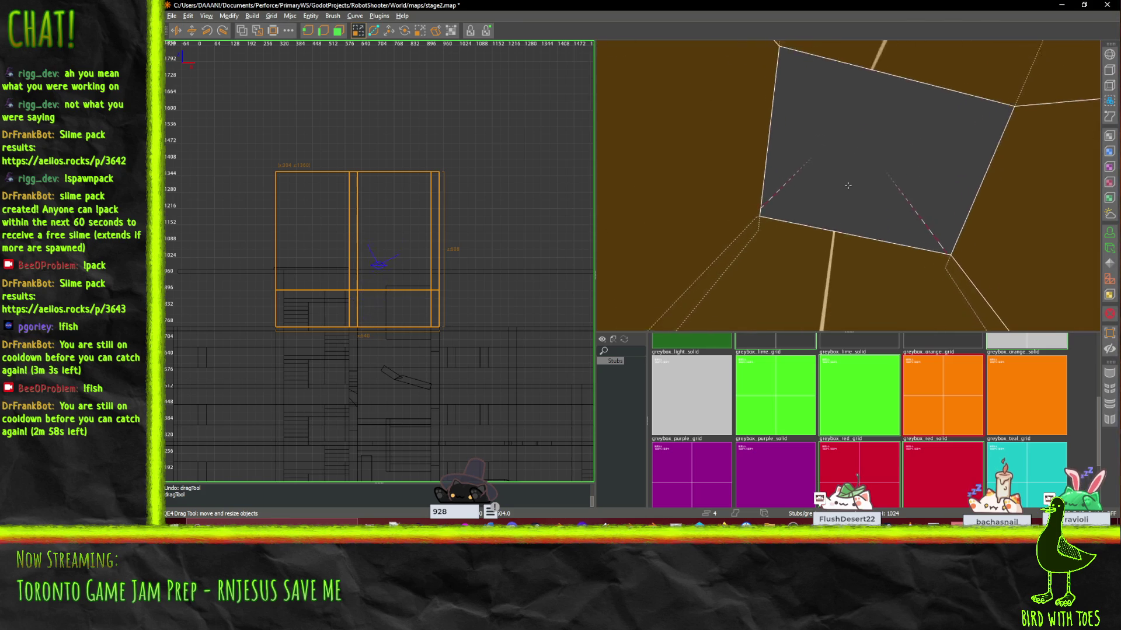
pyautogui.scroll(-10, 848, 186)
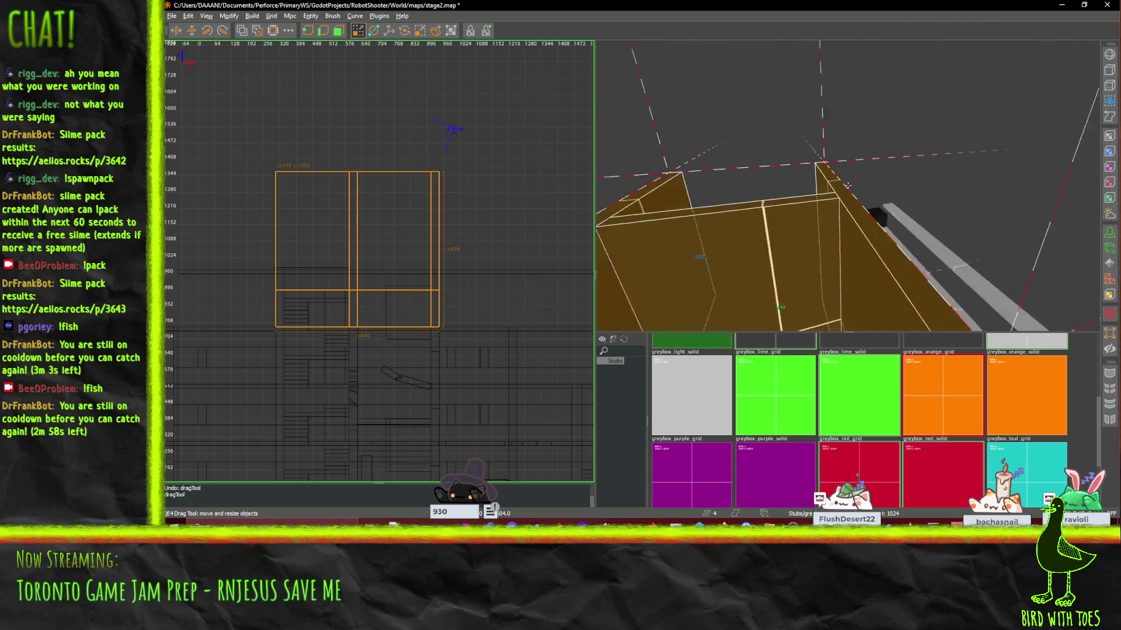
pyautogui.press('a')
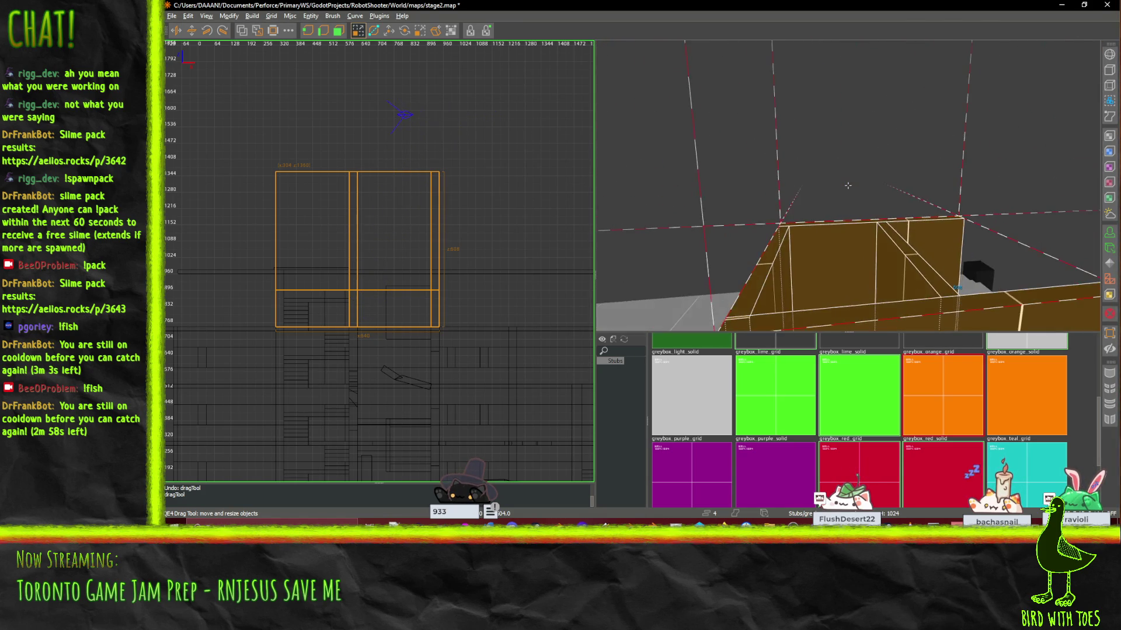
pyautogui.press('w')
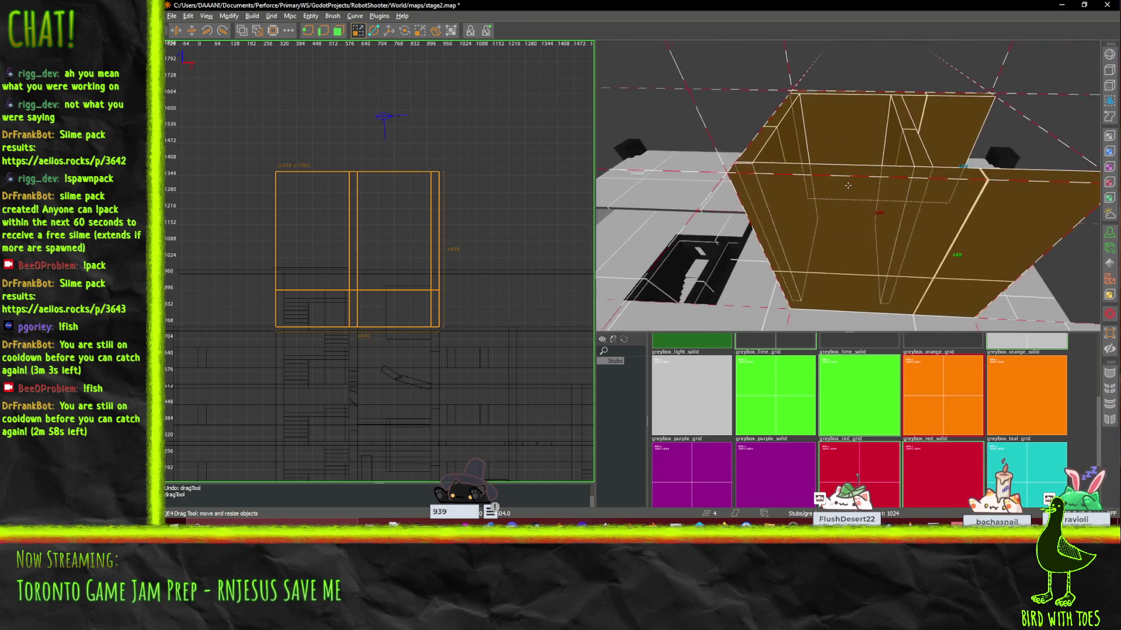
pyautogui.press('Escape')
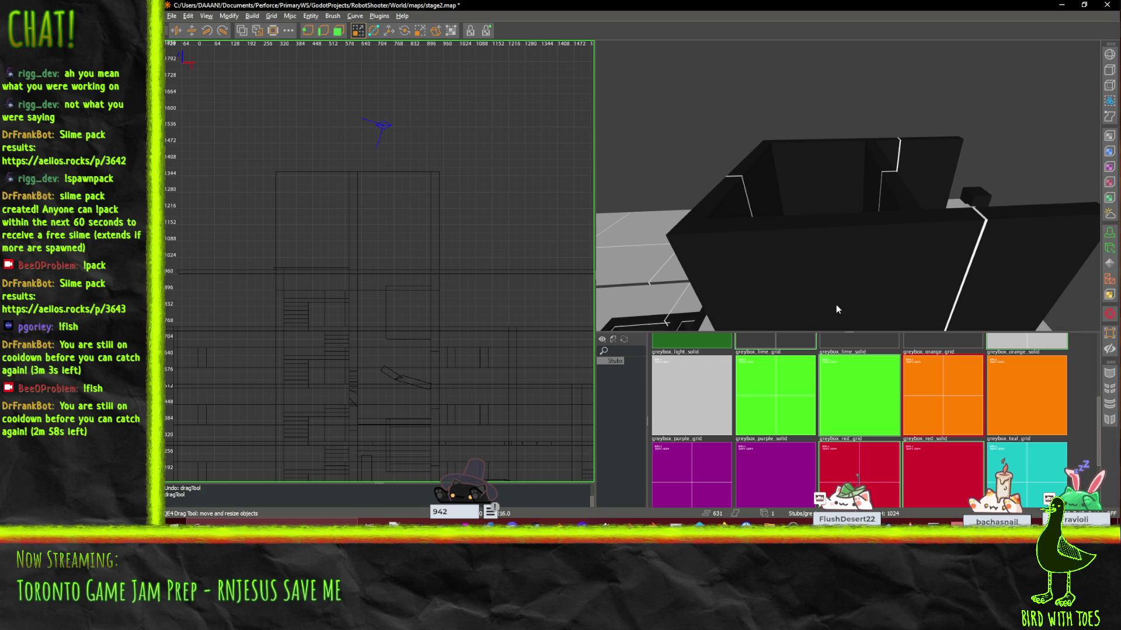
# Step: Pick greybox_dark_grid and draw a new brush on top of the enclosure
pyautogui.scroll(3, 870, 388)
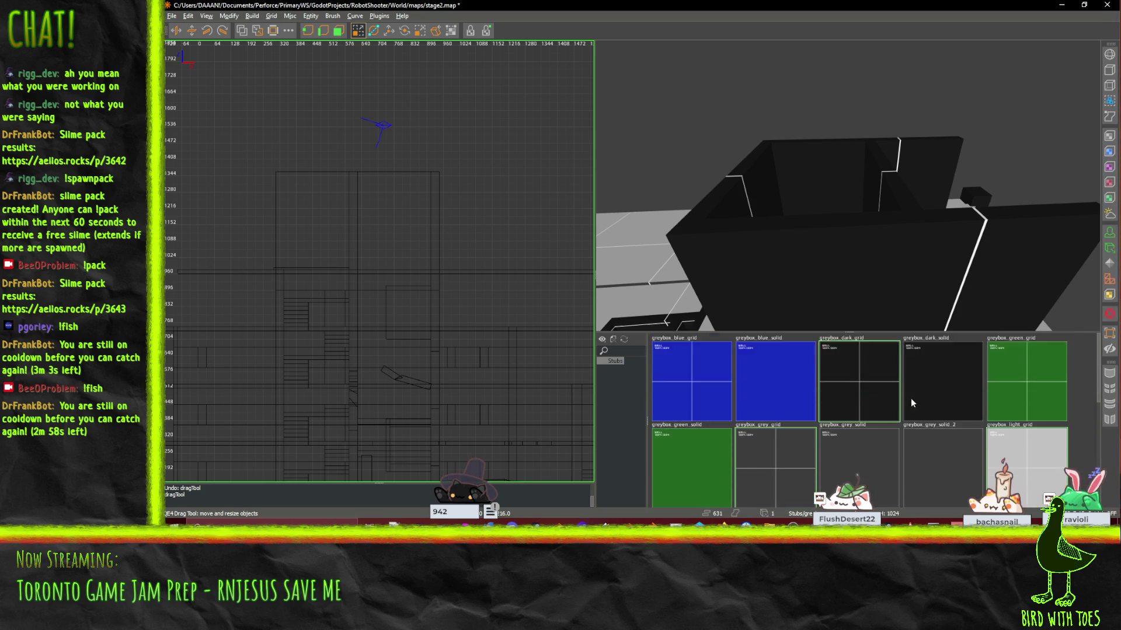
pyautogui.click(865, 383)
pyautogui.moveTo(766, 147)
pyautogui.mouseDown()
pyautogui.moveTo(937, 213)
pyautogui.moveTo(893, 201)
pyautogui.mouseUp()
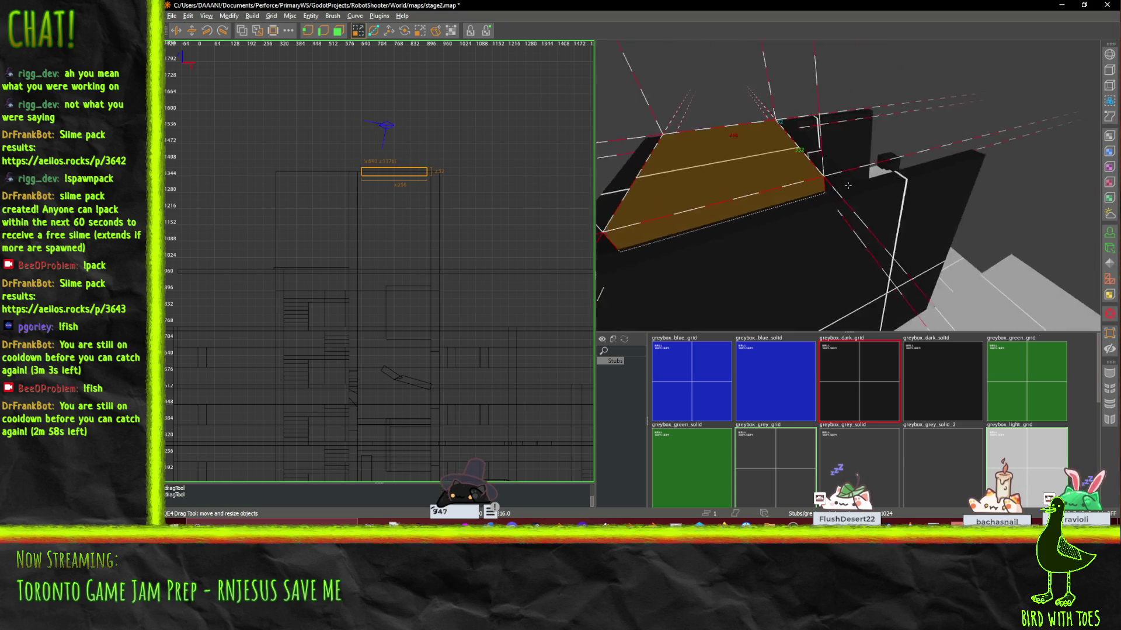
pyautogui.press('d')
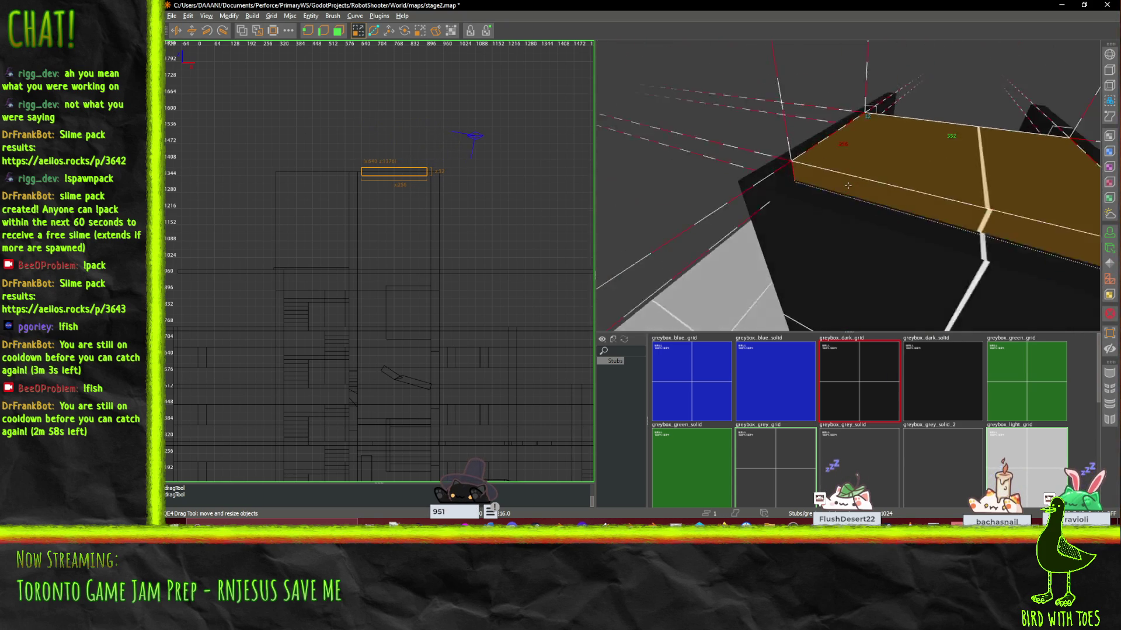
pyautogui.press('d')
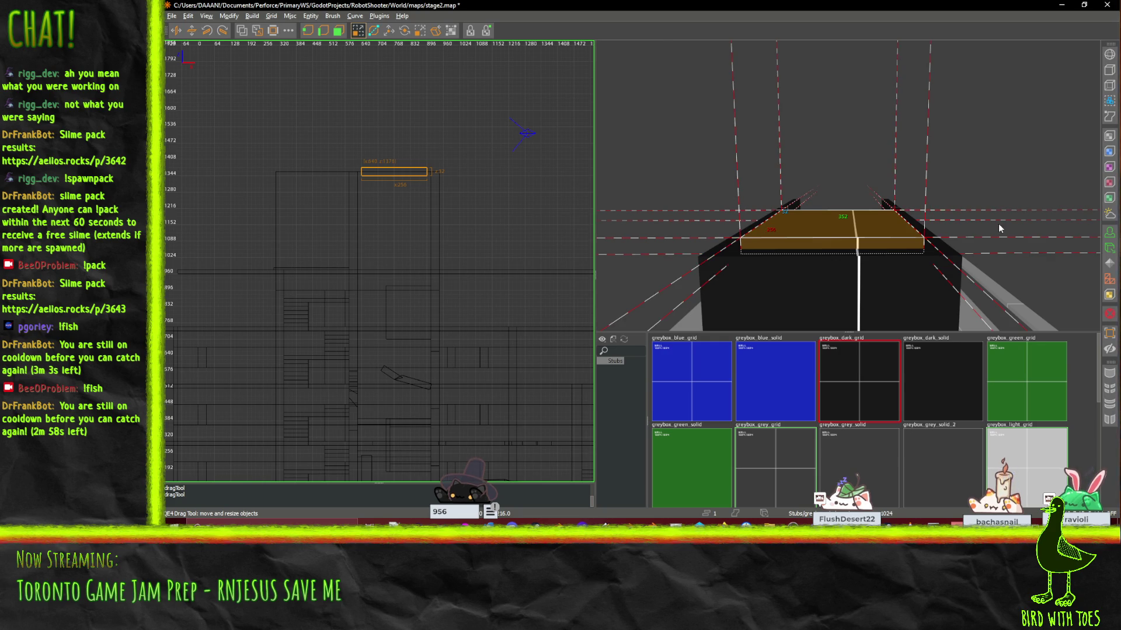
# Step: Stretch the orange brush wider to the right and thin it to 16 units
pyautogui.scroll(2, 1000, 228)
pyautogui.scroll(5, 375, 185)
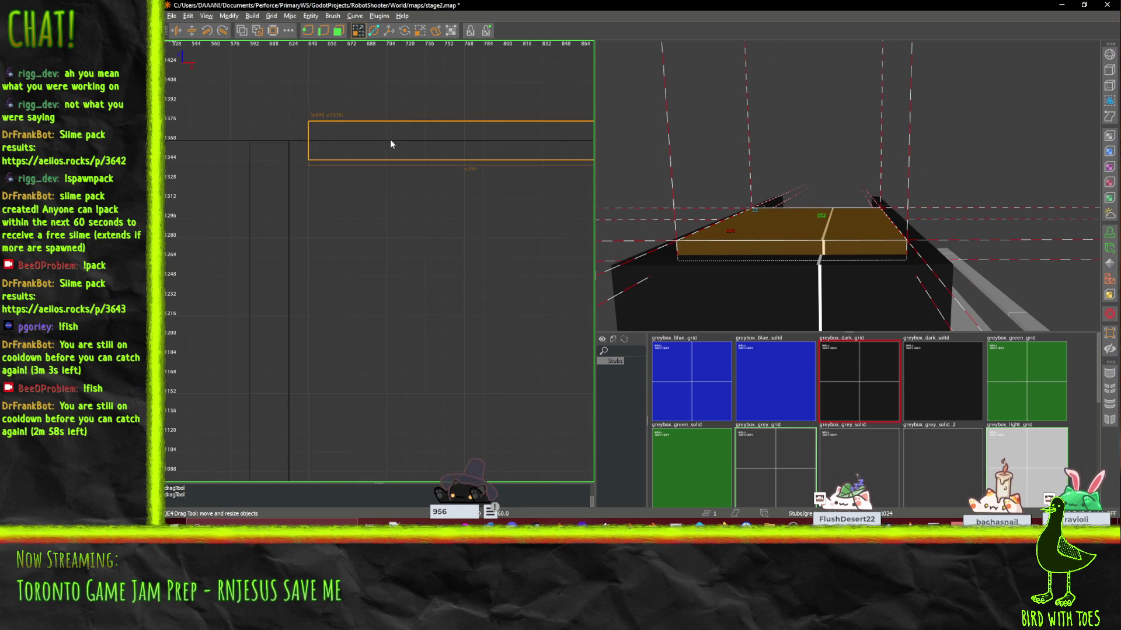
pyautogui.scroll(-2, 373, 170)
pyautogui.moveTo(425, 184)
pyautogui.mouseDown()
pyautogui.moveTo(548, 191)
pyautogui.moveTo(584, 177)
pyautogui.moveTo(361, 176)
pyautogui.mouseUp()
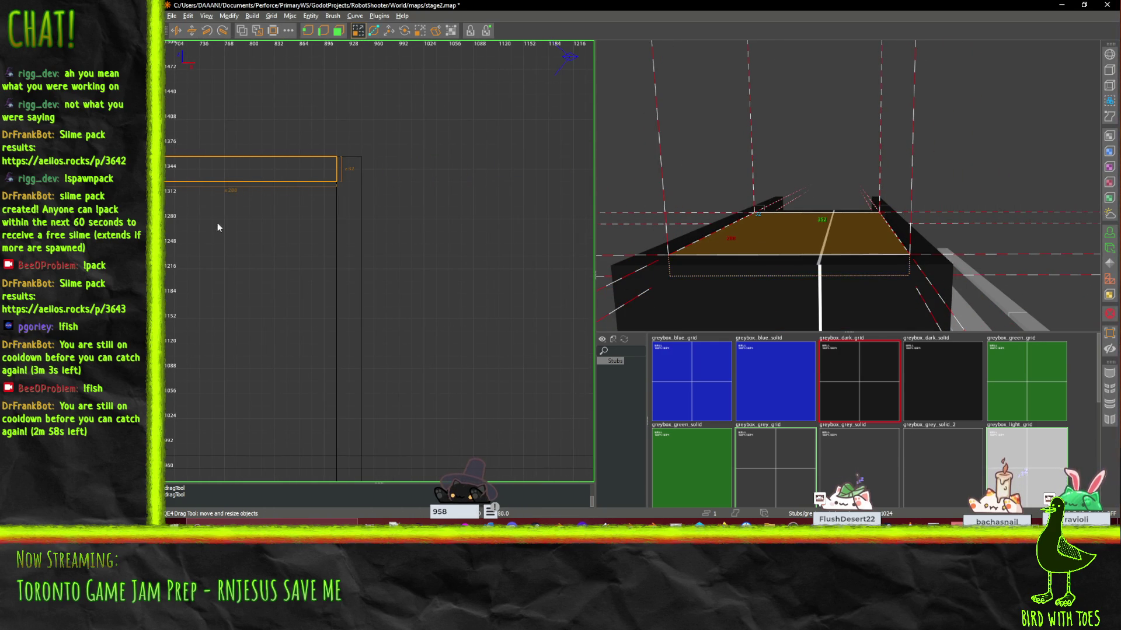
pyautogui.moveTo(224, 182); pyautogui.dragTo(224, 169)
pyautogui.scroll(-3, 292, 215)
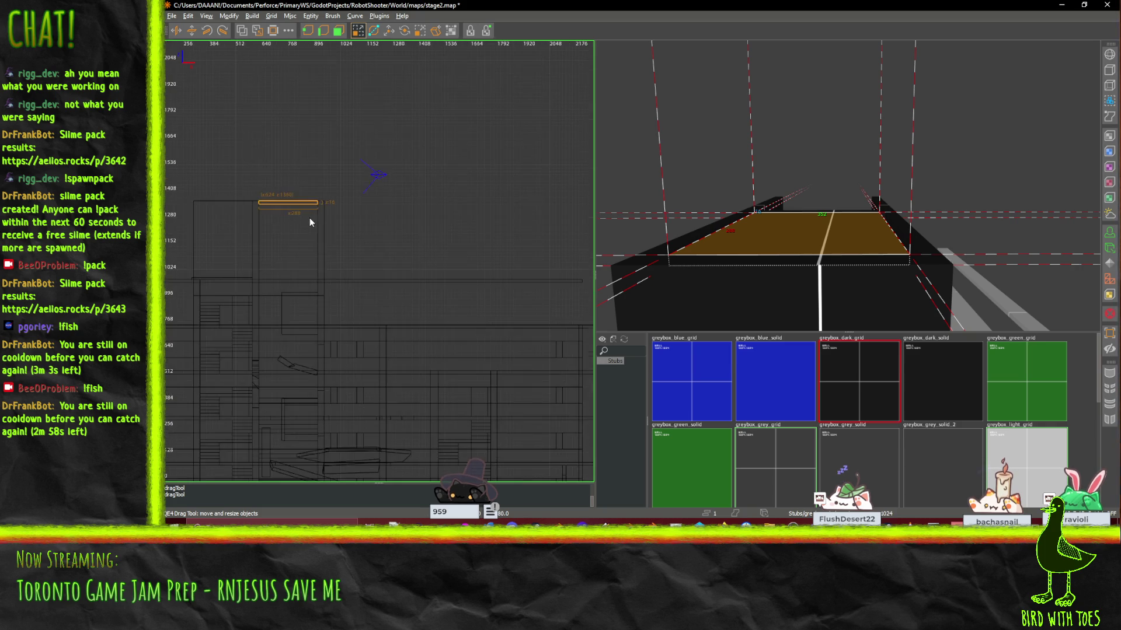
# Step: Inspect the grey and orange brushes from above, side and below, then switch to Blender
pyautogui.rightClick(324, 259)
pyautogui.press('Escape')
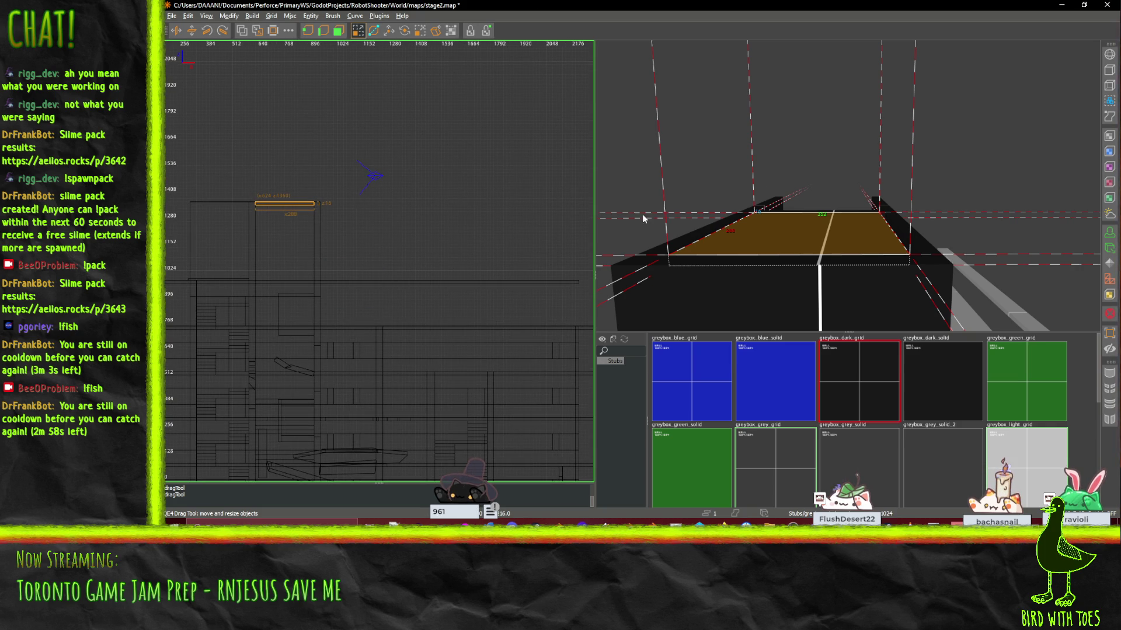
pyautogui.scroll(10, 642, 219)
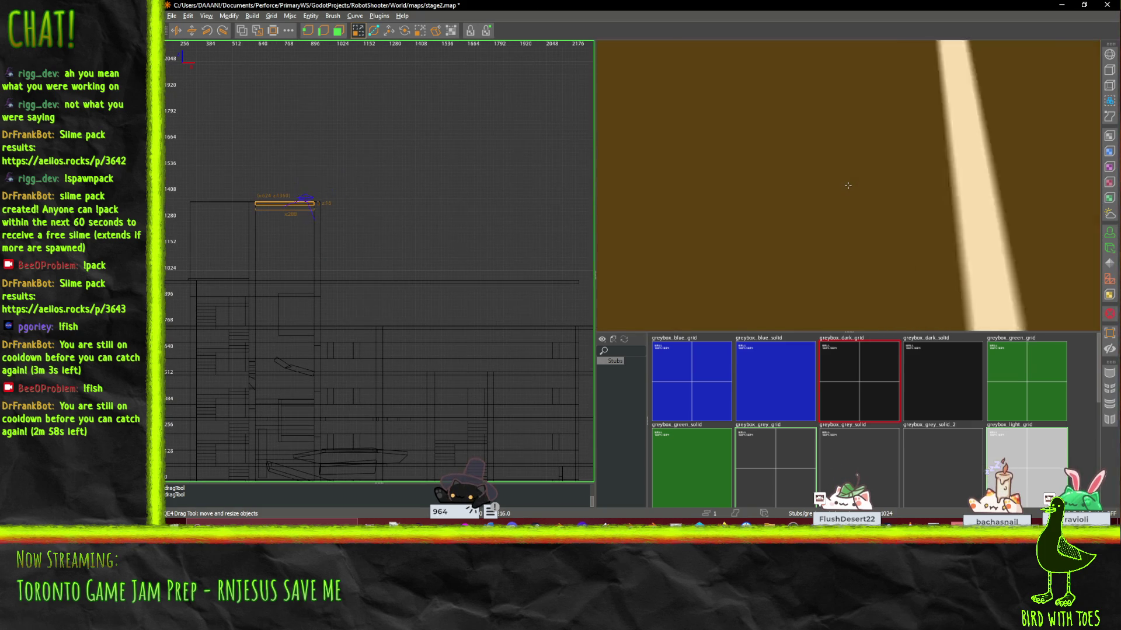
pyautogui.rightClick(847, 185)
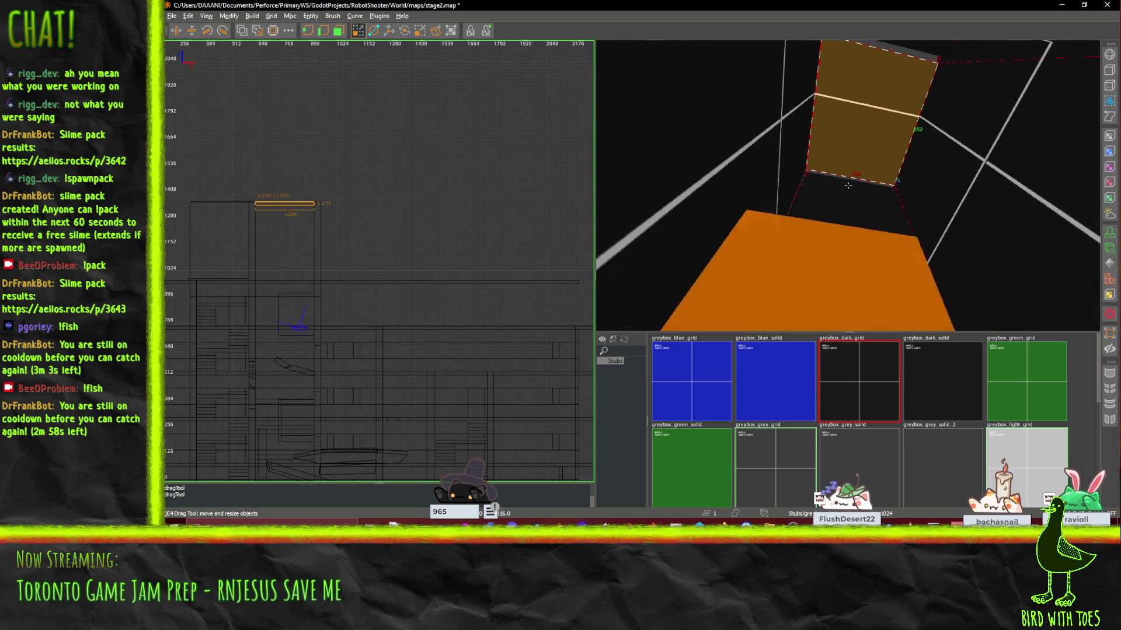
pyautogui.rightClick(848, 185)
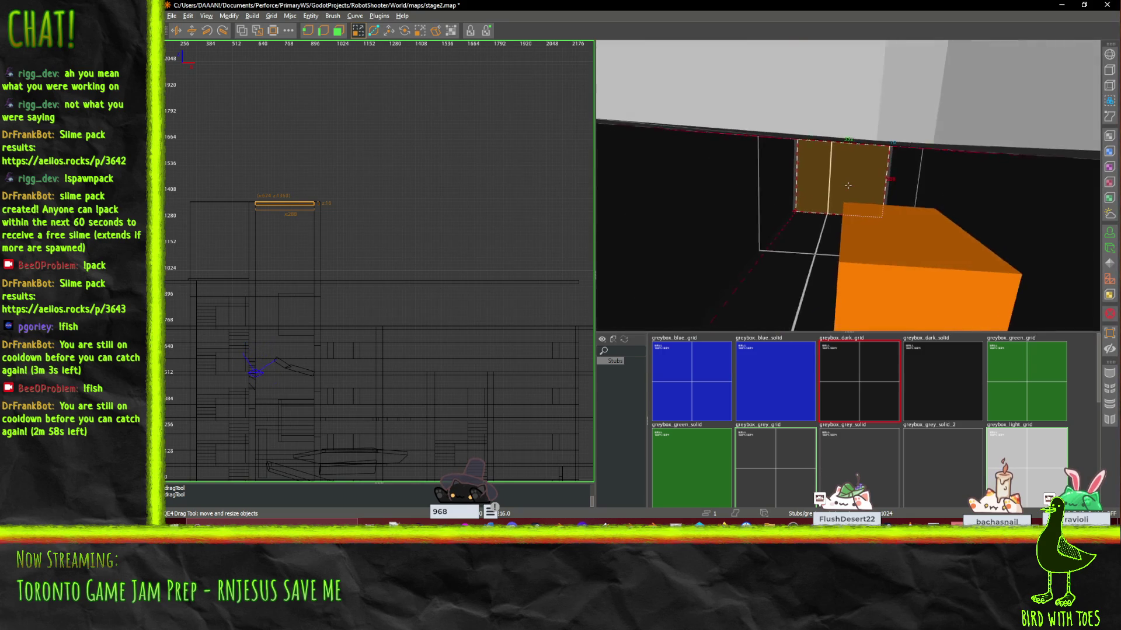
pyautogui.rightClick(847, 185)
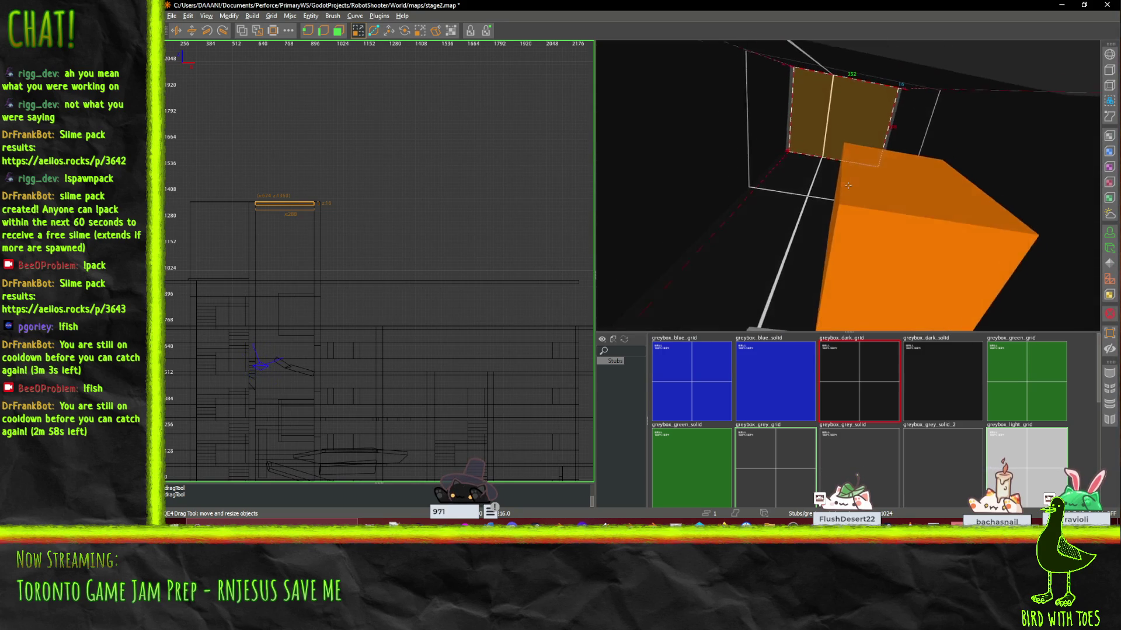
pyautogui.rightClick(847, 185)
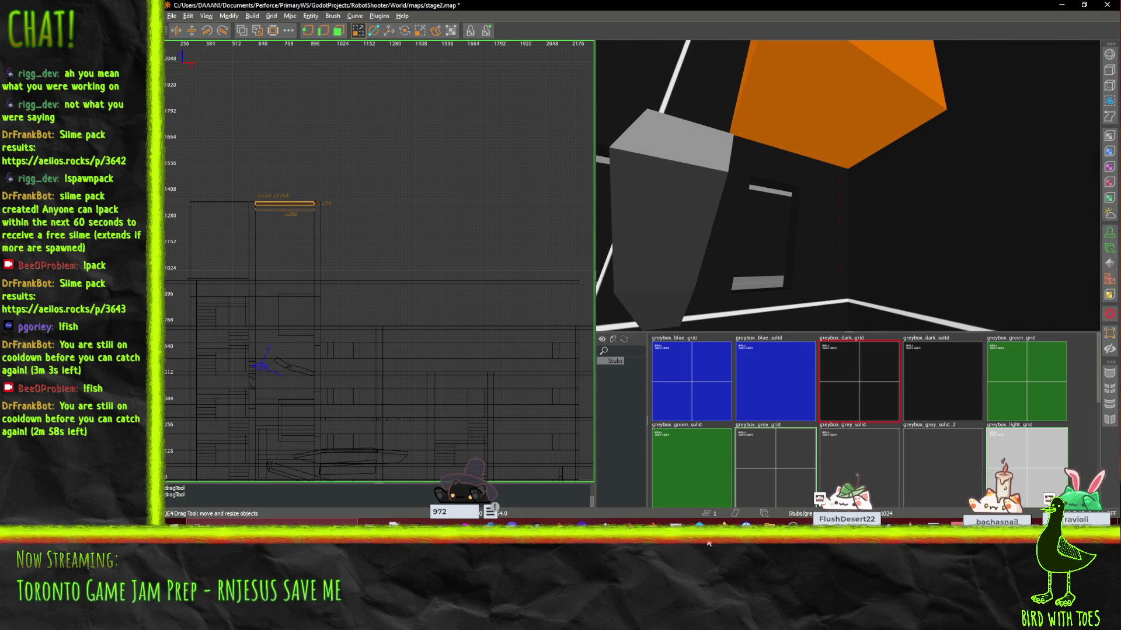
pyautogui.moveTo(723, 525)
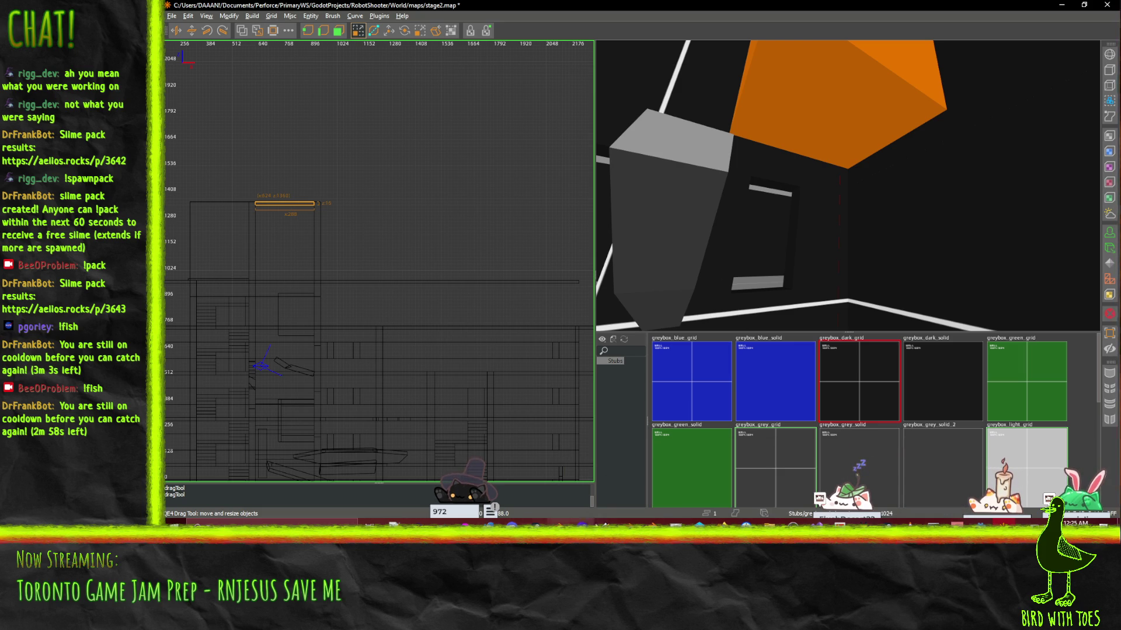
pyautogui.hotkey('alt', 'Tab')
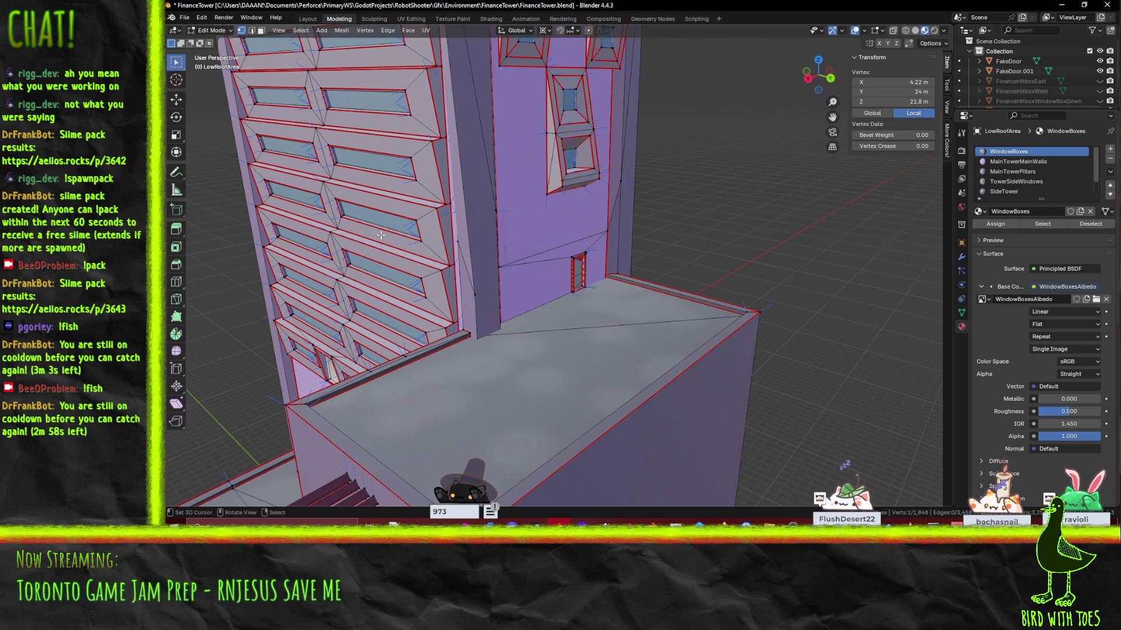
# Step: Deselect the tower vertex, orbit to view the FinanceTower's top, and return to TrenchBroom
pyautogui.click(375, 112)
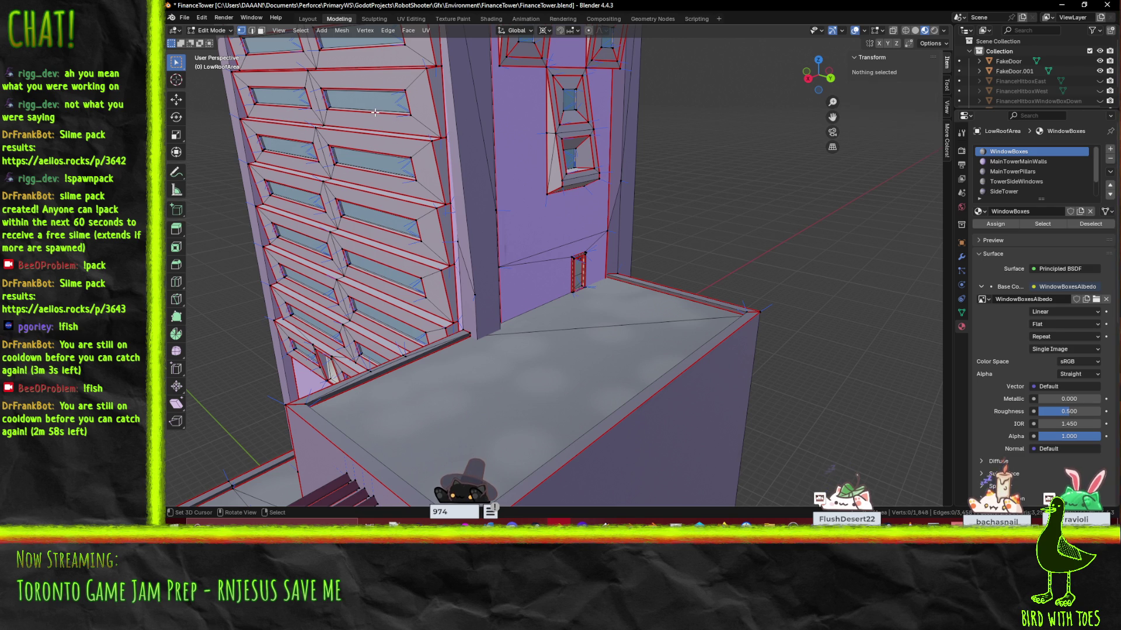
pyautogui.moveTo(384, 104)
pyautogui.mouseDown()
pyautogui.moveTo(456, 171)
pyautogui.moveTo(493, 265)
pyautogui.mouseUp()
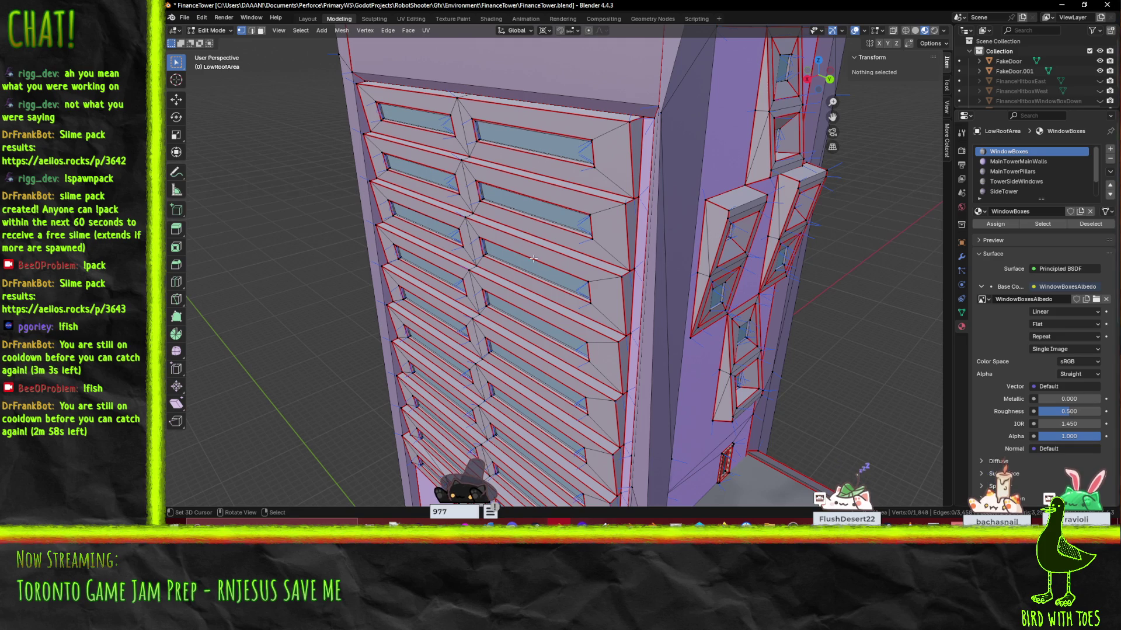
pyautogui.moveTo(533, 258)
pyautogui.mouseDown()
pyautogui.moveTo(556, 213)
pyautogui.moveTo(565, 129)
pyautogui.mouseUp()
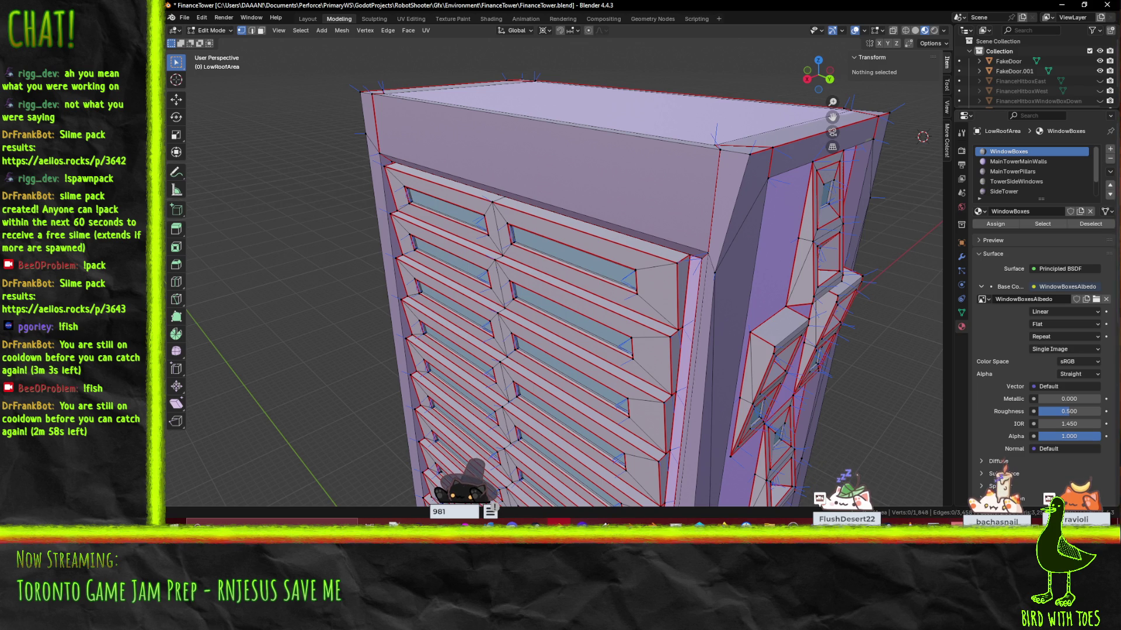
pyautogui.hotkey('alt', 'Tab')
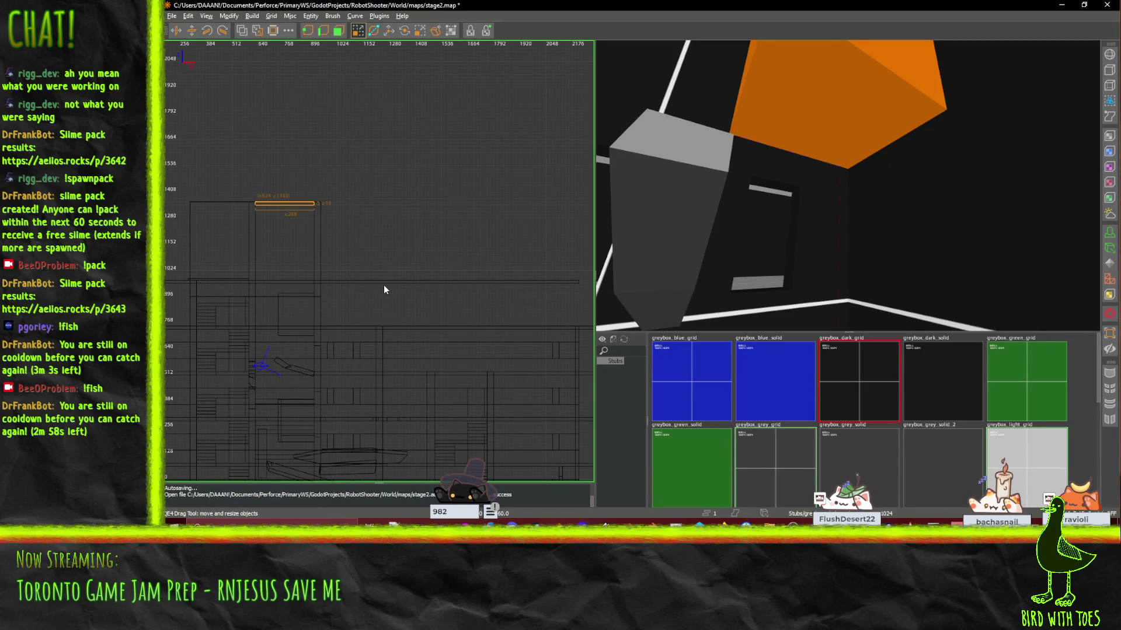
pyautogui.moveTo(383, 286)
pyautogui.mouseDown()
pyautogui.moveTo(487, 267)
pyautogui.moveTo(521, 241)
pyautogui.mouseUp()
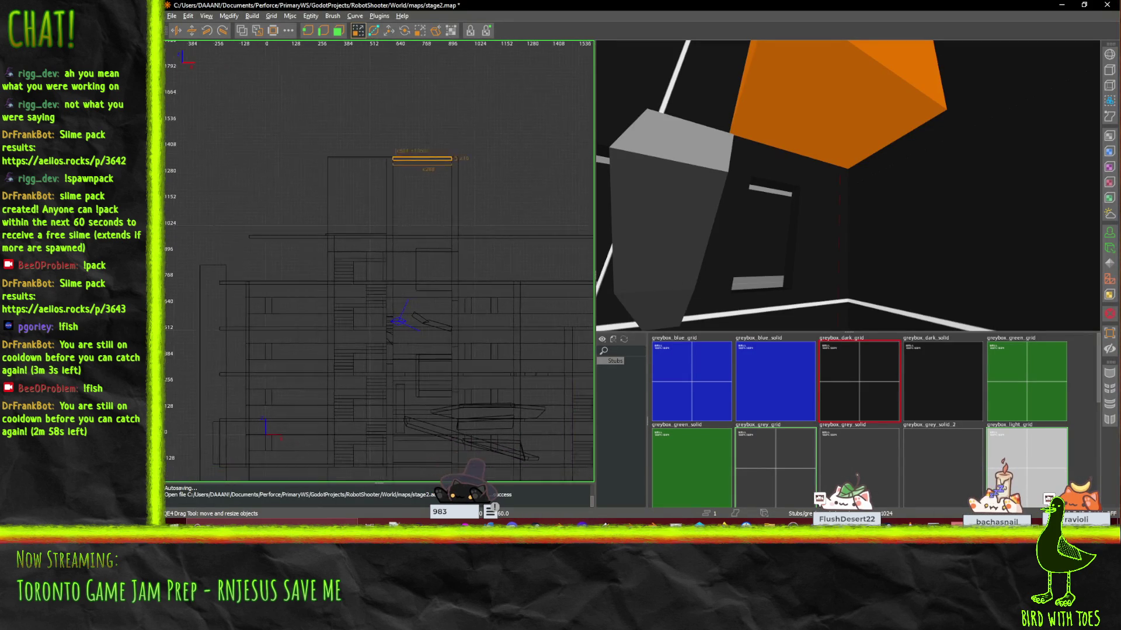
pyautogui.scroll(3, 383, 286)
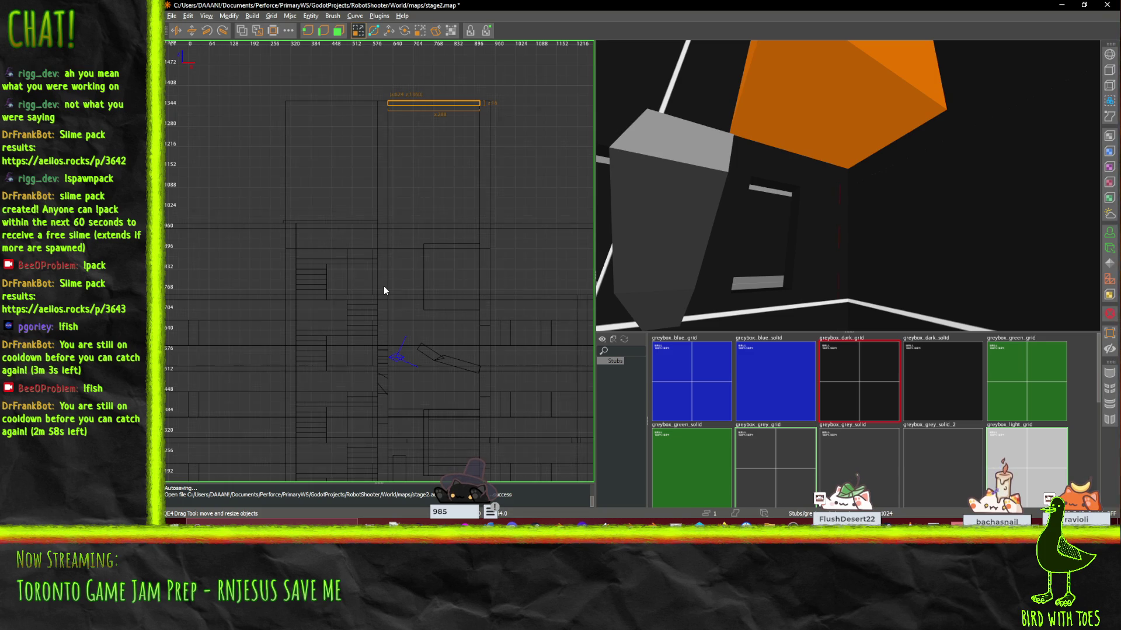
pyautogui.scroll(2, 409, 169)
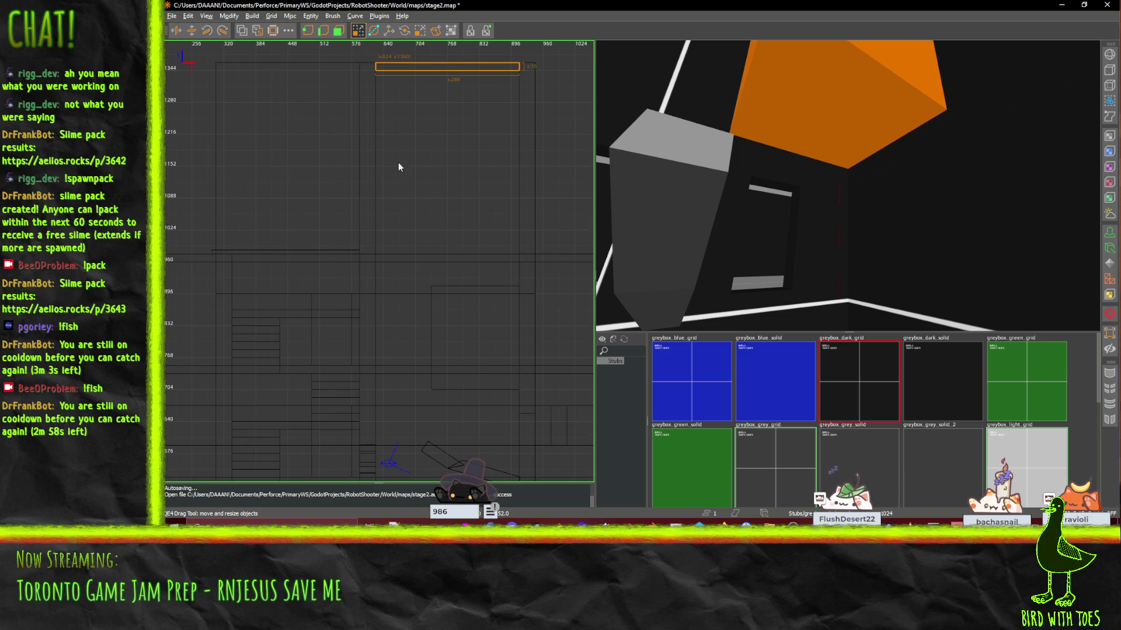
pyautogui.moveTo(403, 86)
pyautogui.mouseDown()
pyautogui.moveTo(415, 307)
pyautogui.moveTo(404, 326)
pyautogui.moveTo(406, 93)
pyautogui.mouseUp()
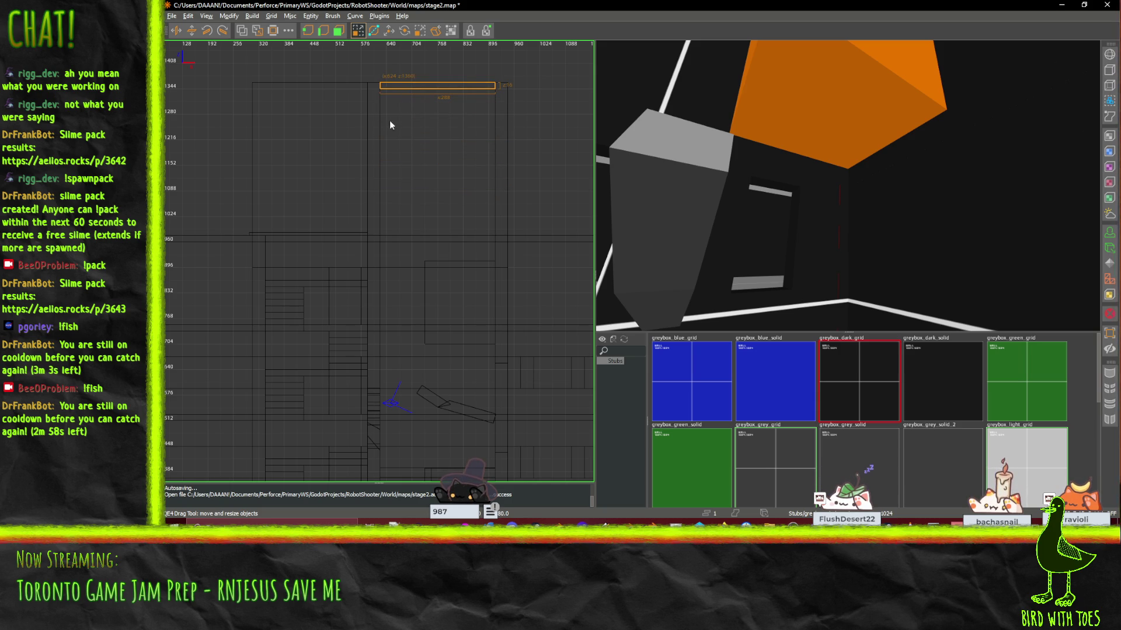
pyautogui.moveTo(947, 248); pyautogui.dragTo(847, 186)
pyautogui.scroll(-5, 847, 185)
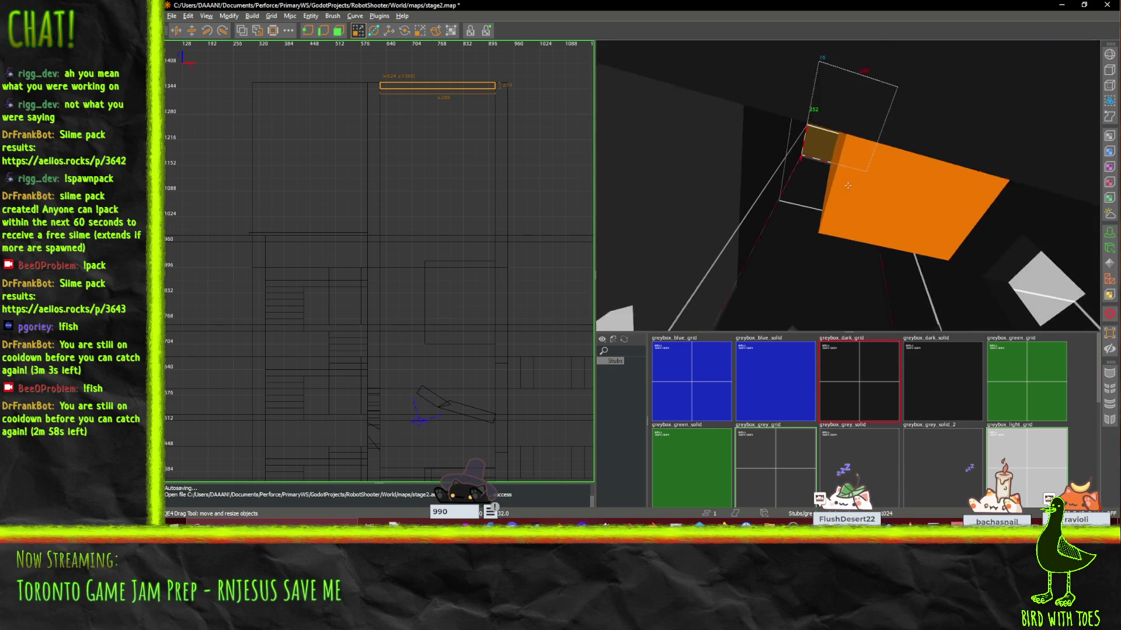
pyautogui.scroll(10, 847, 185)
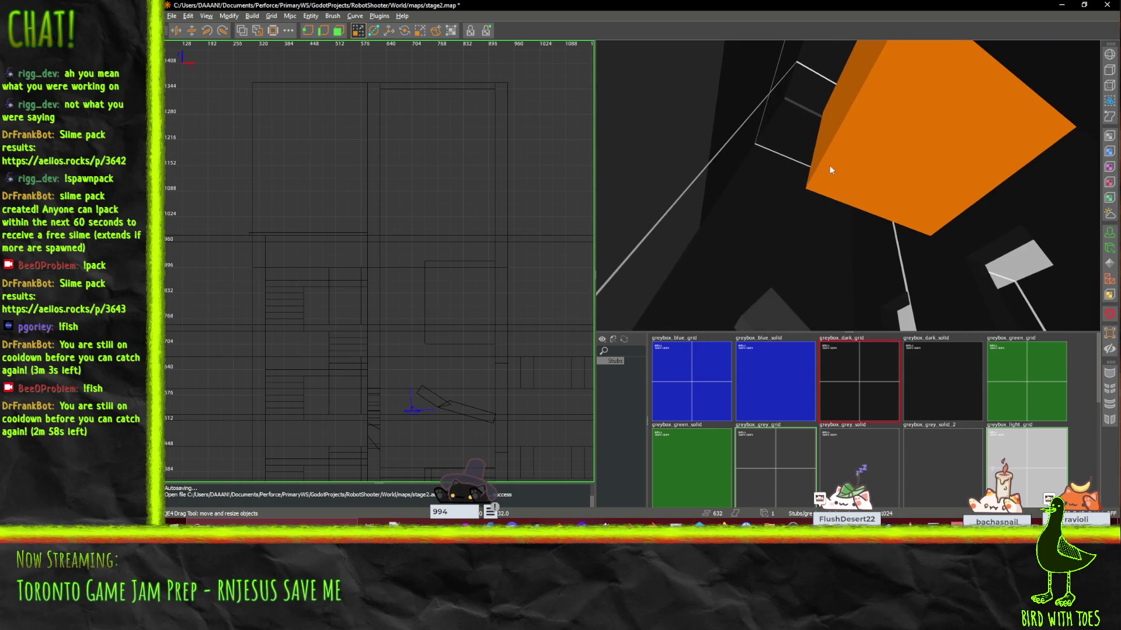
pyautogui.scroll(8, 847, 186)
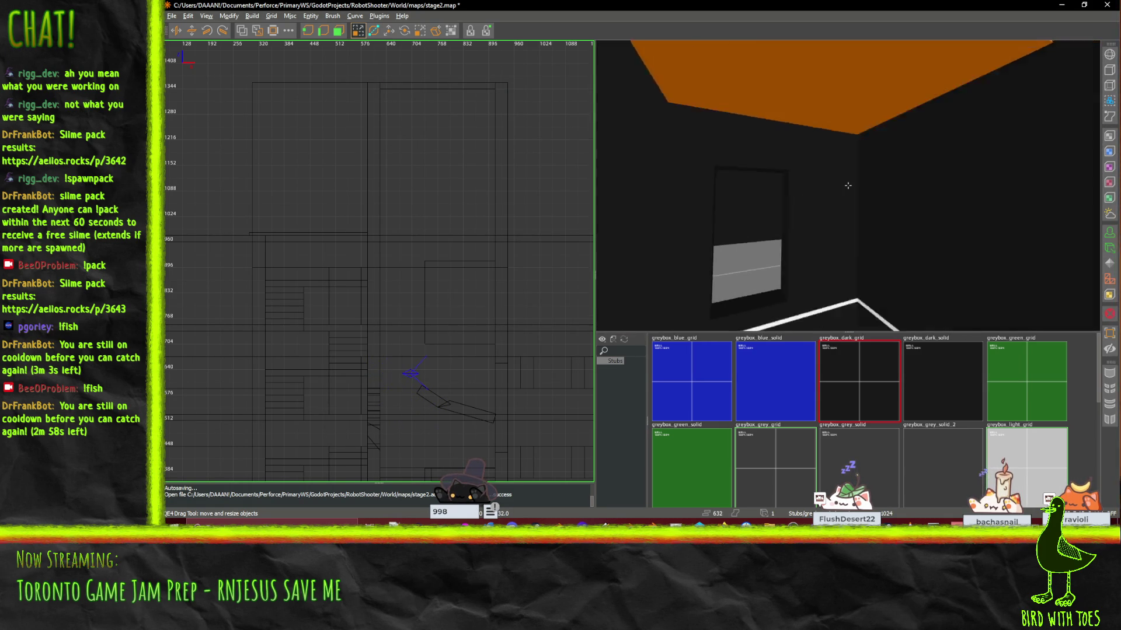
pyautogui.scroll(10, 847, 186)
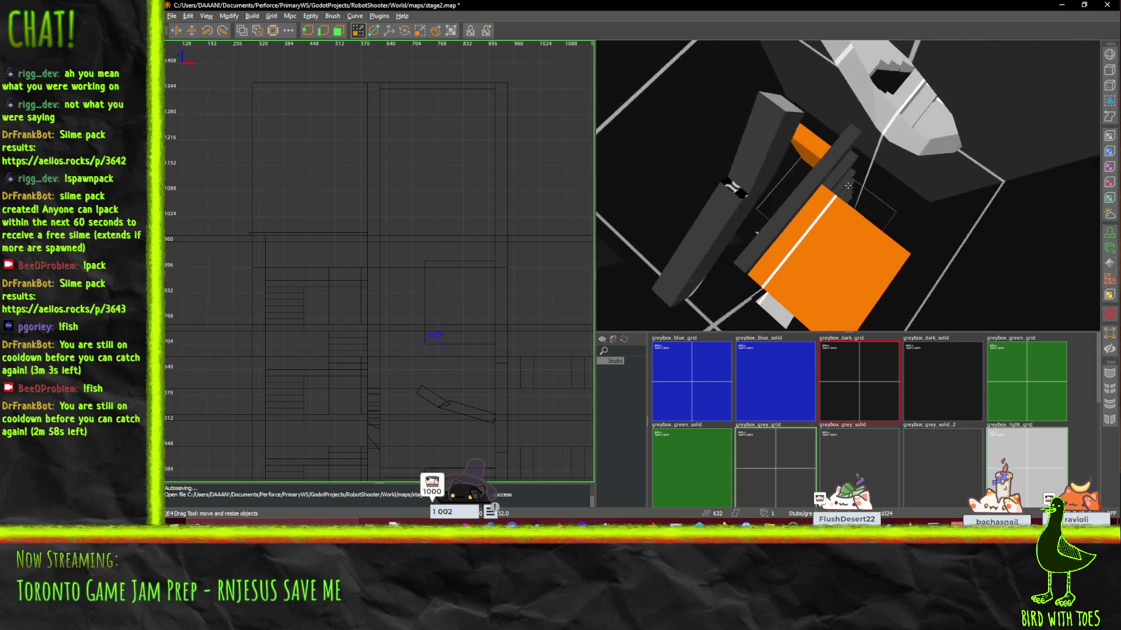
pyautogui.scroll(1, 847, 186)
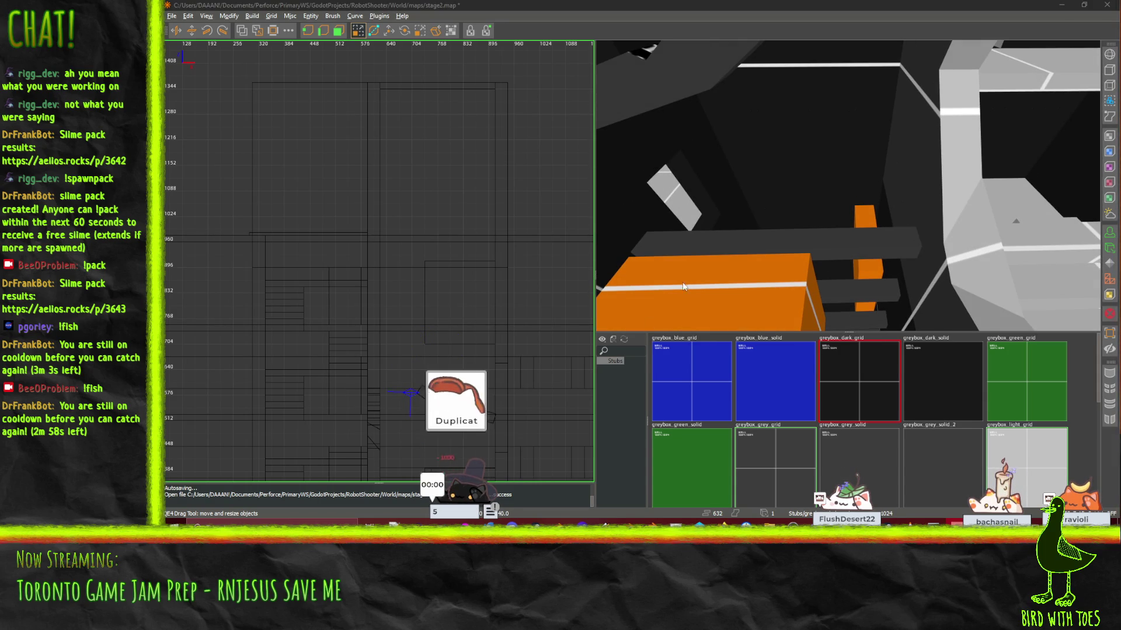
pyautogui.moveTo(662, 305); pyautogui.dragTo(847, 185)
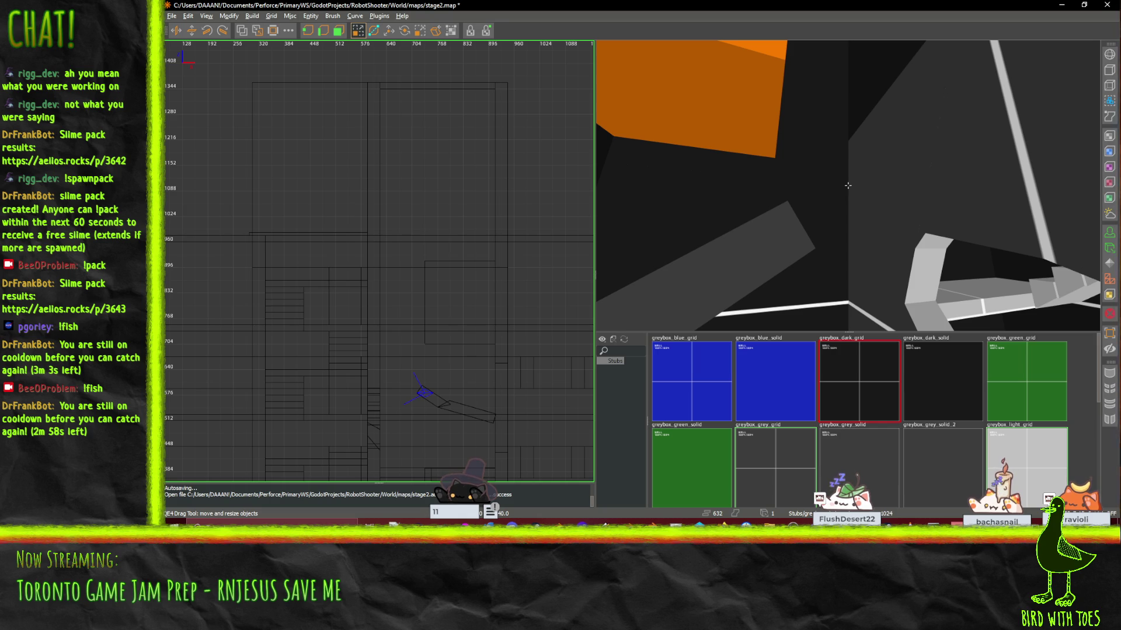
pyautogui.moveTo(847, 185); pyautogui.dragTo(847, 185)
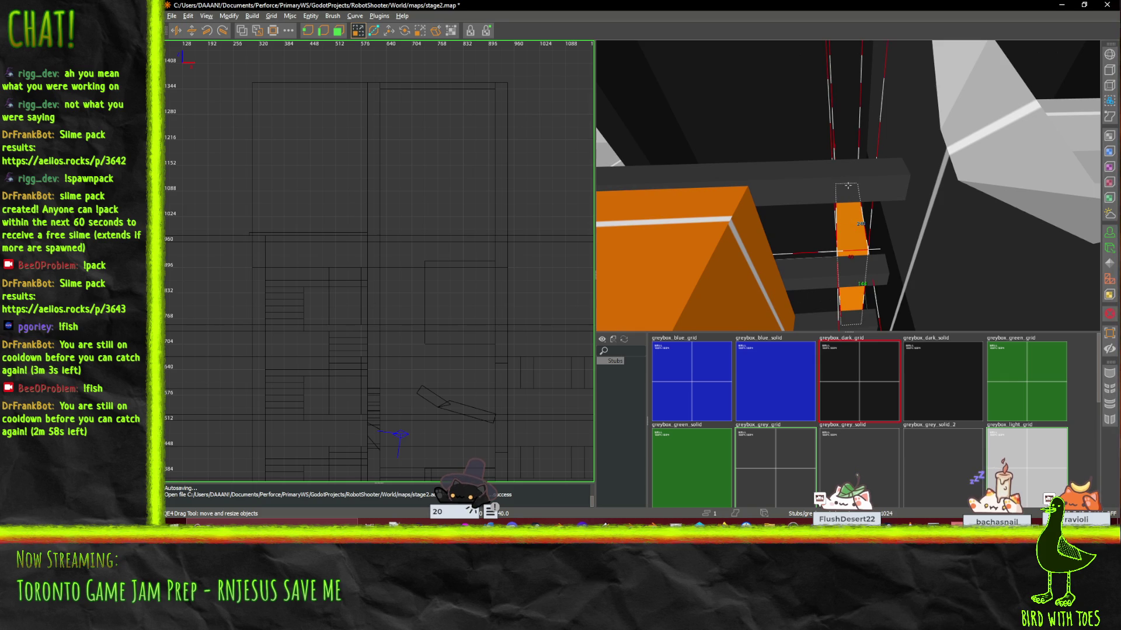
pyautogui.moveTo(848, 224); pyautogui.dragTo(847, 185)
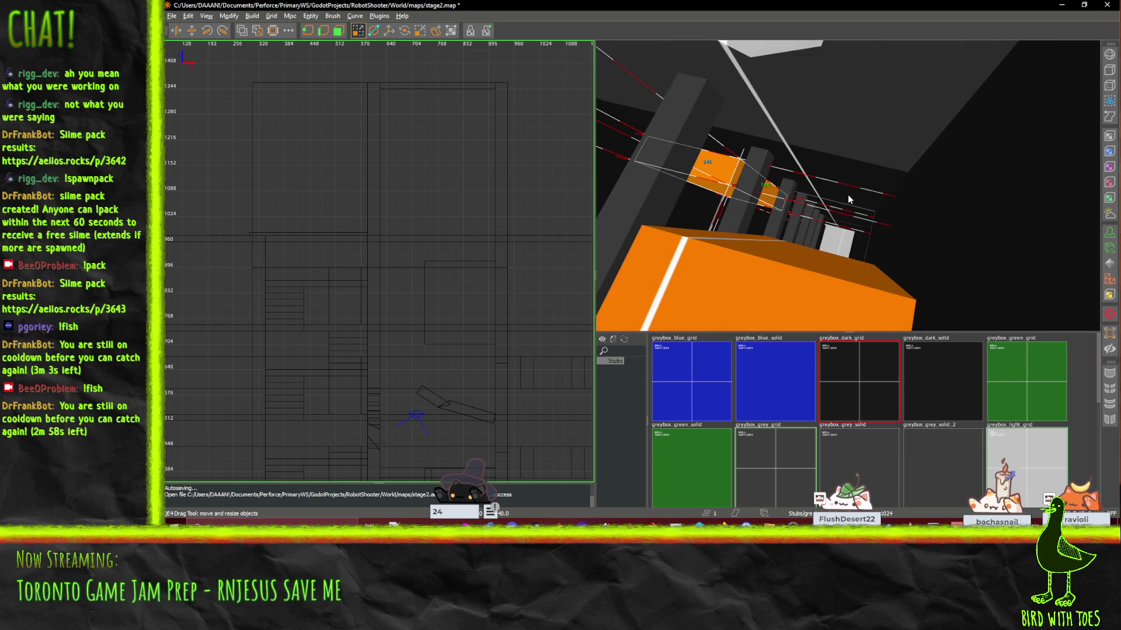
# Step: Paste the copied brushes and reselect the small orange brush
pyautogui.hotkey('ctrl', 'v')
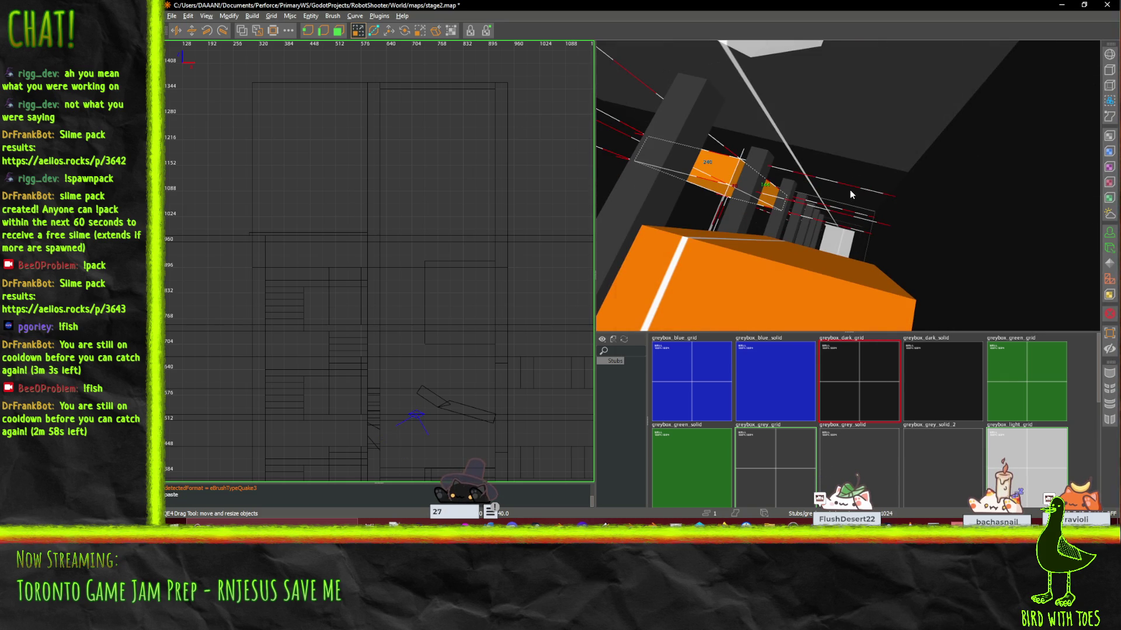
pyautogui.press('s')
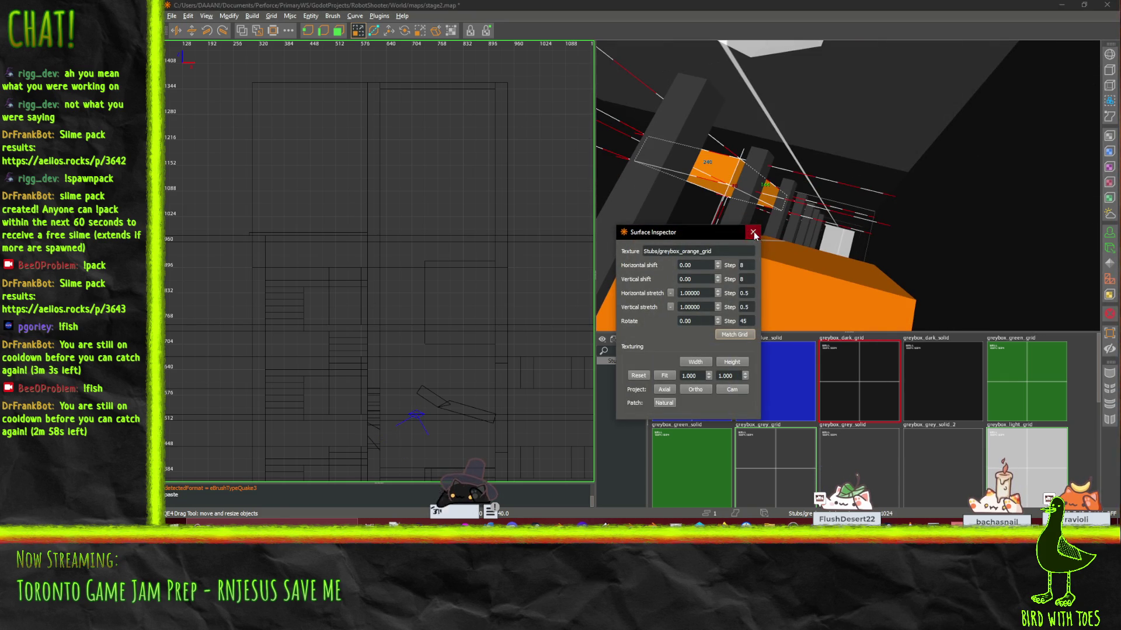
pyautogui.click(753, 232)
pyautogui.press('w')
pyautogui.click(759, 198)
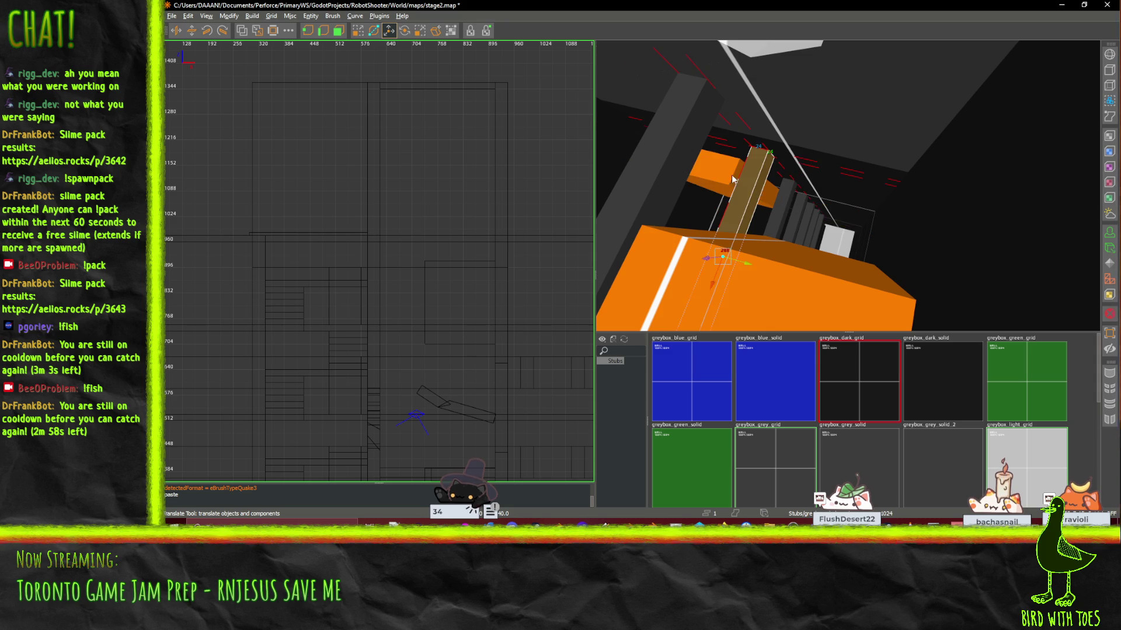
pyautogui.click(733, 179)
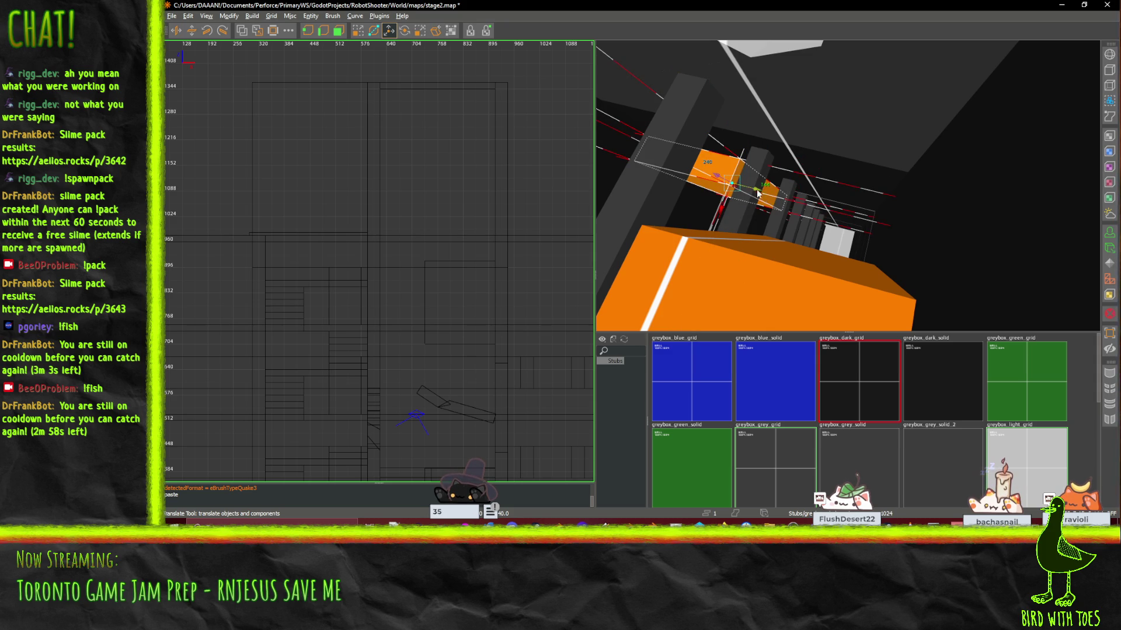
# Step: Move the small orange brush 192 units along Y and 320 units down
pyautogui.moveTo(758, 194)
pyautogui.mouseDown()
pyautogui.moveTo(879, 219)
pyautogui.moveTo(863, 214)
pyautogui.mouseUp()
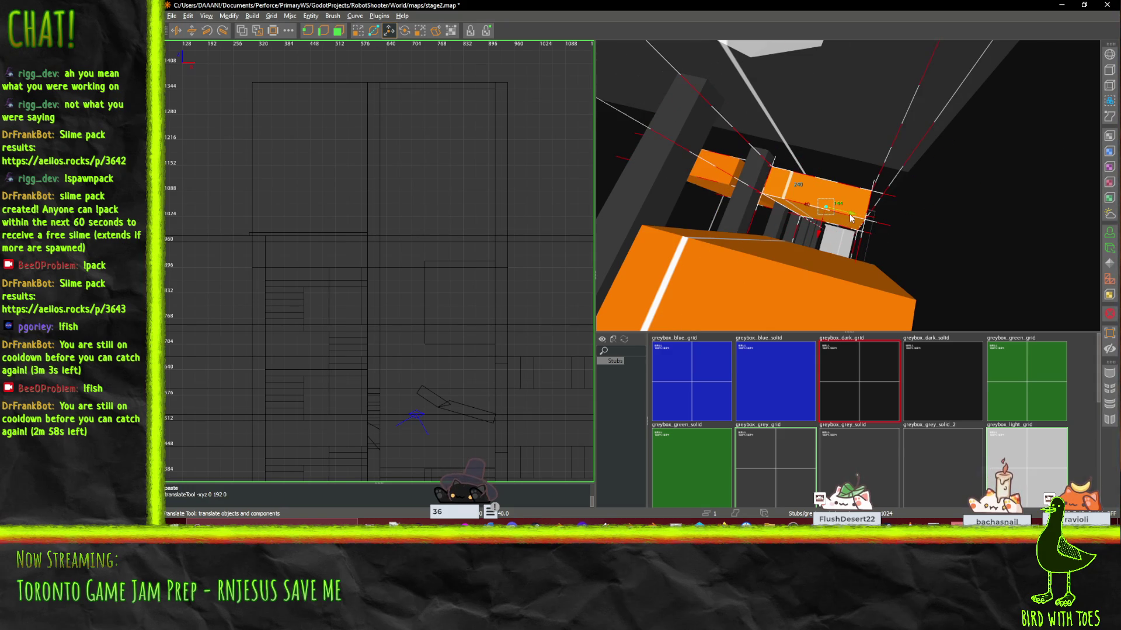
pyautogui.press('w')
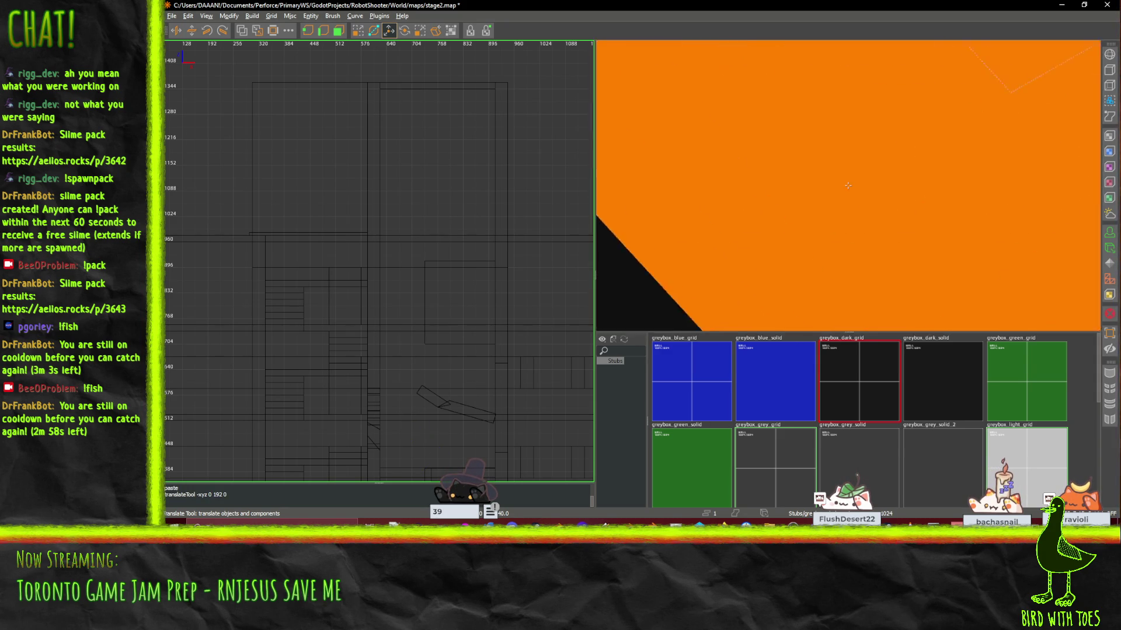
pyautogui.press('s')
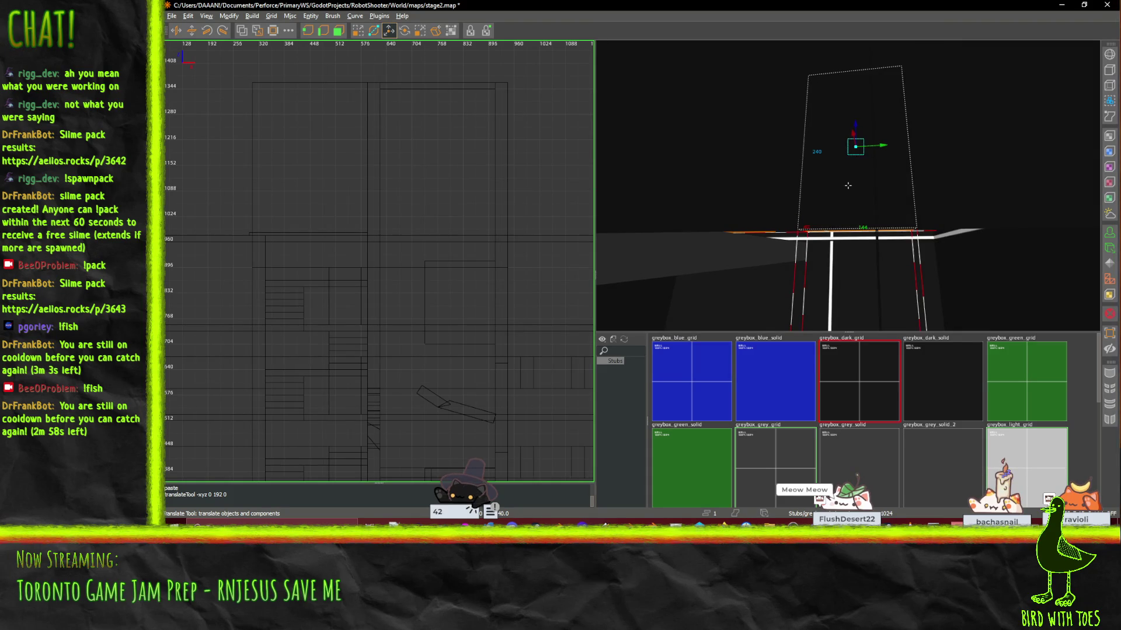
pyautogui.press('w')
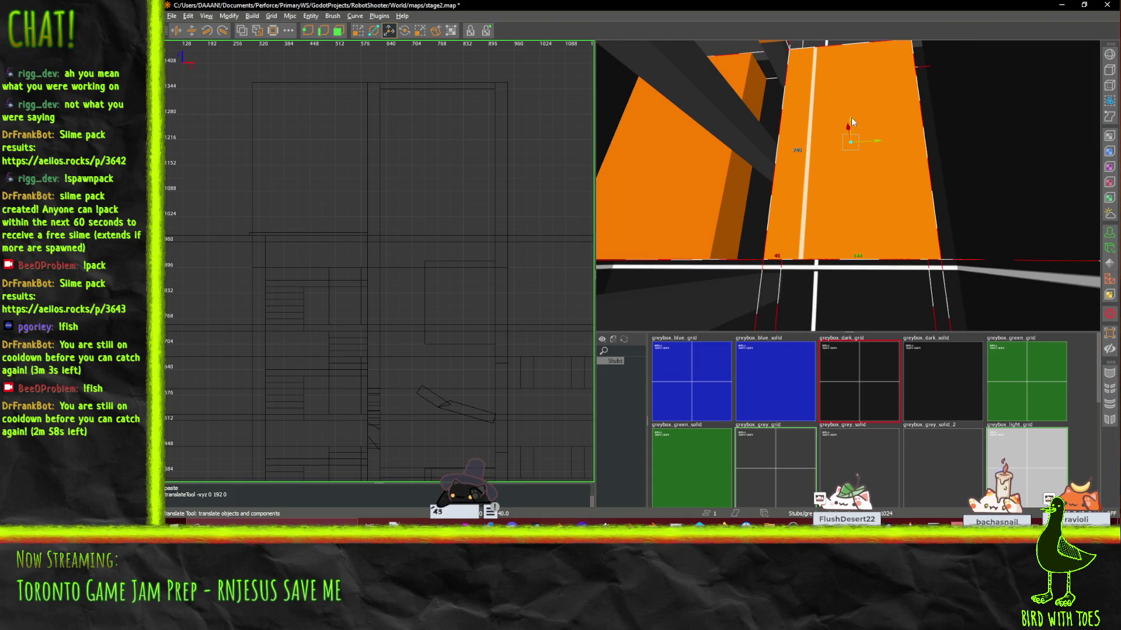
pyautogui.moveTo(854, 119); pyautogui.dragTo(872, 490)
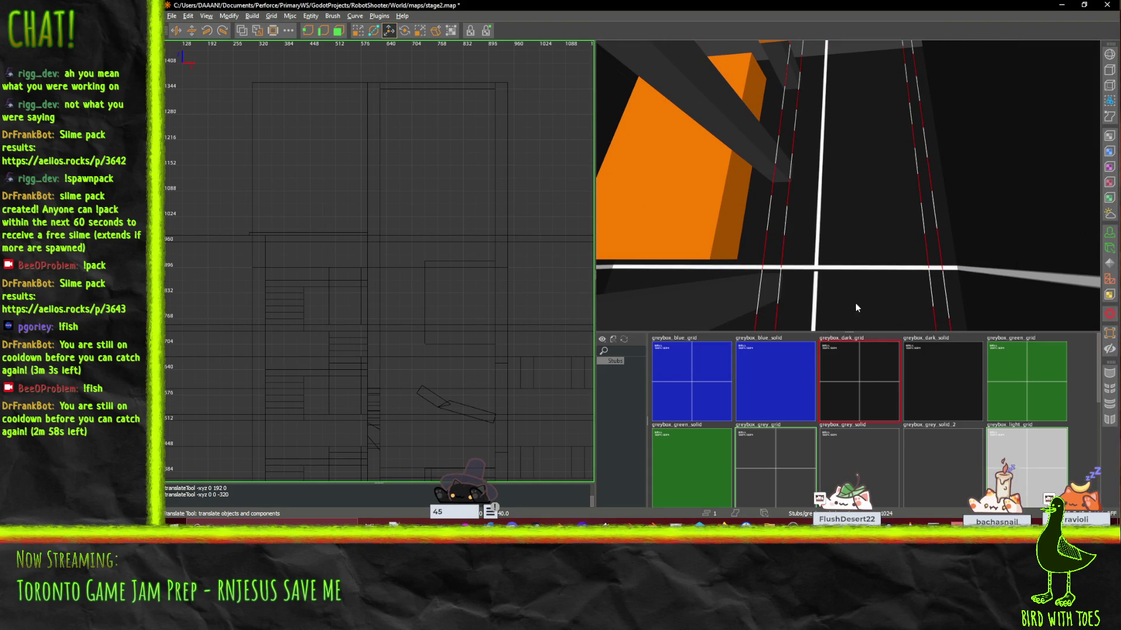
pyautogui.moveTo(856, 307)
pyautogui.mouseDown()
pyautogui.moveTo(847, 185)
pyautogui.moveTo(858, 179)
pyautogui.mouseUp()
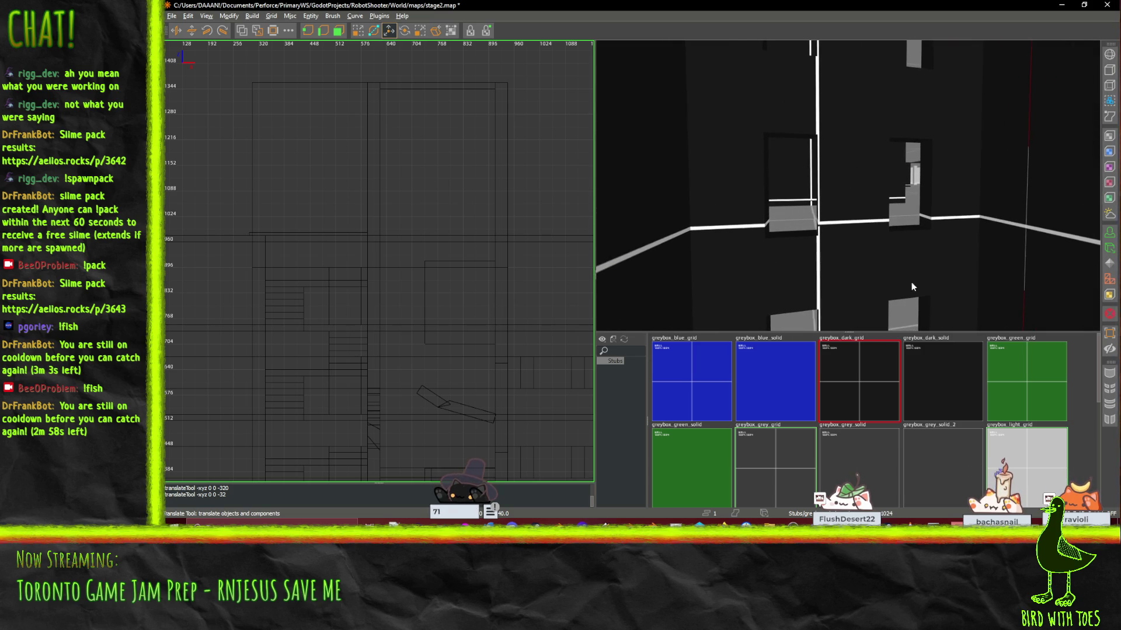
# Step: Draw a new box brush textured greybox_green_grid with the QE4 Drag Tool
pyautogui.click(1017, 371)
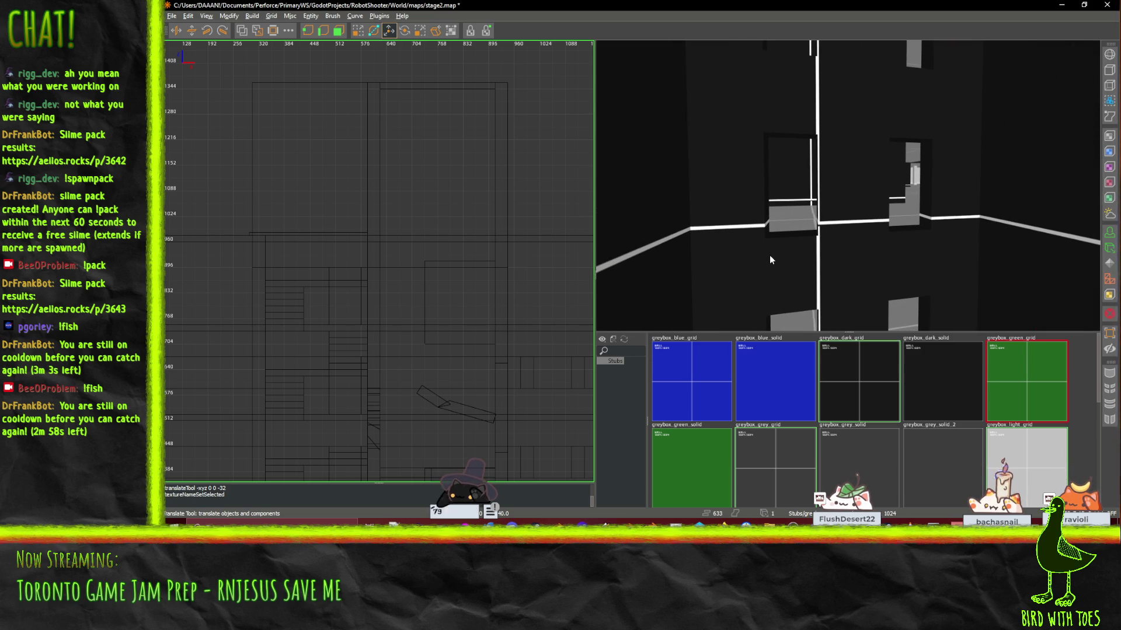
pyautogui.click(356, 32)
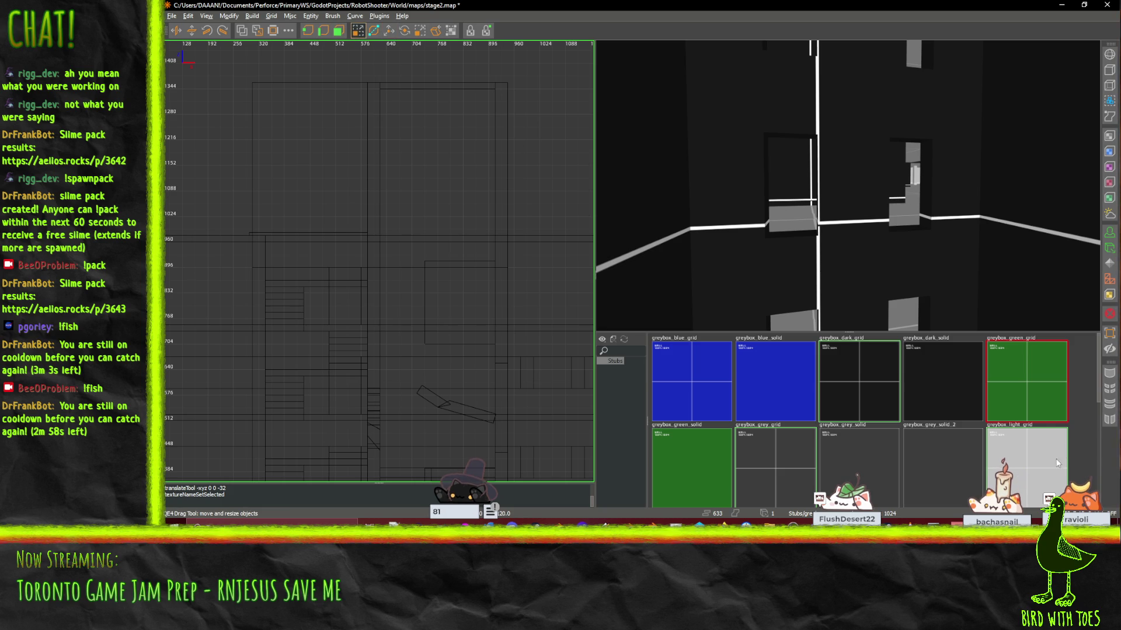
pyautogui.moveTo(774, 279)
pyautogui.mouseDown()
pyautogui.moveTo(827, 298)
pyautogui.moveTo(840, 275)
pyautogui.mouseUp()
pyautogui.rightClick(841, 274)
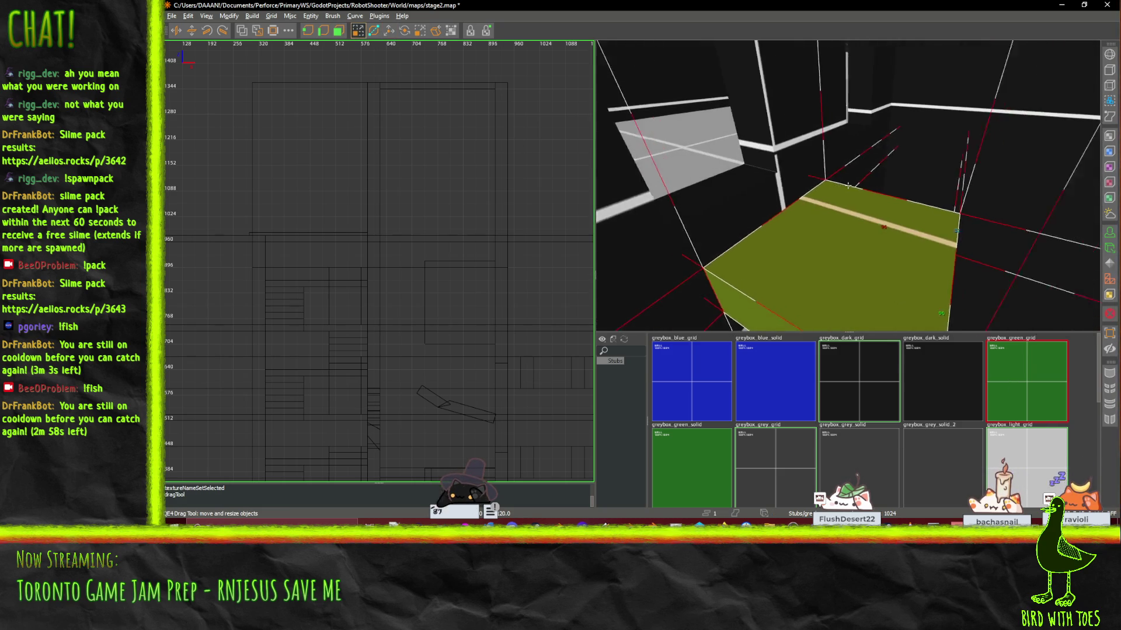
pyautogui.press('Down')
# Step: Save stage2.map and fly the camera back into the corridor
pyautogui.moveTo(847, 186)
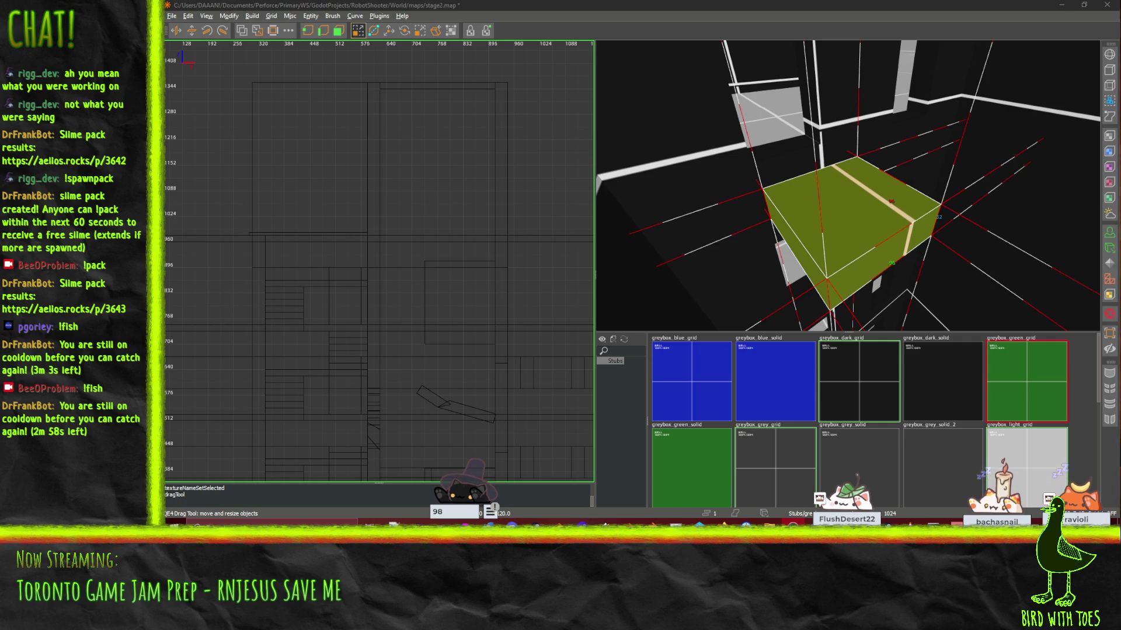
pyautogui.rightClick(856, 87)
pyautogui.hotkey('ctrl', 's')
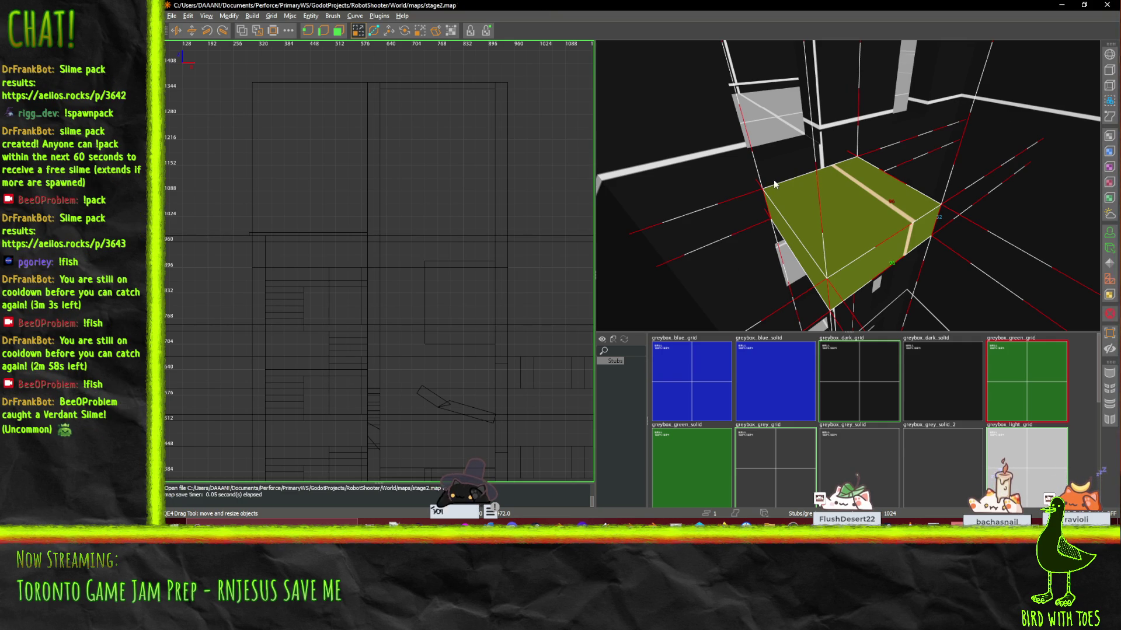
pyautogui.press('s')
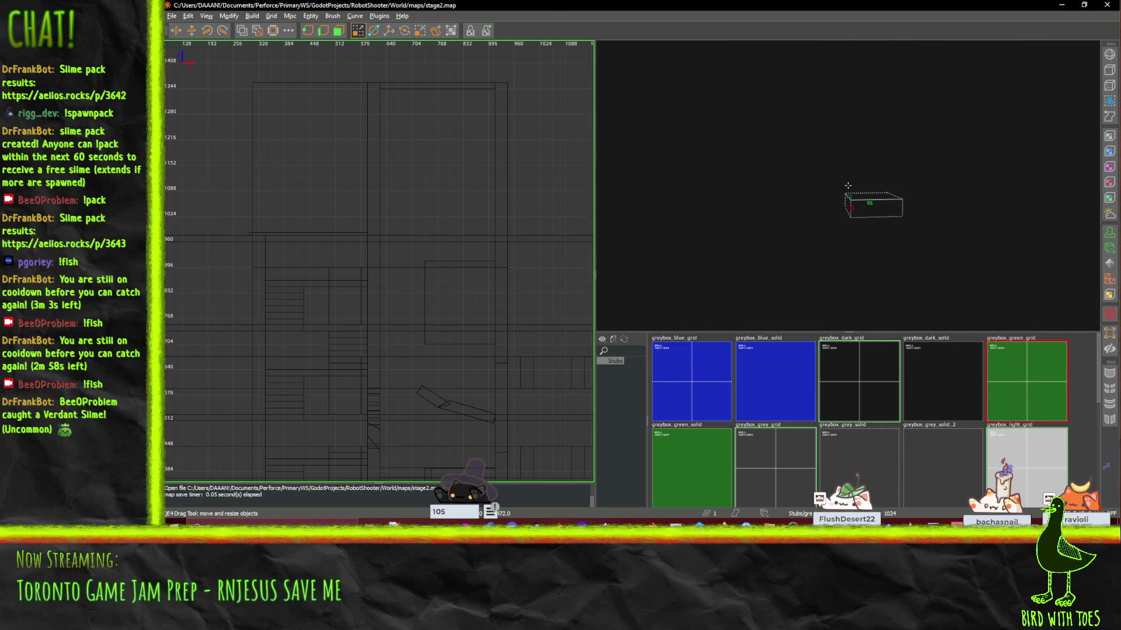
pyautogui.press('w')
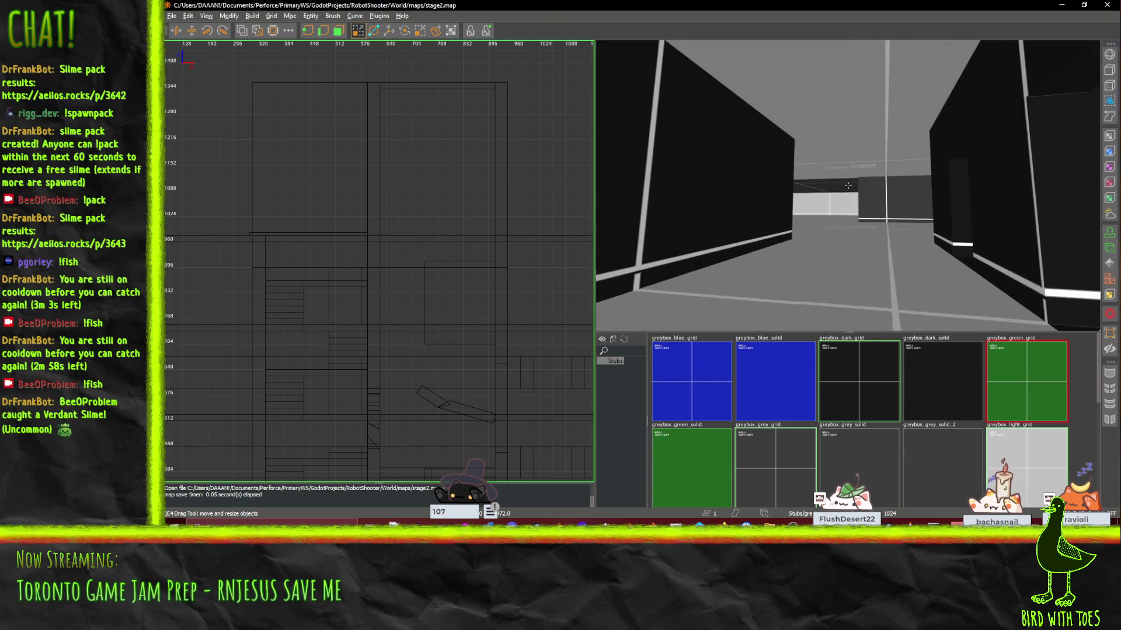
pyautogui.press('s')
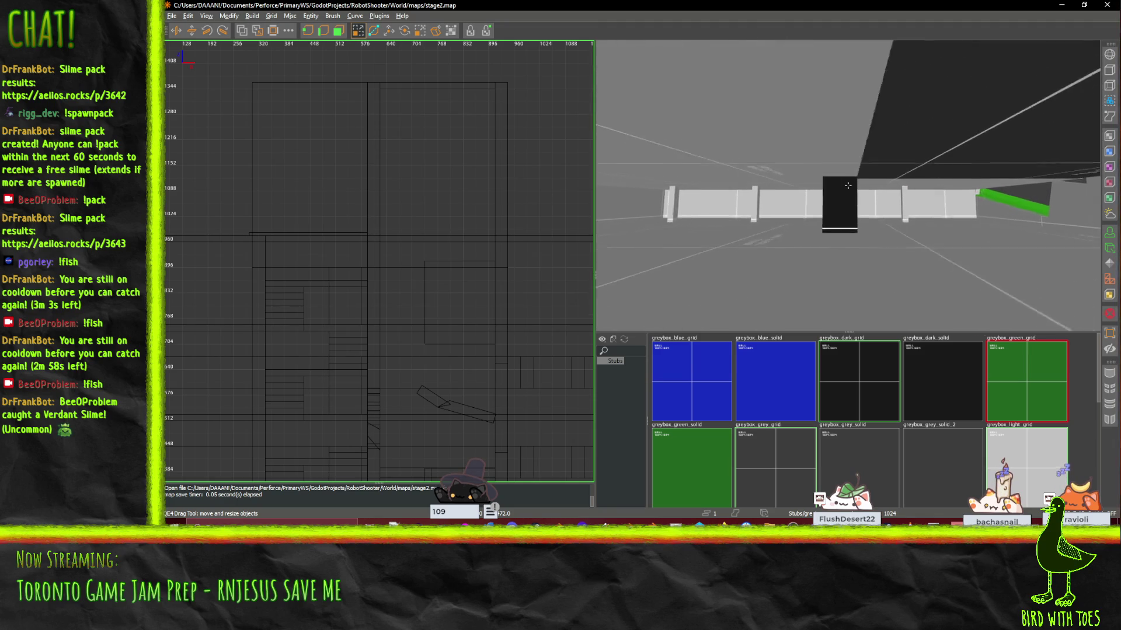
pyautogui.press('s')
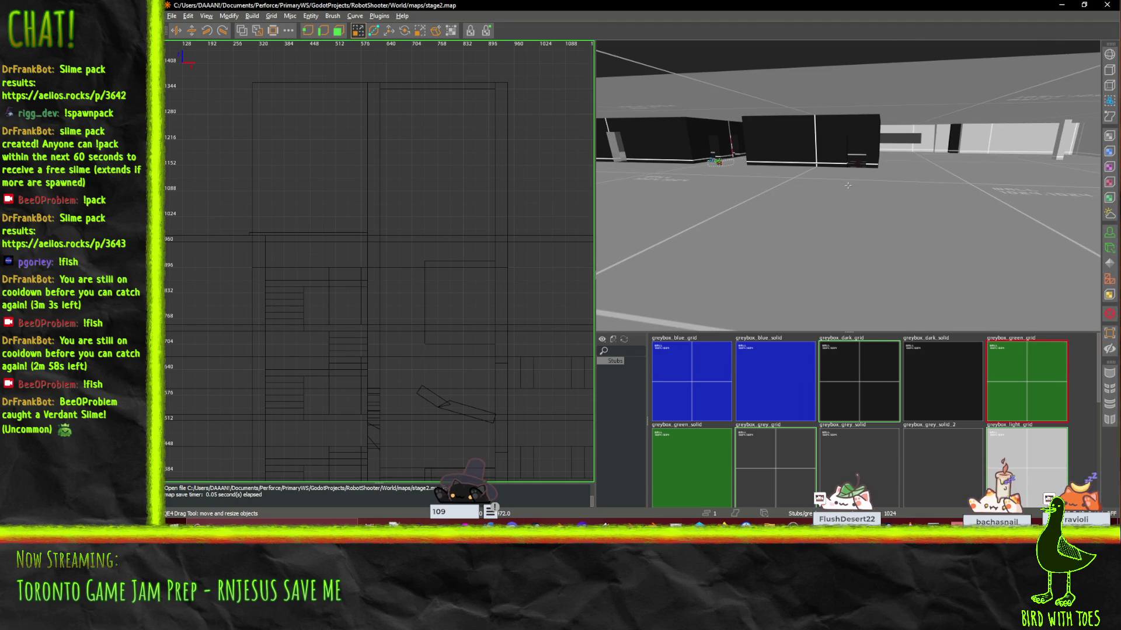
pyautogui.press('w')
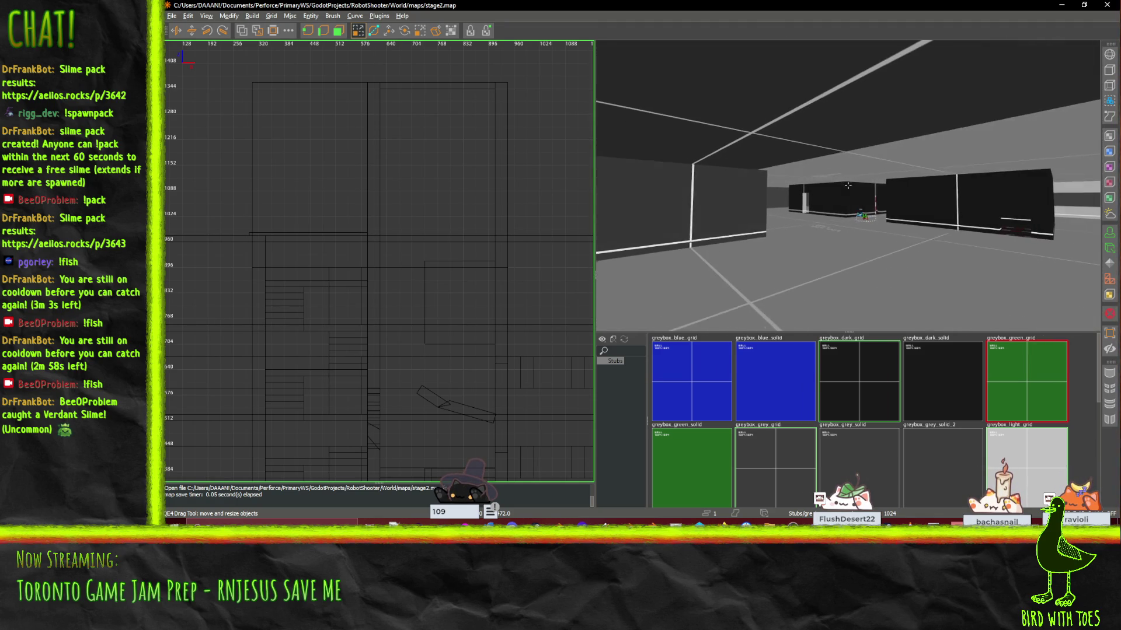
pyautogui.press('d')
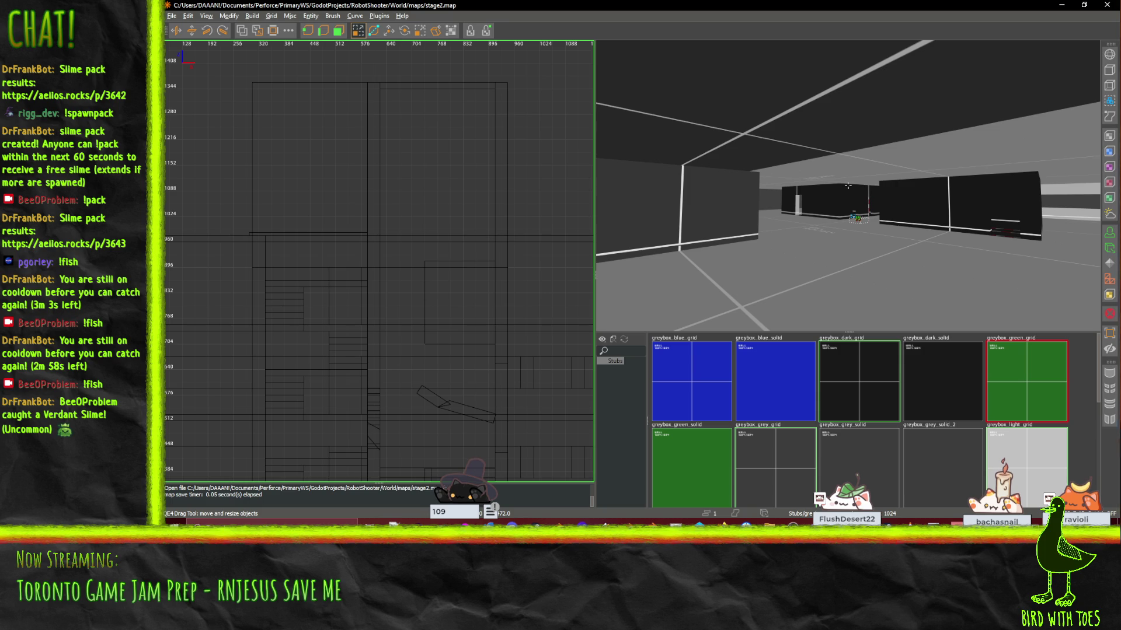
pyautogui.press('w')
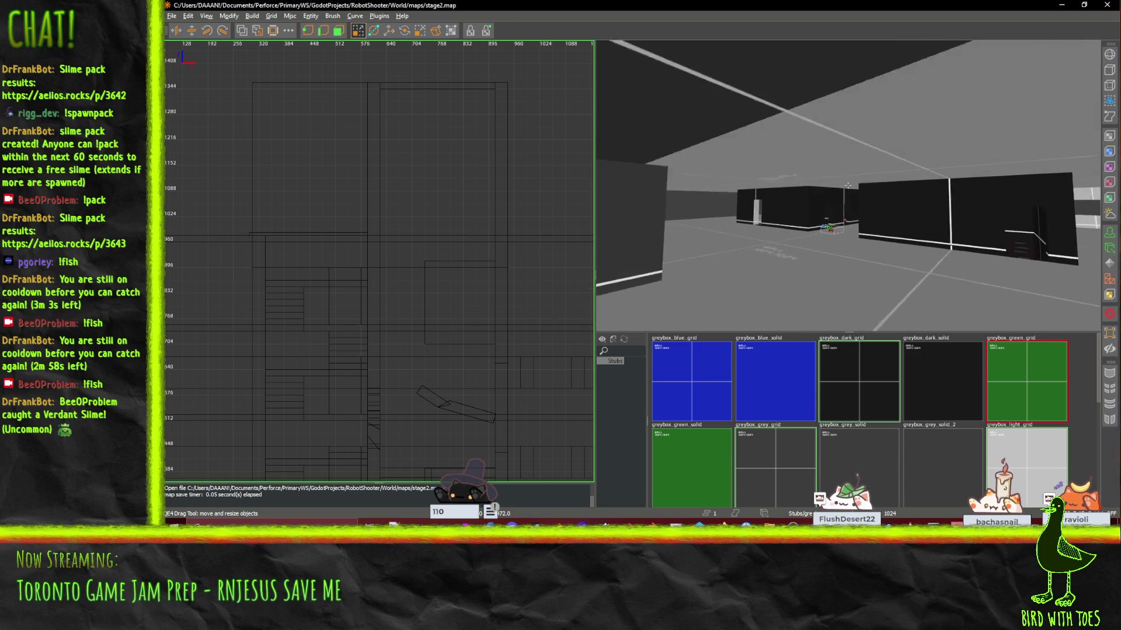
pyautogui.press('w')
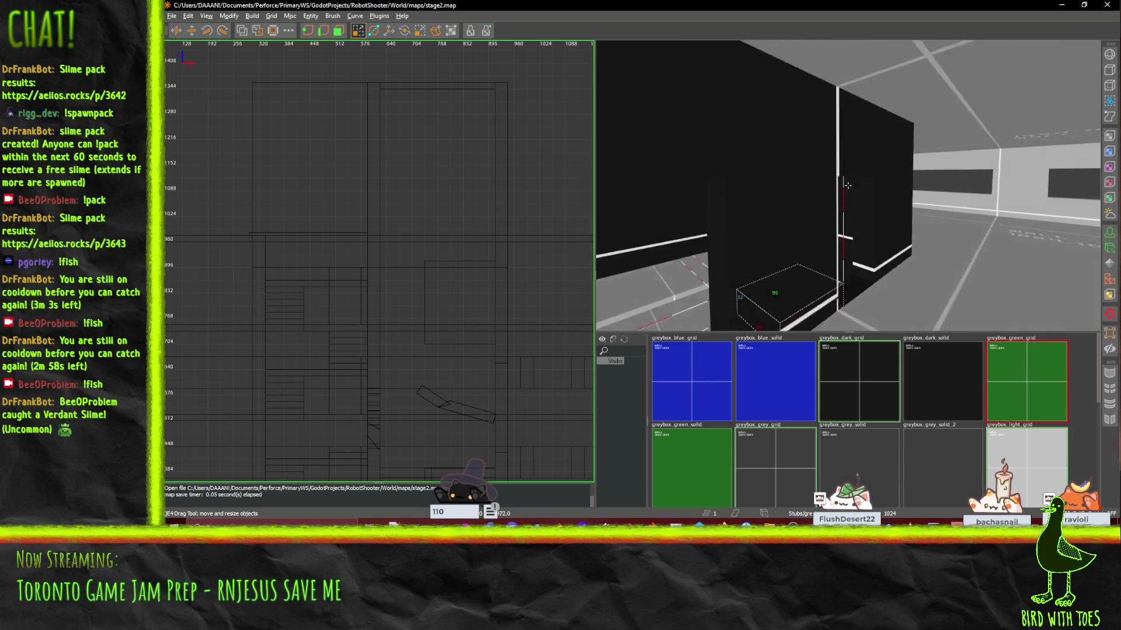
pyautogui.press('w')
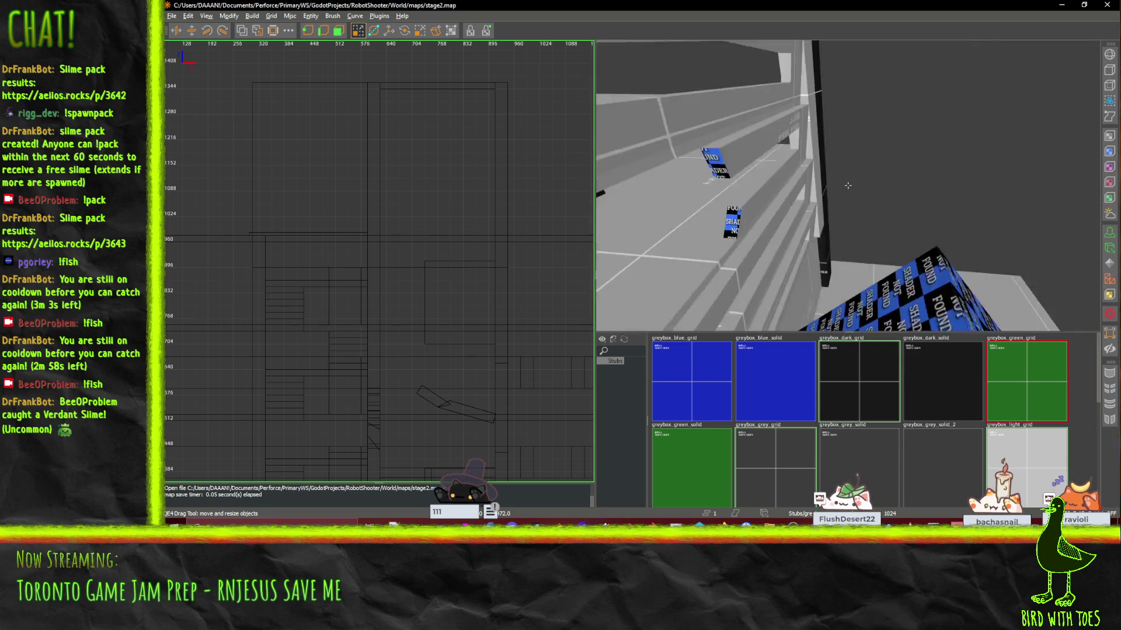
pyautogui.press('w')
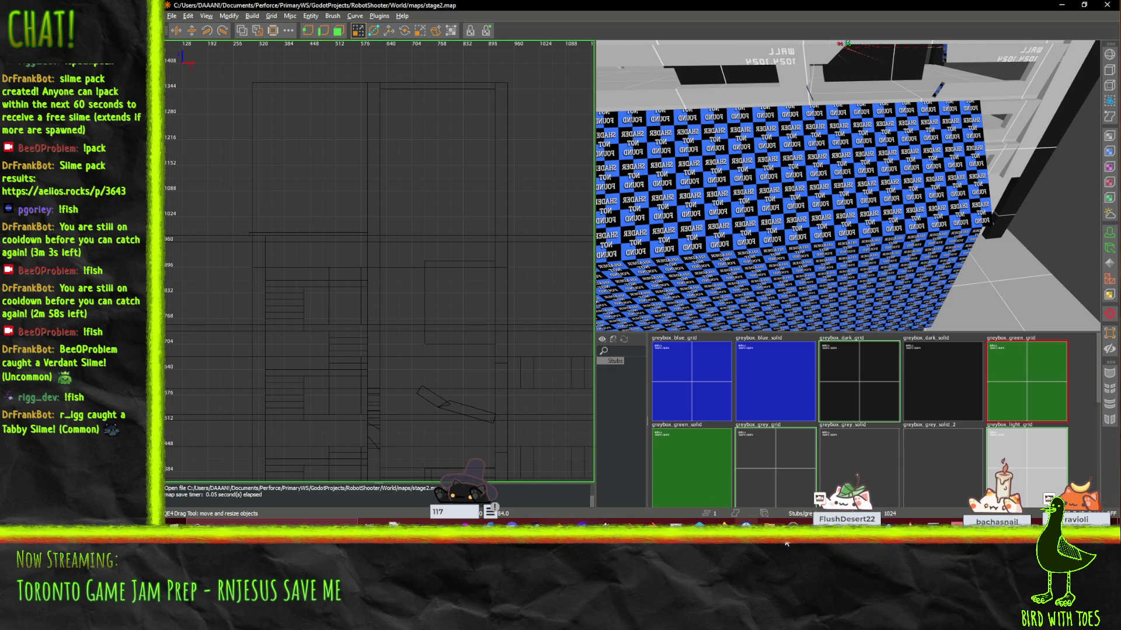
# Step: Bring Godot's Robot Shooter World scene forward, save it after reimport, and return to TrenchBroom
pyautogui.moveTo(980, 522)
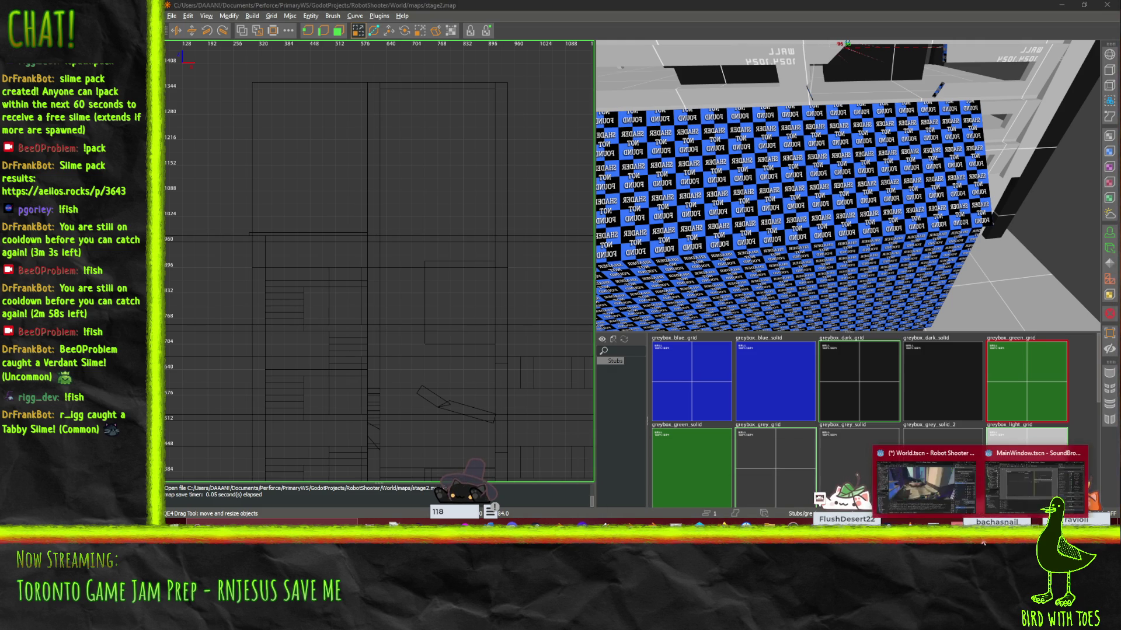
pyautogui.click(926, 489)
pyautogui.click(1023, 488)
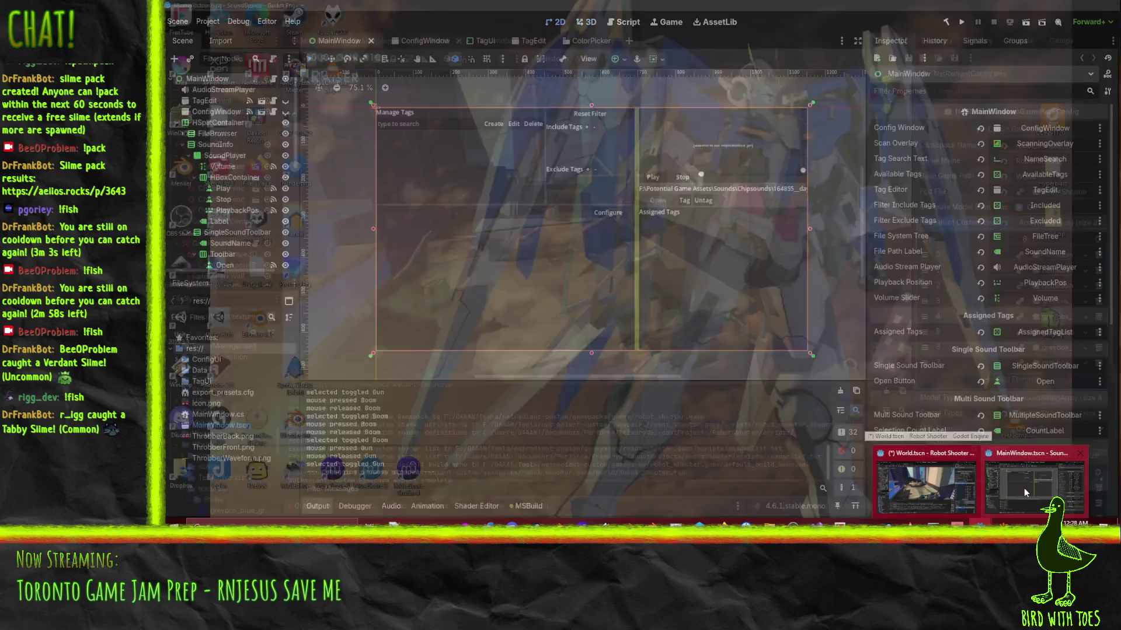
pyautogui.click(962, 476)
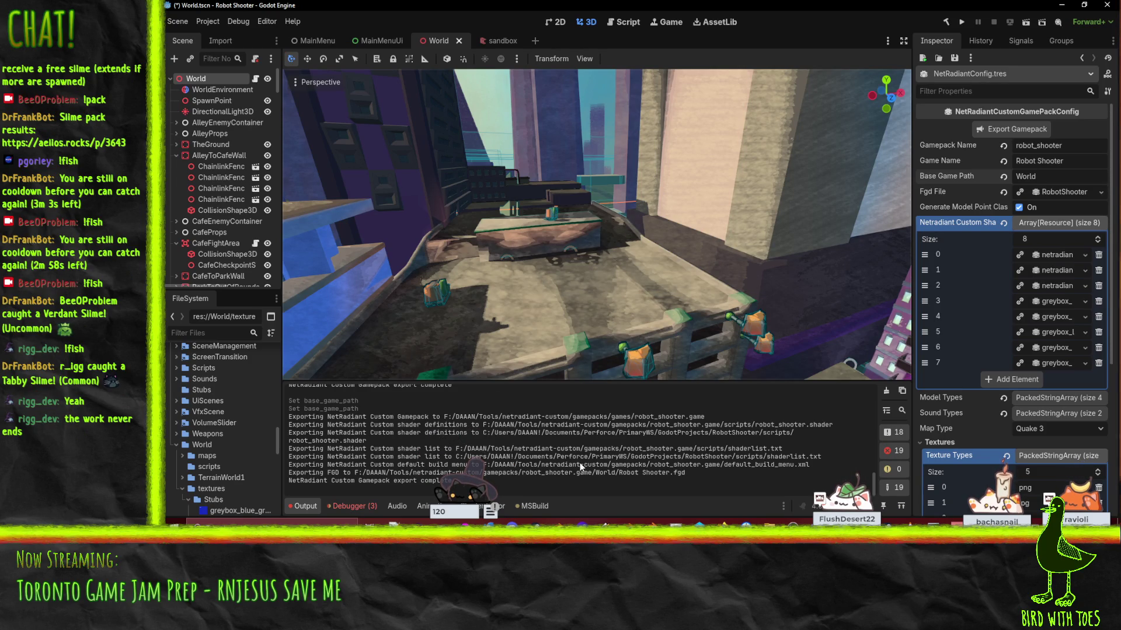
pyautogui.moveTo(574, 180); pyautogui.dragTo(674, 289)
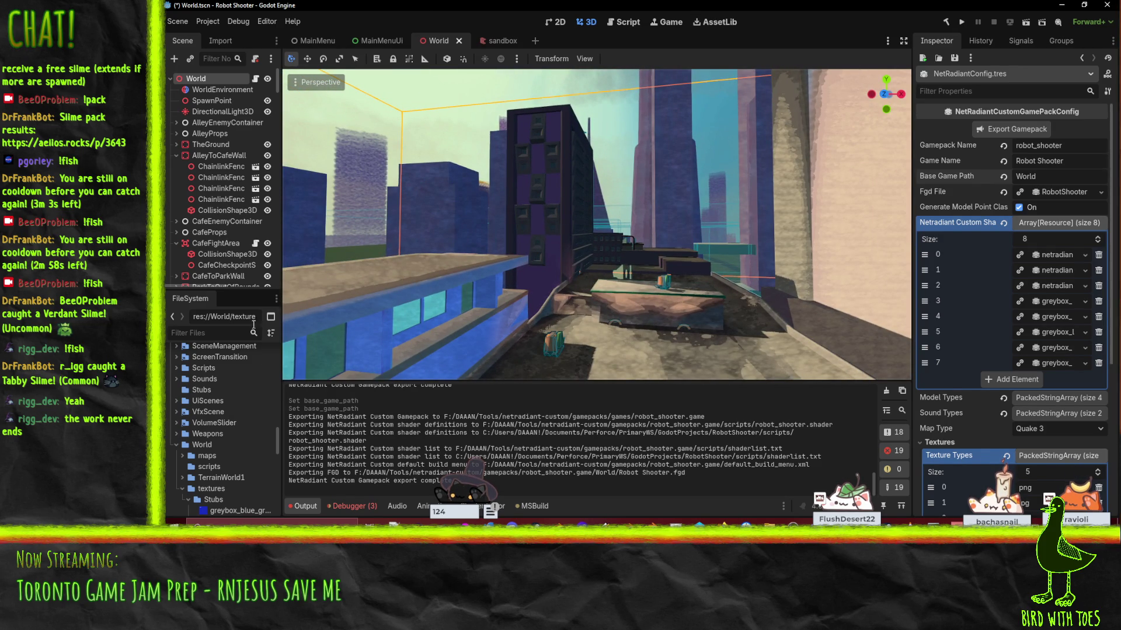
pyautogui.hotkey('ctrl', 's')
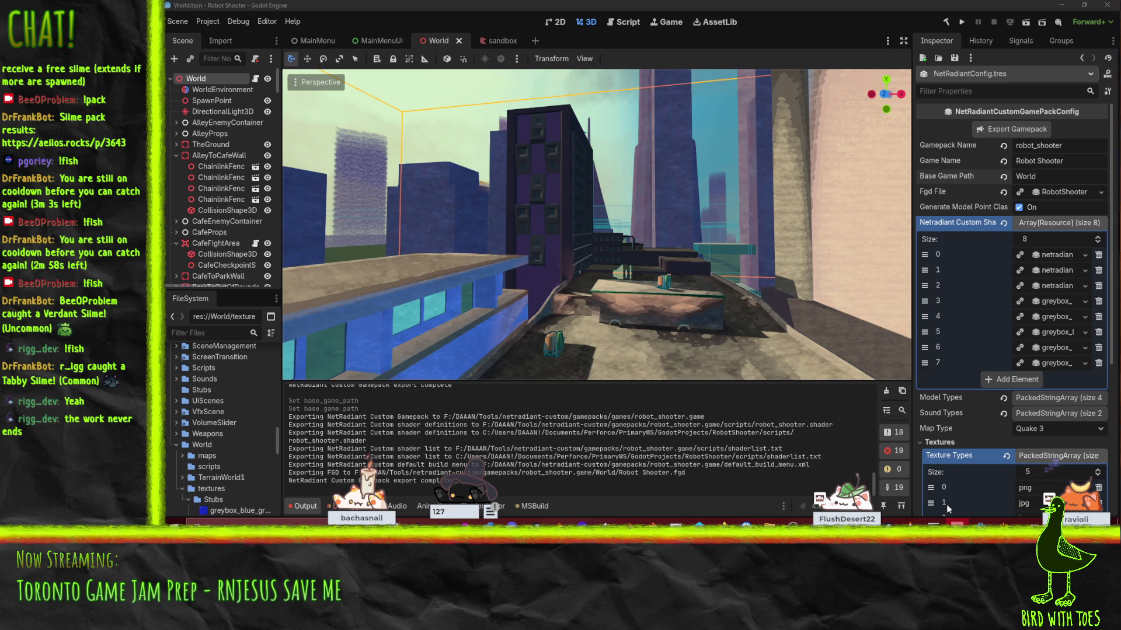
pyautogui.click(981, 493)
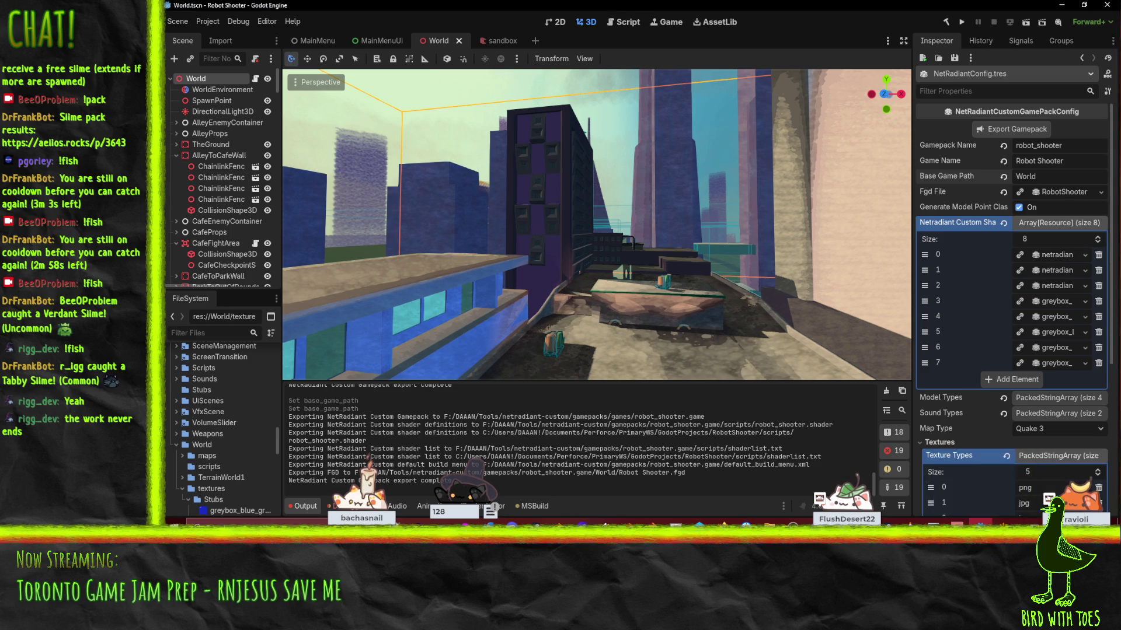
pyautogui.scroll(-5, 734, 379)
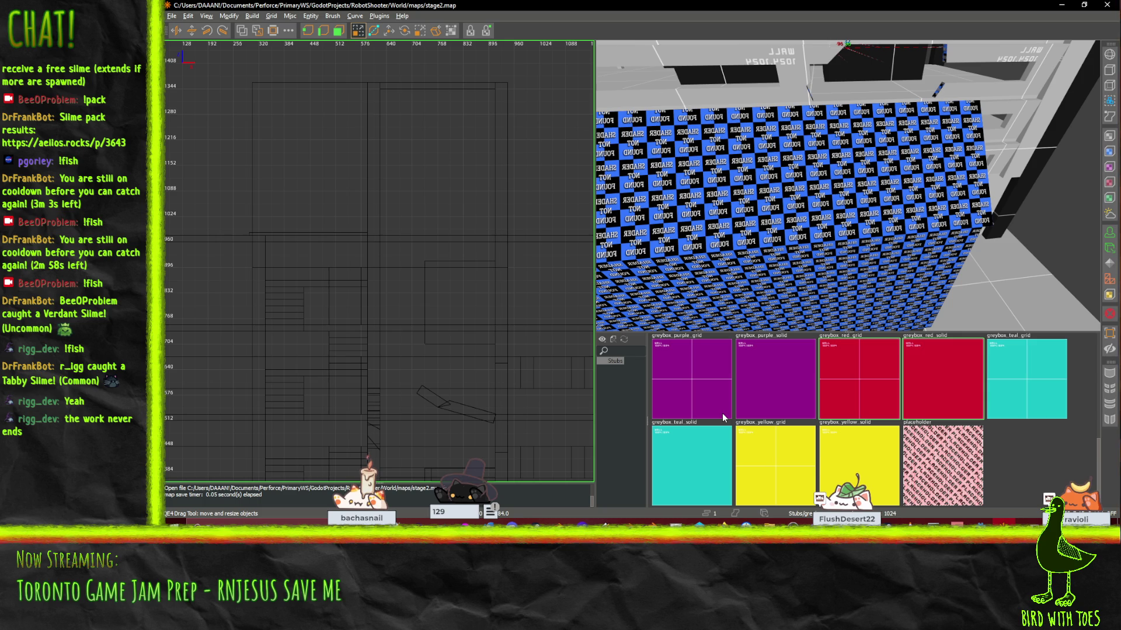
# Step: Scroll the texture browser, then return to the Godot editor
pyautogui.scroll(4, 727, 398)
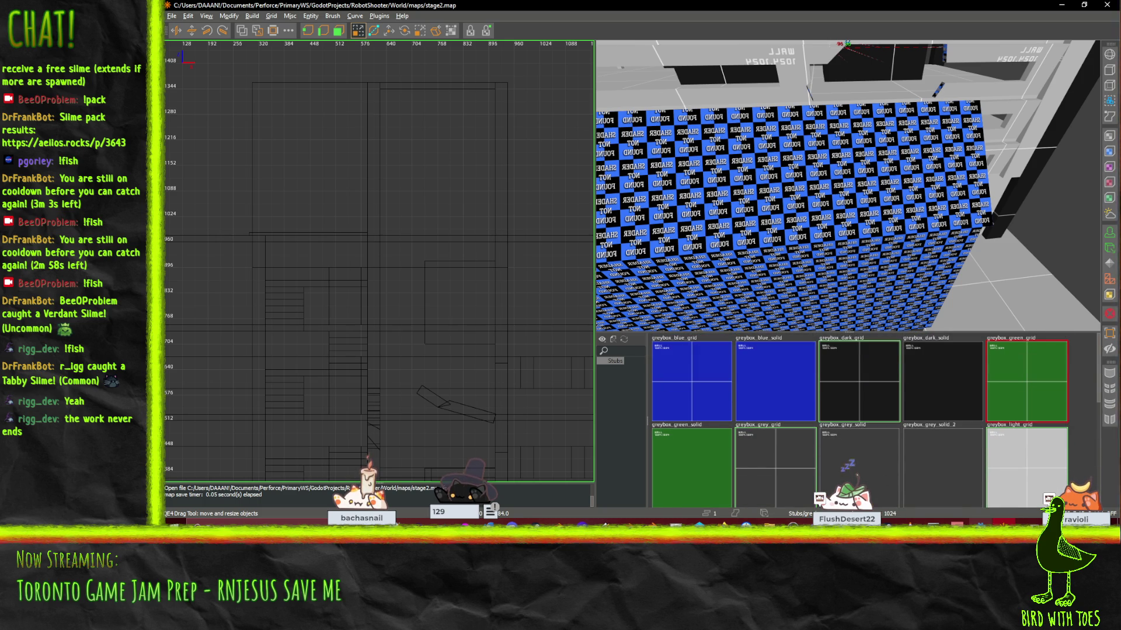
pyautogui.hotkey('alt', 'Tab')
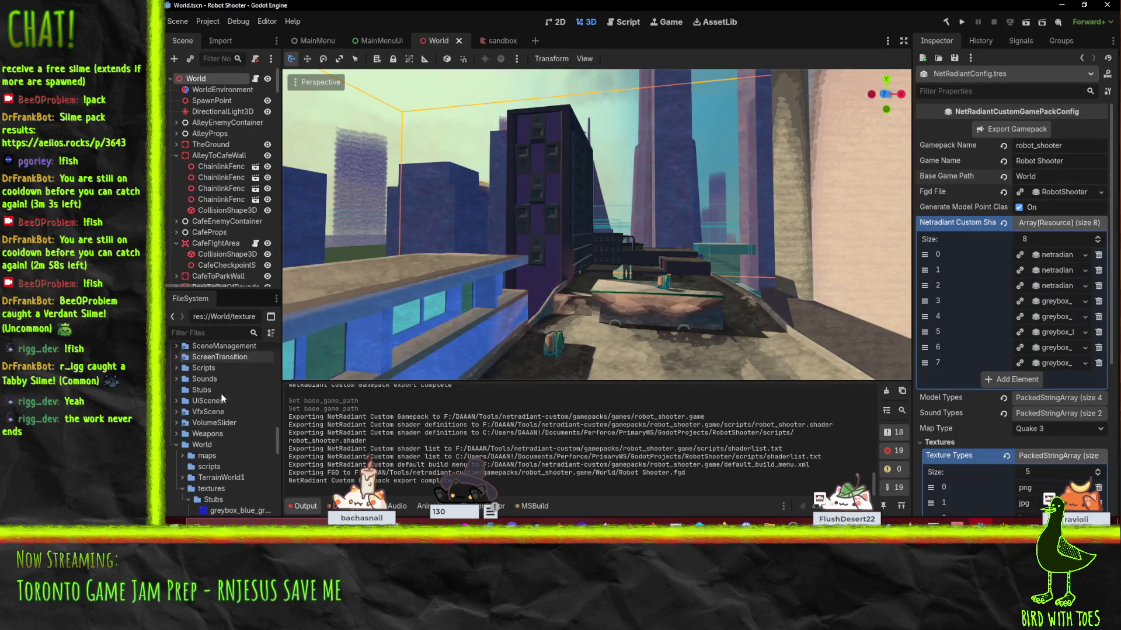
# Step: Collapse ExternalToolsConfig and expand the Gfx > Environment textures folder in the FileSystem dock
pyautogui.scroll(-3, 222, 398)
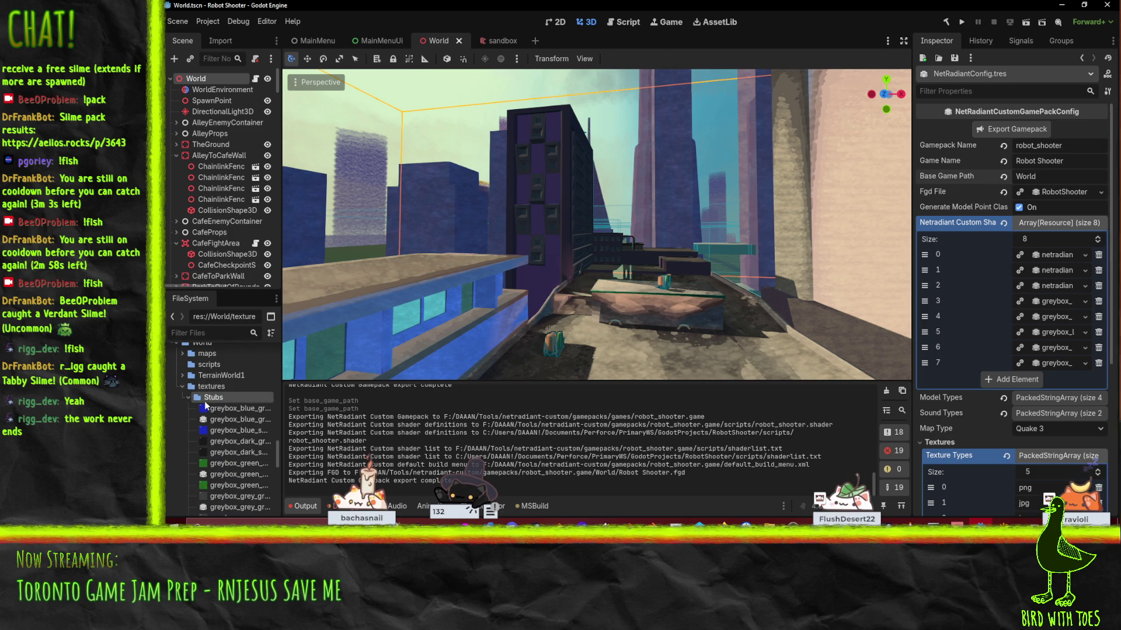
pyautogui.scroll(-10, 202, 426)
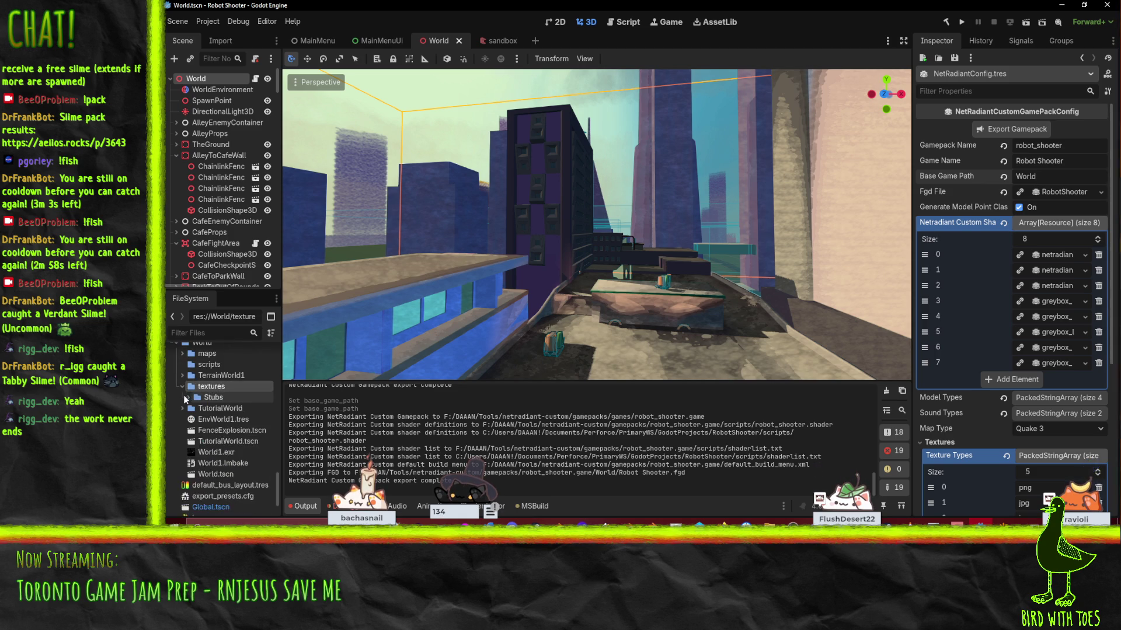
pyautogui.scroll(-10, 209, 453)
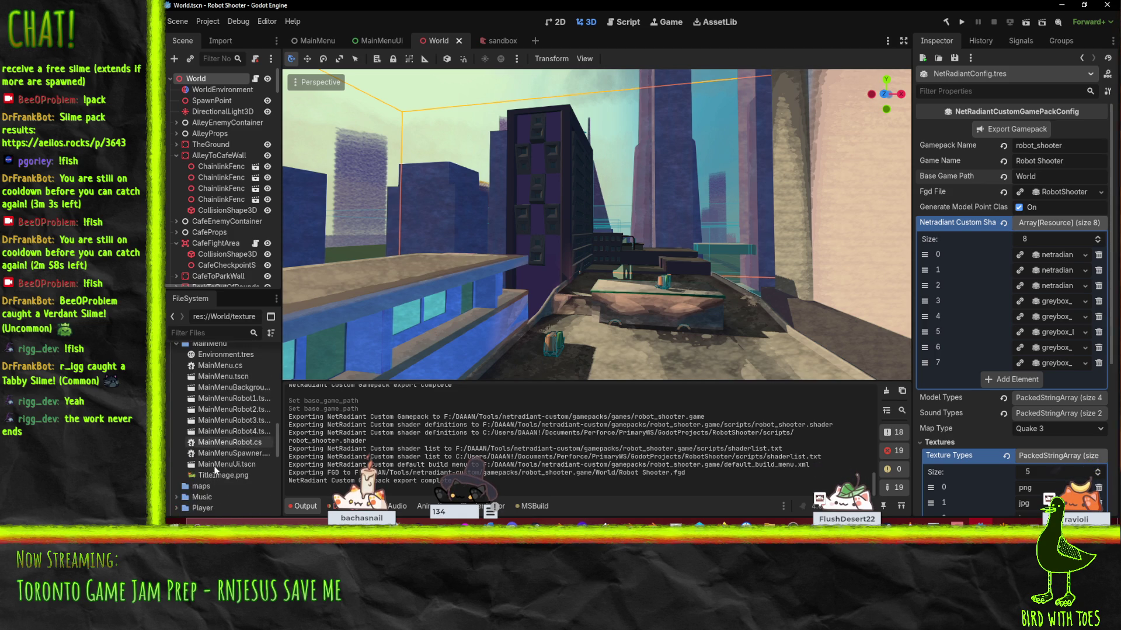
pyautogui.scroll(20, 215, 464)
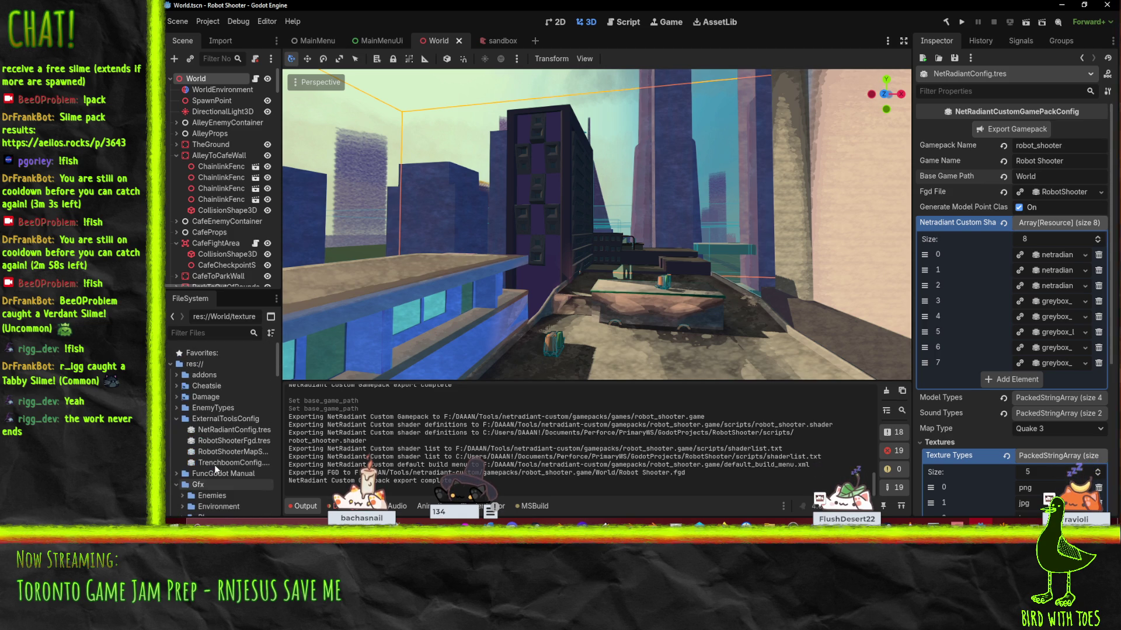
pyautogui.click(177, 419)
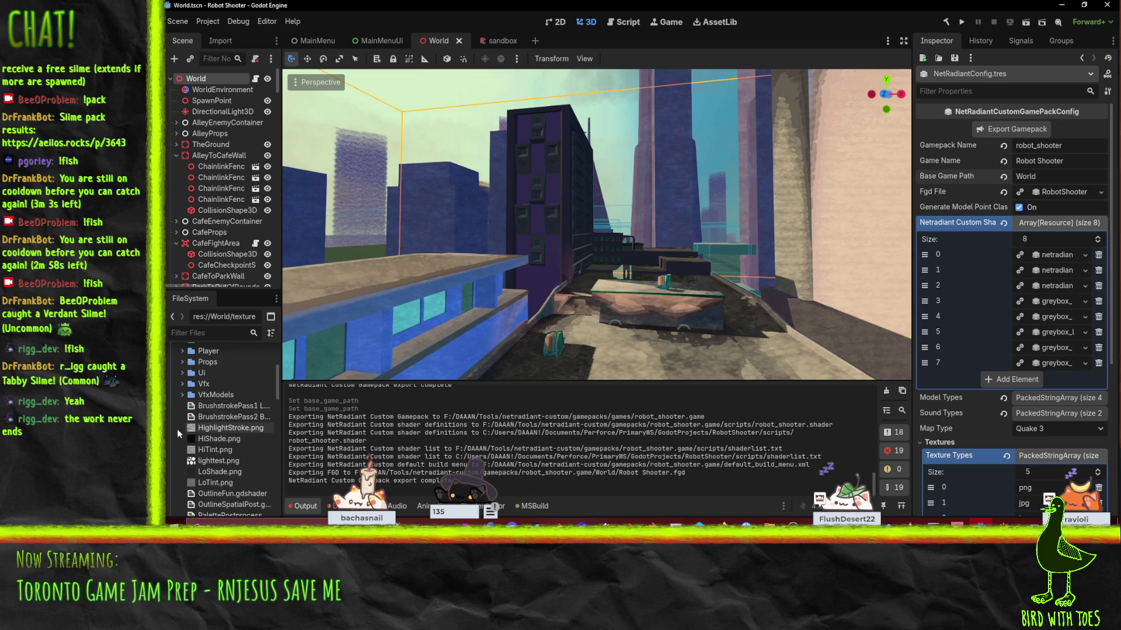
pyautogui.scroll(-2, 176, 429)
pyautogui.click(180, 401)
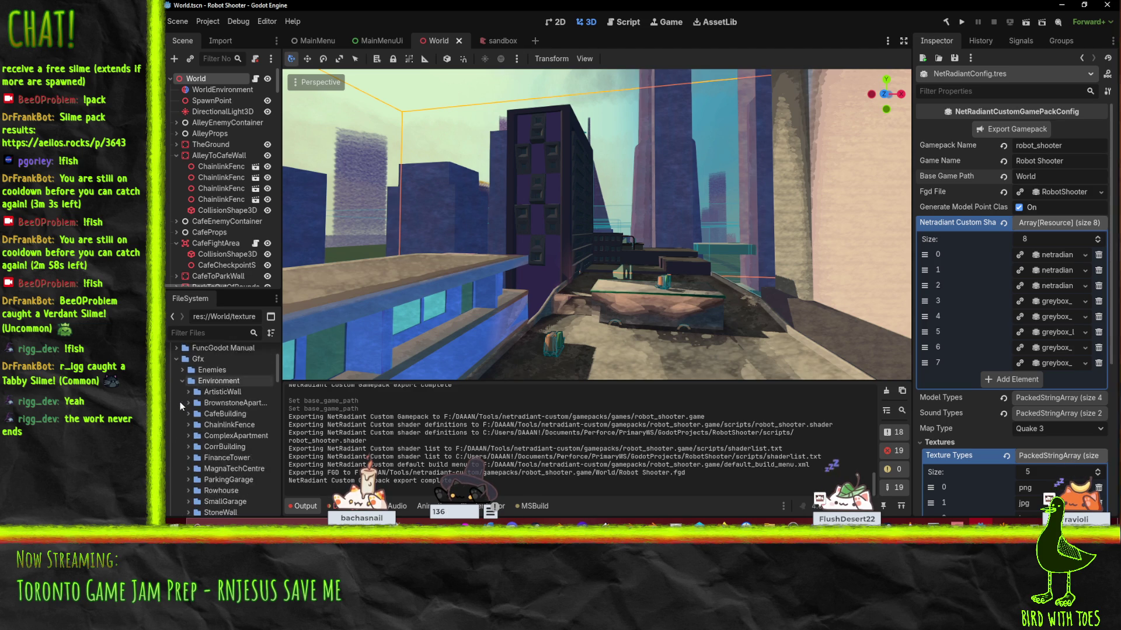
pyautogui.scroll(-5, 187, 403)
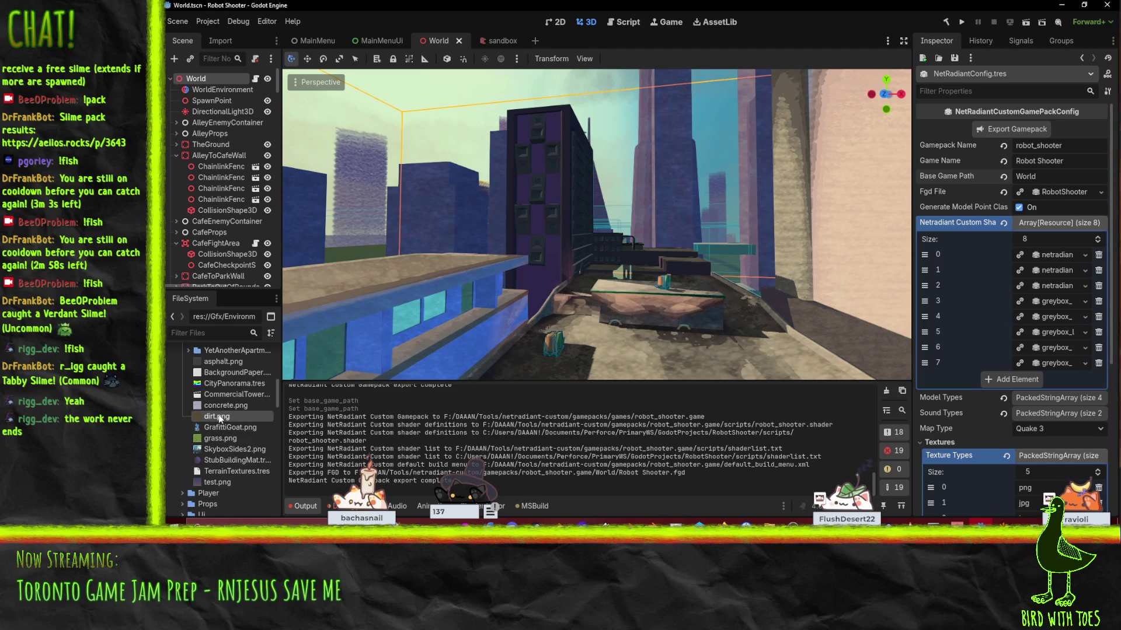
# Step: Open and dismiss the context menu for grass.png, then switch to Perforce P4V
pyautogui.moveTo(220, 419)
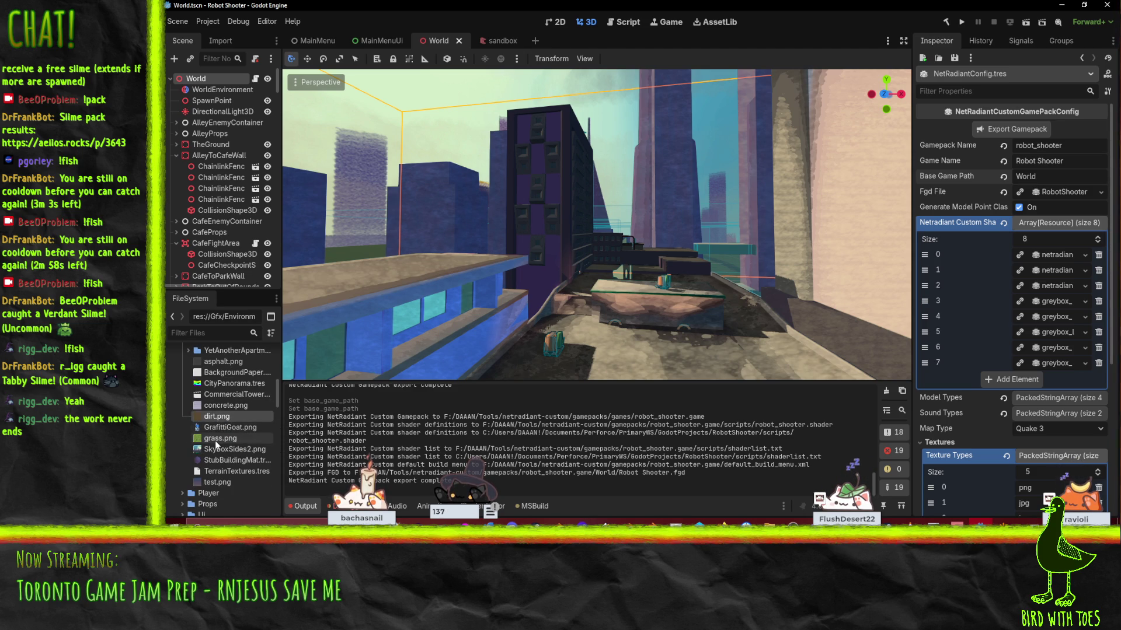
pyautogui.rightClick(216, 445)
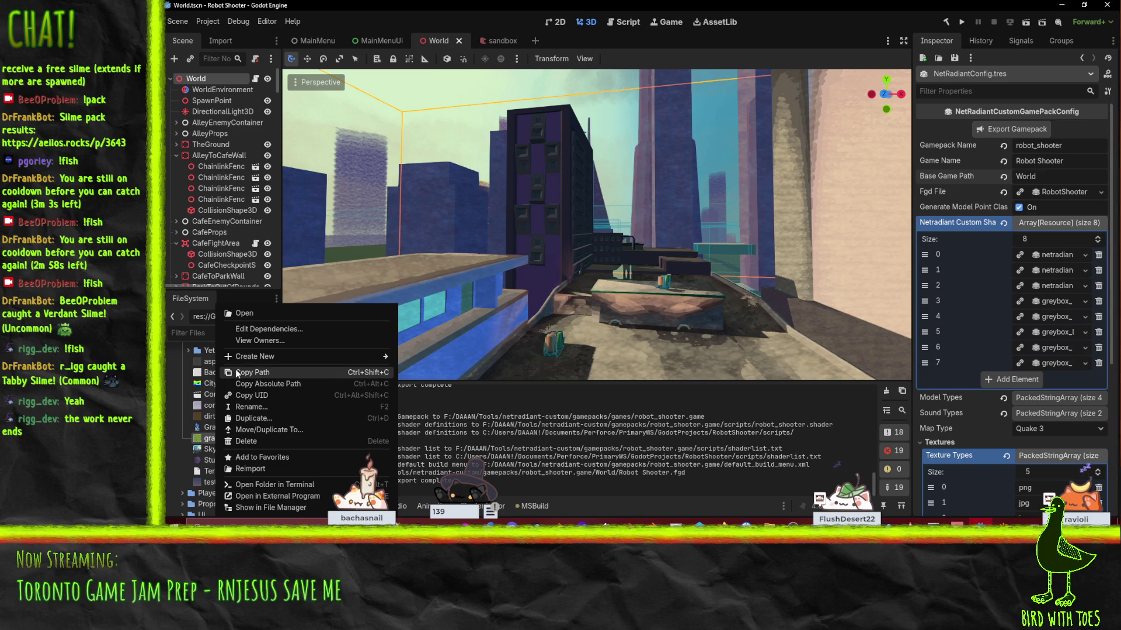
pyautogui.rightClick(219, 443)
pyautogui.rightClick(224, 442)
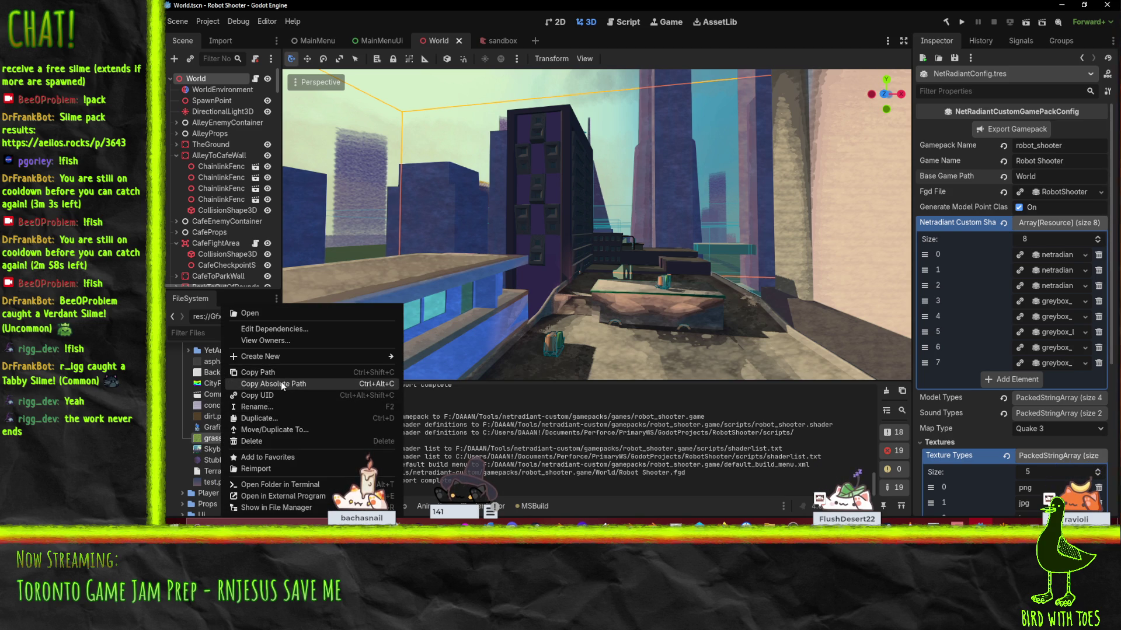
pyautogui.click(200, 444)
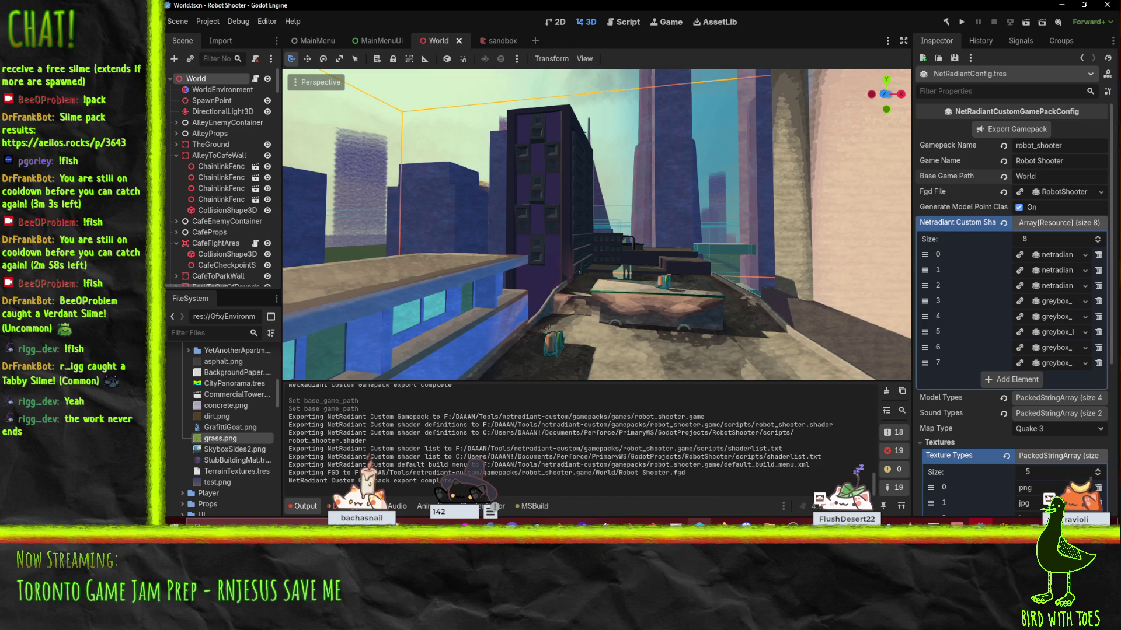
pyautogui.hotkey('alt', 'Tab')
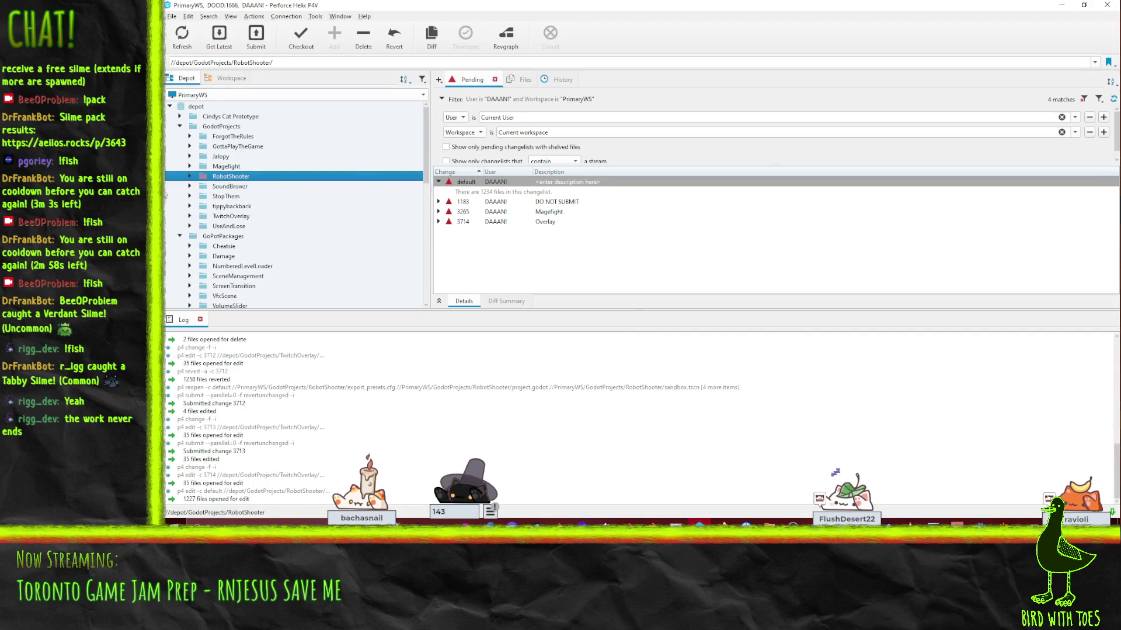
# Step: Expand RobotShooter > Gfx > Environment in the Depot tree
pyautogui.click(189, 177)
pyautogui.scroll(-5, 205, 182)
pyautogui.scroll(2, 205, 181)
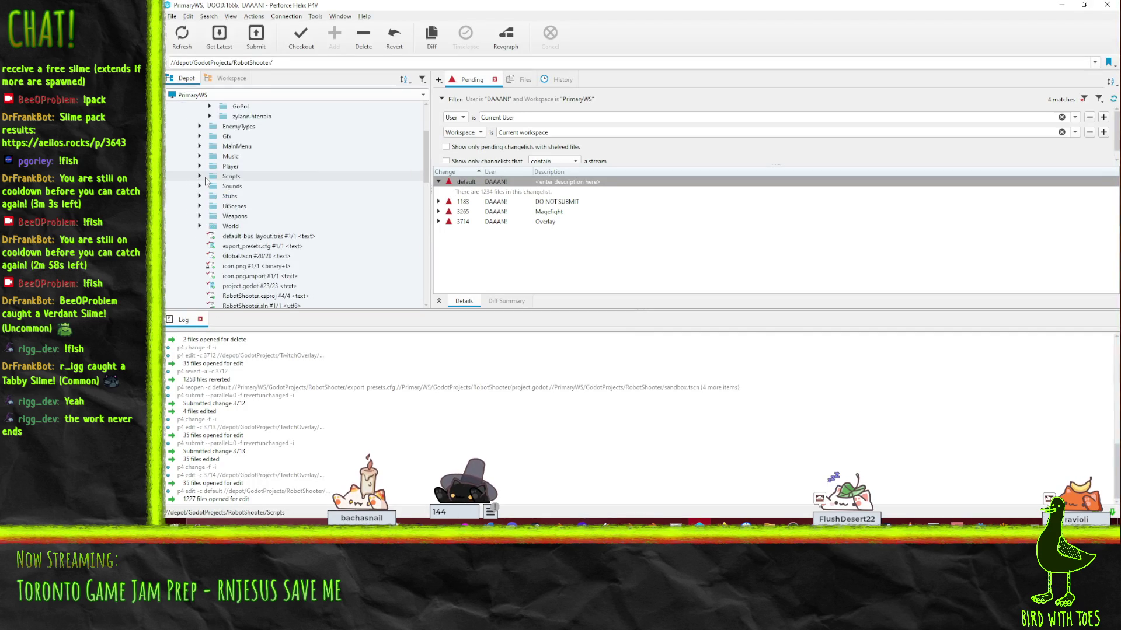
pyautogui.scroll(1, 205, 182)
pyautogui.click(199, 166)
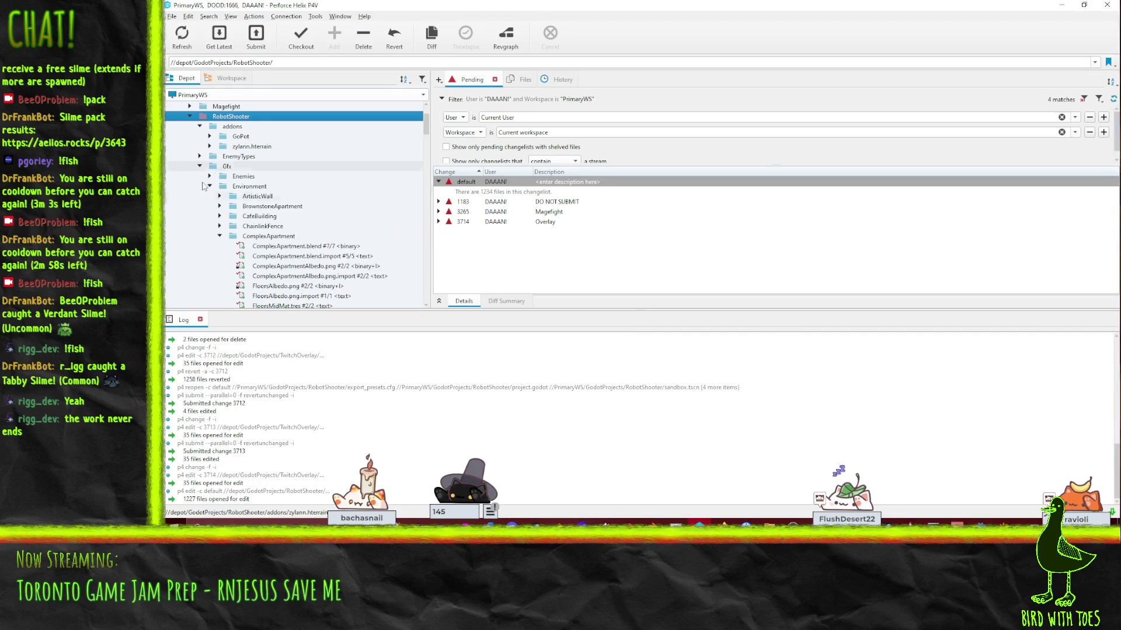
pyautogui.scroll(-2, 237, 201)
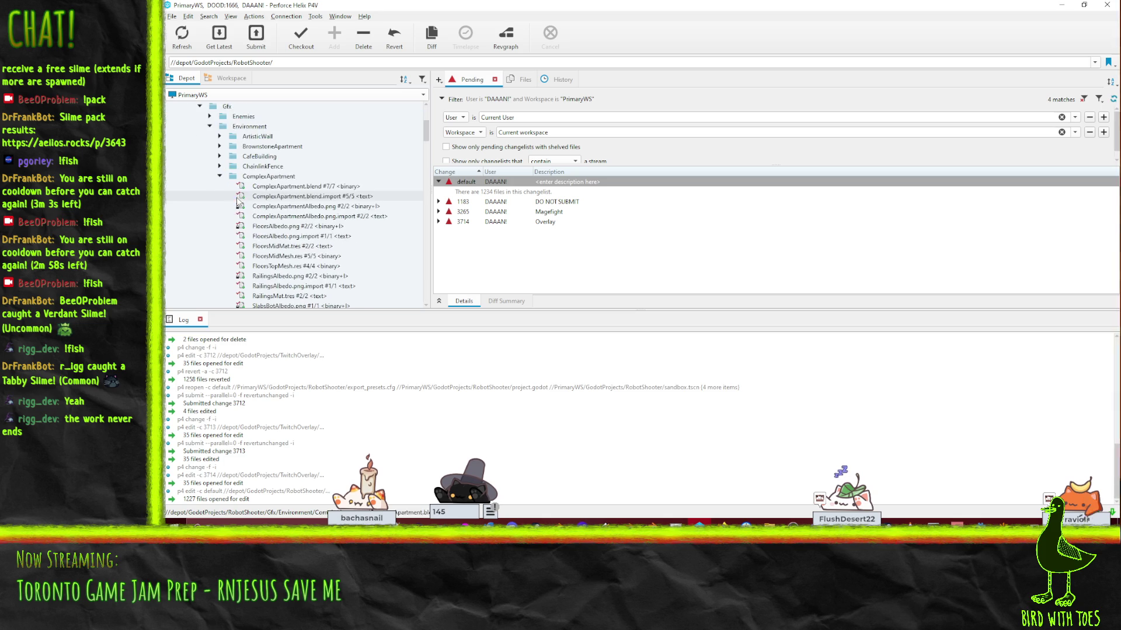
pyautogui.scroll(-3, 237, 201)
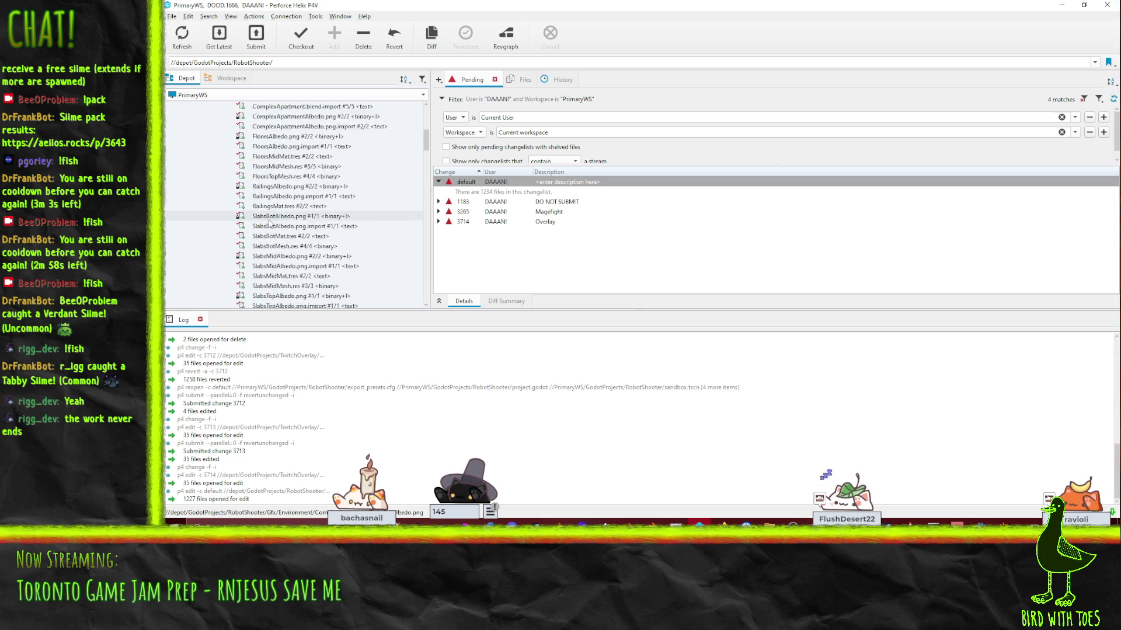
pyautogui.press('Left')
pyautogui.press('Left')
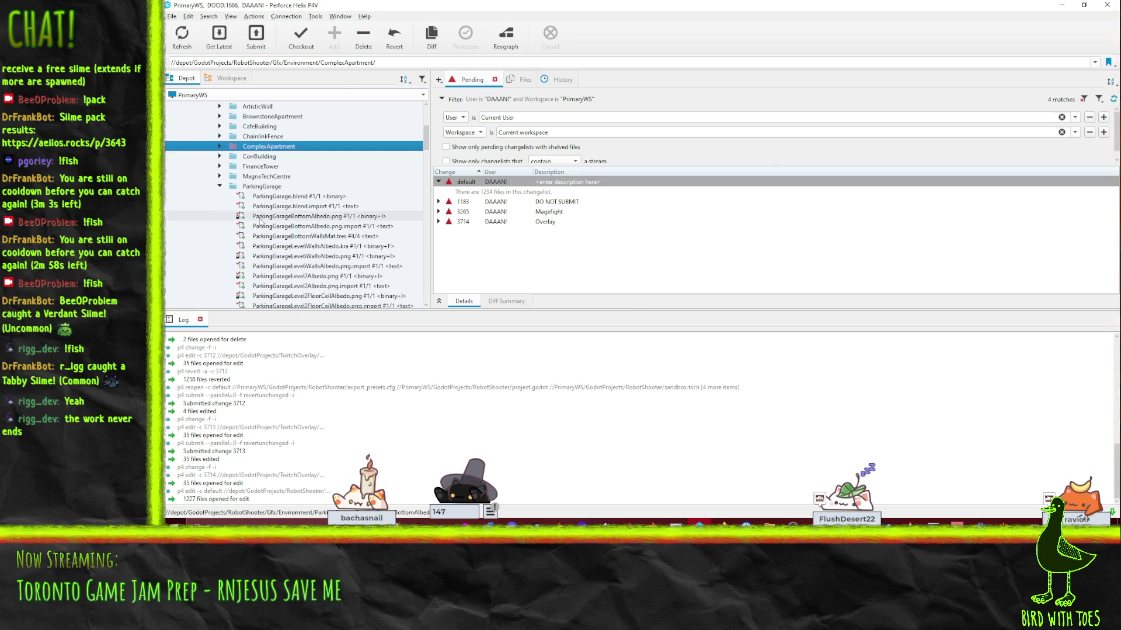
pyautogui.scroll(-4, 264, 245)
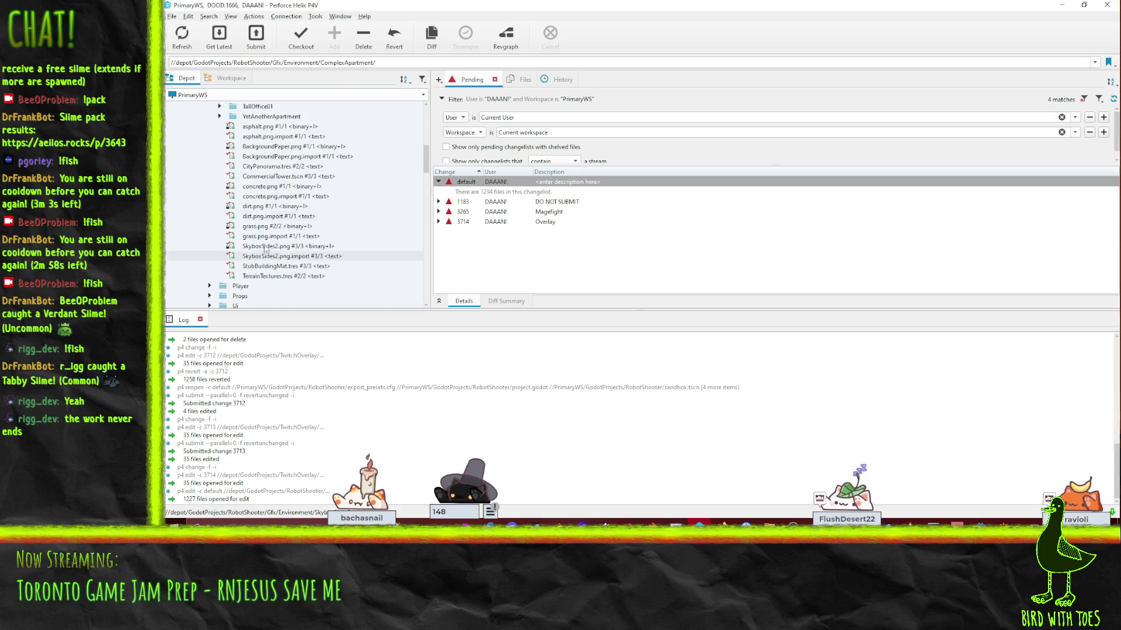
# Step: Select the asphalt through grass texture files and Revert If Unchanged
pyautogui.moveTo(264, 237); pyautogui.dragTo(264, 130)
pyautogui.rightClick(264, 129)
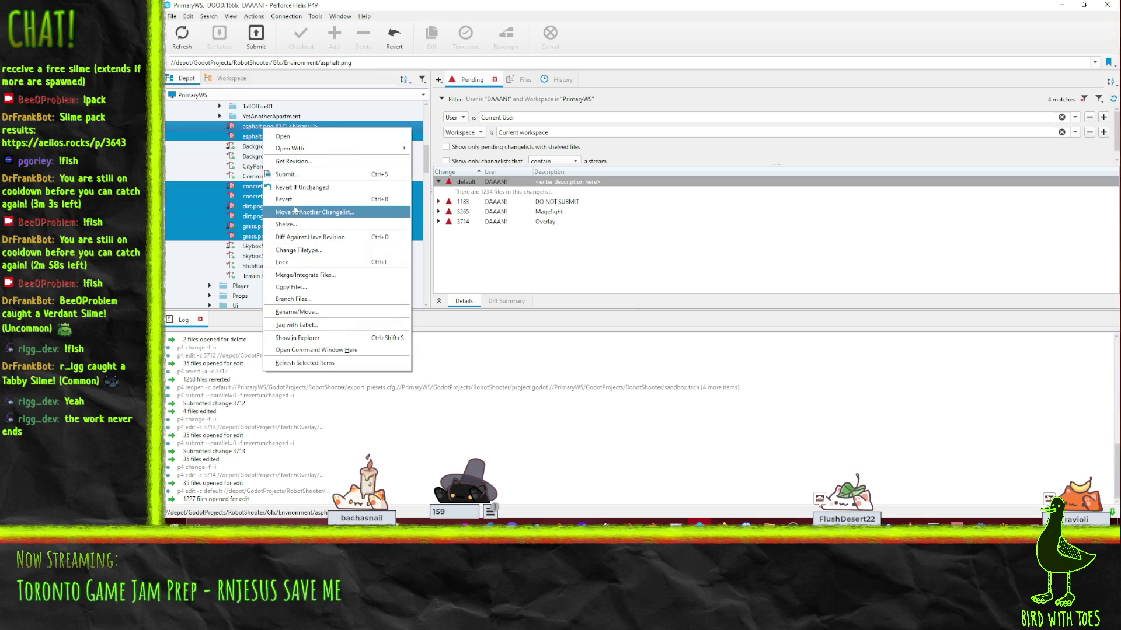
pyautogui.click(300, 187)
# Step: Open Rename/Move for the textures, browse the World folder, then cancel the folder picker
pyautogui.rightClick(271, 135)
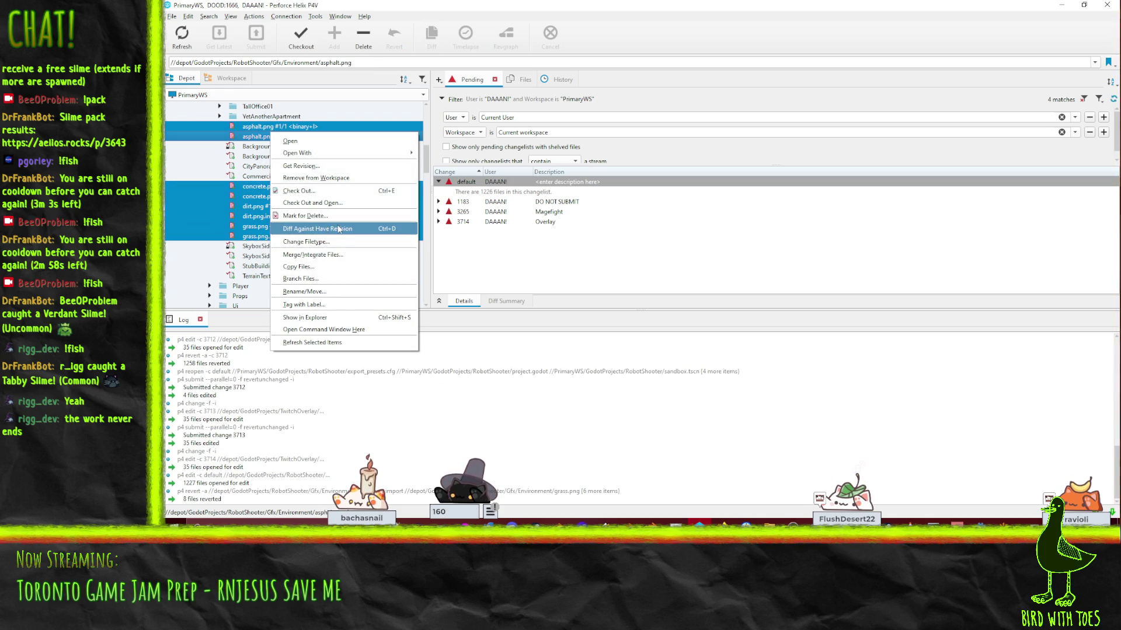
pyautogui.click(351, 291)
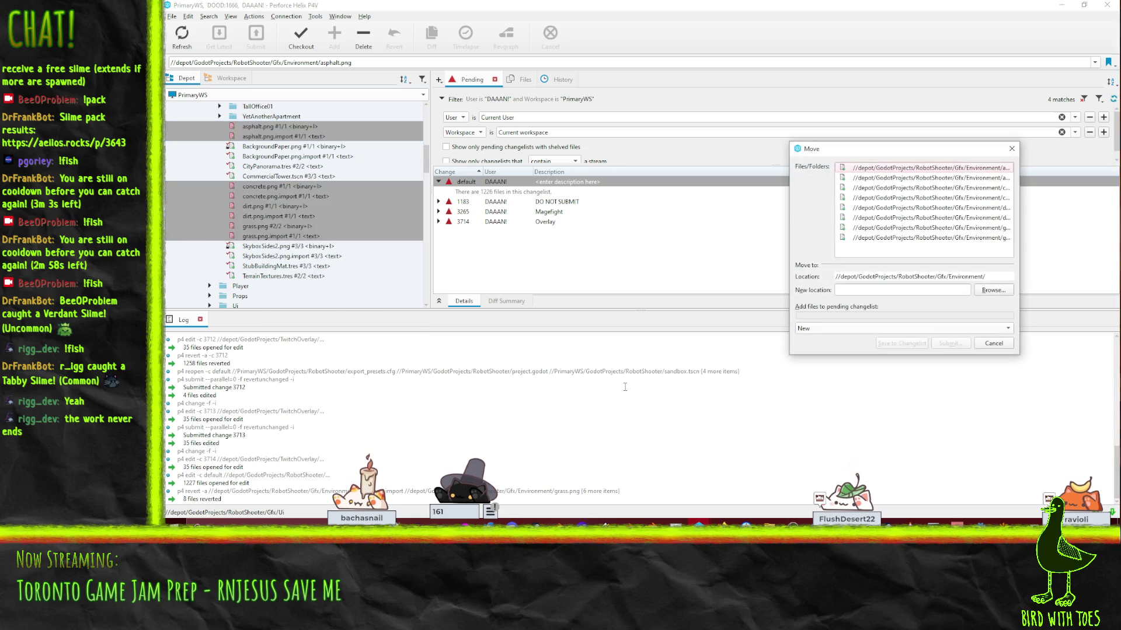
pyautogui.click(1002, 290)
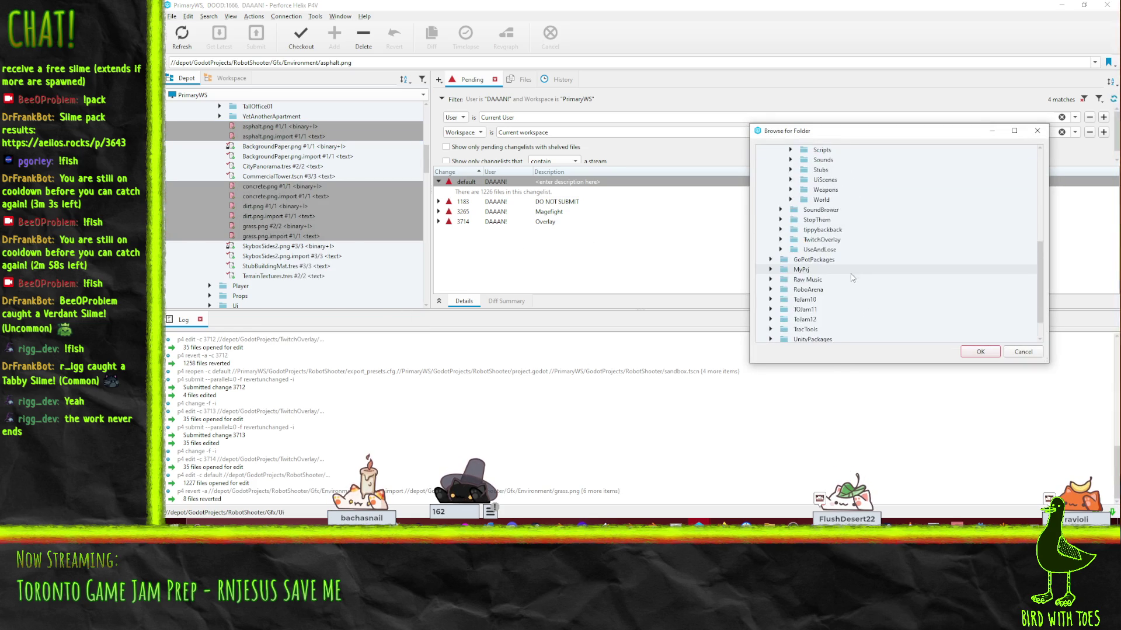
pyautogui.scroll(1, 817, 251)
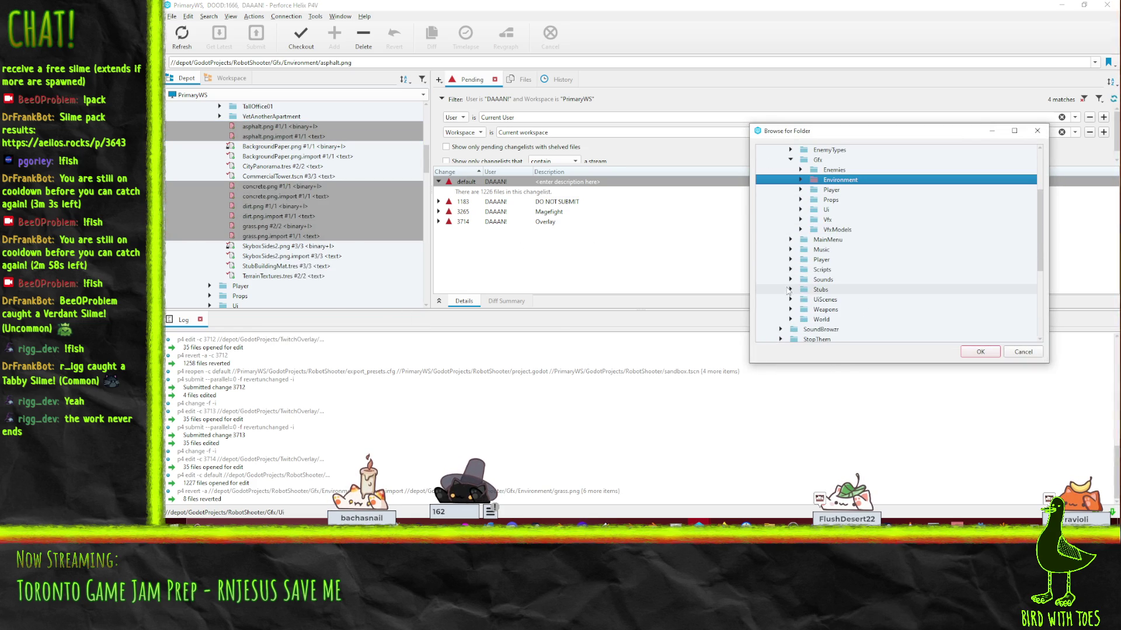
pyautogui.click(790, 319)
pyautogui.scroll(-3, 792, 318)
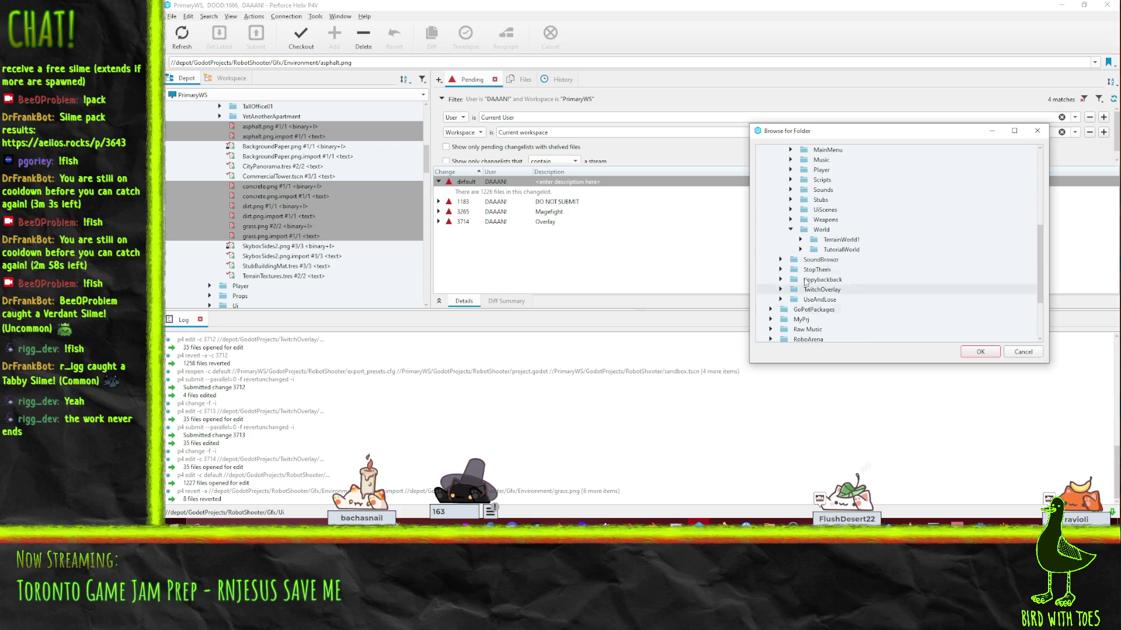
pyautogui.click(1022, 352)
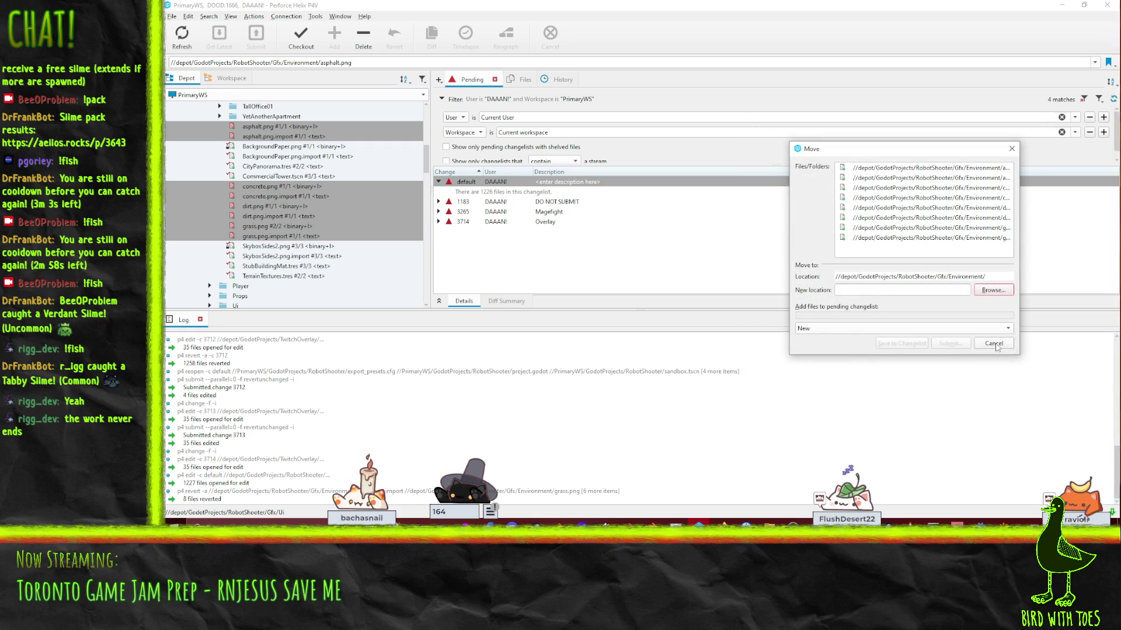
# Step: Cancel the texture move and look through the depot's Stubs and World folders
pyautogui.click(993, 343)
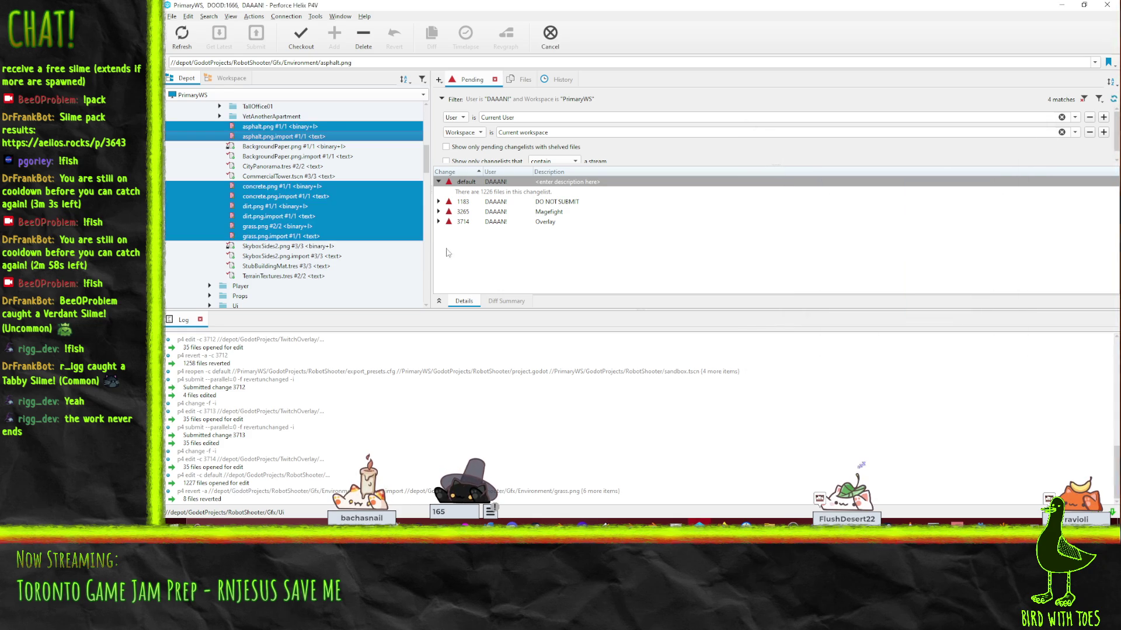
pyautogui.scroll(-5, 281, 227)
pyautogui.scroll(-5, 227, 205)
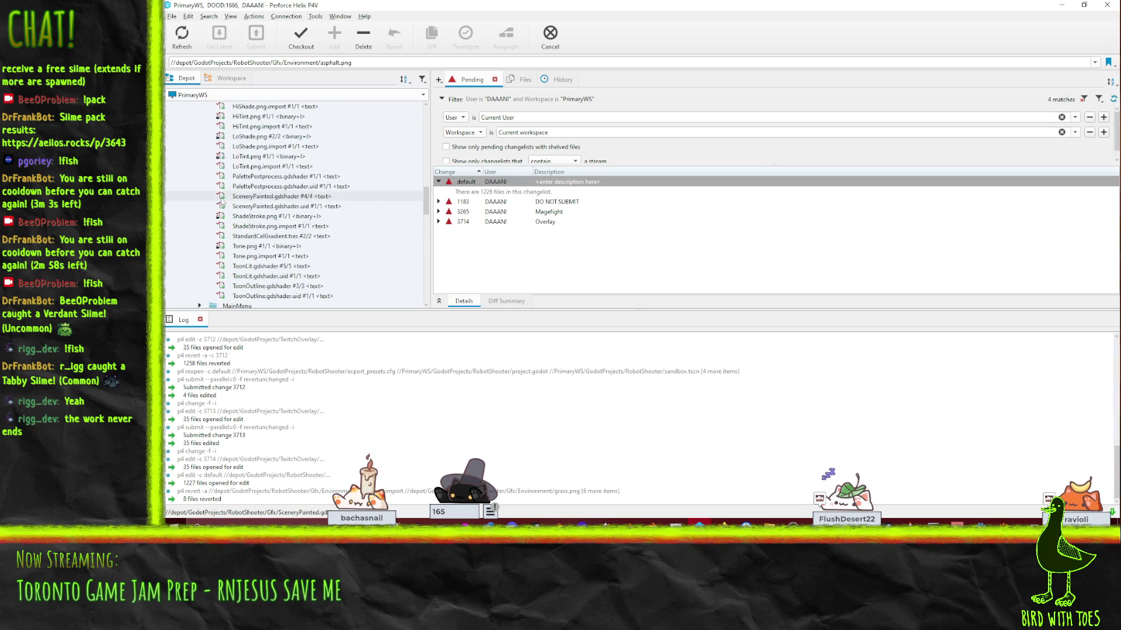
pyautogui.scroll(-6, 227, 205)
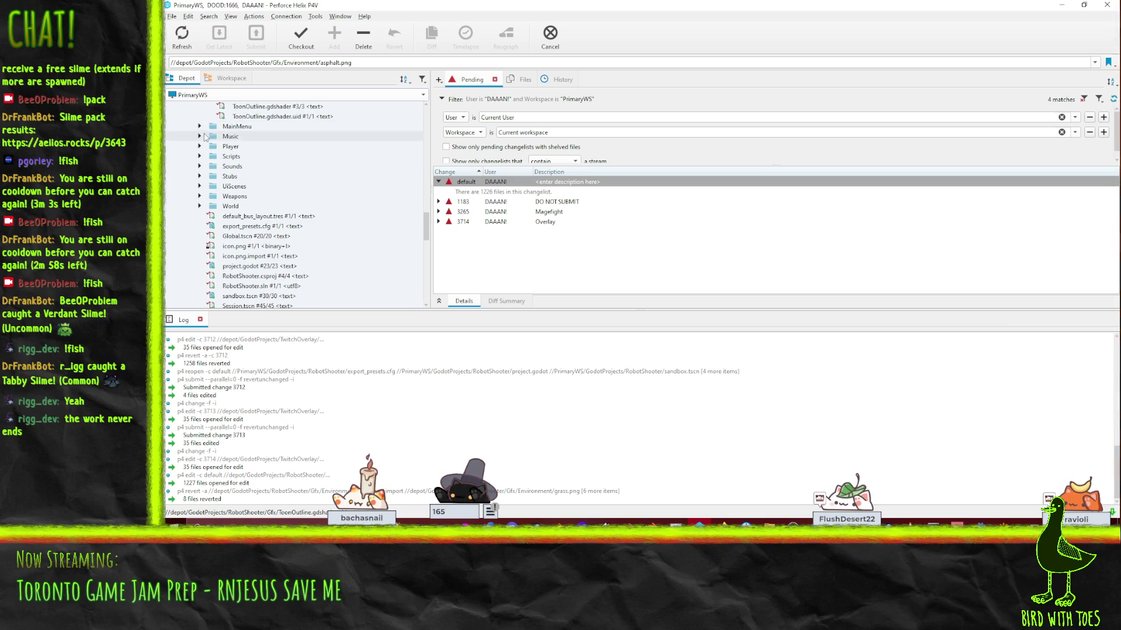
pyautogui.click(200, 176)
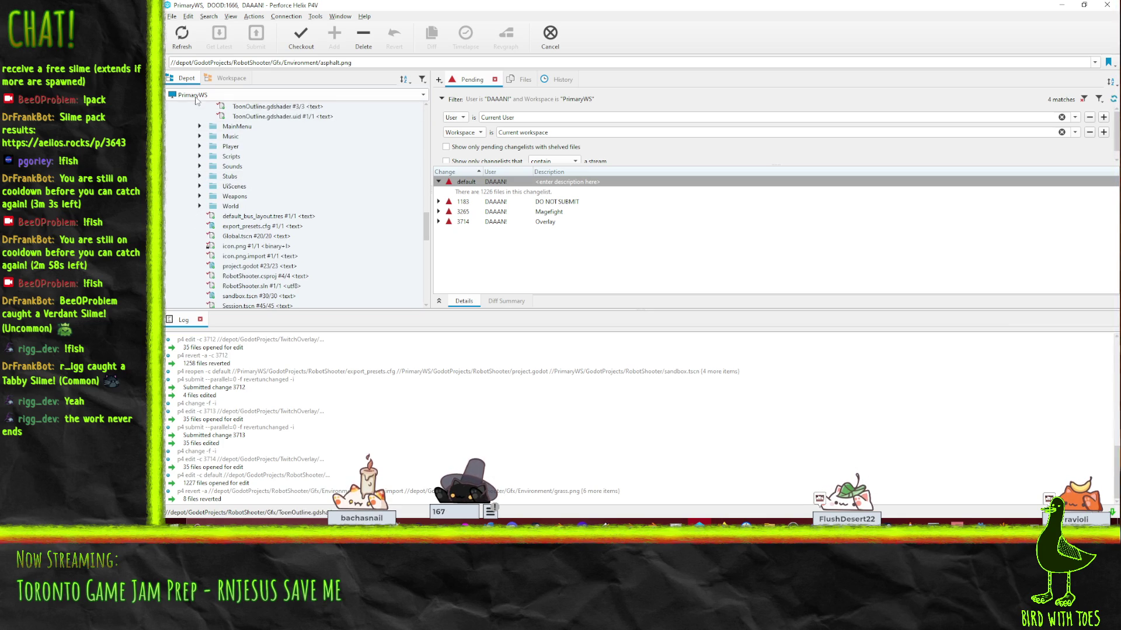
pyautogui.click(199, 176)
pyautogui.click(200, 207)
pyautogui.scroll(-1, 202, 212)
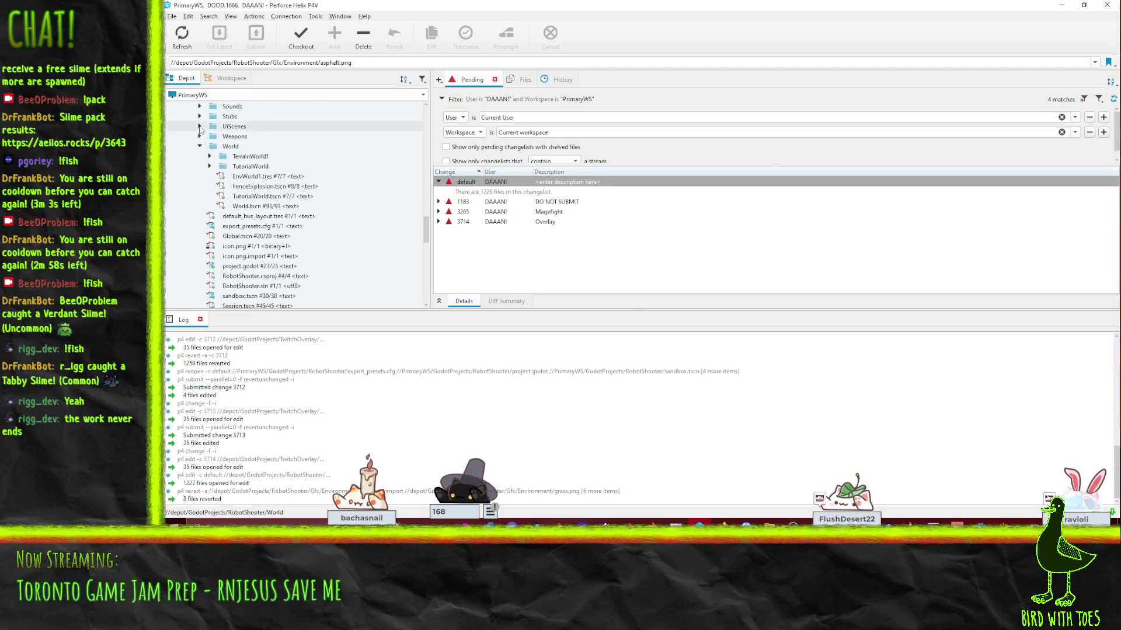
# Step: In the workspace view, add the World > textures > Stubs files to the default changelist
pyautogui.click(231, 146)
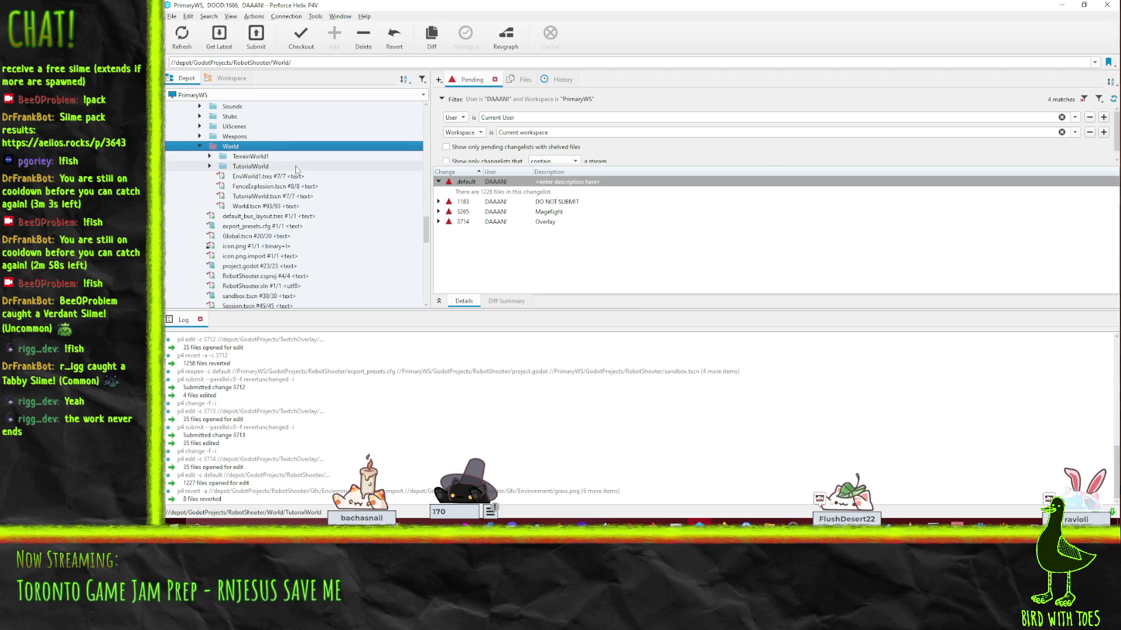
pyautogui.click(231, 77)
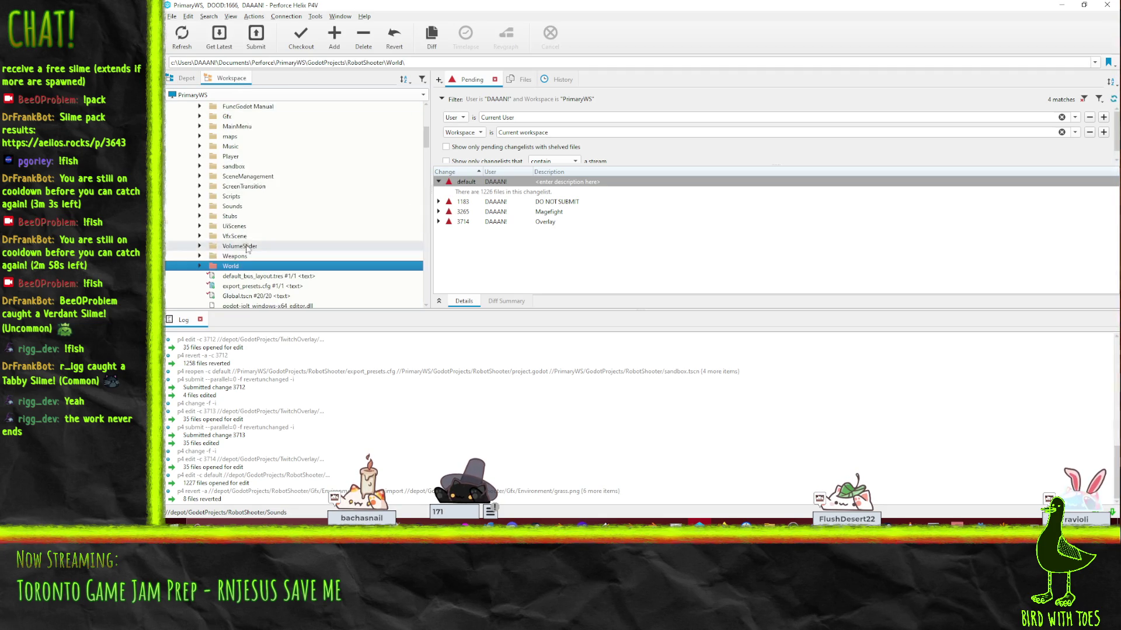
pyautogui.click(200, 146)
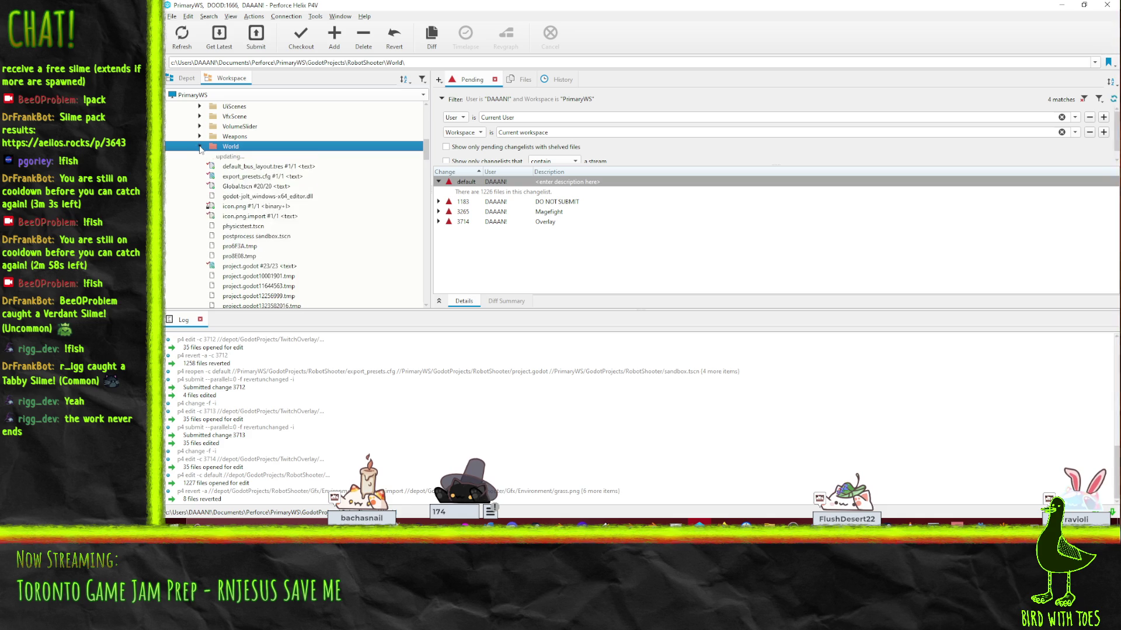
pyautogui.click(224, 186)
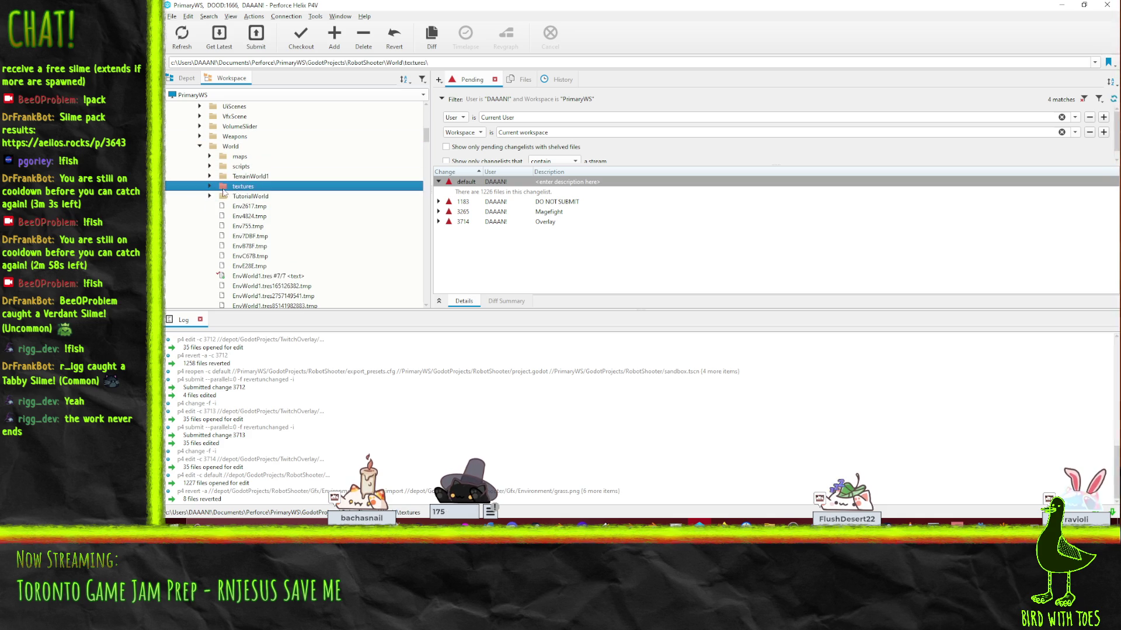
pyautogui.doubleClick(229, 196)
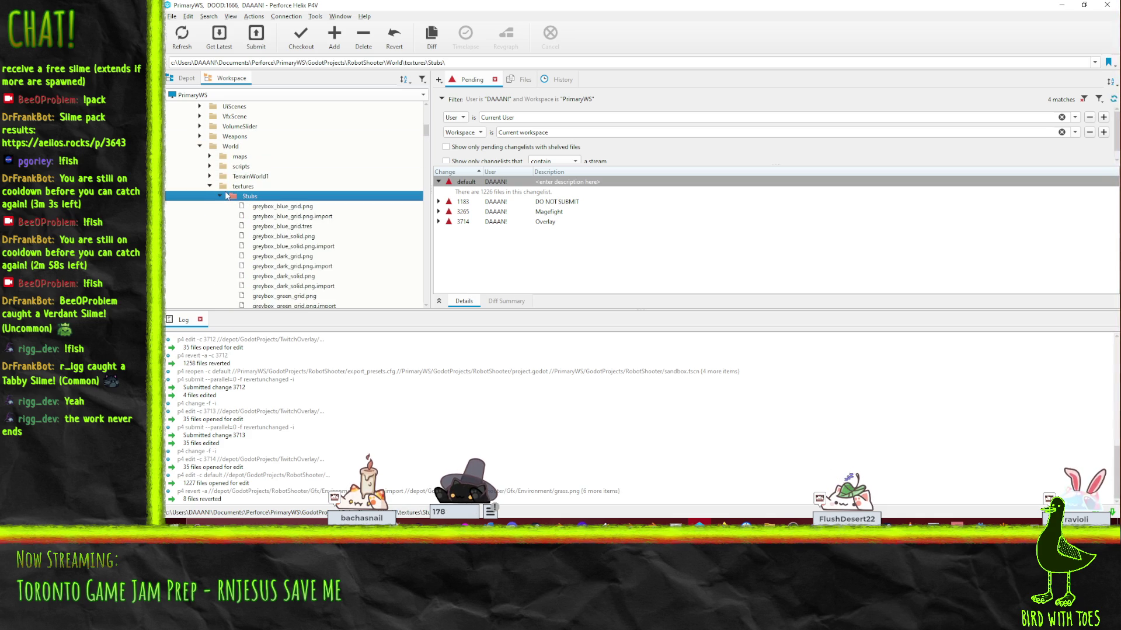
pyautogui.moveTo(232, 196)
pyautogui.mouseDown()
pyautogui.moveTo(284, 184)
pyautogui.moveTo(474, 182)
pyautogui.mouseUp()
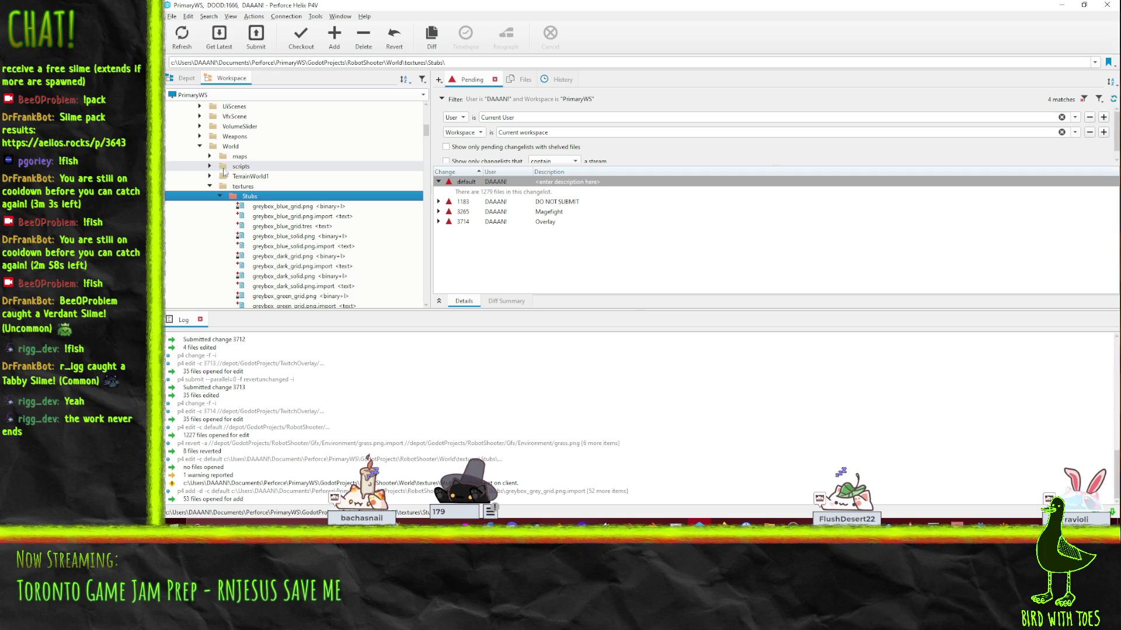
# Step: Select stage2.map and stage2.map.import in the World maps folder
pyautogui.click(210, 158)
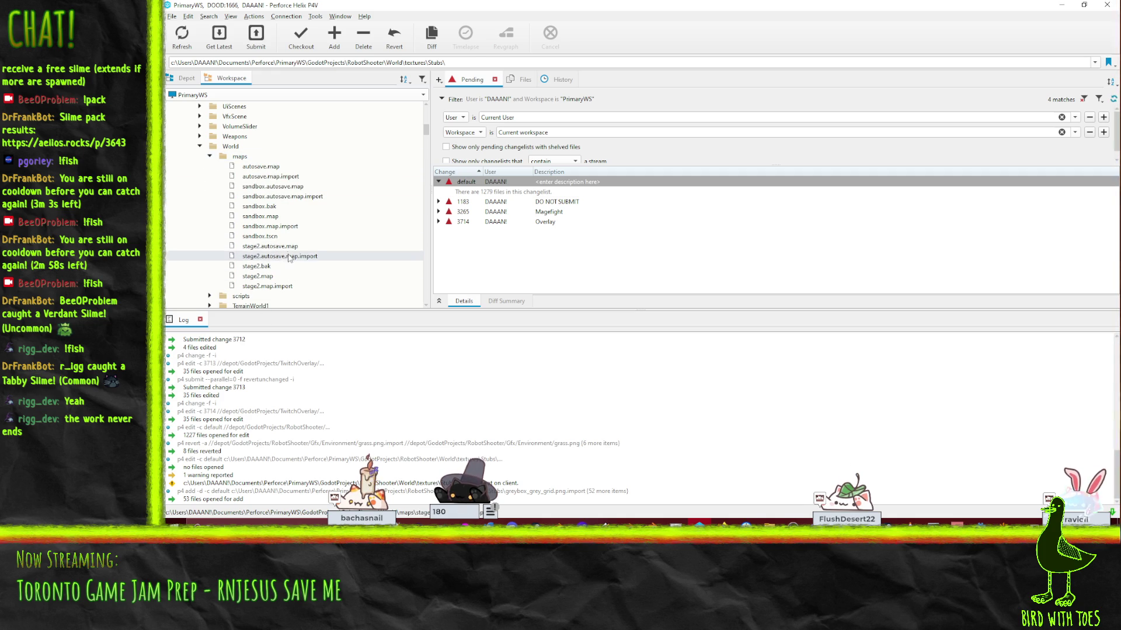
pyautogui.click(407, 246)
pyautogui.press('Down')
pyautogui.press('Down')
pyautogui.press('Down')
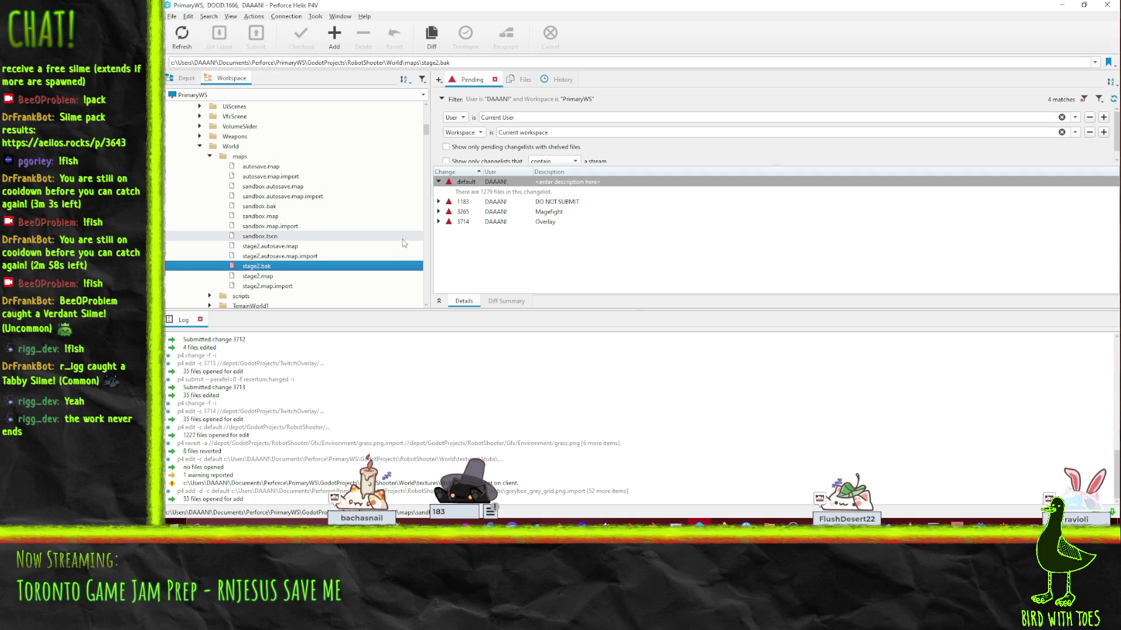
pyautogui.hotkey('shift', 'Down')
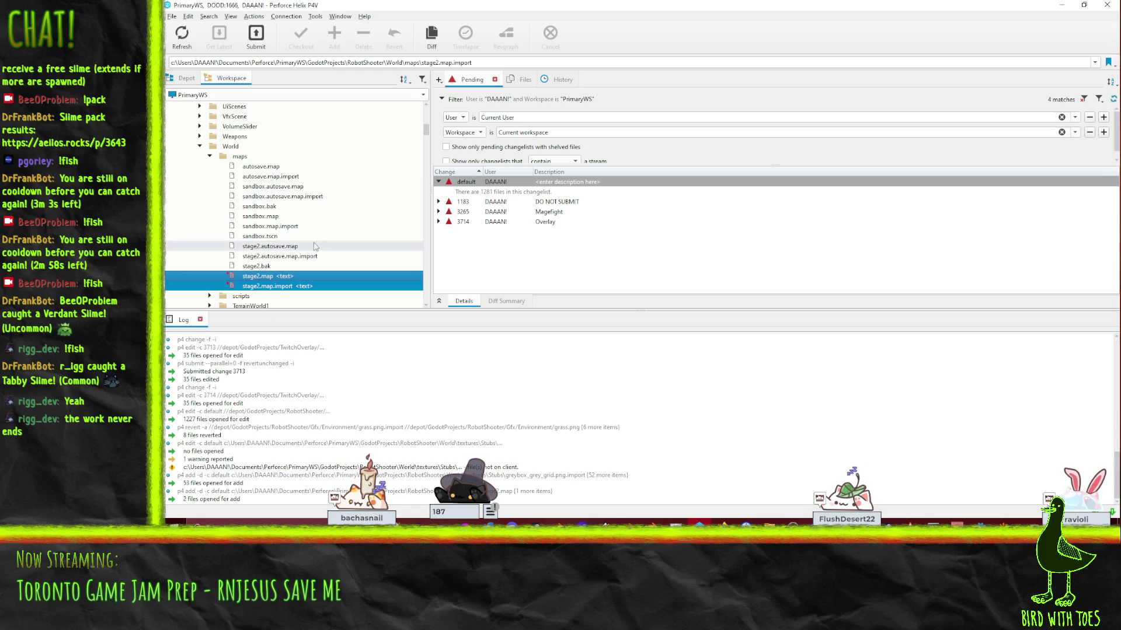
pyautogui.scroll(8, 333, 240)
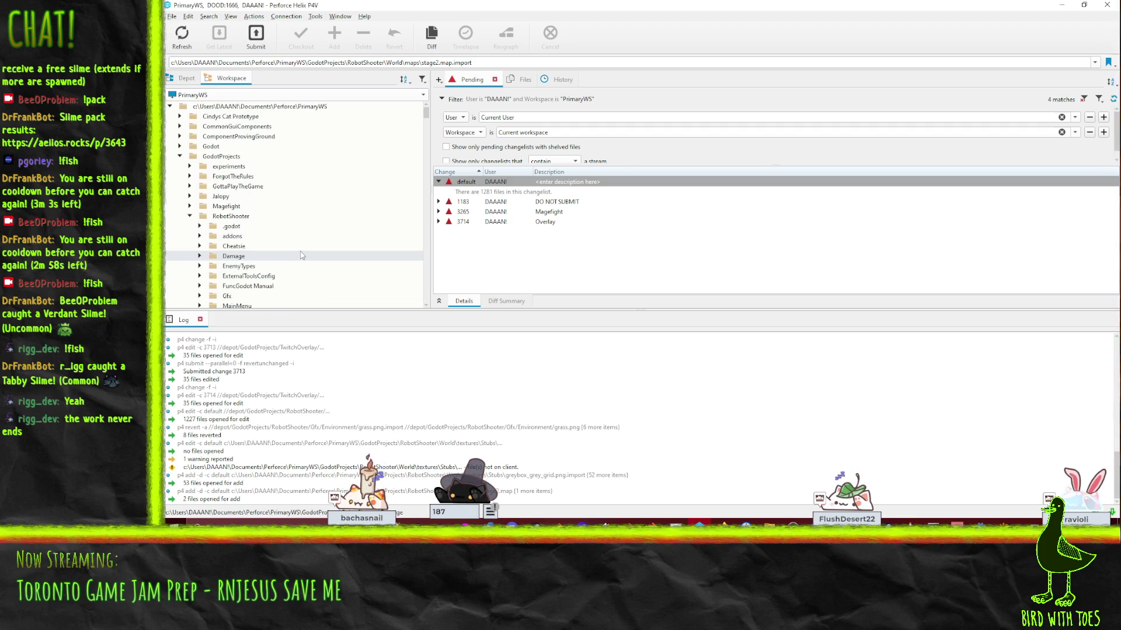
# Step: Switch to the Depot view and dismiss the not-in-filtered-view notice
pyautogui.doubleClick(233, 255)
pyautogui.scroll(-1, 300, 255)
pyautogui.click(187, 77)
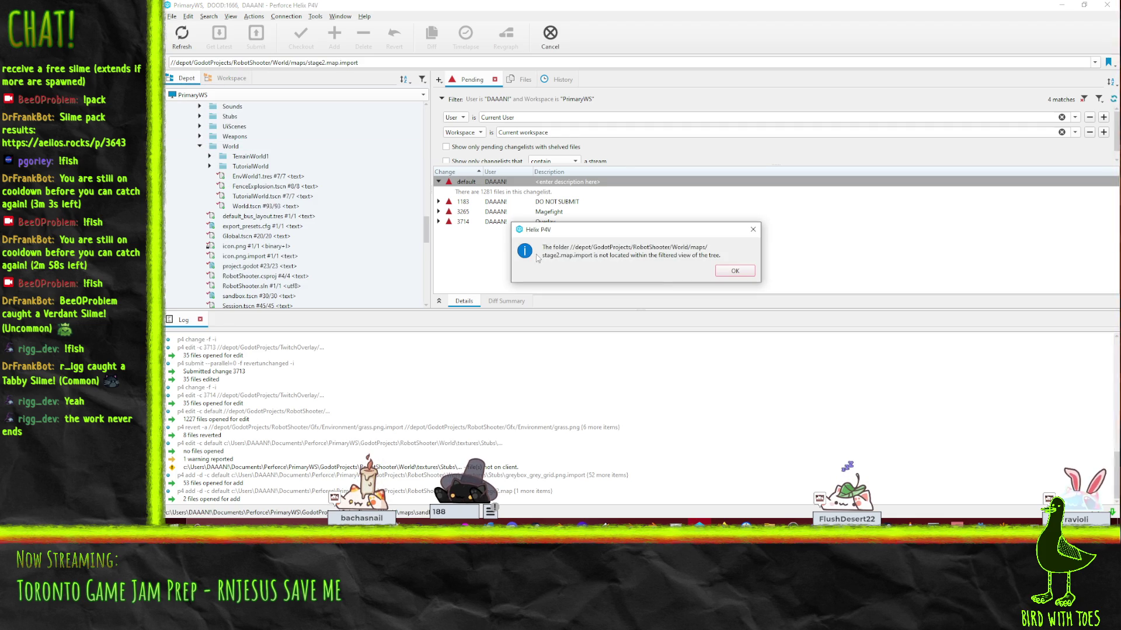
pyautogui.click(734, 271)
pyautogui.scroll(1, 296, 222)
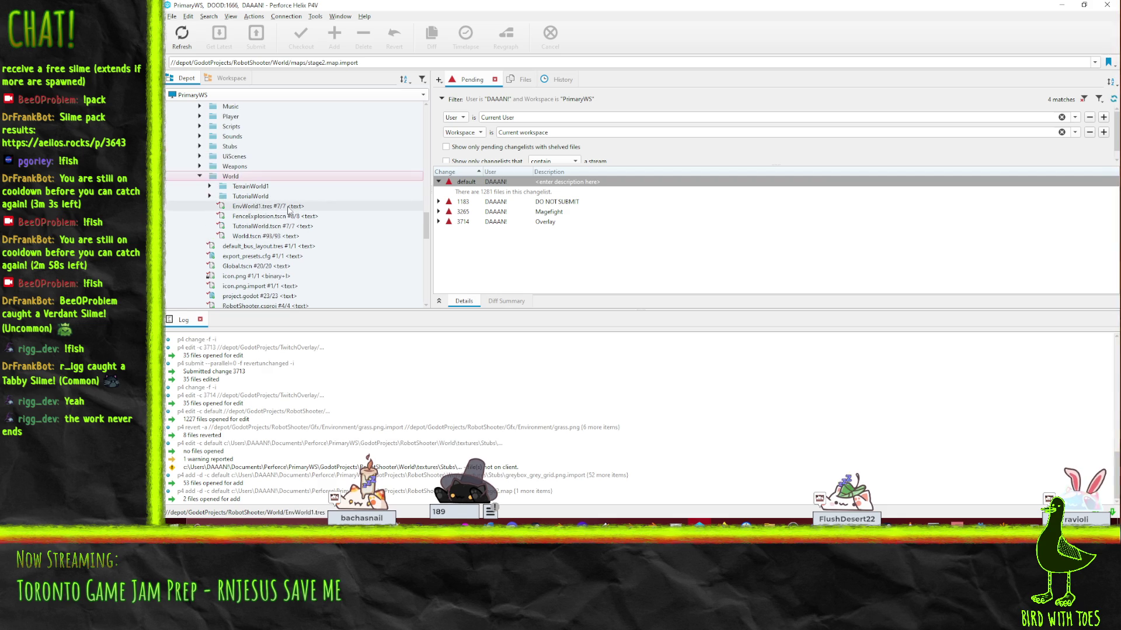
pyautogui.scroll(15, 296, 221)
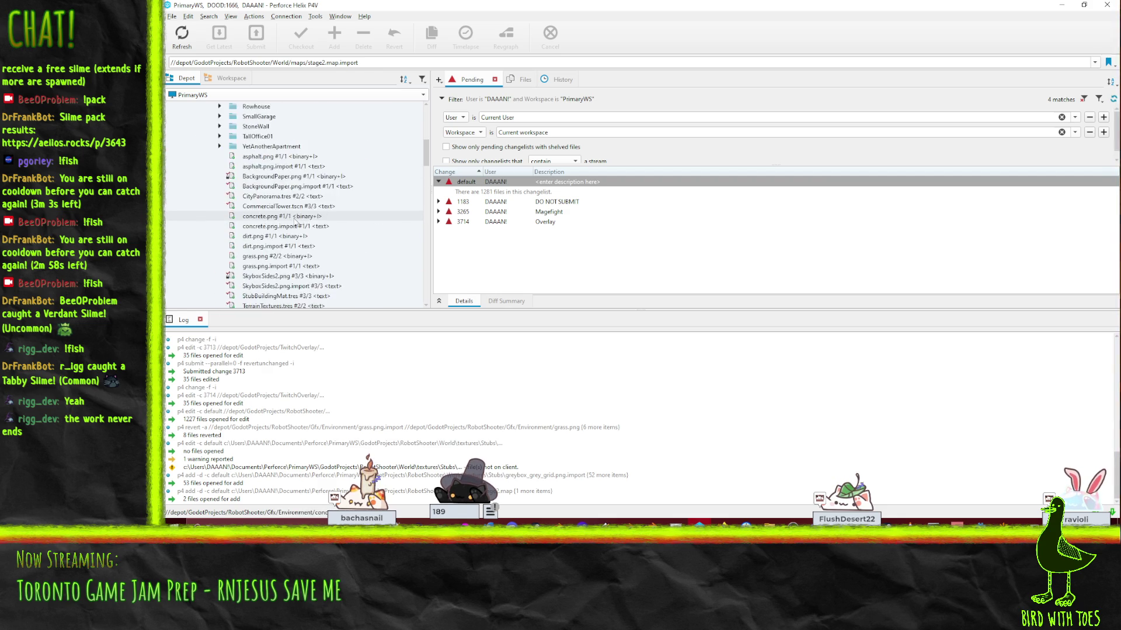
pyautogui.scroll(-2, 251, 186)
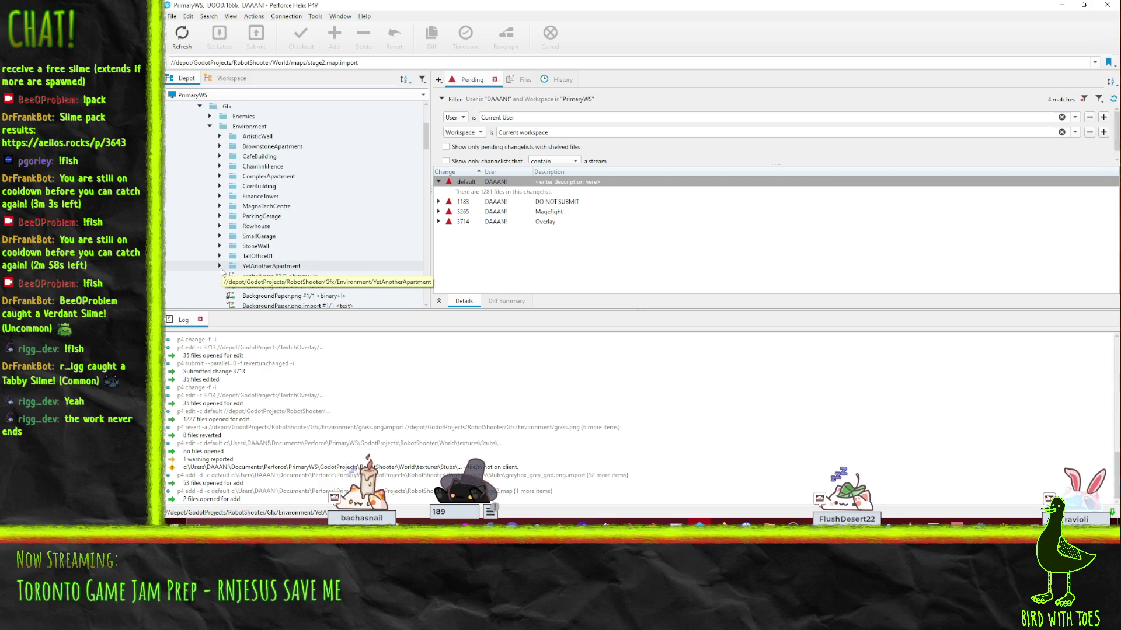
pyautogui.scroll(-6, 246, 234)
# Step: Select the asphalt, concrete, dirt and grass texture files and choose Rename/Move
pyautogui.click(271, 156)
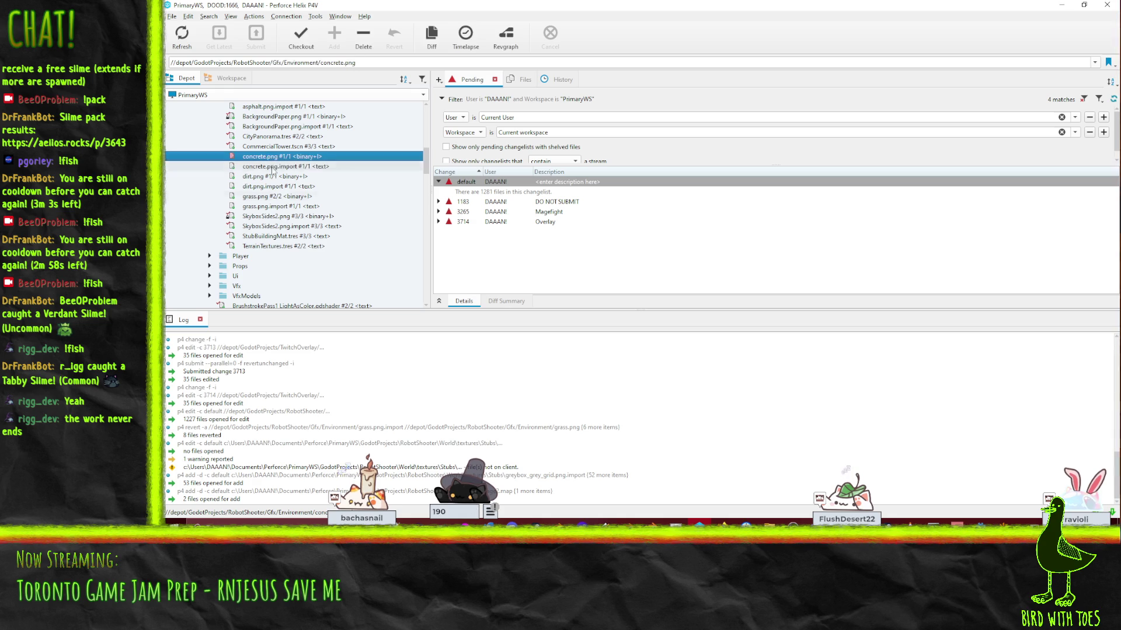
pyautogui.keyDown('shift'); pyautogui.click(278, 206); pyautogui.keyUp('shift')
pyautogui.scroll(1, 277, 207)
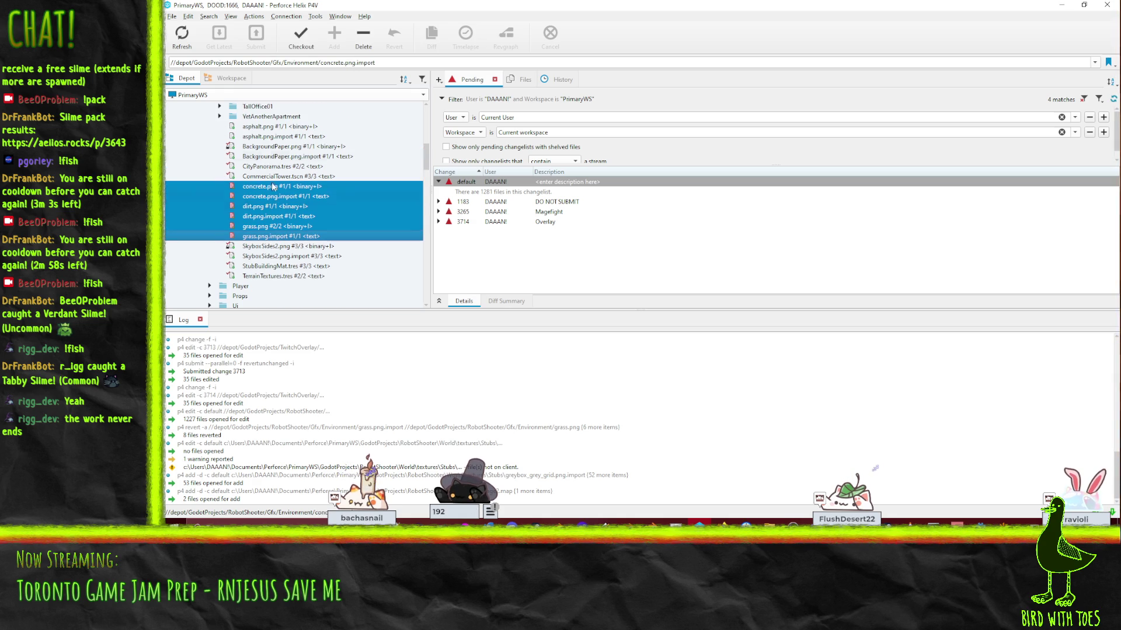
pyautogui.keyDown('ctrl'); pyautogui.click(257, 136); pyautogui.keyUp('ctrl')
pyautogui.keyDown('ctrl'); pyautogui.click(257, 126); pyautogui.keyUp('ctrl')
pyautogui.rightClick(266, 129)
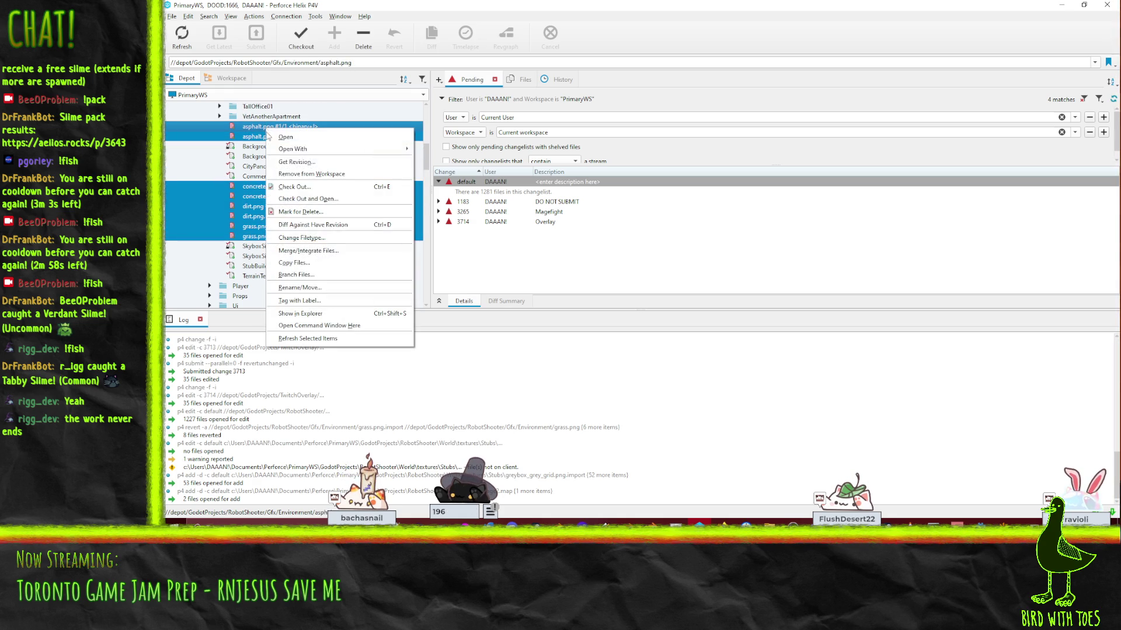
pyautogui.click(300, 287)
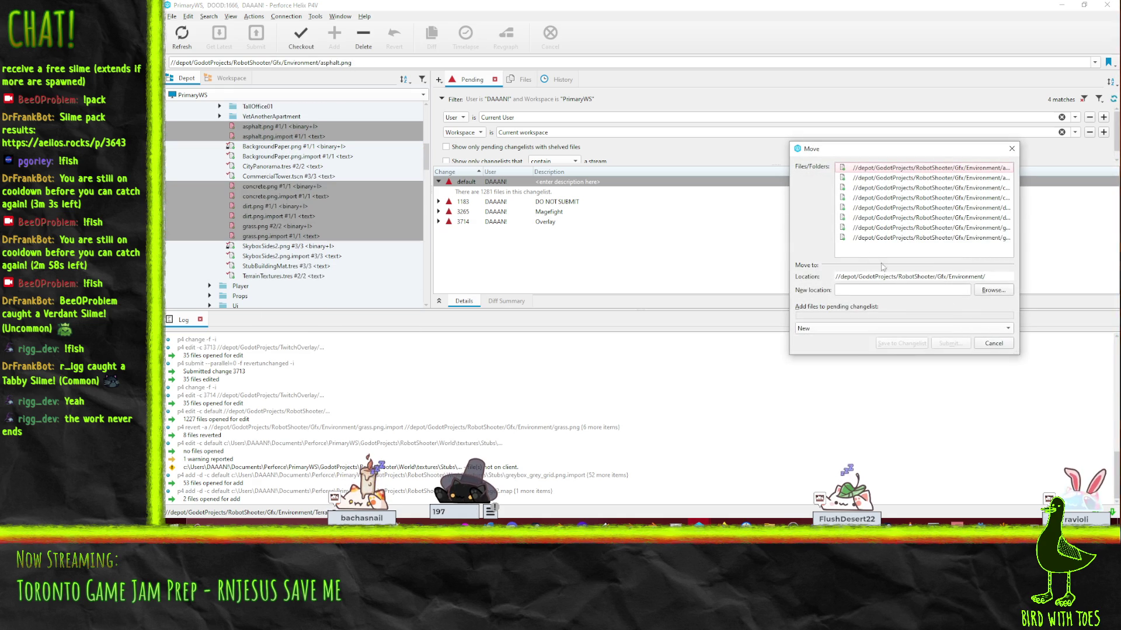
# Step: Browse to World as the move destination, then cancel both move dialogs
pyautogui.click(992, 292)
pyautogui.scroll(-5, 862, 280)
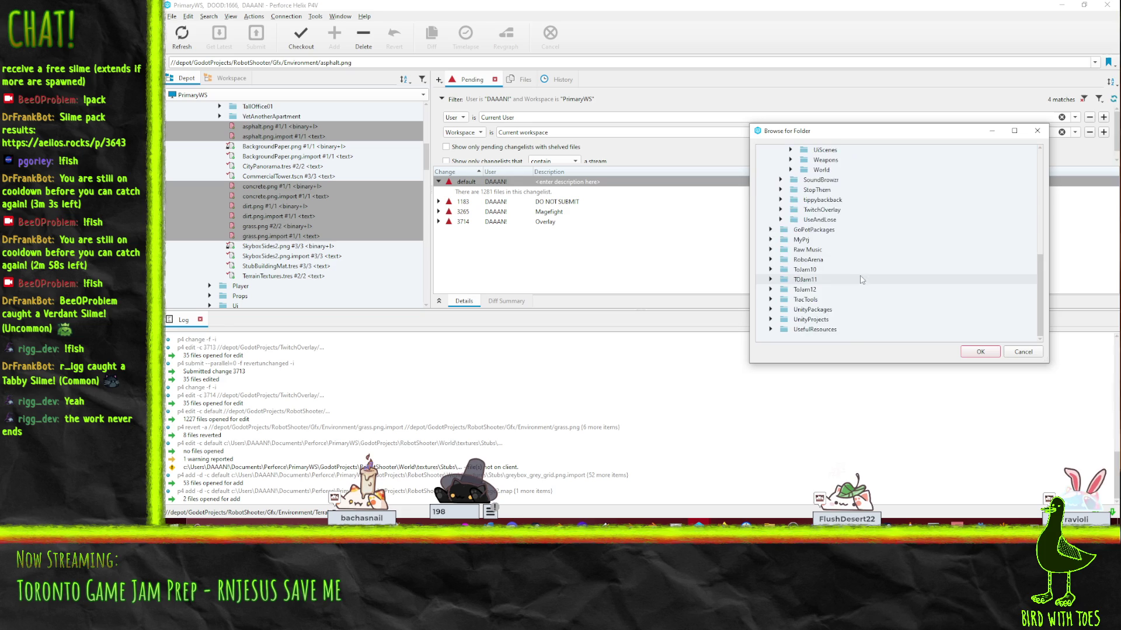
pyautogui.scroll(2, 846, 257)
pyautogui.click(817, 240)
pyautogui.click(791, 229)
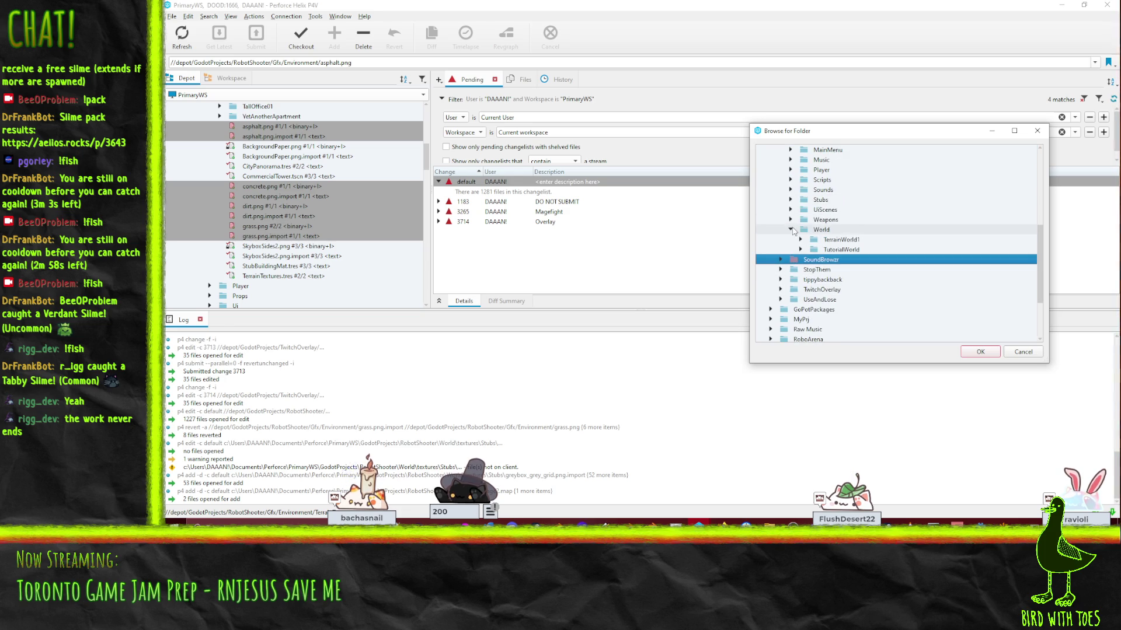
pyautogui.click(832, 232)
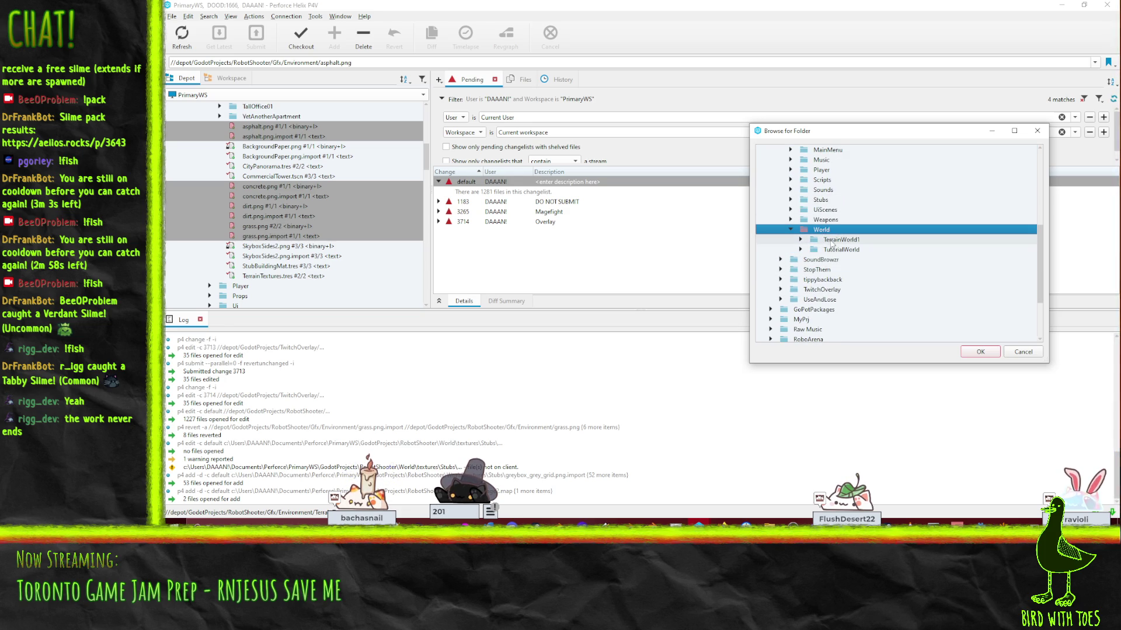
pyautogui.click(1023, 352)
pyautogui.click(988, 345)
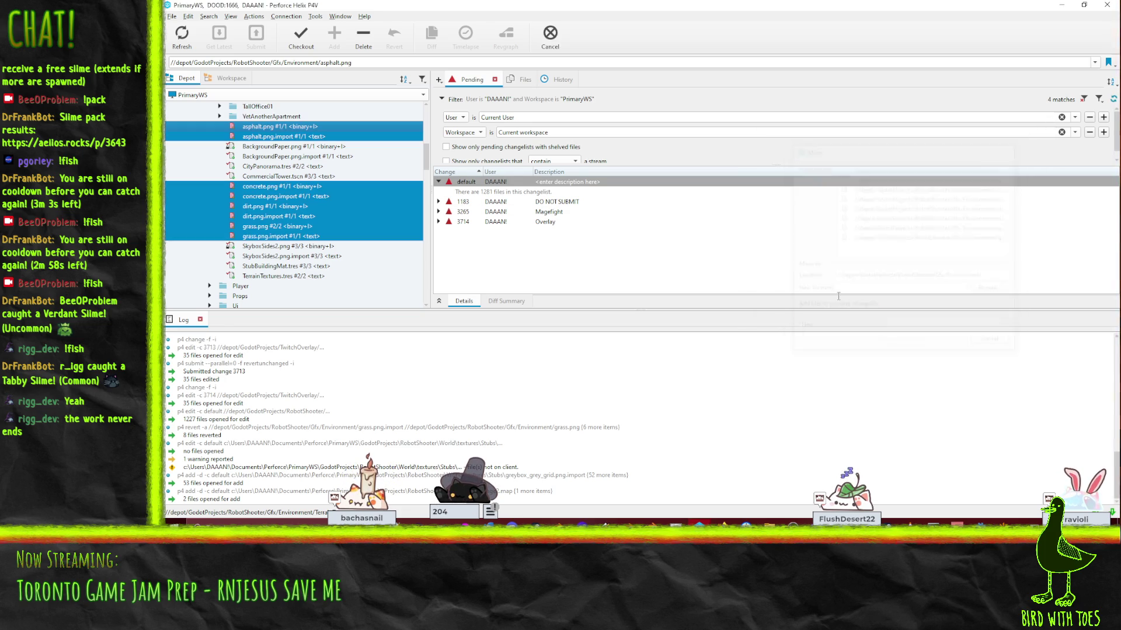
pyautogui.rightClick(489, 182)
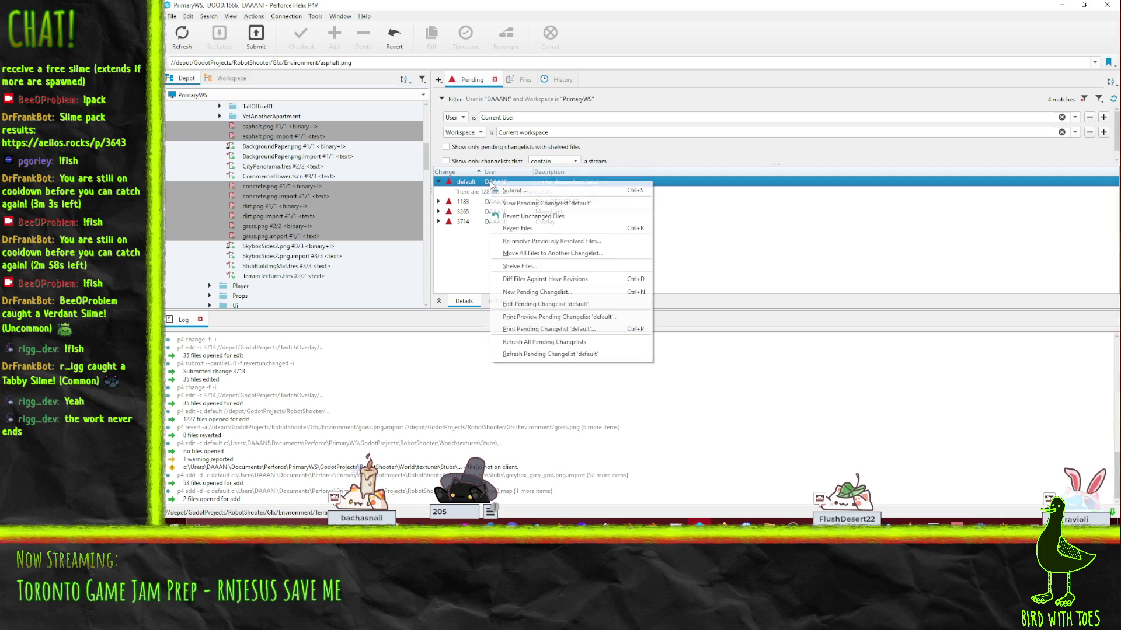
# Step: Revert the 1219 unchanged files in the default changelist
pyautogui.click(533, 217)
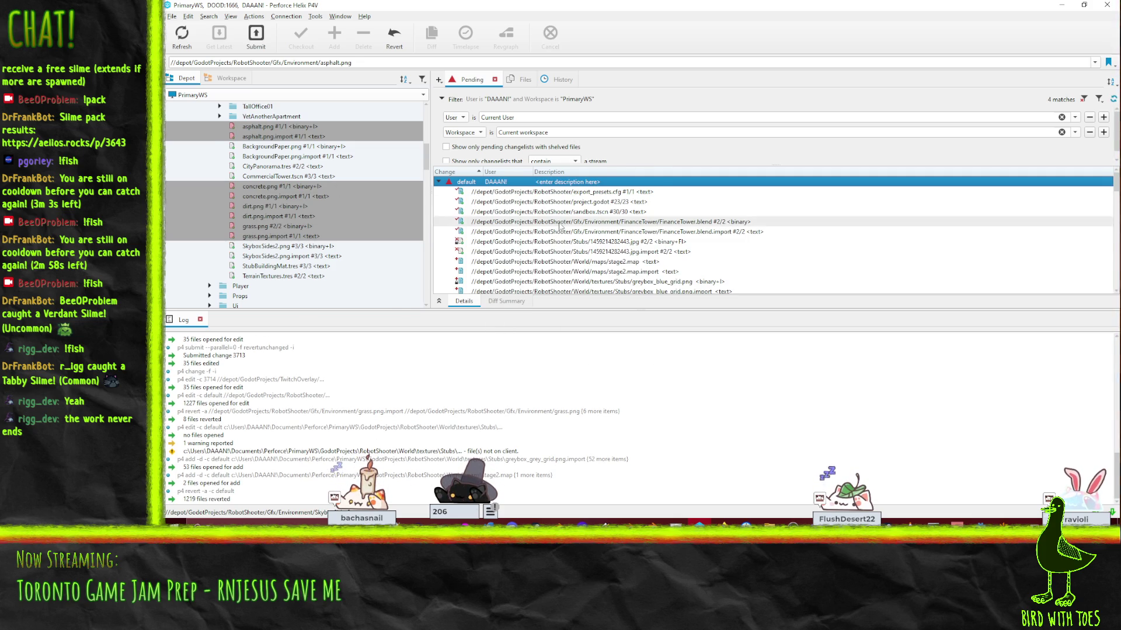
pyautogui.scroll(-8, 569, 224)
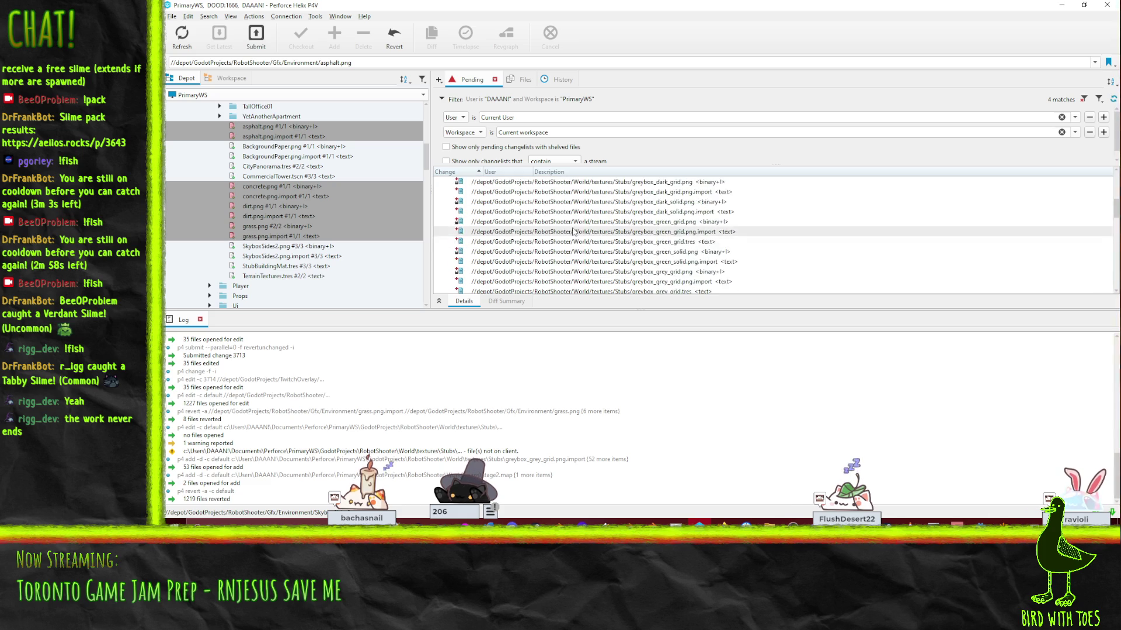
pyautogui.scroll(-4, 572, 232)
# Step: Select the stage2.map files, Stubs jpg and greybox textures in the pending list
pyautogui.click(602, 248)
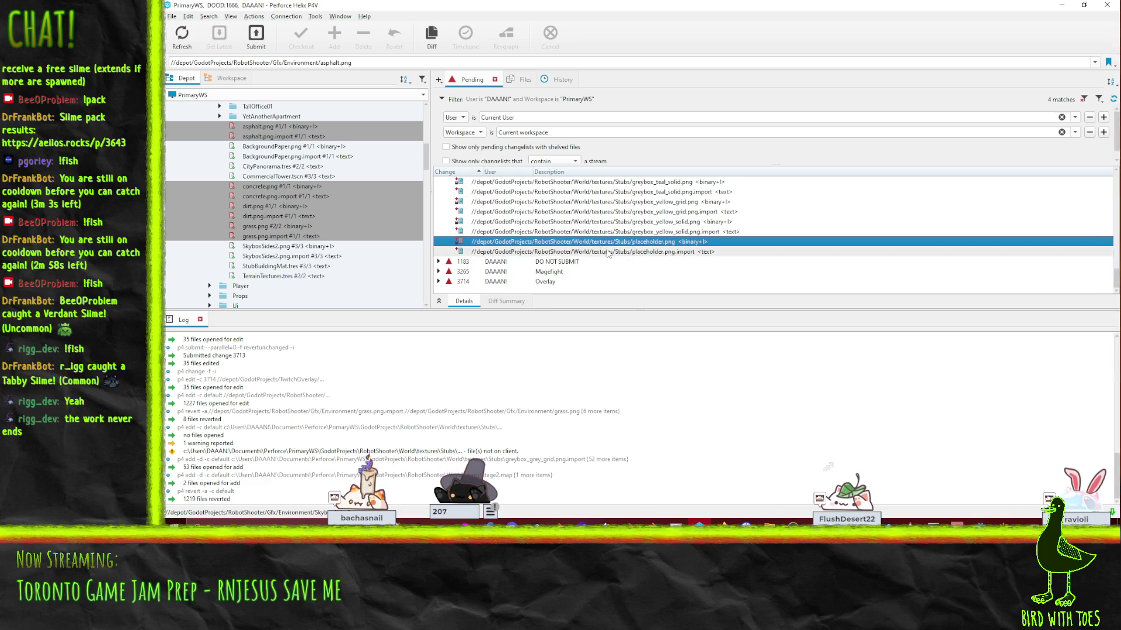
pyautogui.scroll(-2, 609, 252)
pyautogui.scroll(15, 607, 252)
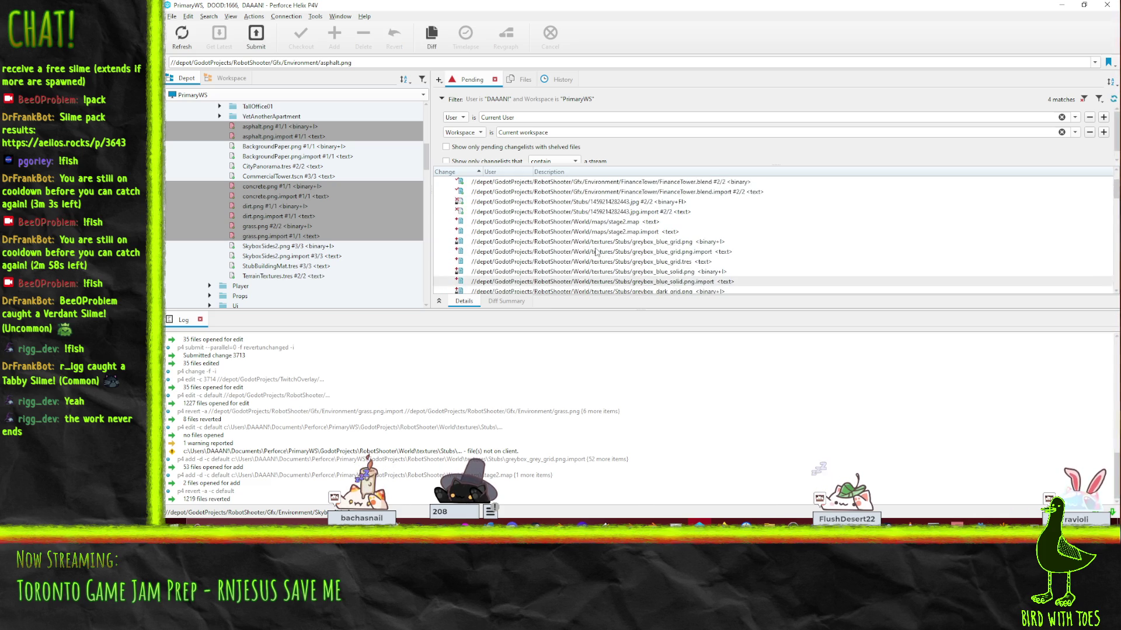
pyautogui.keyDown('shift'); pyautogui.click(612, 271); pyautogui.keyUp('shift')
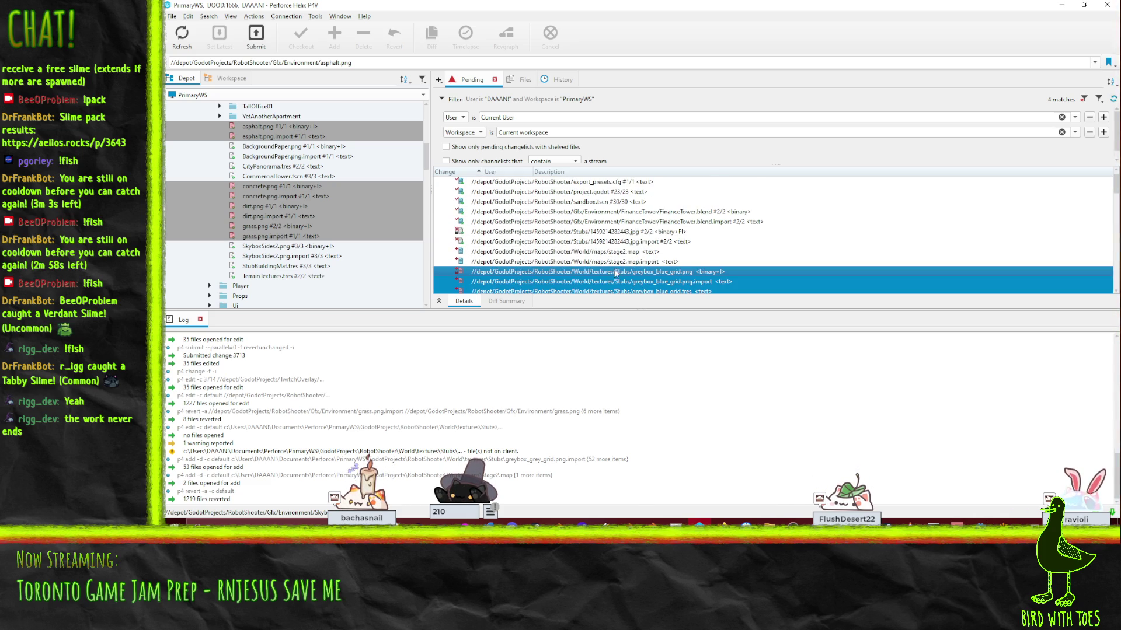
pyautogui.keyDown('shift'); pyautogui.click(607, 261); pyautogui.keyUp('shift')
pyautogui.keyDown('shift'); pyautogui.click(617, 251); pyautogui.keyUp('shift')
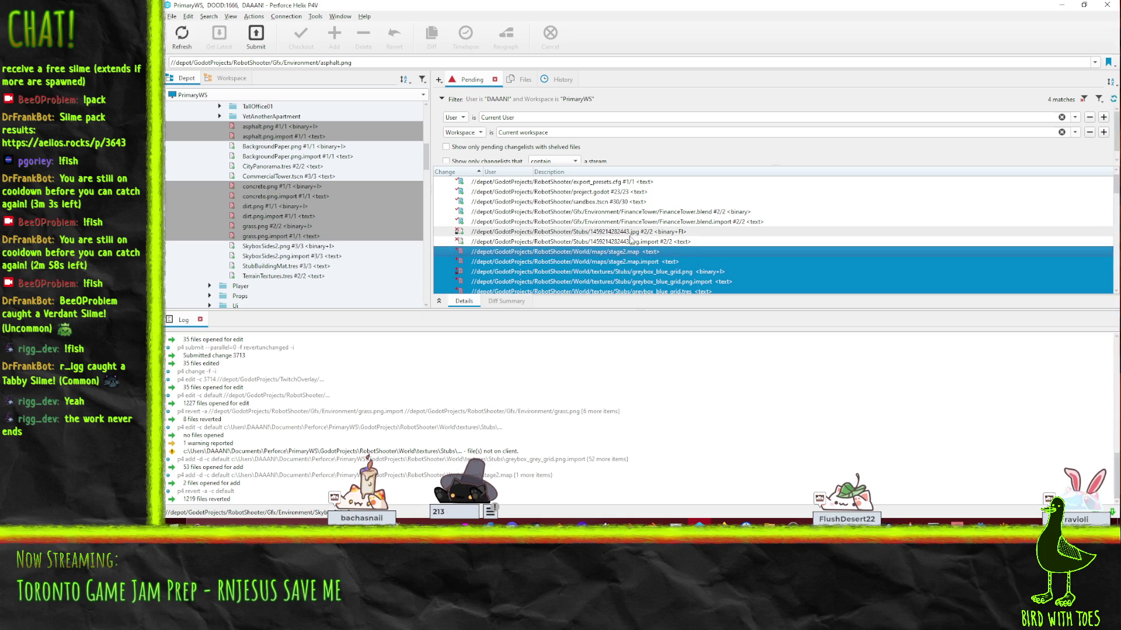
pyautogui.keyDown('shift'); pyautogui.click(614, 242); pyautogui.keyUp('shift')
pyautogui.keyDown('shift'); pyautogui.click(586, 231); pyautogui.keyUp('shift')
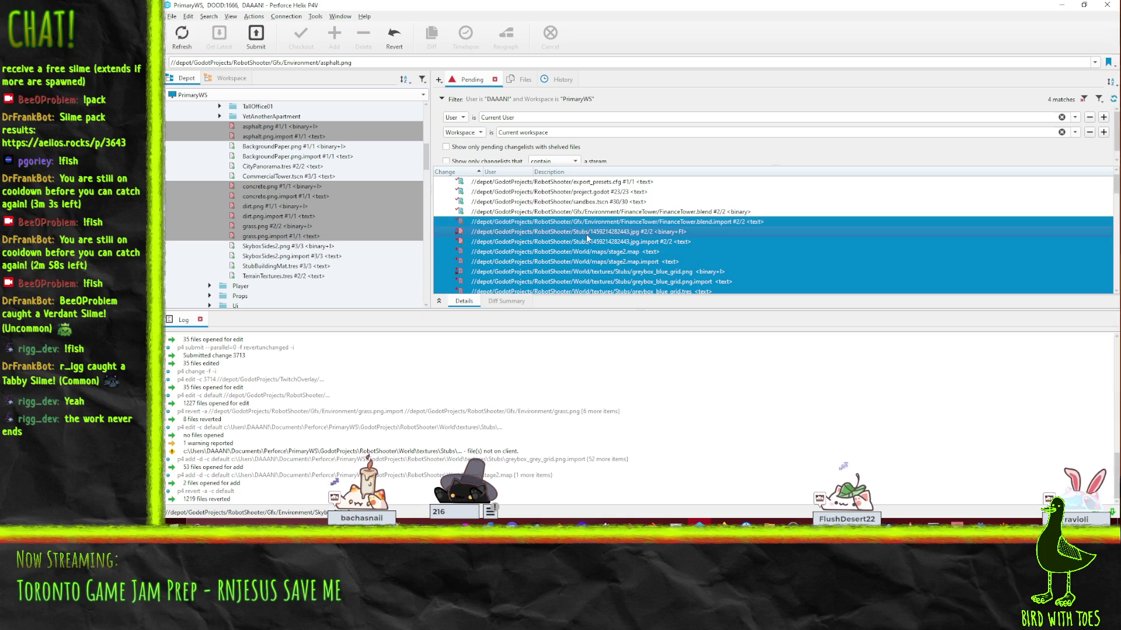